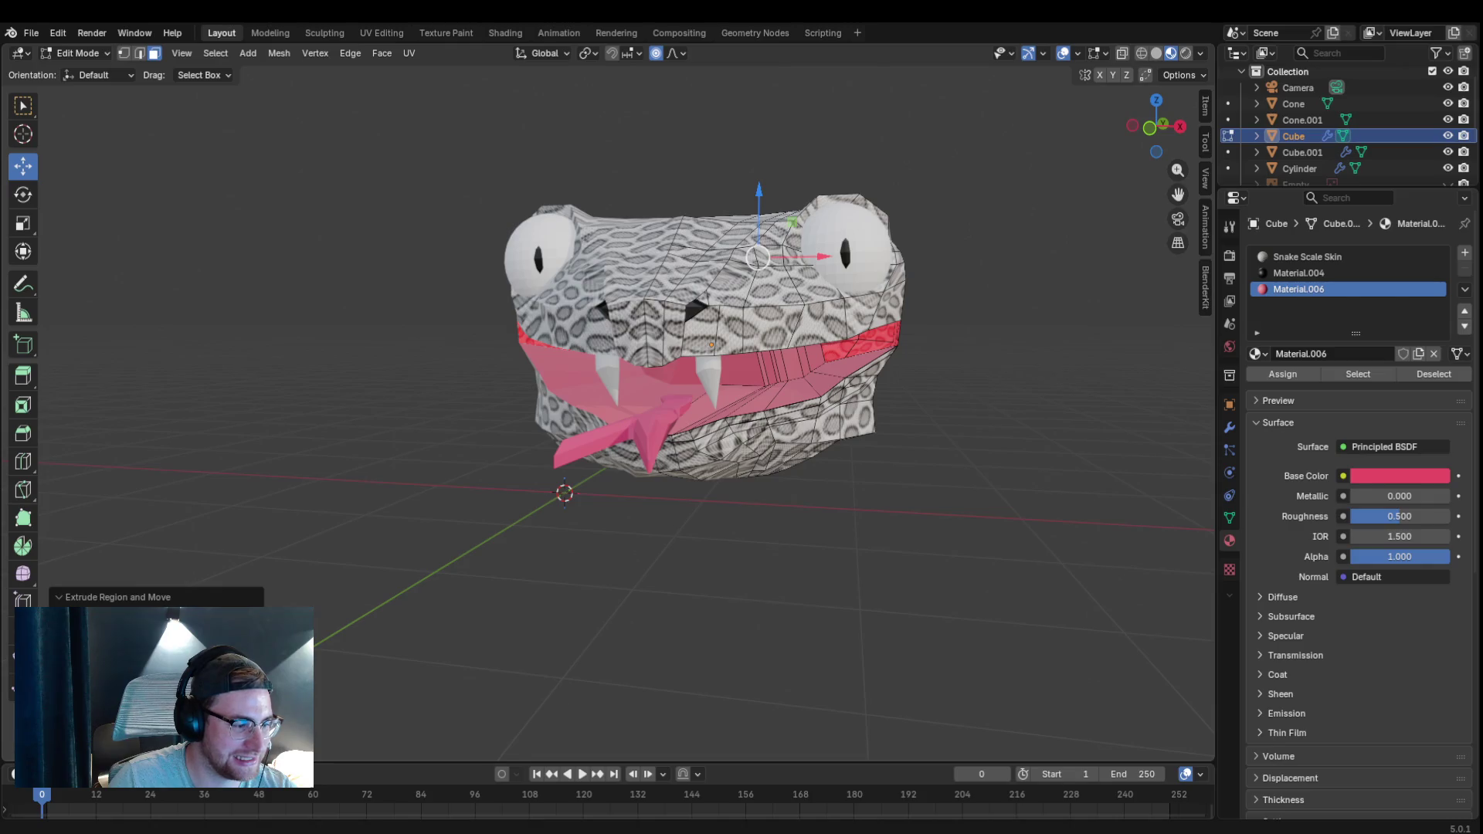
# Orbit and zoom around the snake head and body to inspect the eye, fang and mouth.
pyautogui.moveTo(696, 309); pyautogui.dragTo(586, 248)
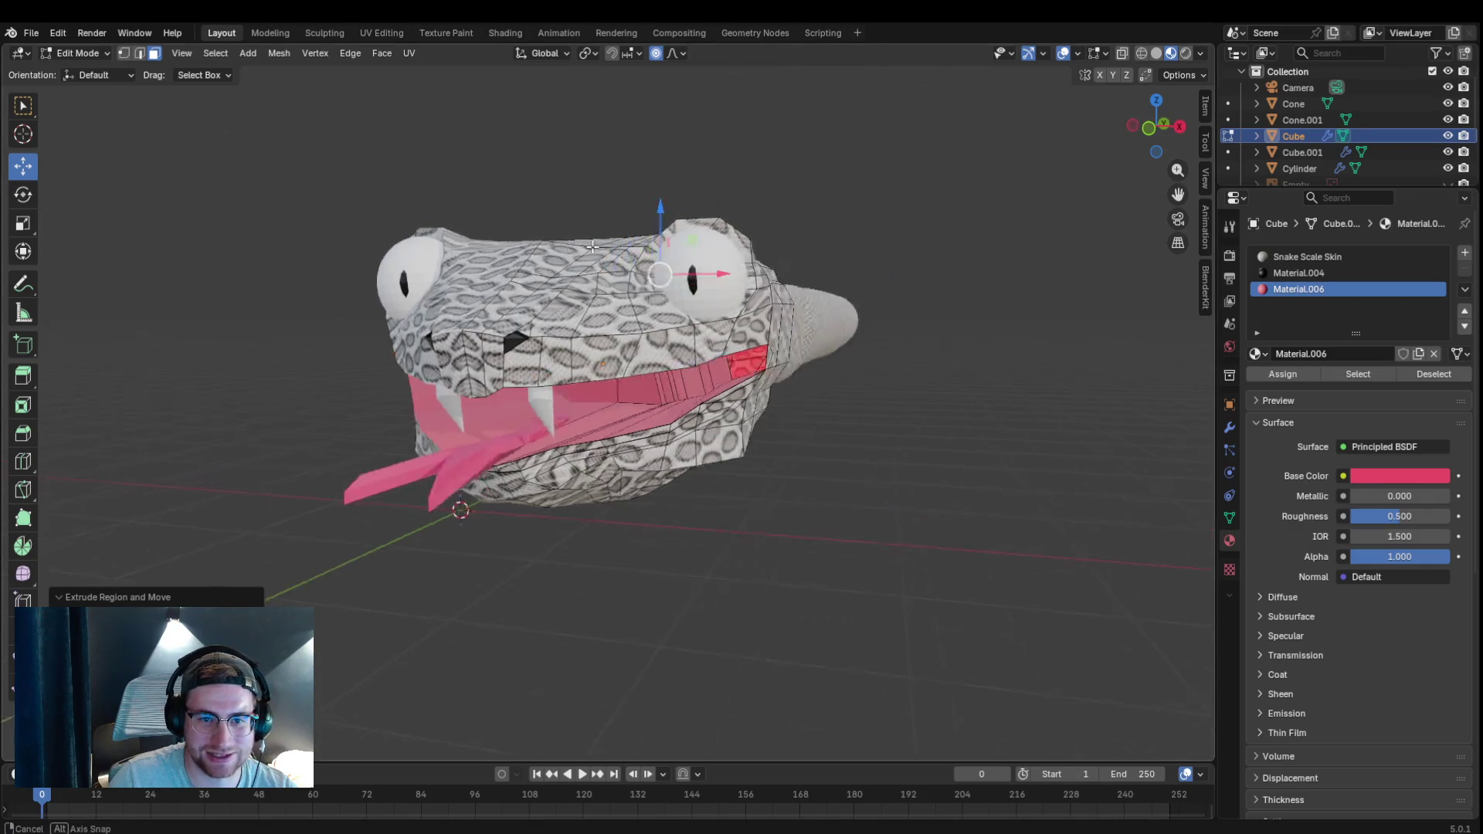
pyautogui.scroll(5, 587, 248)
pyautogui.scroll(-4, 528, 272)
pyautogui.scroll(5, 529, 272)
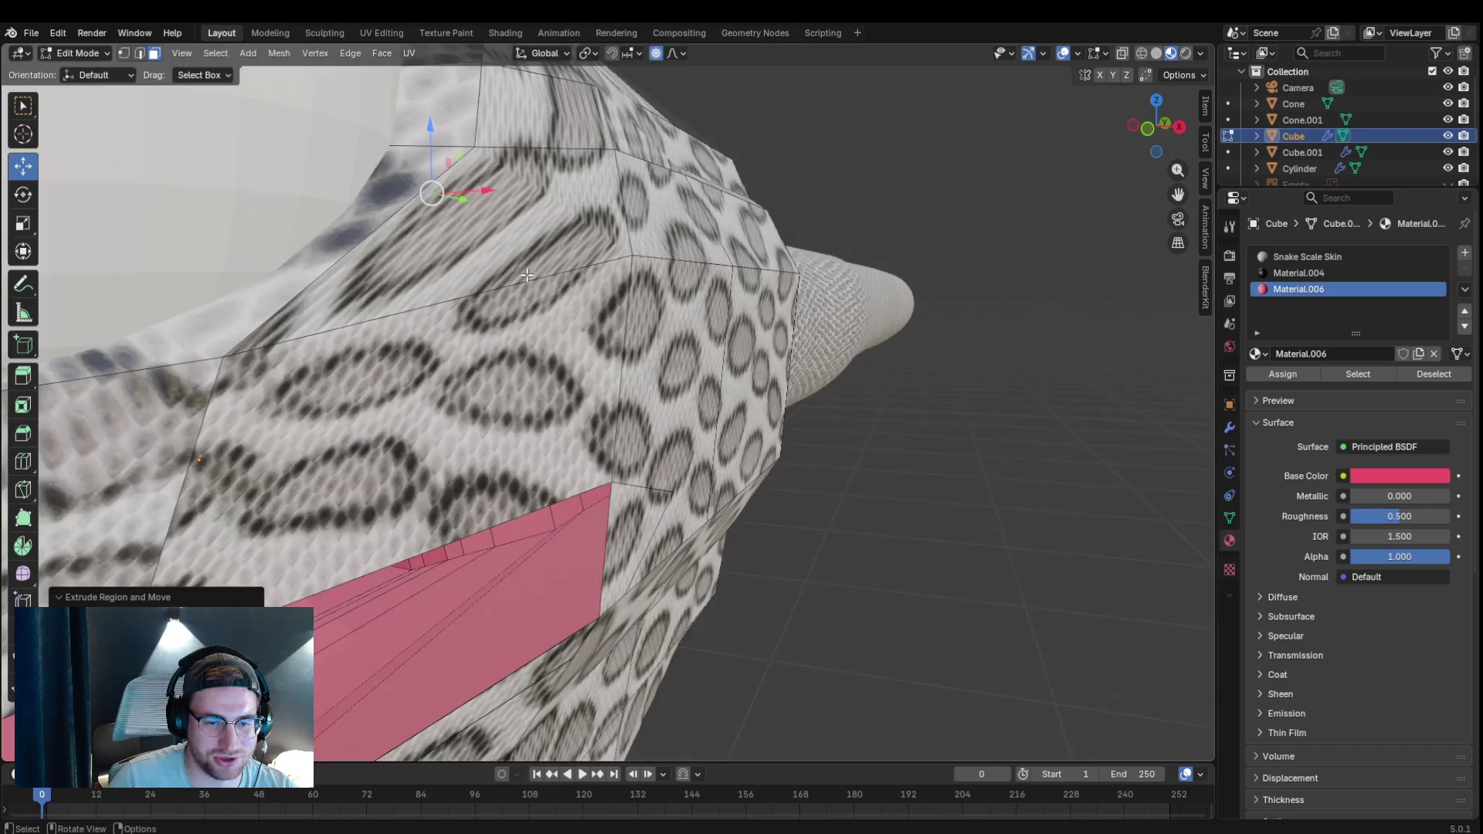
pyautogui.scroll(-5, 425, 385)
pyautogui.moveTo(425, 384); pyautogui.dragTo(430, 371)
pyautogui.moveTo(1177, 194)
pyautogui.mouseDown()
pyautogui.moveTo(1198, 221)
pyautogui.moveTo(1259, 556)
pyautogui.moveTo(828, 198)
pyautogui.mouseUp()
pyautogui.rightClick(815, 149)
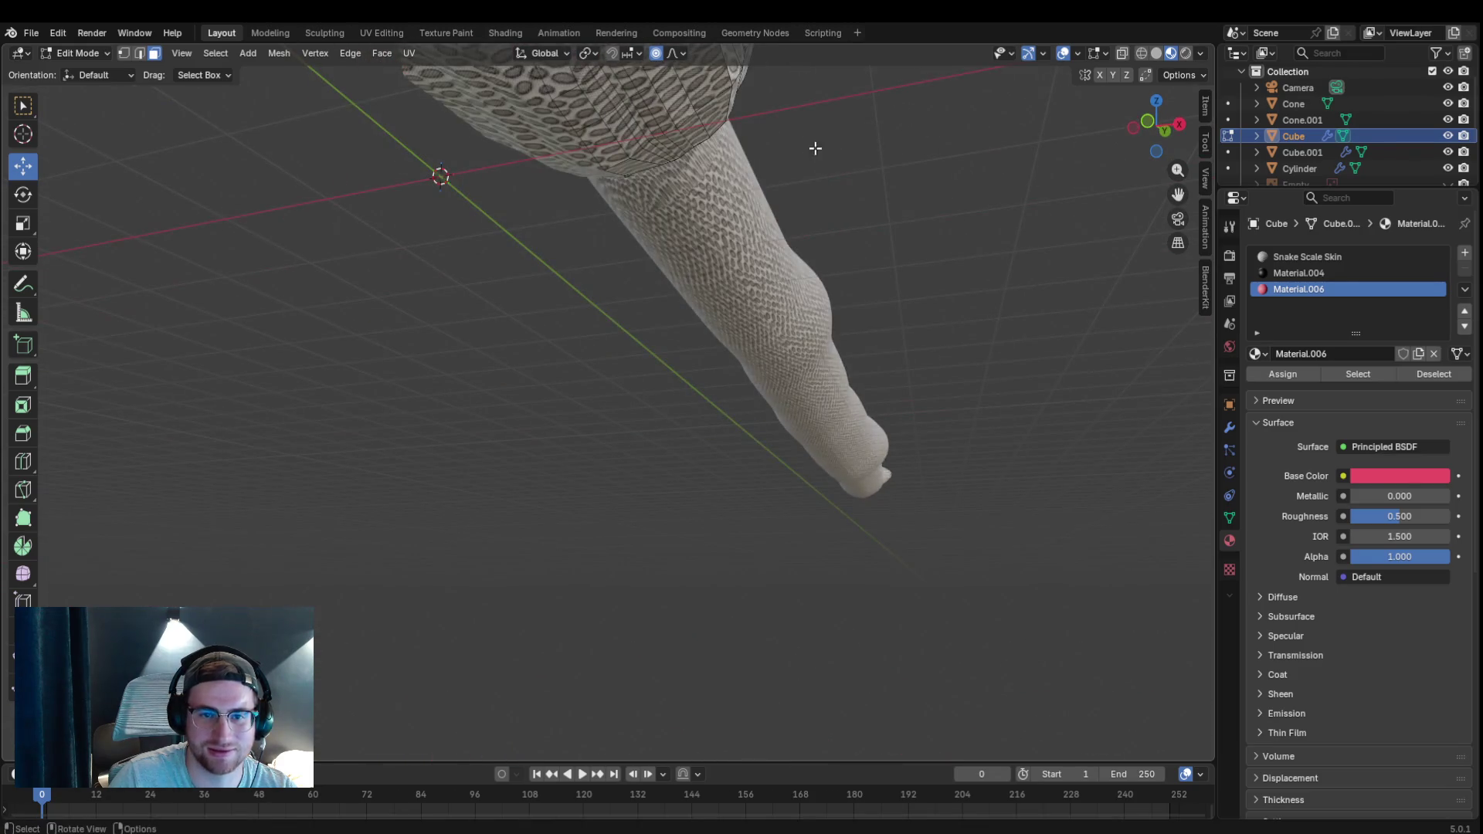
pyautogui.moveTo(1178, 194); pyautogui.dragTo(984, 247)
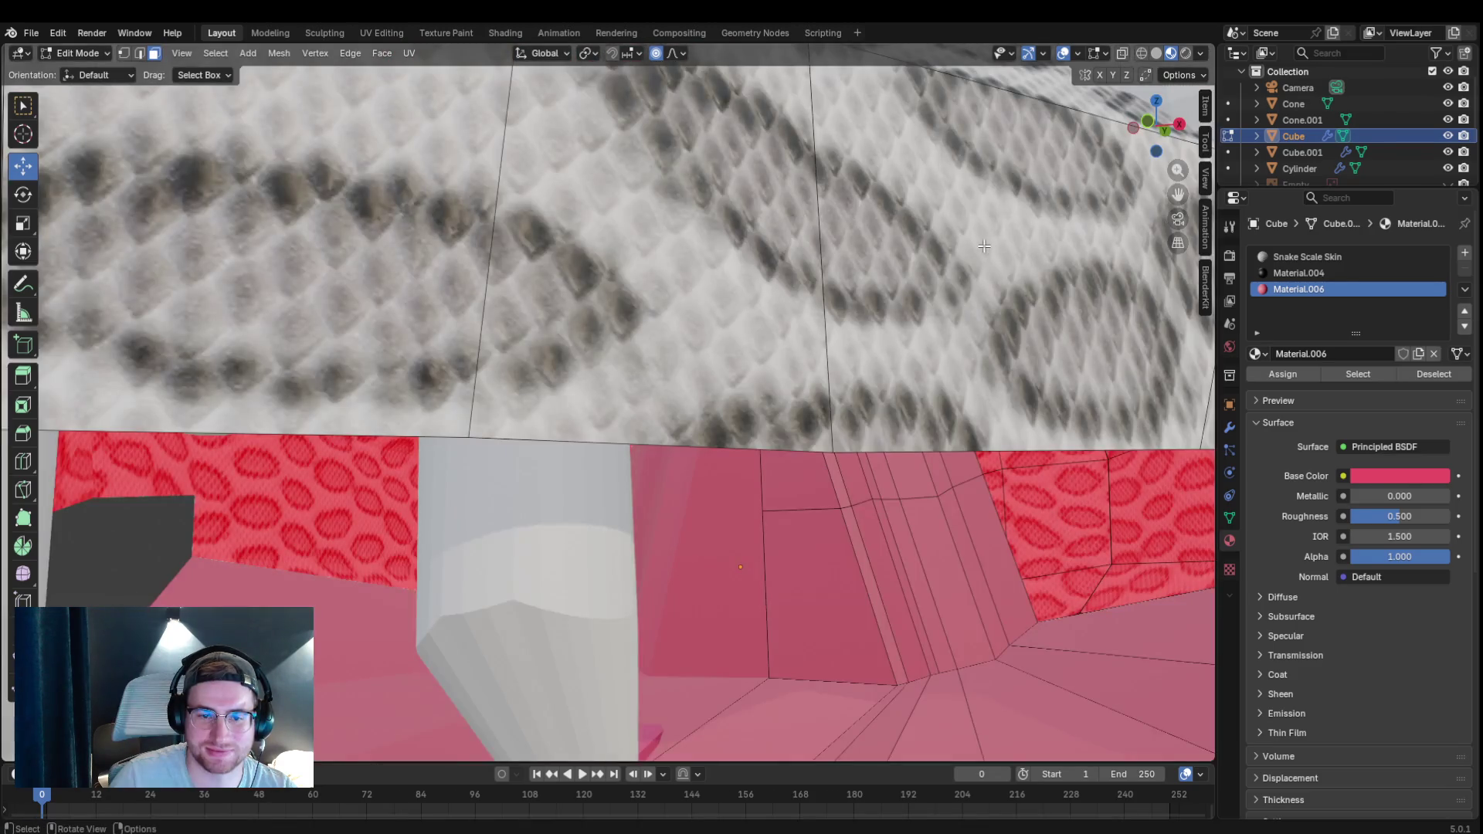
pyautogui.scroll(-10, 1043, 463)
pyautogui.scroll(10, 1005, 518)
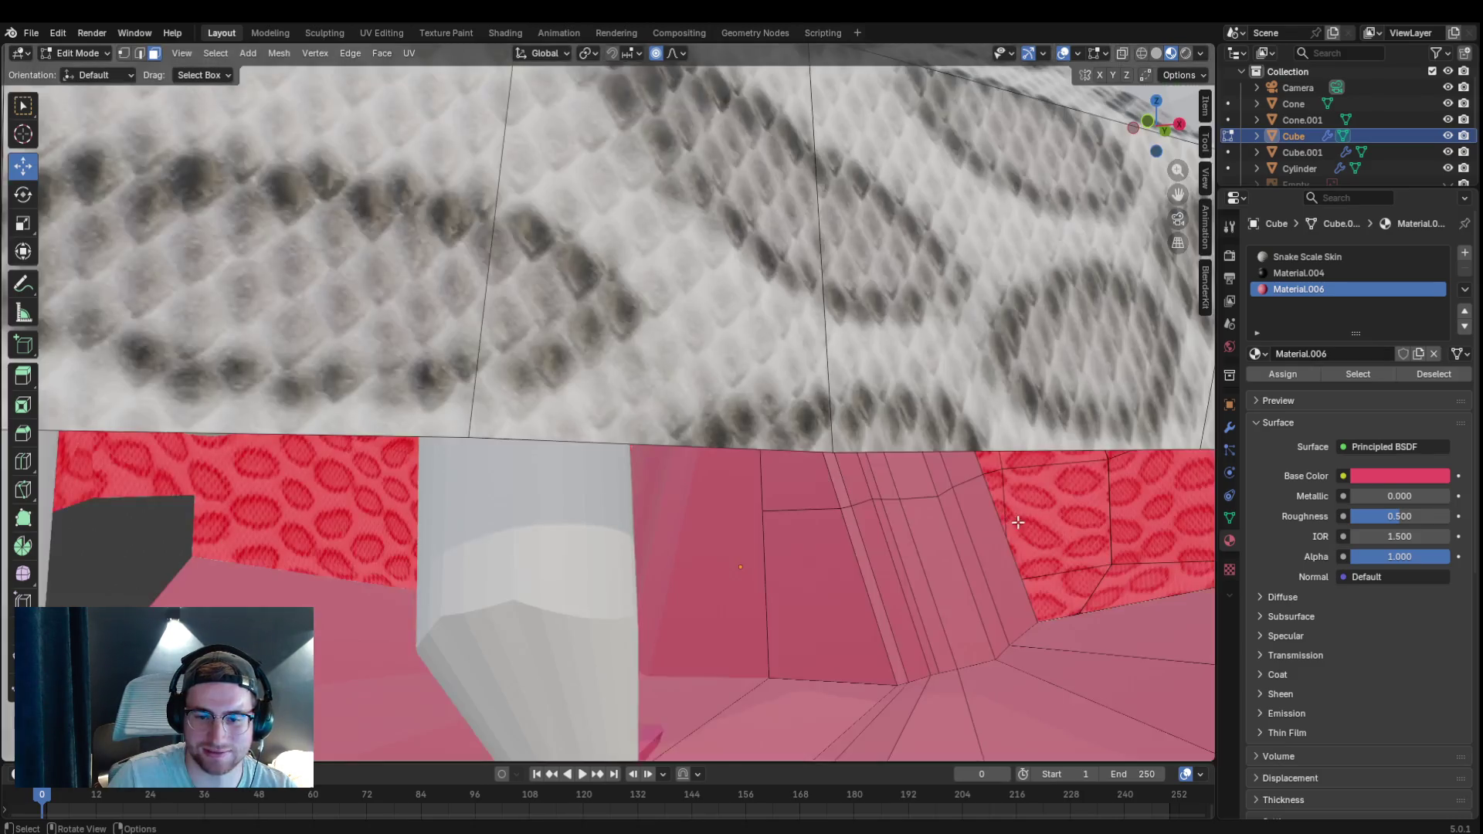
pyautogui.scroll(-10, 981, 557)
pyautogui.scroll(3, 1004, 556)
pyautogui.moveTo(1004, 556)
pyautogui.mouseDown()
pyautogui.moveTo(1002, 539)
pyautogui.moveTo(977, 544)
pyautogui.mouseUp()
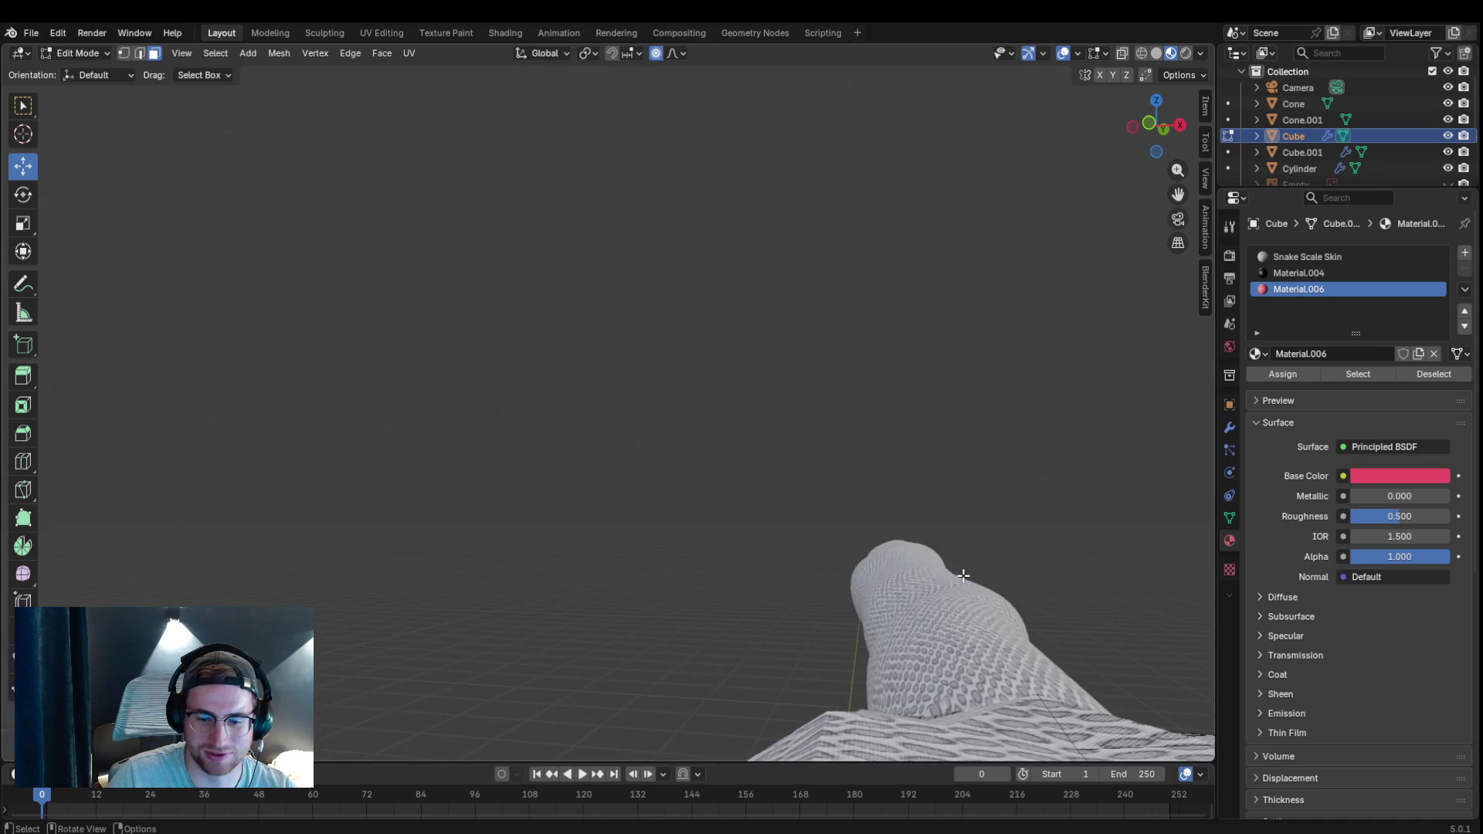
pyautogui.moveTo(1005, 463); pyautogui.dragTo(1004, 348)
pyautogui.moveTo(1081, 502); pyautogui.dragTo(1062, 368)
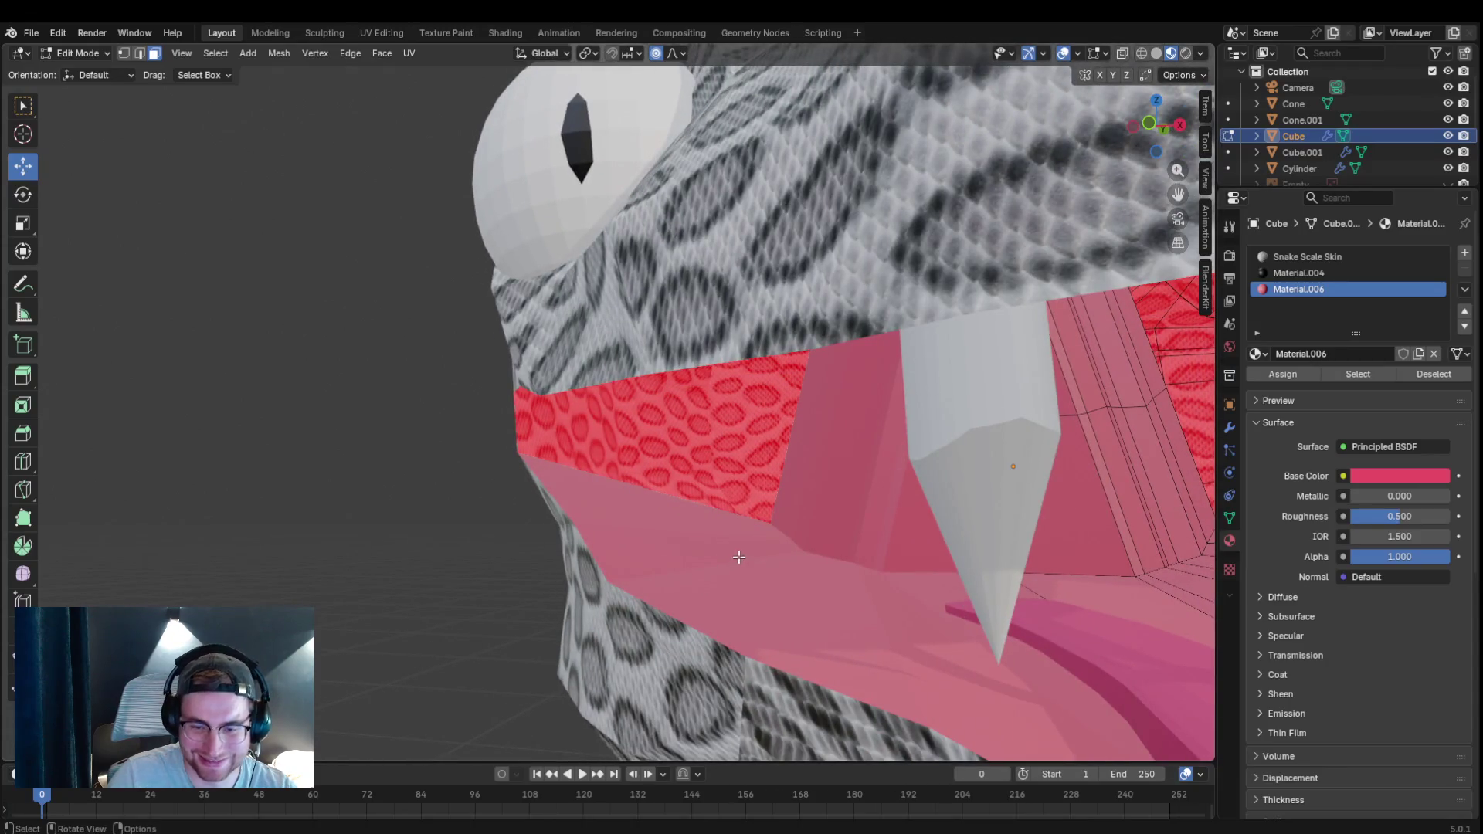
pyautogui.moveTo(1178, 194)
pyautogui.mouseDown()
pyautogui.moveTo(1105, 270)
pyautogui.moveTo(1168, 235)
pyautogui.mouseUp()
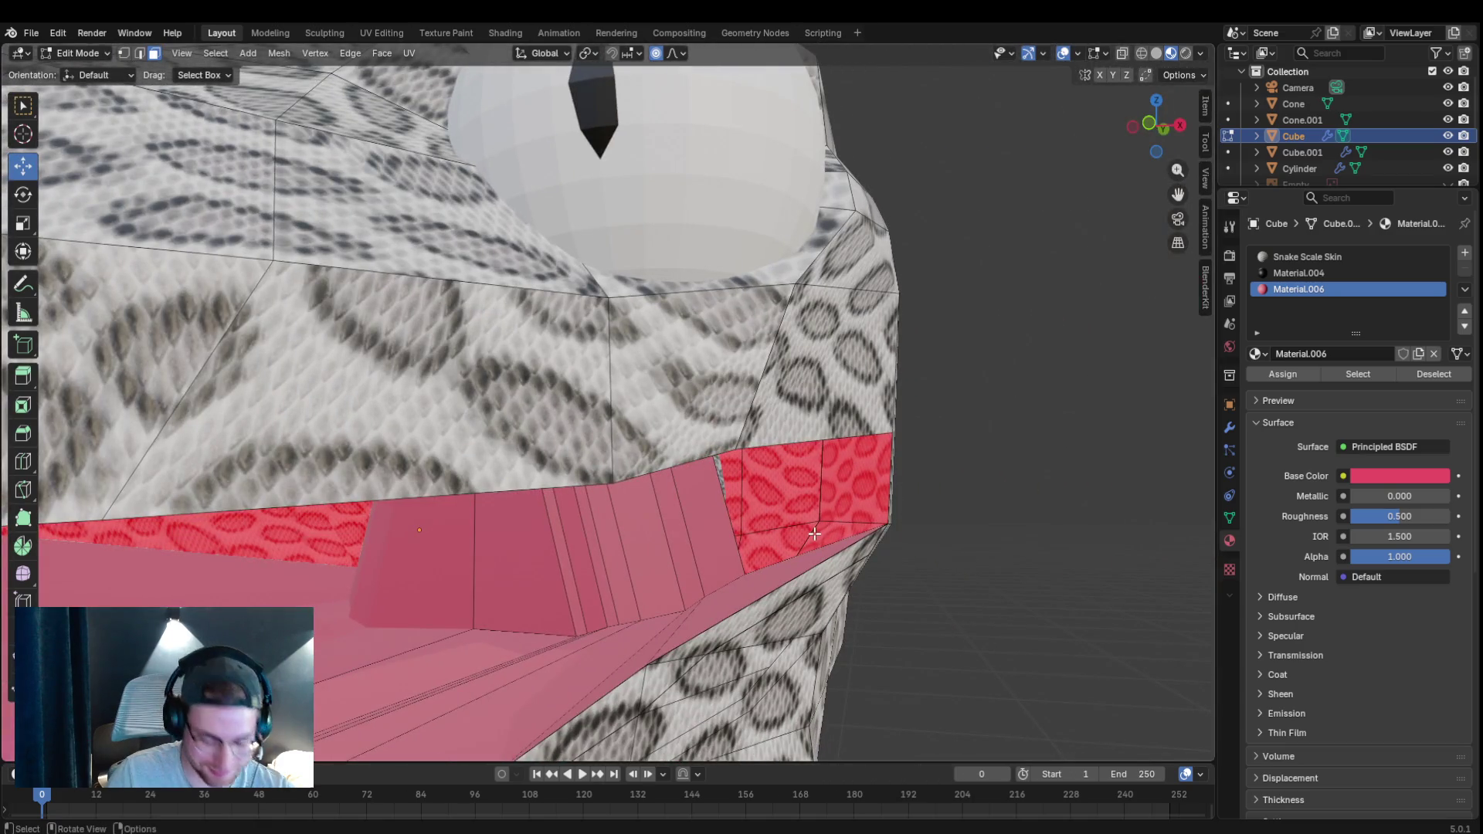
# Try knife-cutting new edges into the mouth corner's lip, then cancel the knife.
pyautogui.press('k')
pyautogui.click(737, 579)
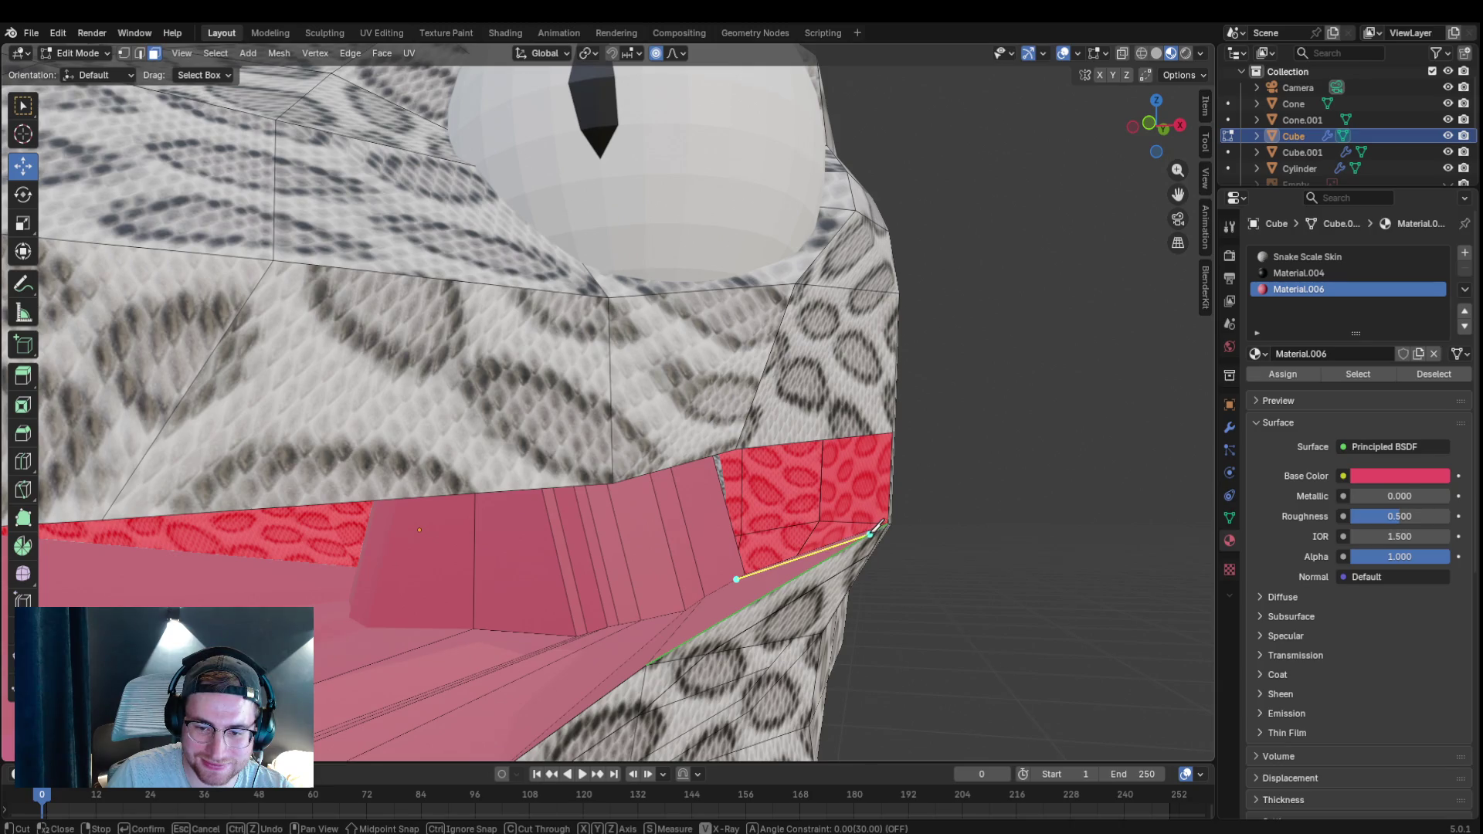
pyautogui.moveTo(859, 509)
pyautogui.mouseDown()
pyautogui.moveTo(1050, 595)
pyautogui.moveTo(1132, 280)
pyautogui.mouseUp()
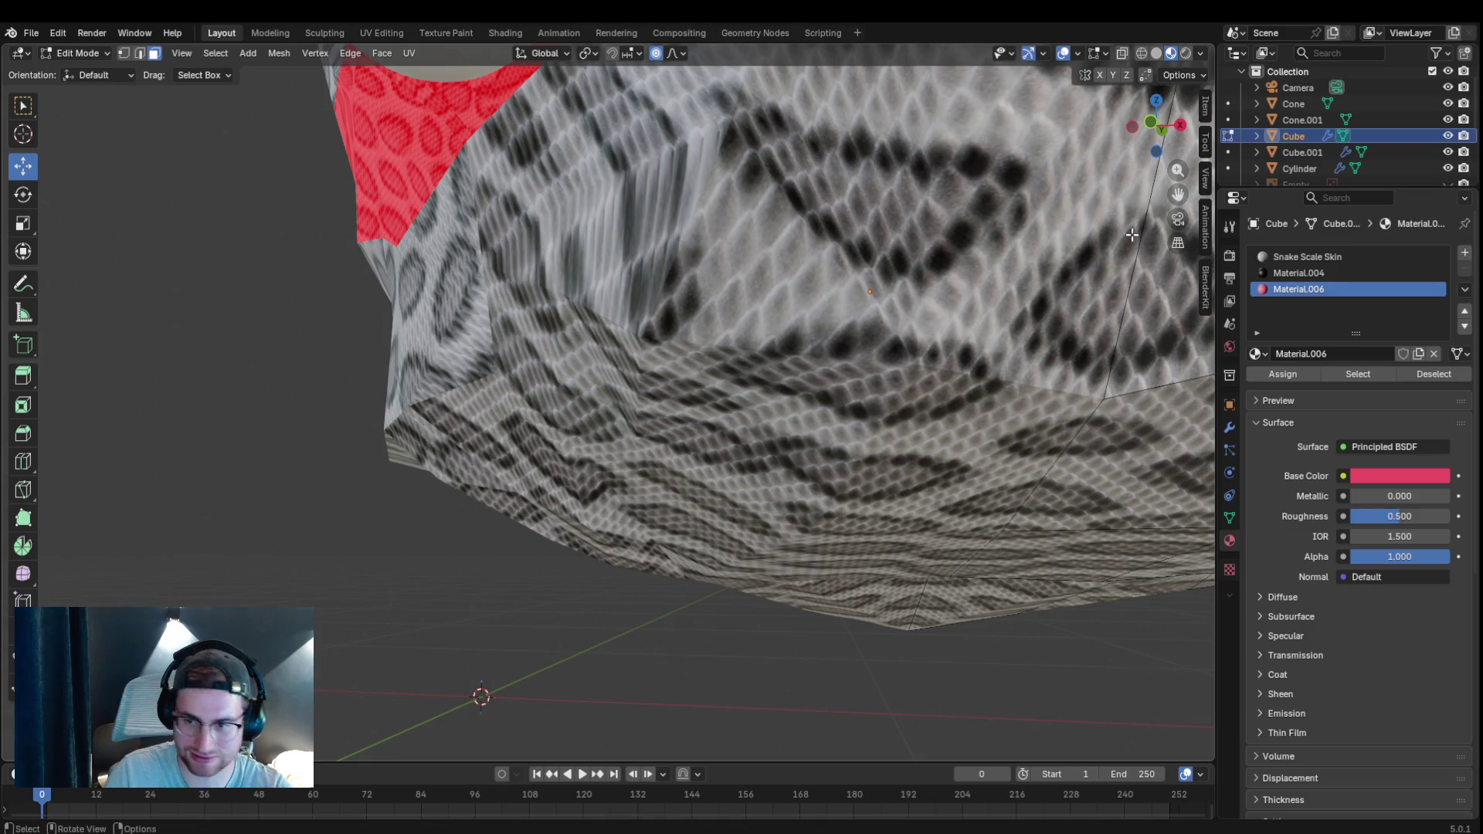
pyautogui.moveTo(1156, 123)
pyautogui.mouseDown()
pyautogui.moveTo(1043, 309)
pyautogui.moveTo(923, 414)
pyautogui.moveTo(1001, 371)
pyautogui.mouseUp()
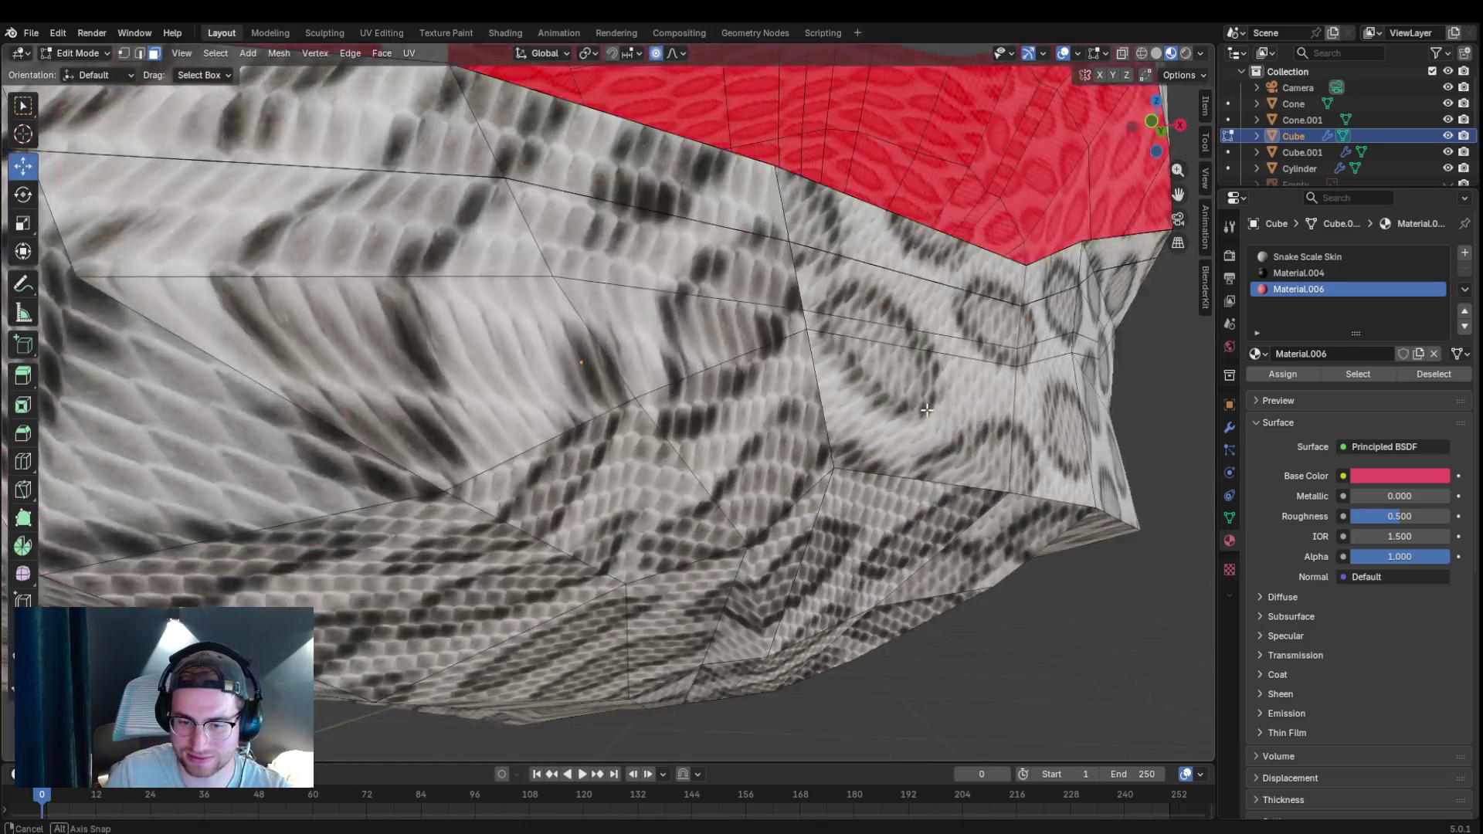
pyautogui.moveTo(1089, 253); pyautogui.dragTo(1097, 298)
pyautogui.press('k')
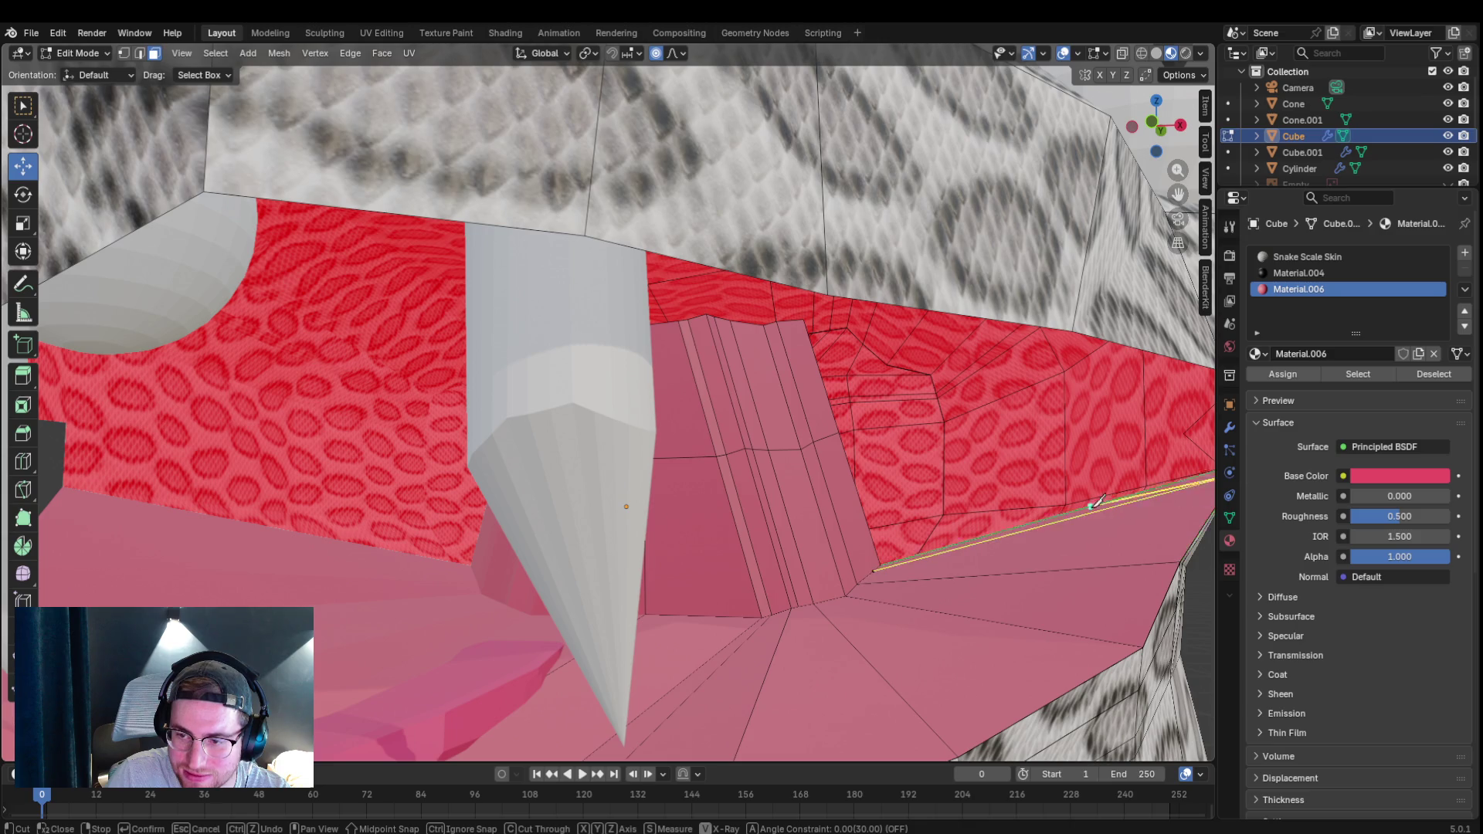
pyautogui.scroll(-5, 1085, 503)
pyautogui.press('Escape')
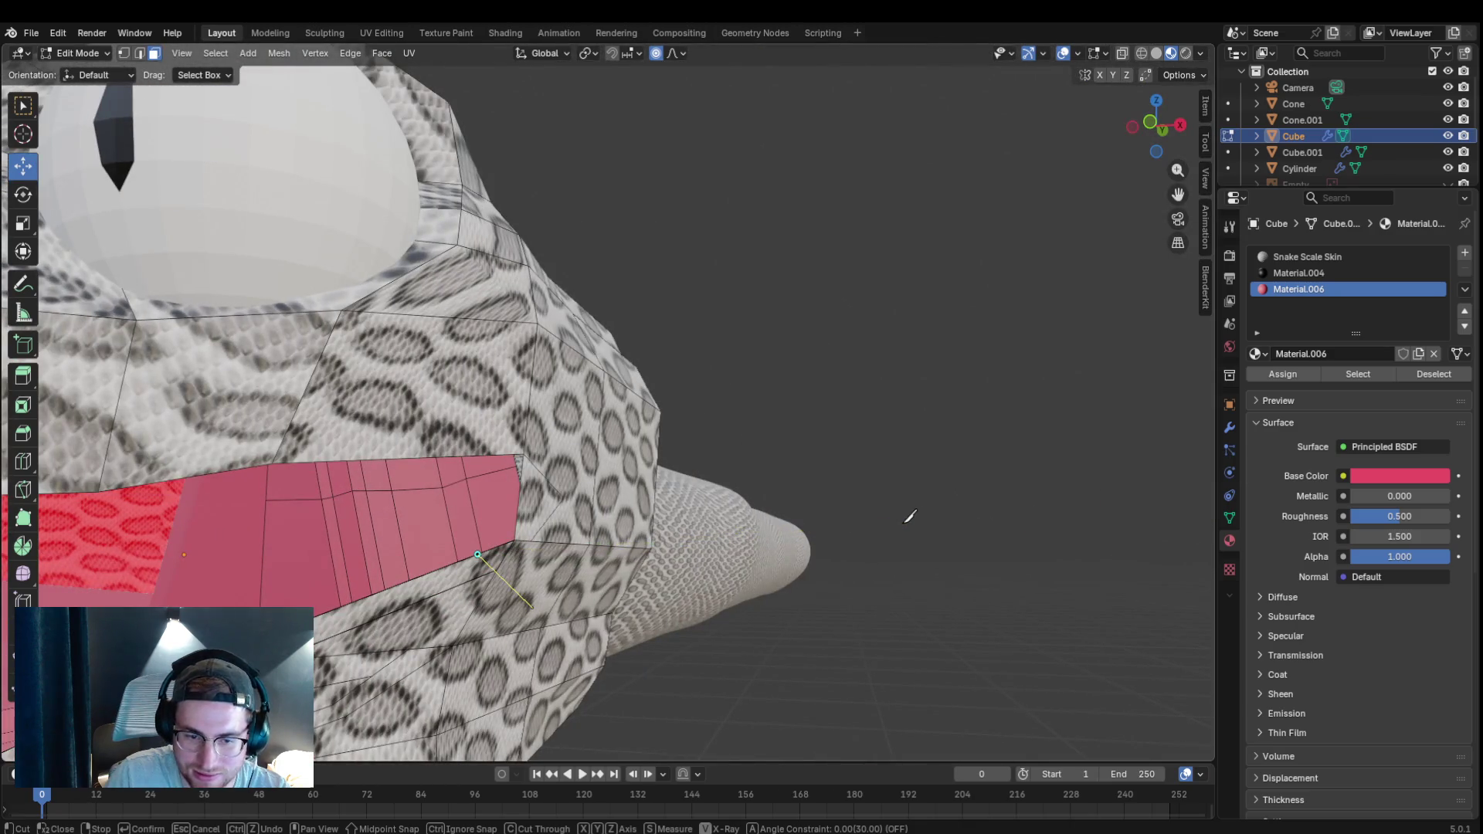
pyautogui.scroll(-5, 904, 523)
pyautogui.scroll(5, 673, 525)
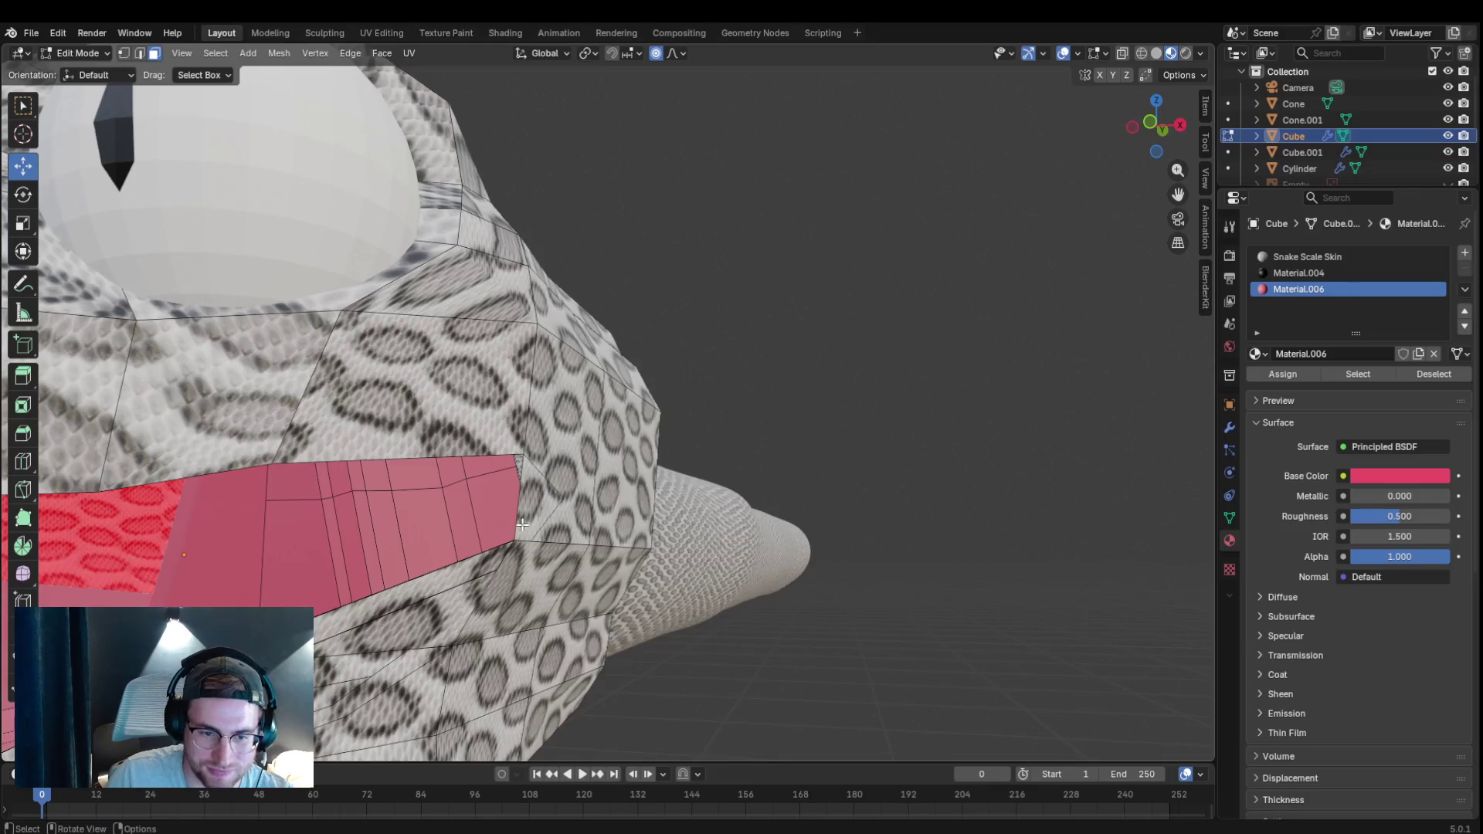
pyautogui.moveTo(1177, 194); pyautogui.dragTo(1111, 304)
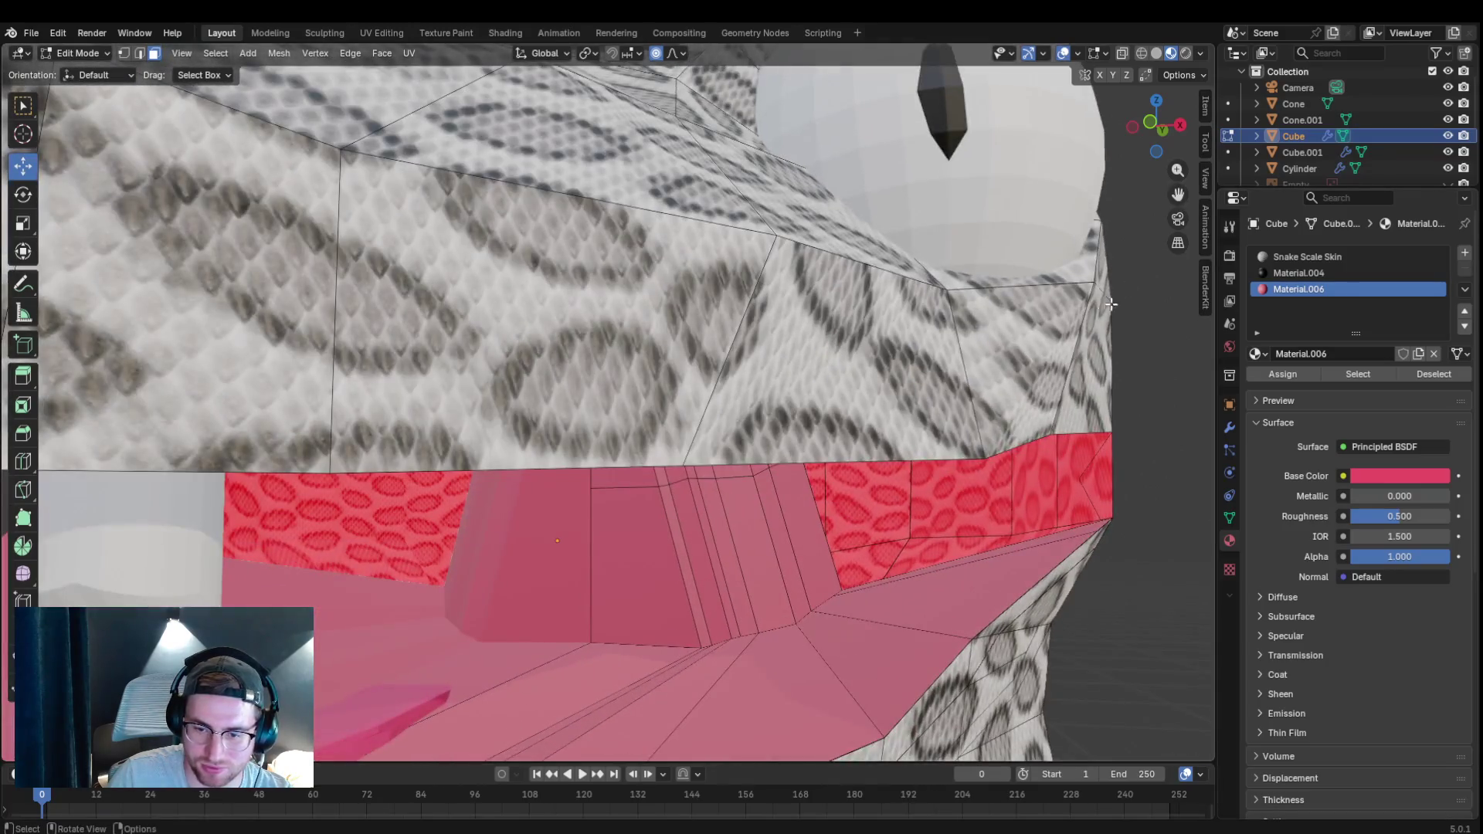
# Extrude the lower red face strip of the mouth outward along its normal.
pyautogui.keyDown('alt'); pyautogui.click(1065, 536); pyautogui.keyUp('alt')
pyautogui.press('e')
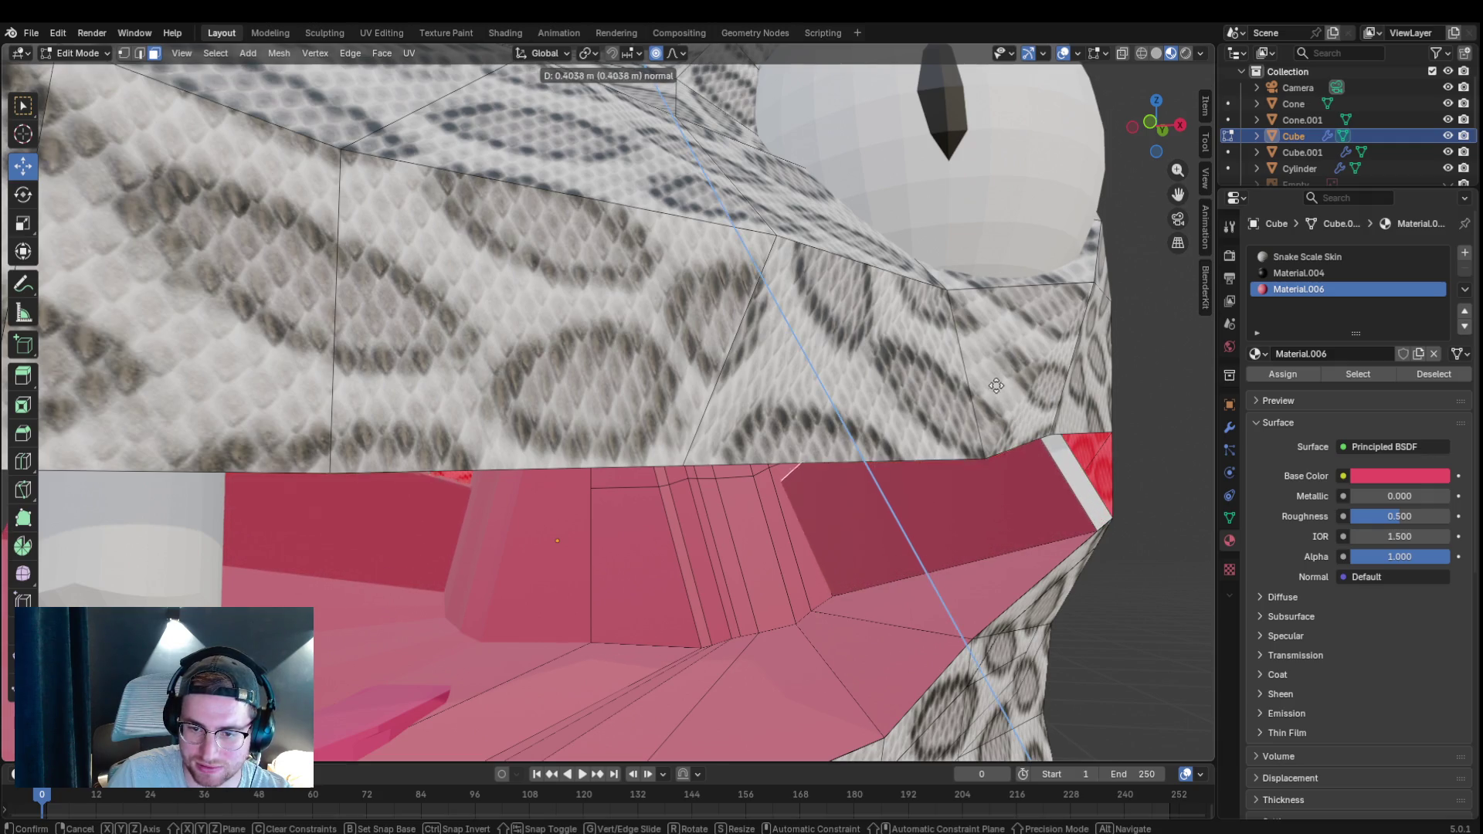
pyautogui.click(975, 354)
pyautogui.scroll(-10, 1083, 473)
pyautogui.scroll(10, 1035, 441)
pyautogui.moveTo(1012, 436); pyautogui.dragTo(1000, 430)
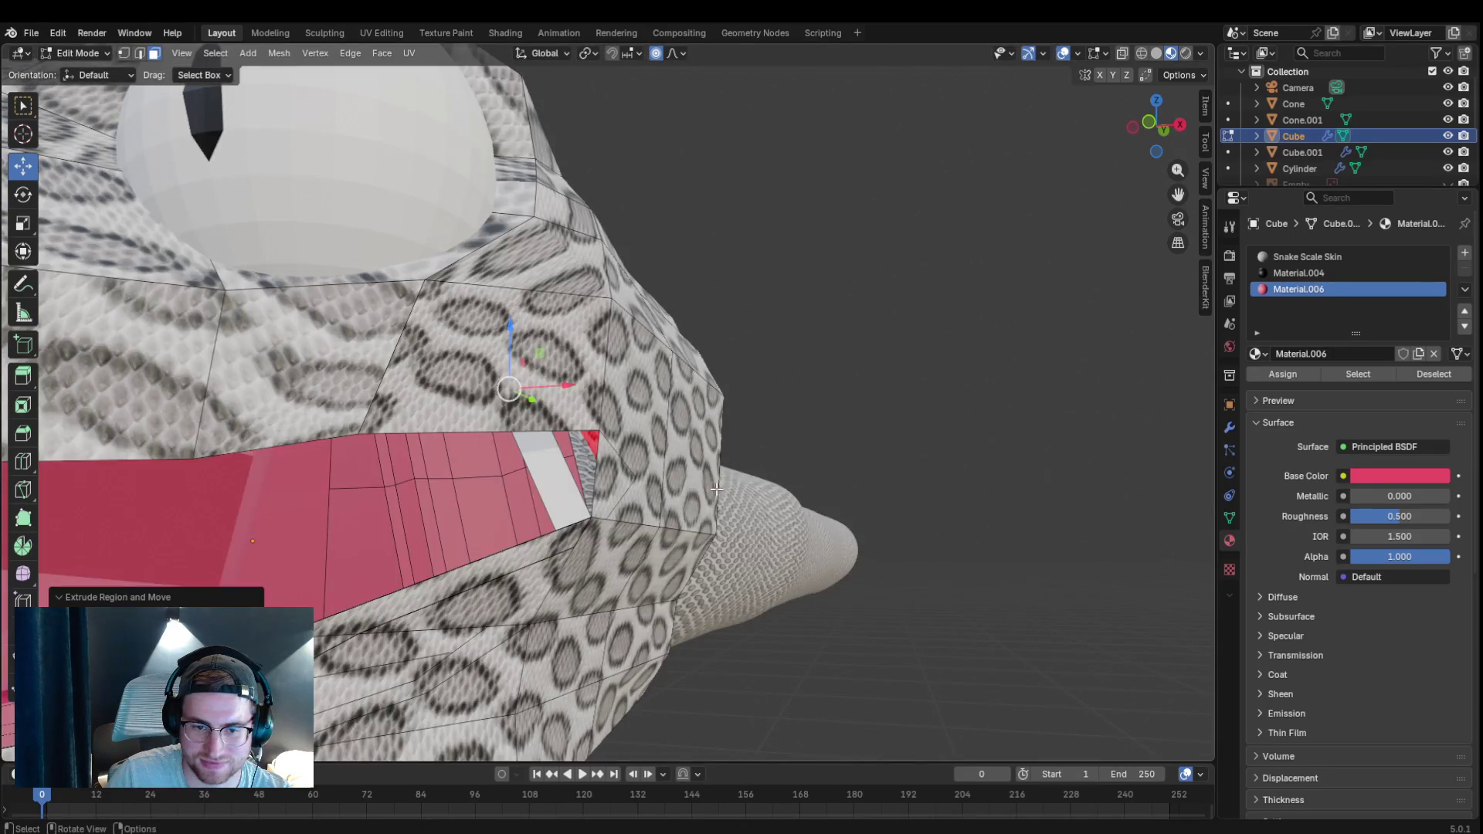
# Undo that extrusion and extrude the face strip along its normal again.
pyautogui.hotkey('ctrl', 'z')
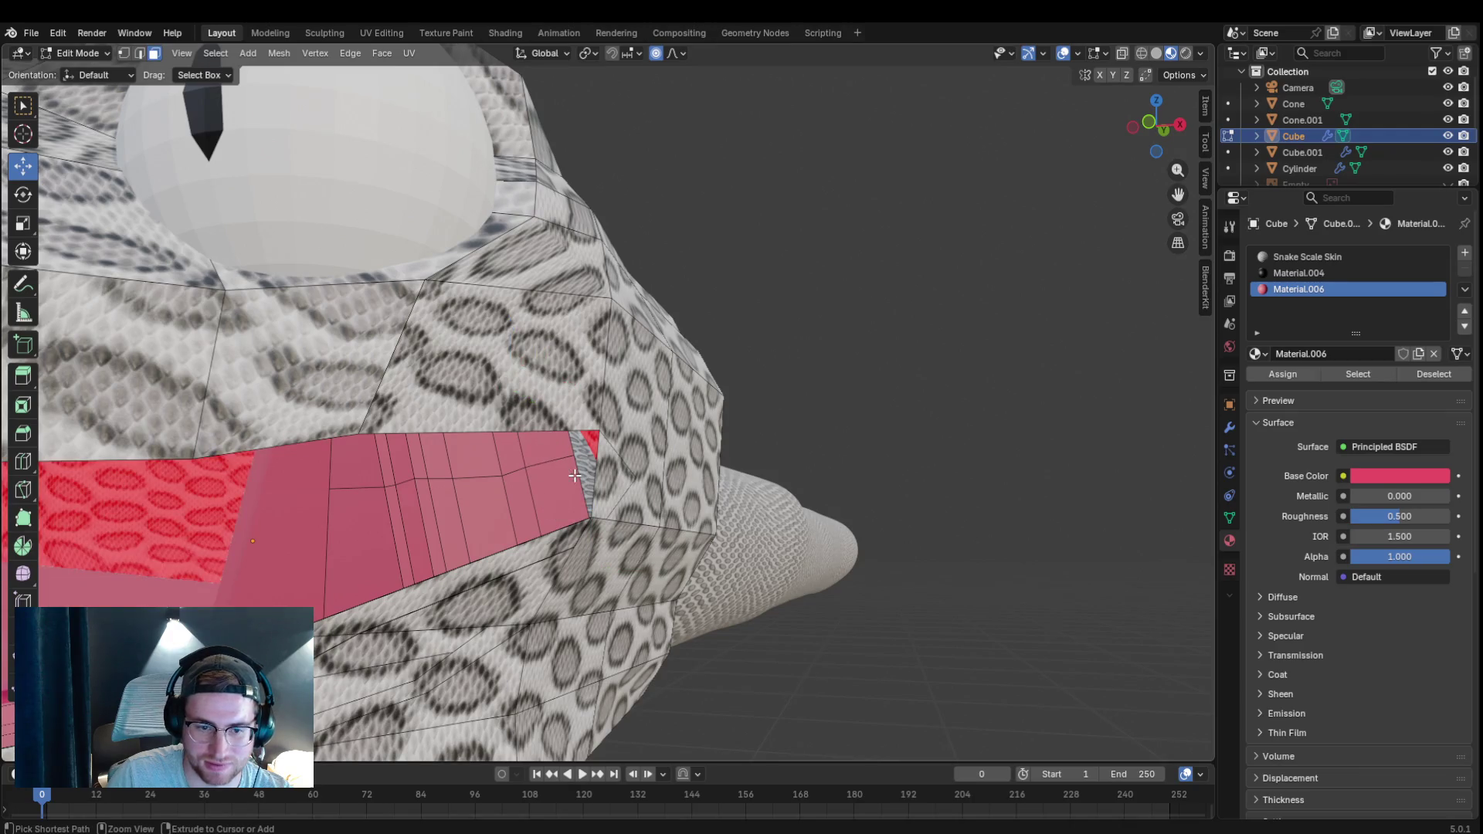
pyautogui.press('e')
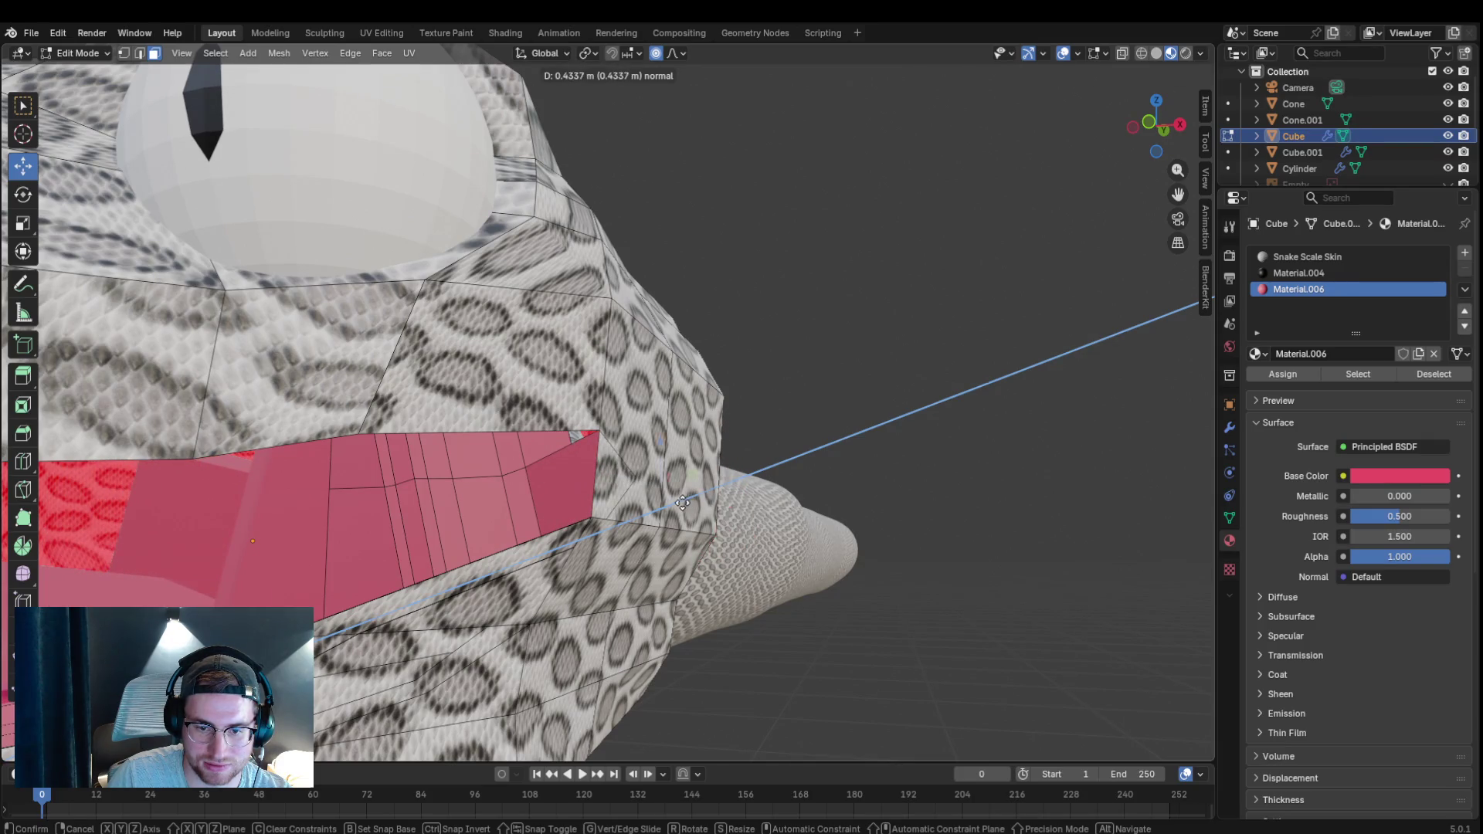
pyautogui.click(724, 502)
pyautogui.scroll(-5, 700, 512)
pyautogui.scroll(3, 600, 502)
pyautogui.moveTo(600, 502); pyautogui.dragTo(649, 501)
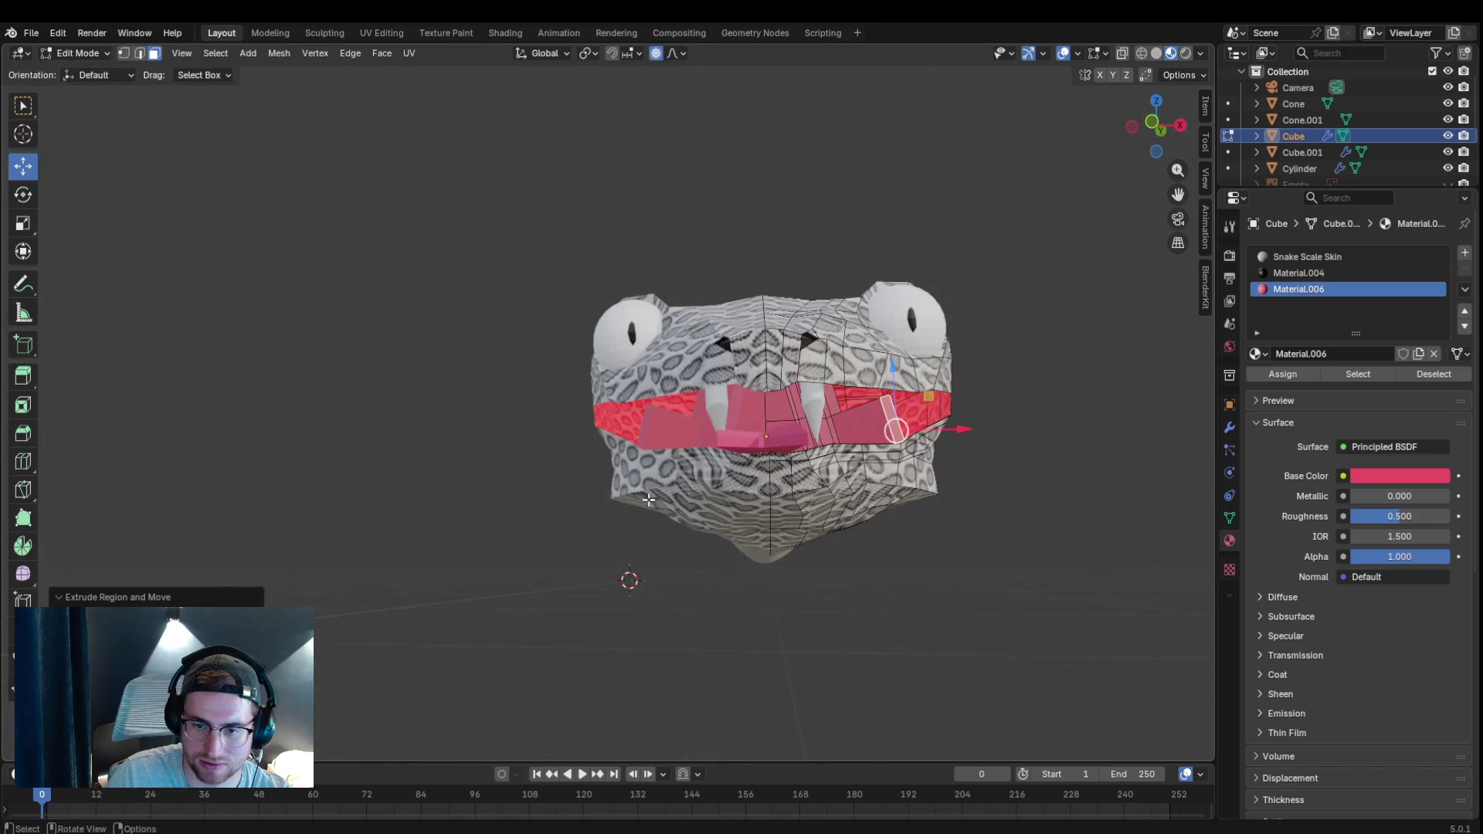
# Extrude the thin face strip at the mouth's right end slightly along its normal.
pyautogui.scroll(5, 921, 378)
pyautogui.click(708, 468)
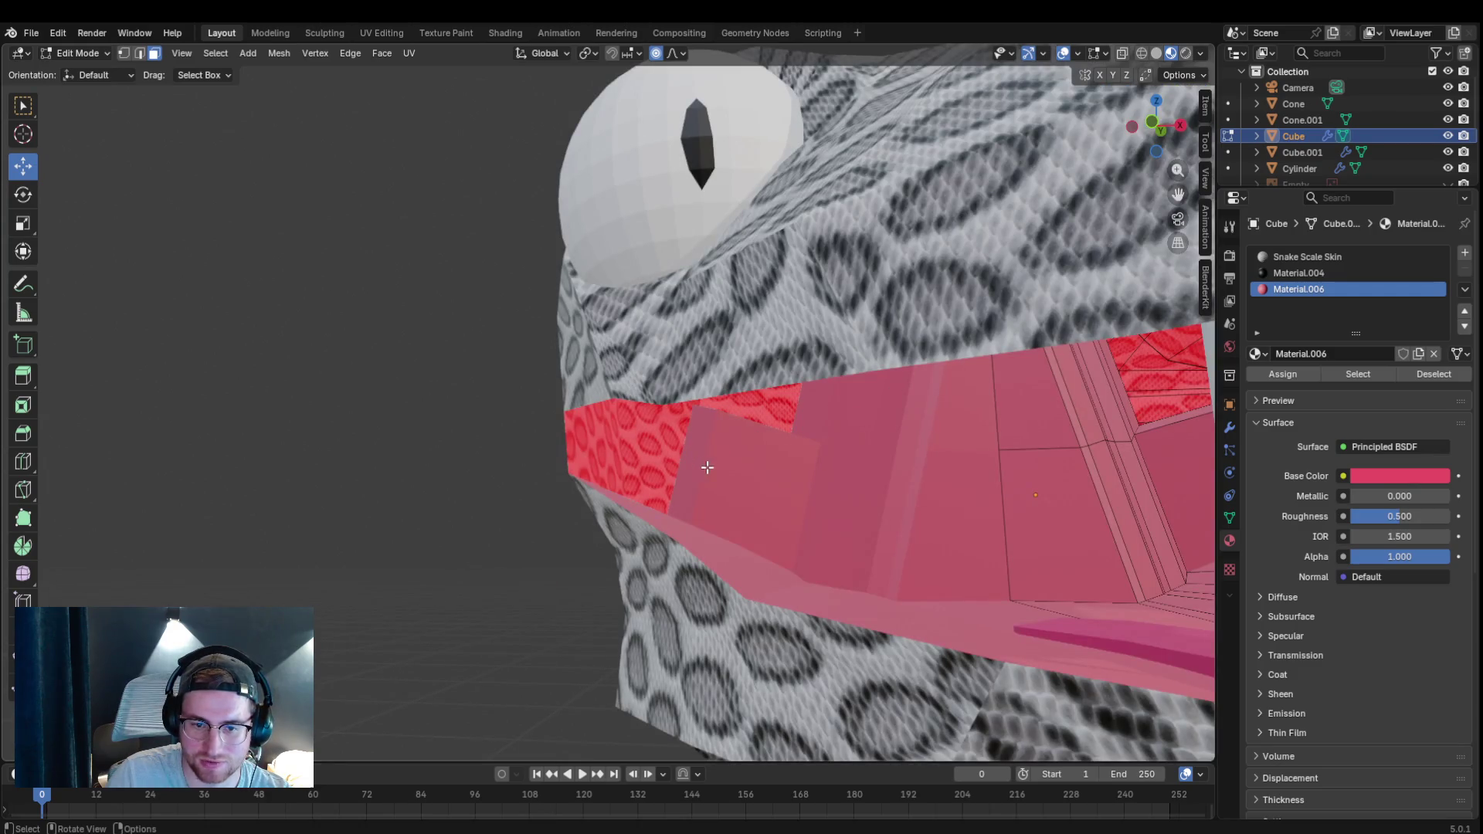
pyautogui.moveTo(1178, 194); pyautogui.dragTo(1101, 317)
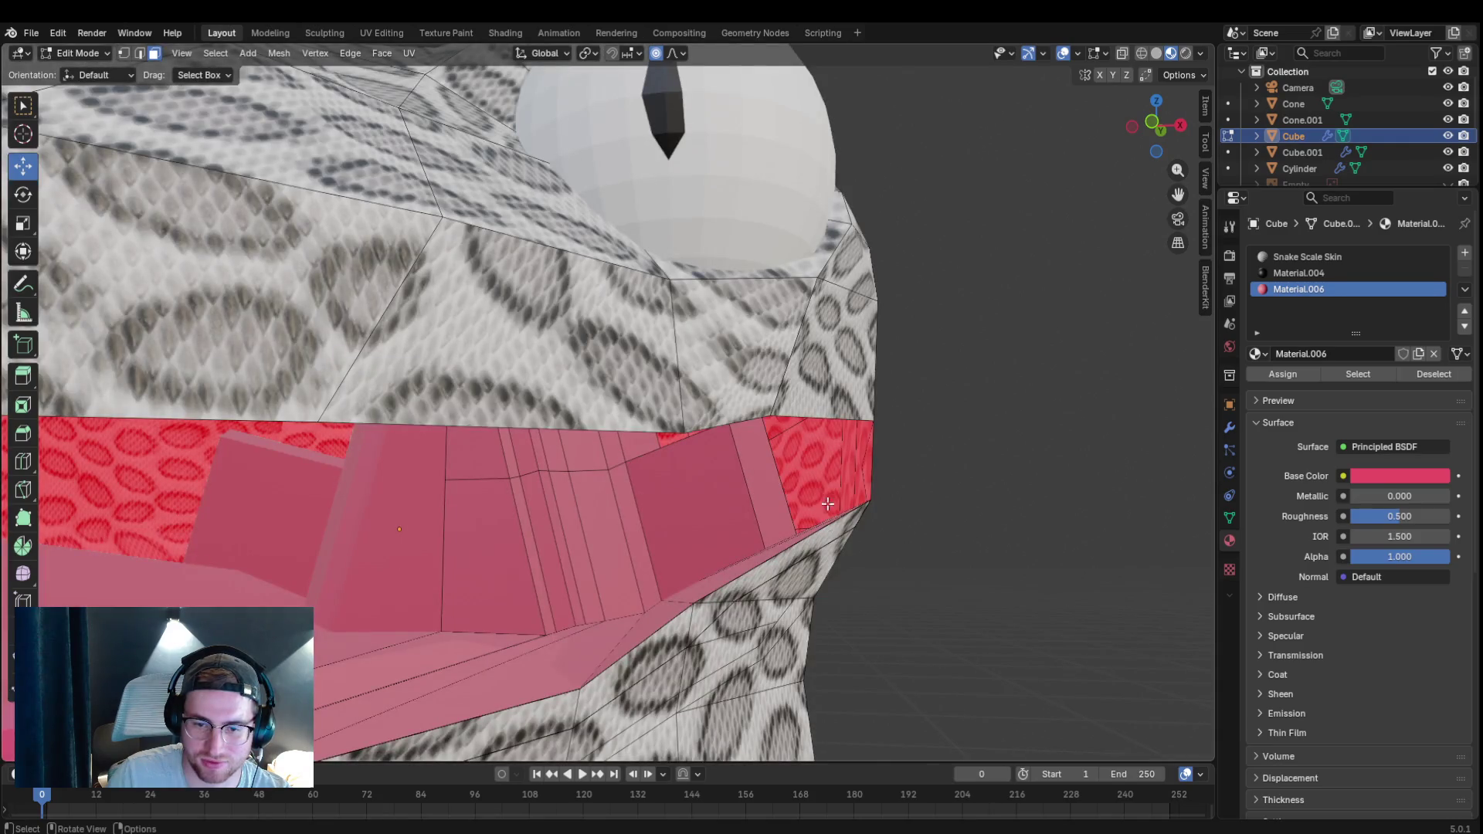
pyautogui.press('e')
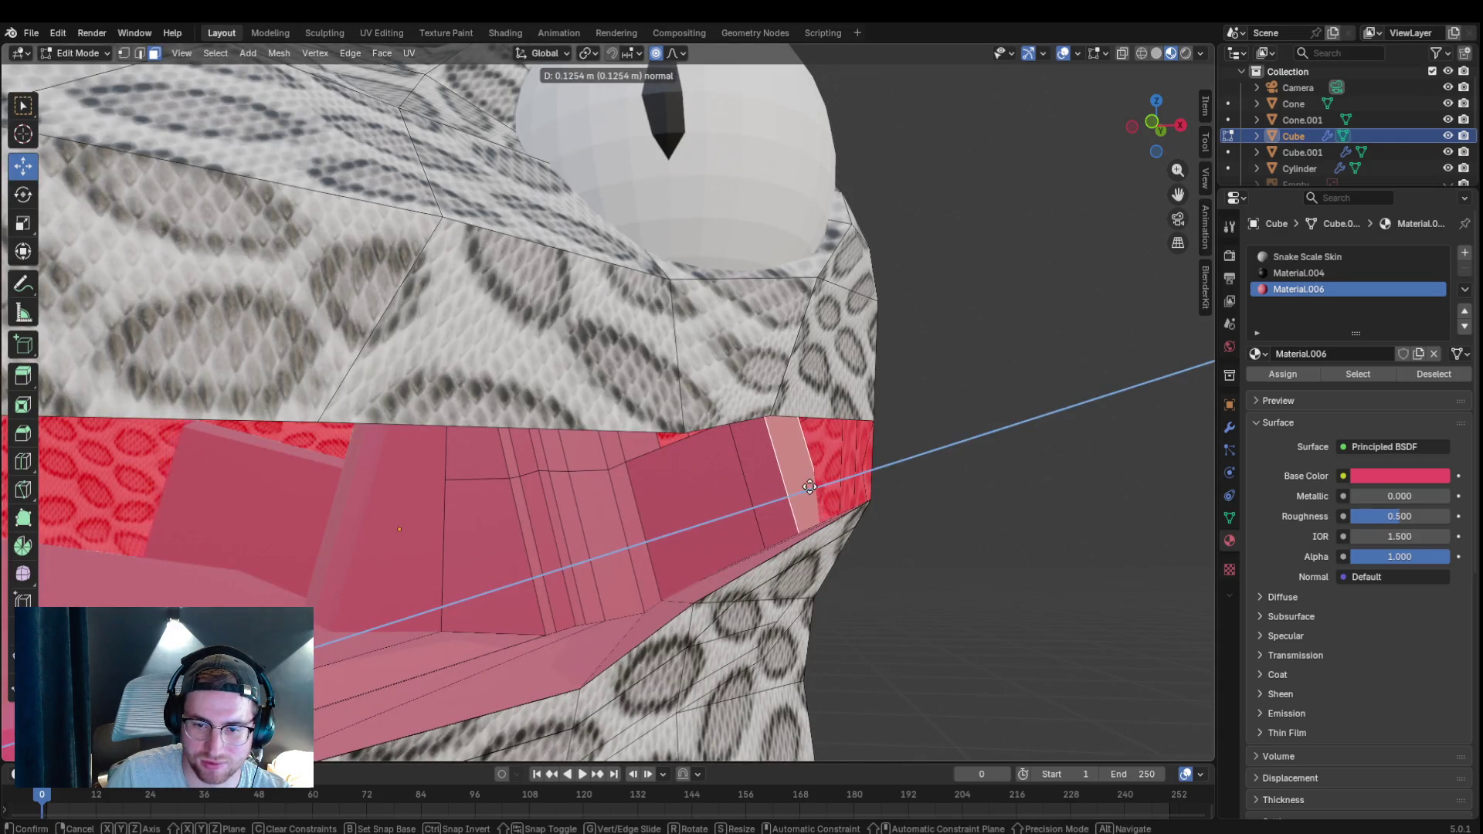
pyautogui.click(781, 498)
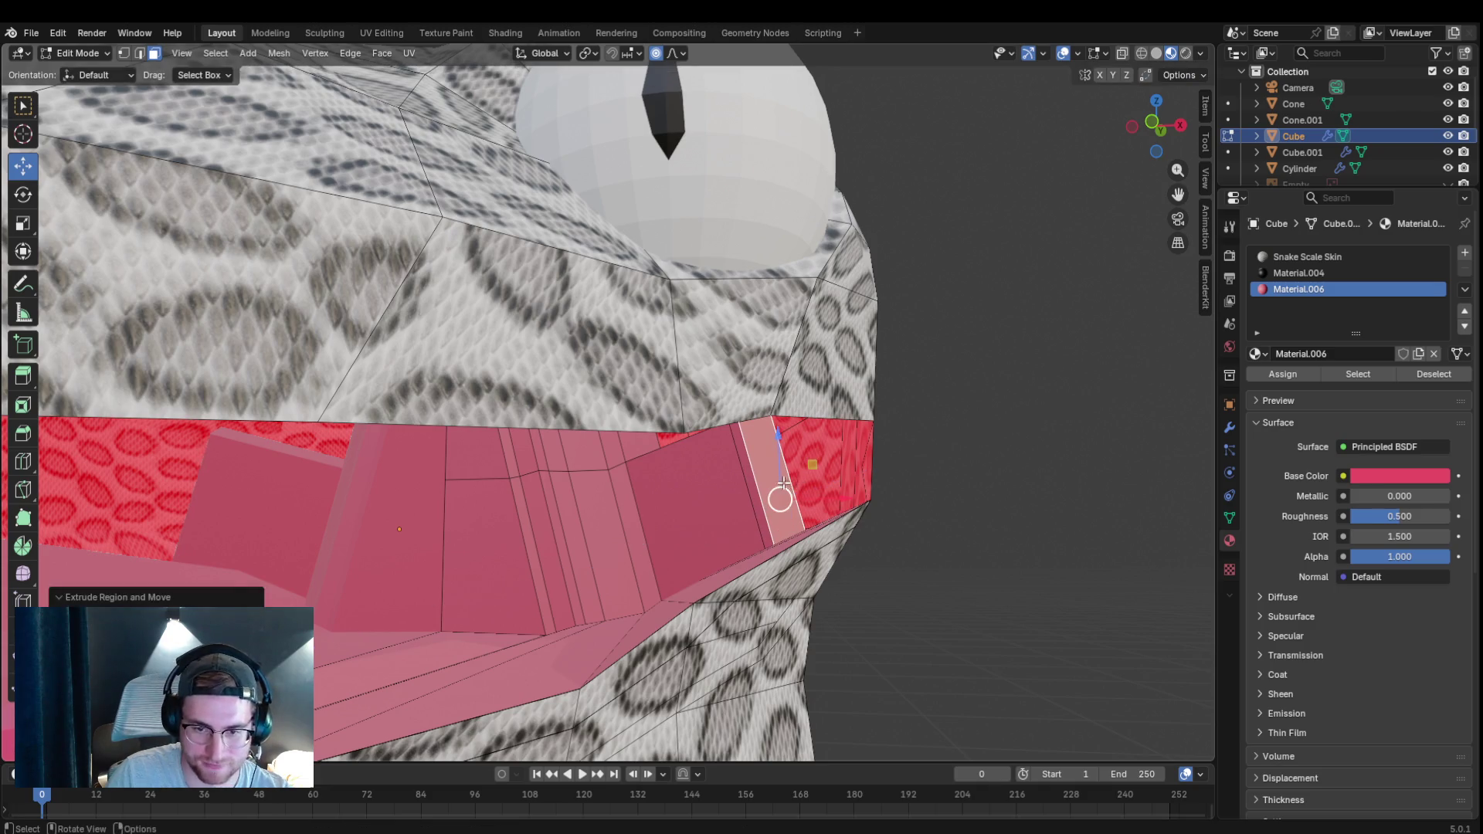
# Turn off Proportional Editing before moving the new strip.
pyautogui.press('g')
pyautogui.press('Escape')
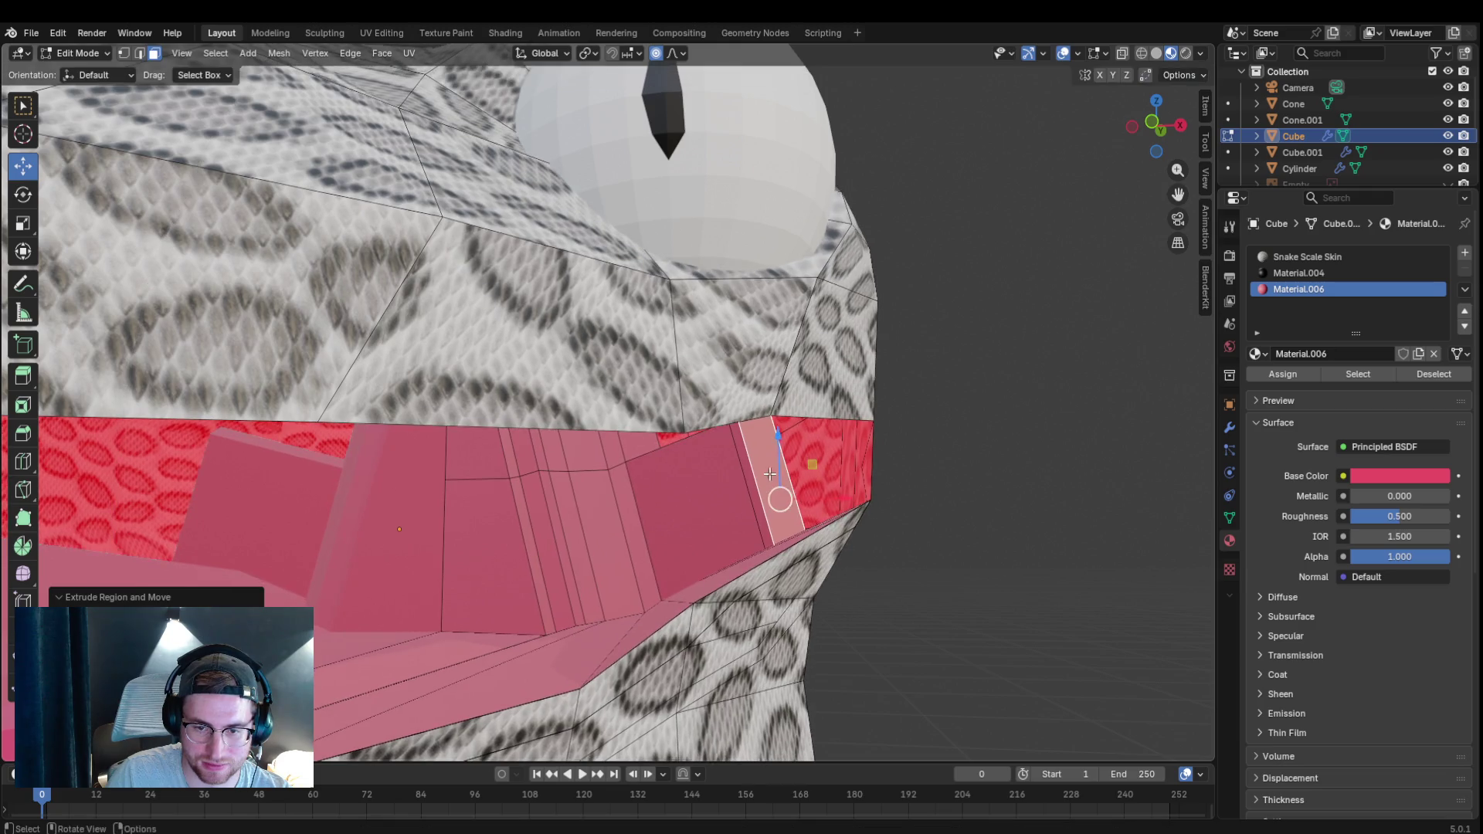
pyautogui.press('g')
pyautogui.press('Escape')
pyautogui.click(655, 53)
# Raise the new face strip along the Z axis toward the upper lip.
pyautogui.press('g')
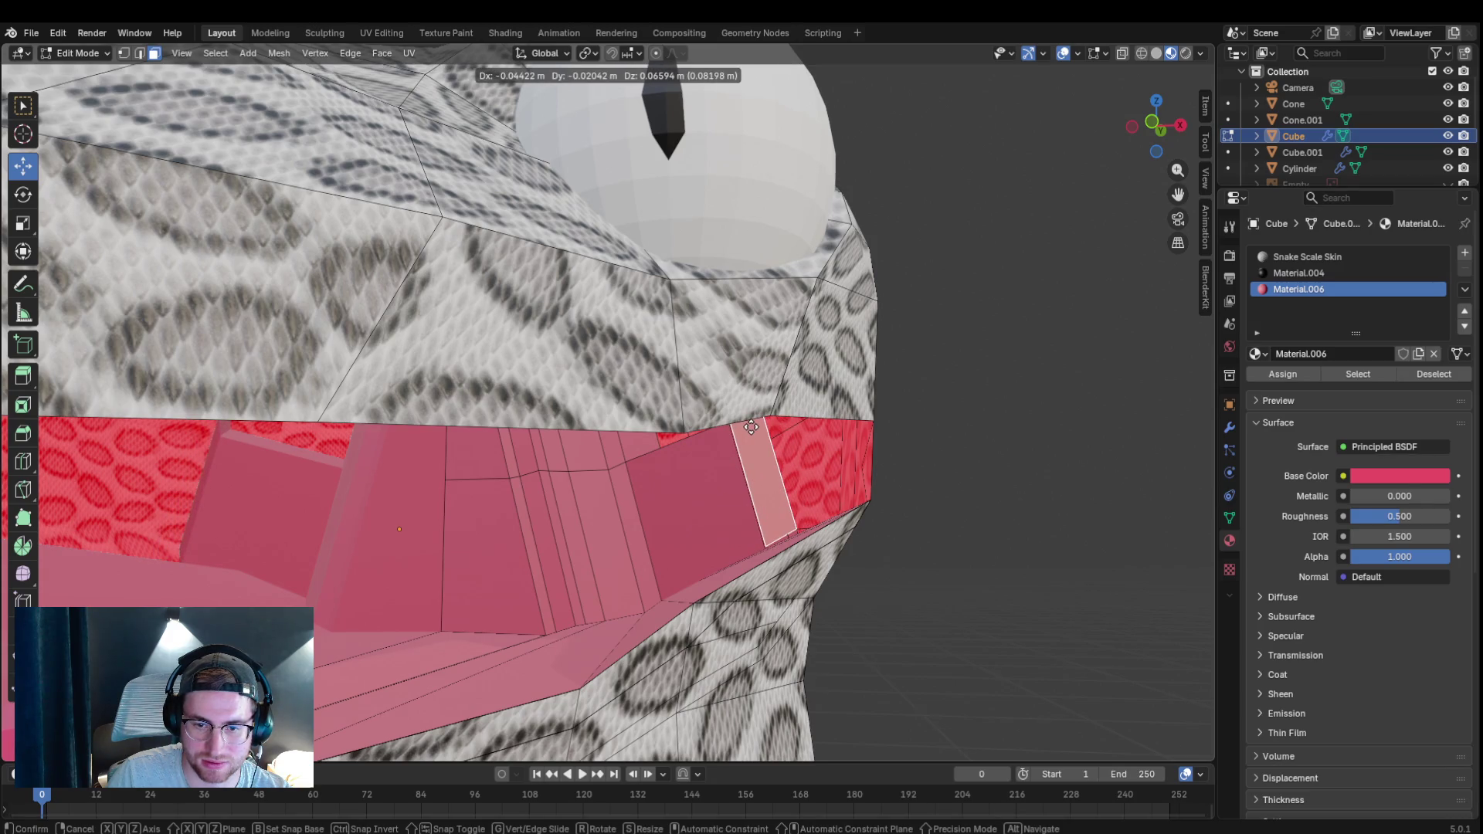
pyautogui.press('x')
pyautogui.press('z')
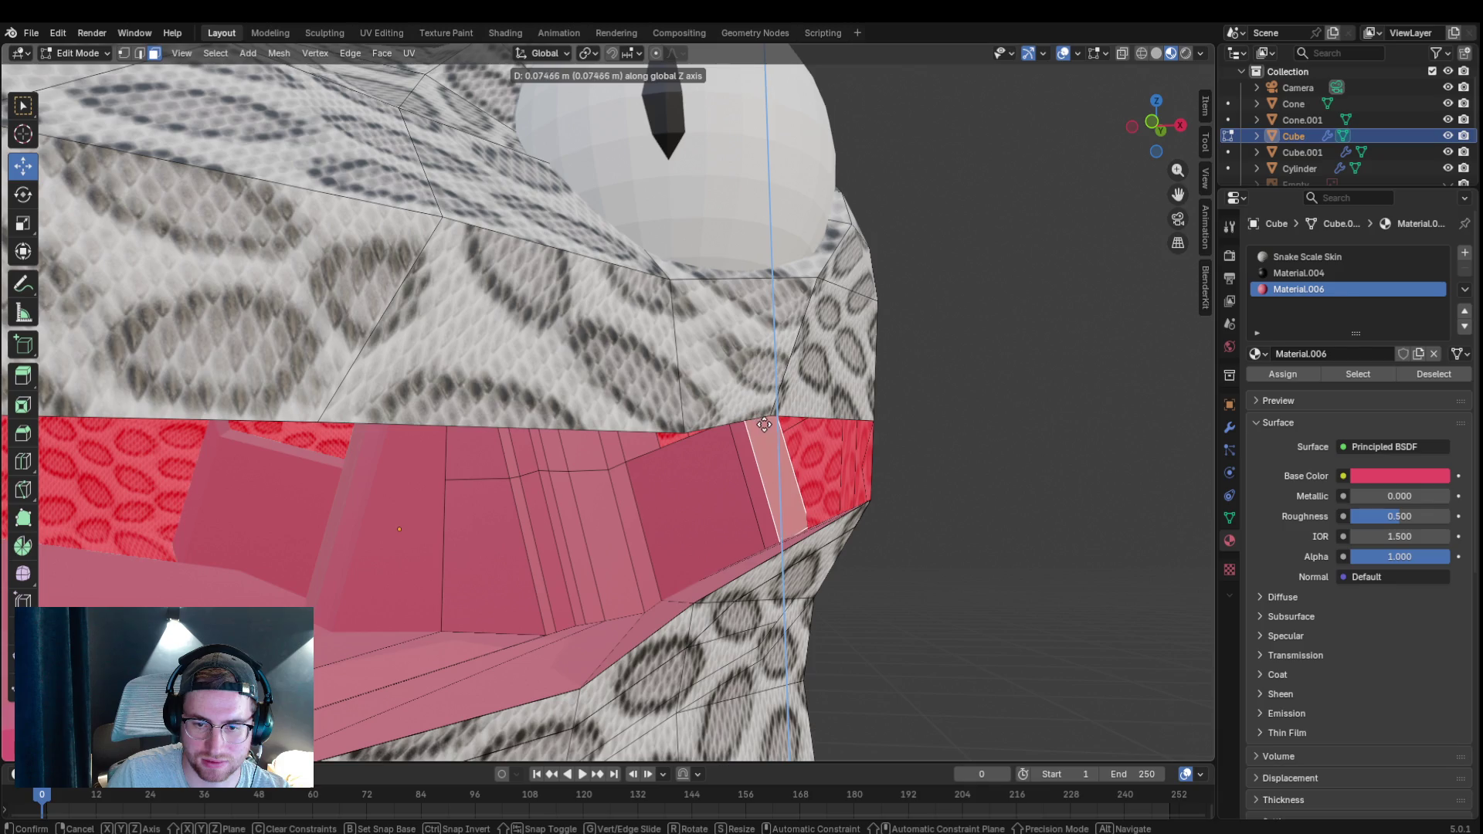
pyautogui.click(690, 428)
pyautogui.scroll(-10, 970, 489)
pyautogui.moveTo(1016, 484)
pyautogui.mouseDown()
pyautogui.moveTo(911, 468)
pyautogui.moveTo(901, 433)
pyautogui.moveTo(922, 446)
pyautogui.moveTo(901, 437)
pyautogui.moveTo(885, 463)
pyautogui.mouseUp()
pyautogui.scroll(-5, 922, 446)
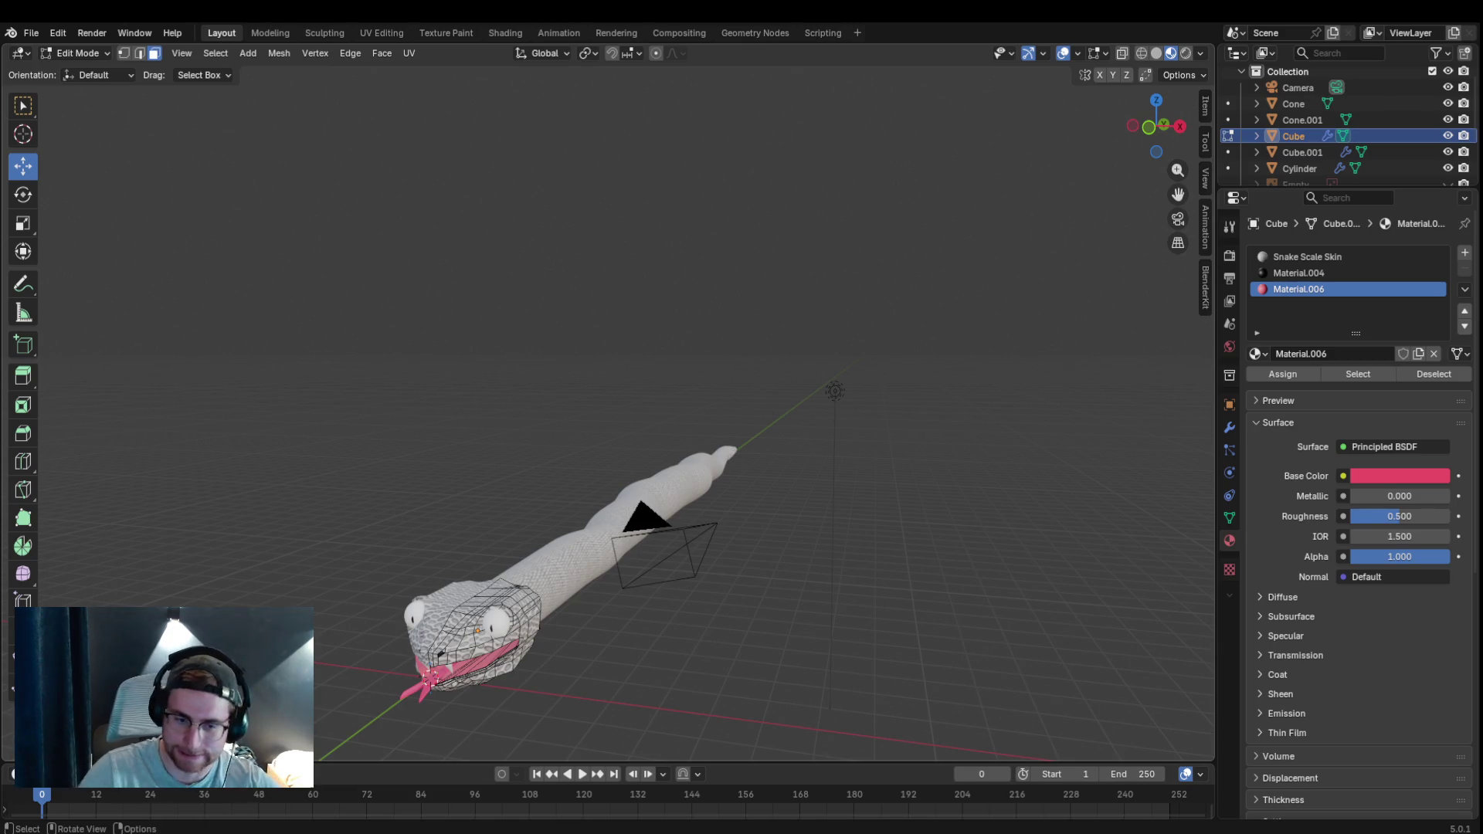
pyautogui.moveTo(432, 556)
pyautogui.mouseDown()
pyautogui.moveTo(541, 483)
pyautogui.moveTo(715, 489)
pyautogui.moveTo(664, 476)
pyautogui.mouseUp()
pyautogui.scroll(3, 665, 476)
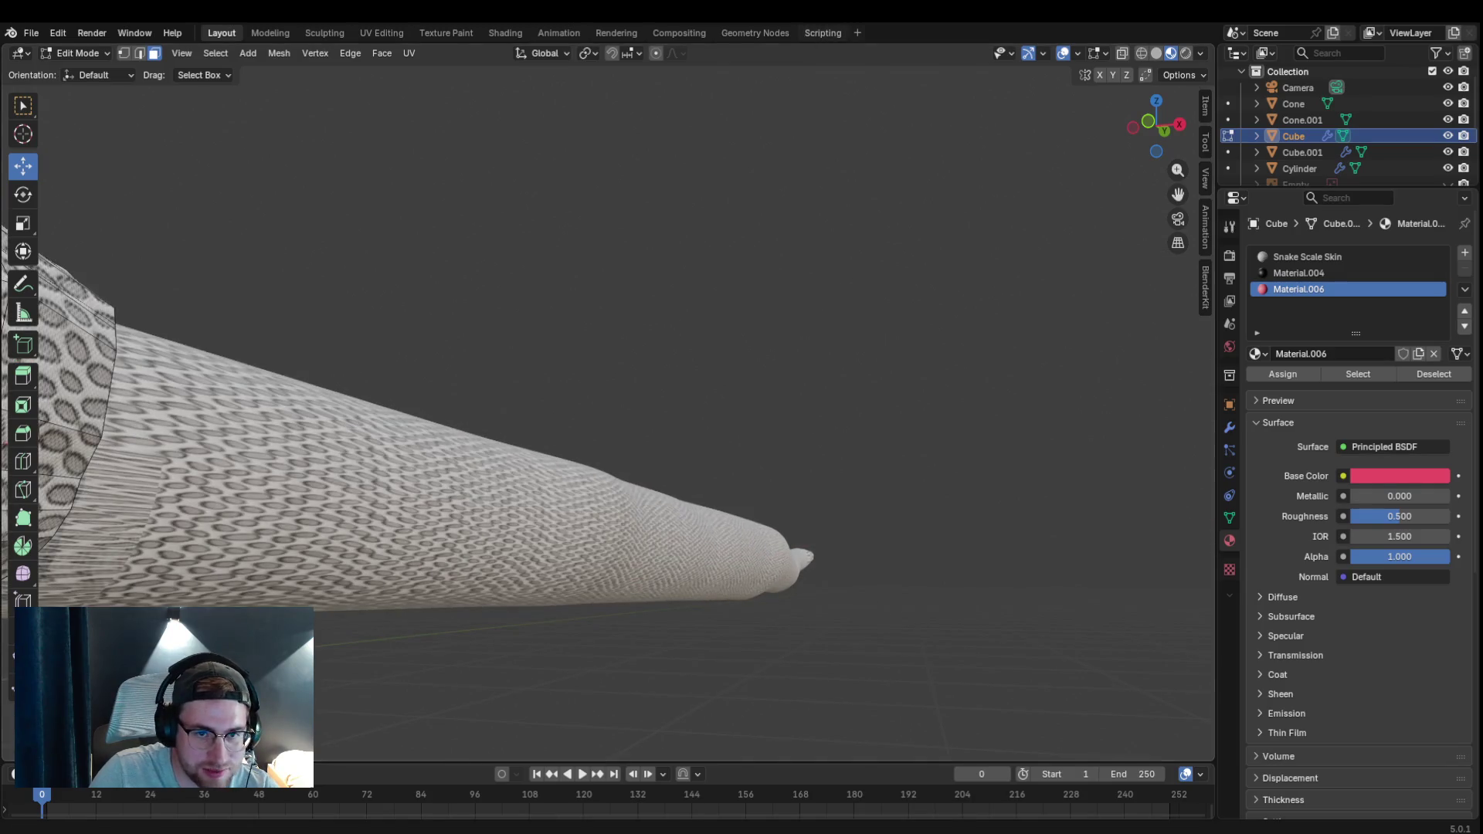
pyautogui.moveTo(1159, 89); pyautogui.dragTo(1003, 259)
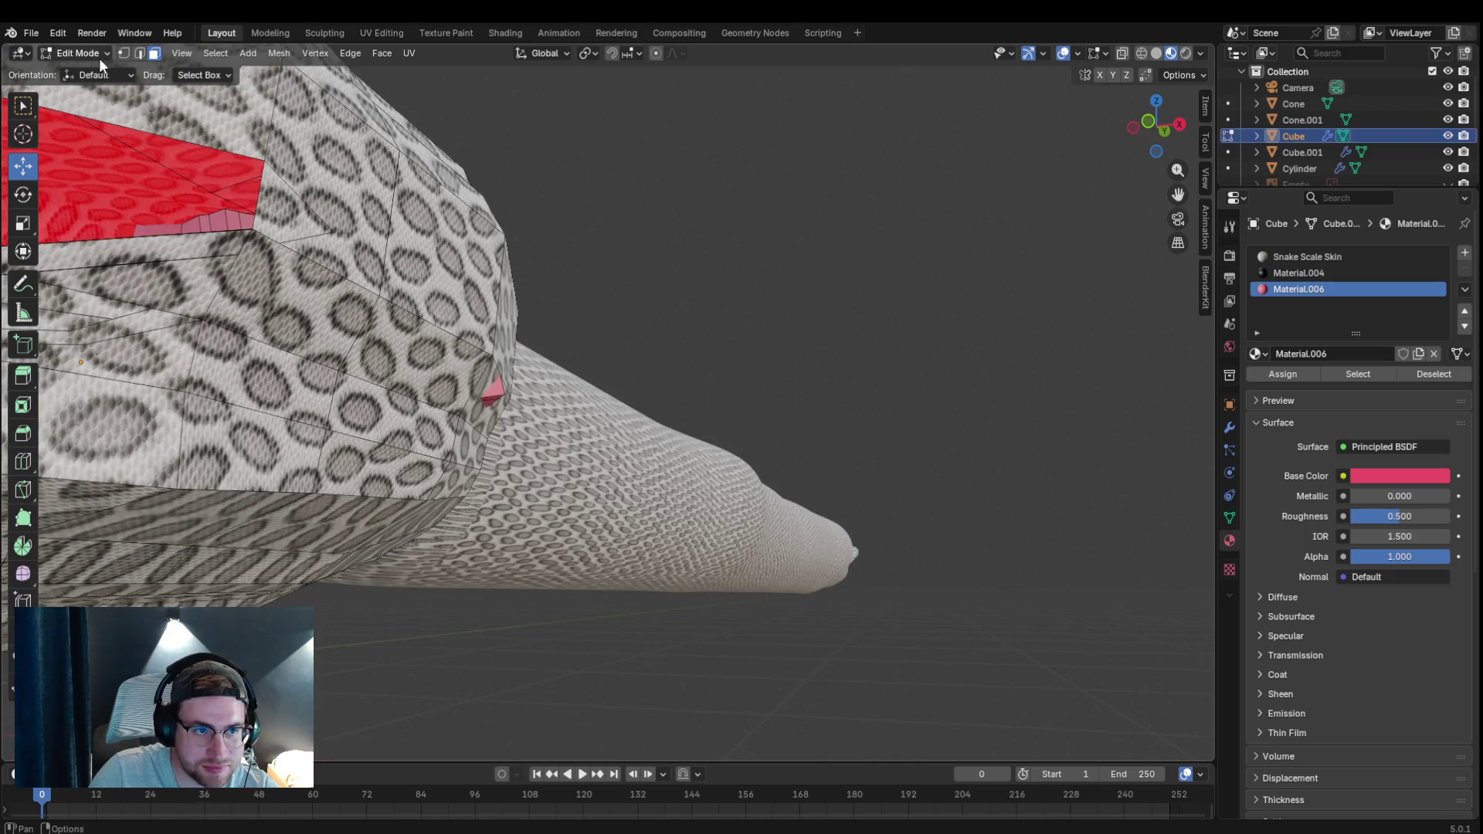
# In vertex select mode, reposition the vertex beside the small red mouth-corner face in several nudges.
pyautogui.click(124, 53)
pyautogui.click(497, 394)
pyautogui.press('g')
pyautogui.click(537, 406)
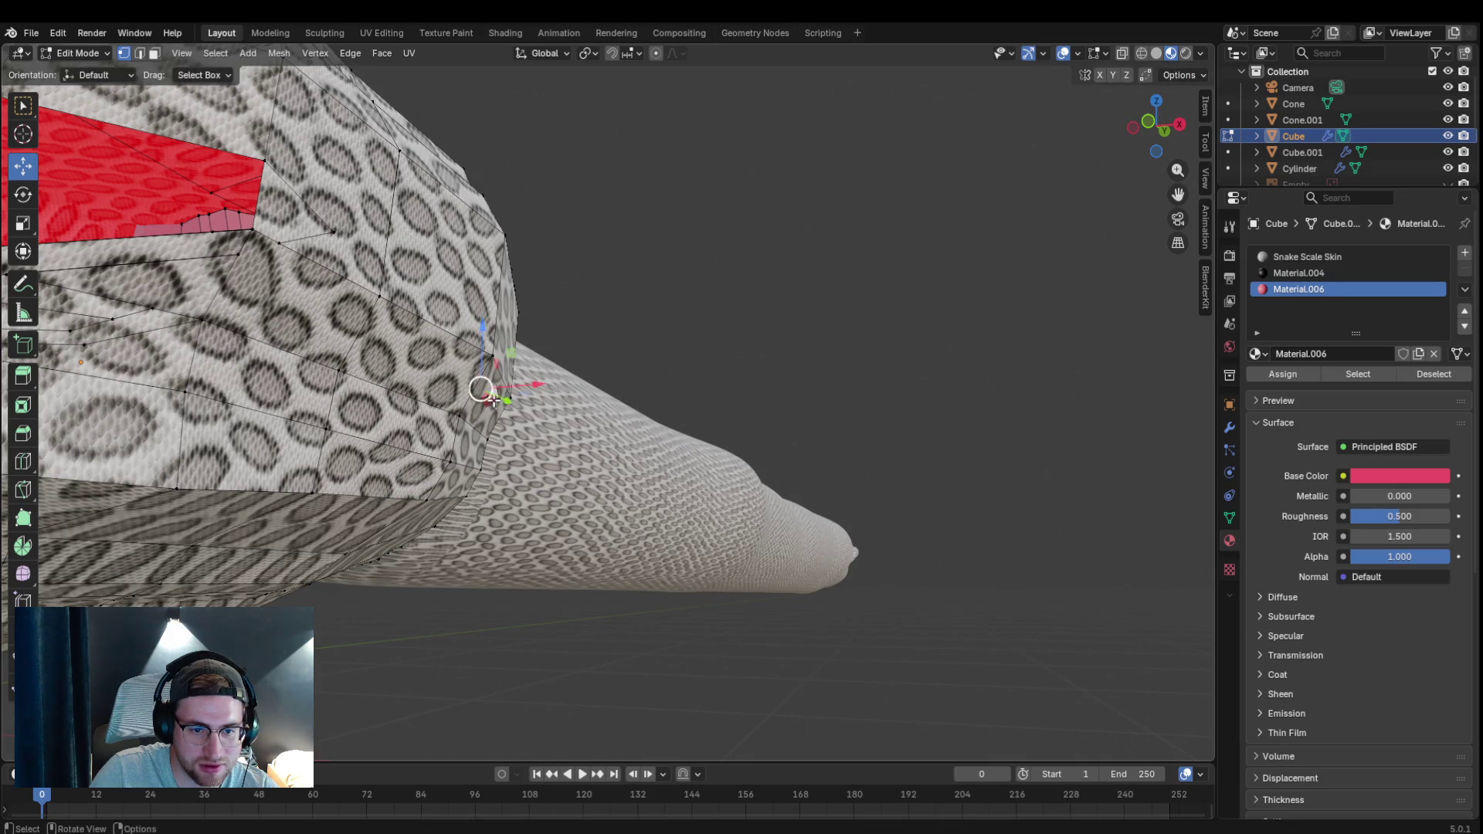
pyautogui.press('g')
pyautogui.click(501, 402)
pyautogui.press('g')
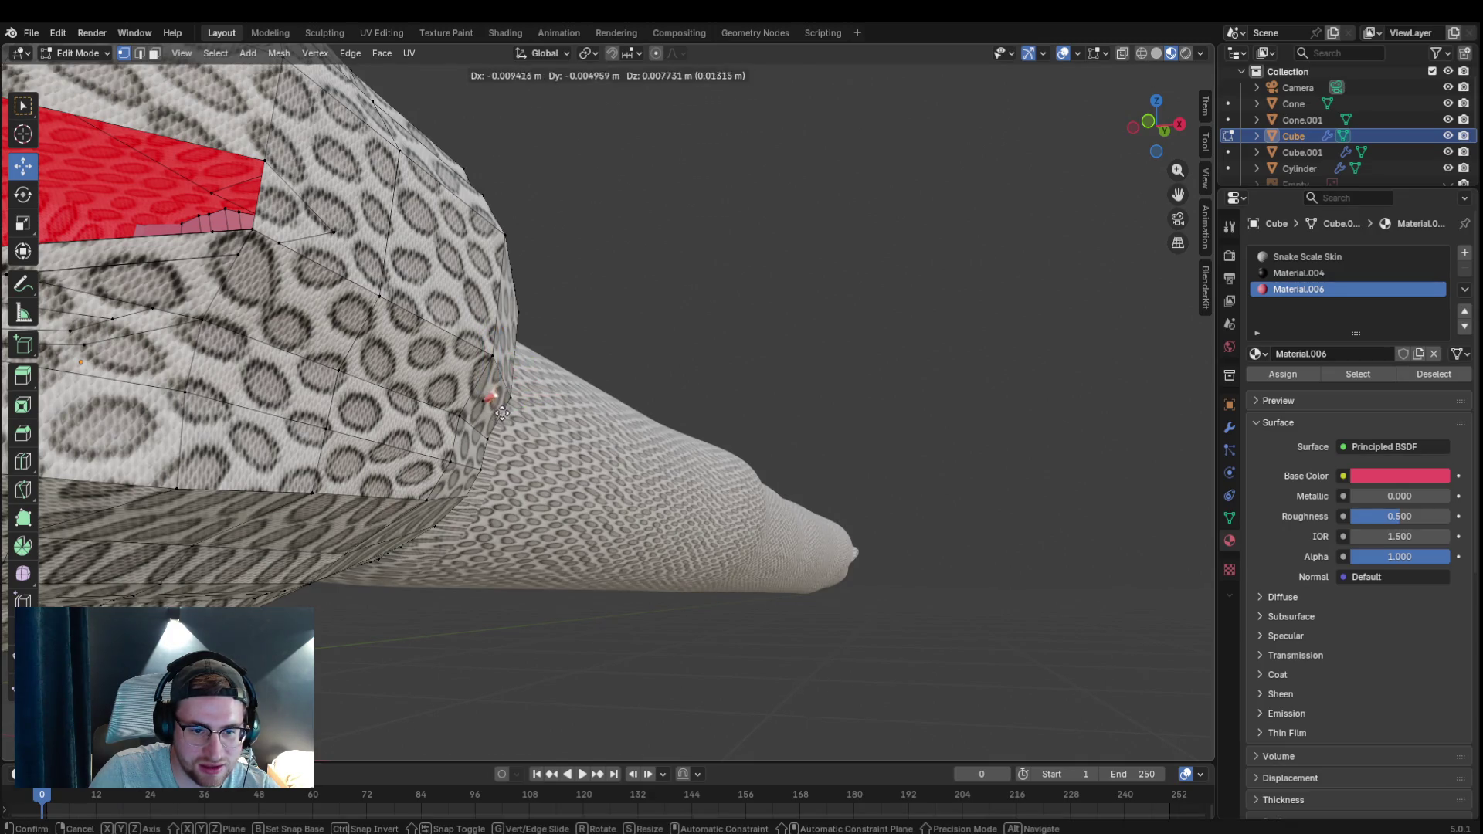
pyautogui.click(487, 402)
pyautogui.press('g')
pyautogui.click(479, 406)
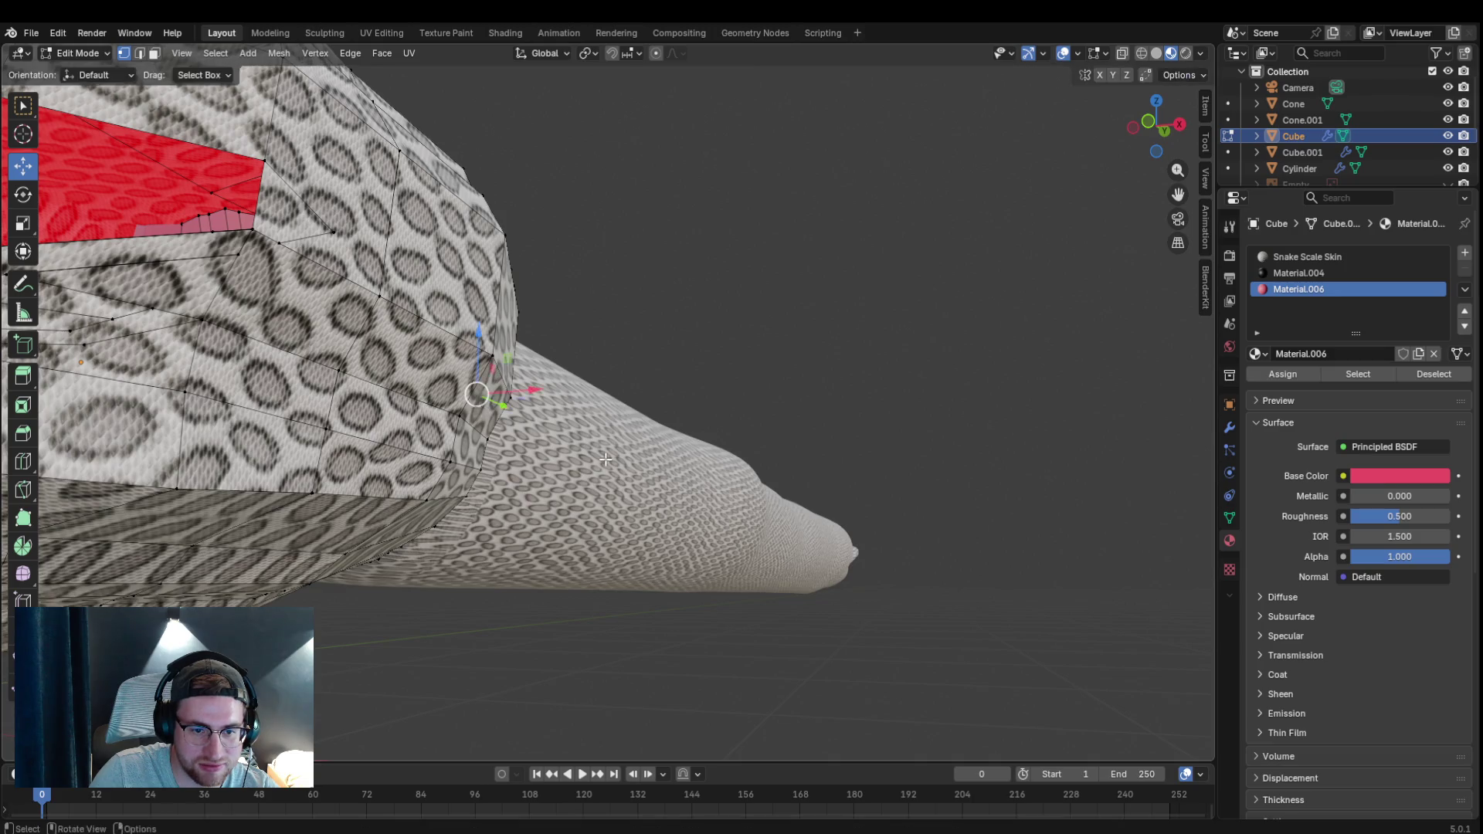
pyautogui.scroll(-5, 619, 462)
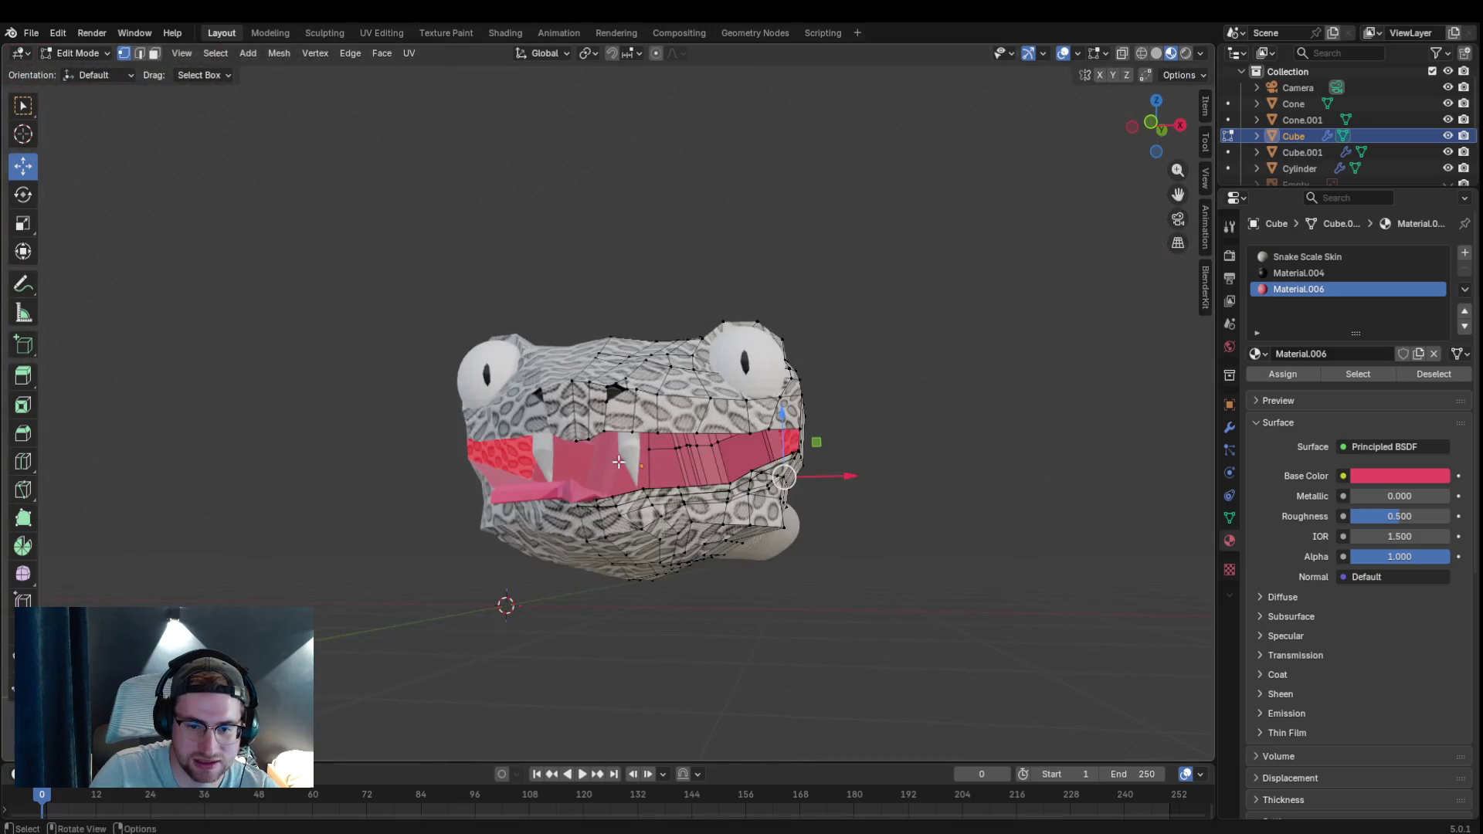
pyautogui.moveTo(619, 462); pyautogui.dragTo(446, 384)
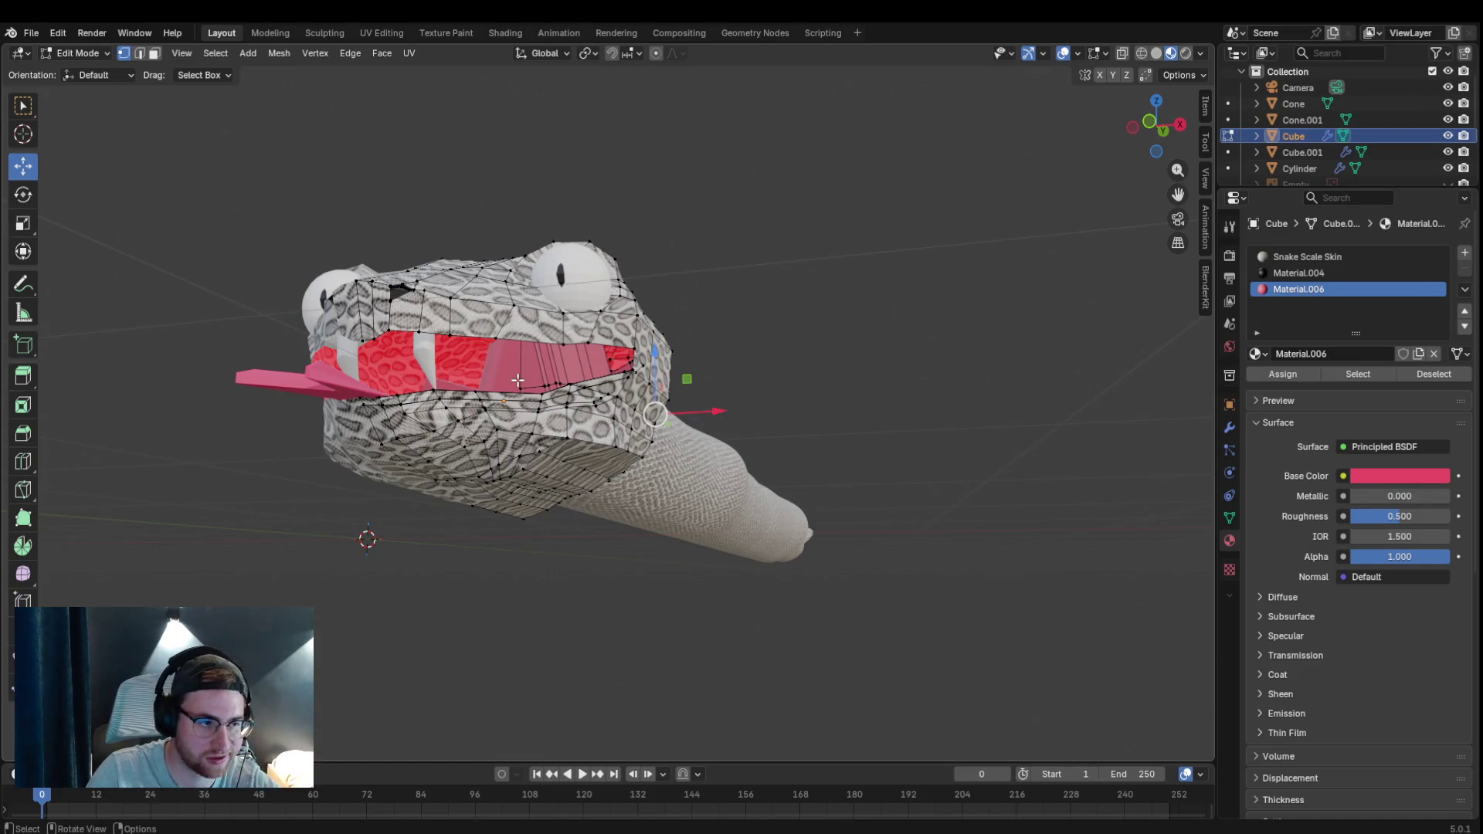
pyautogui.moveTo(682, 318); pyautogui.dragTo(762, 456)
pyautogui.scroll(5, 492, 446)
pyautogui.scroll(-5, 491, 447)
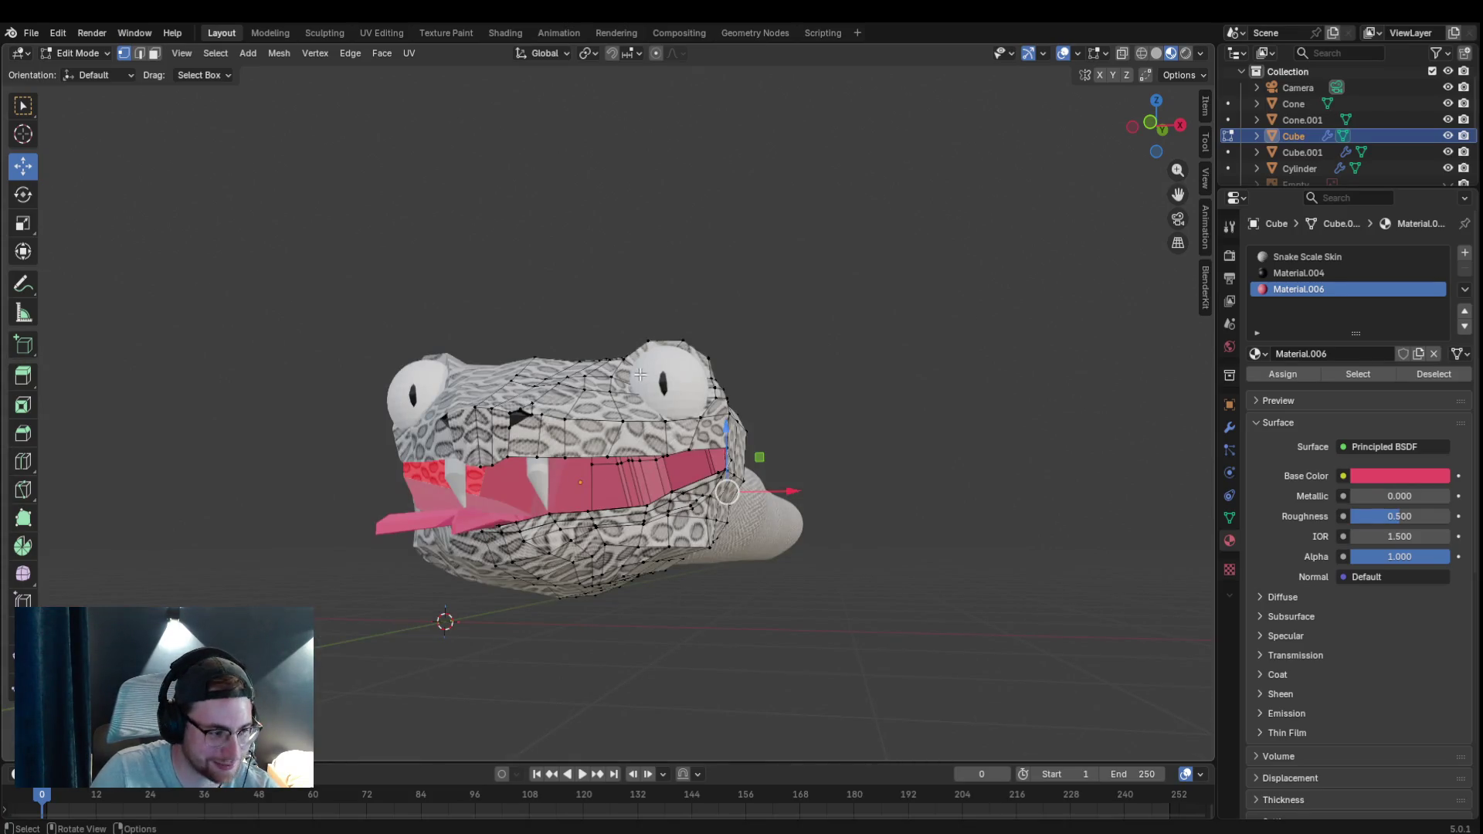
pyautogui.scroll(5, 550, 247)
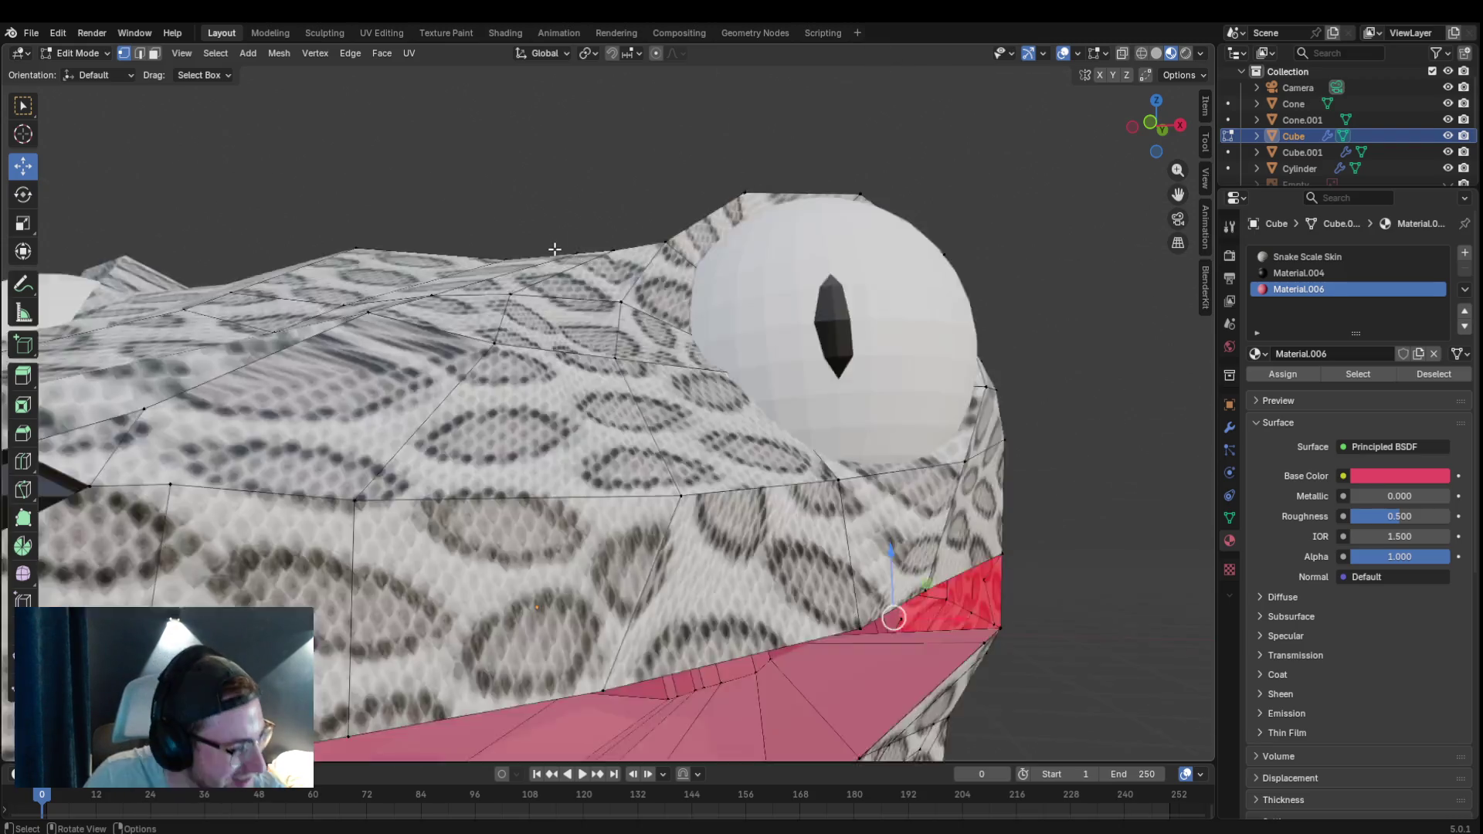
pyautogui.scroll(-10, 564, 266)
pyautogui.scroll(5, 576, 323)
pyautogui.scroll(5, 573, 324)
pyautogui.scroll(-10, 572, 327)
pyautogui.scroll(10, 574, 330)
pyautogui.scroll(-5, 574, 331)
pyautogui.scroll(5, 574, 331)
pyautogui.scroll(-10, 574, 332)
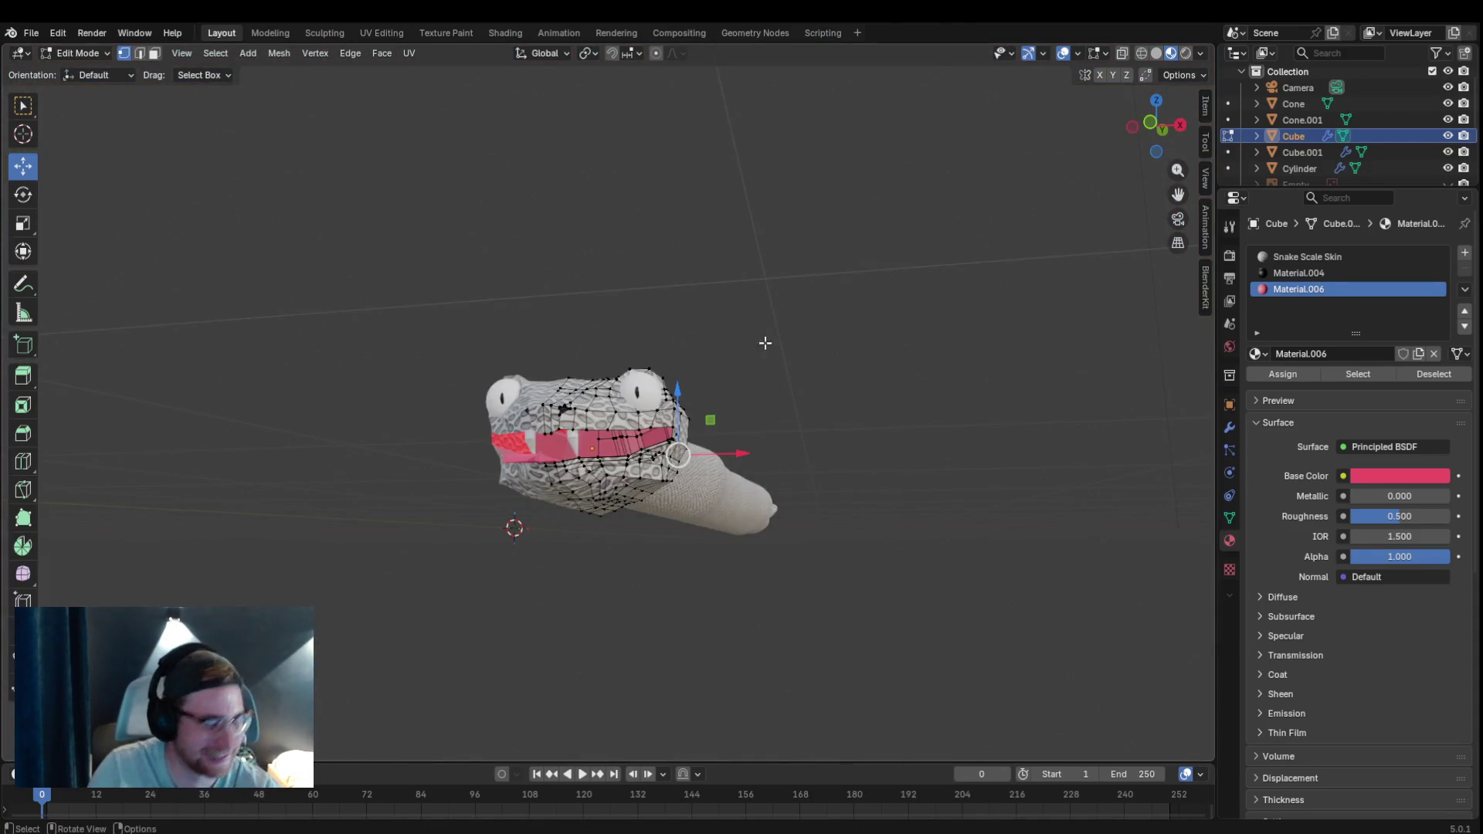
pyautogui.click(31, 33)
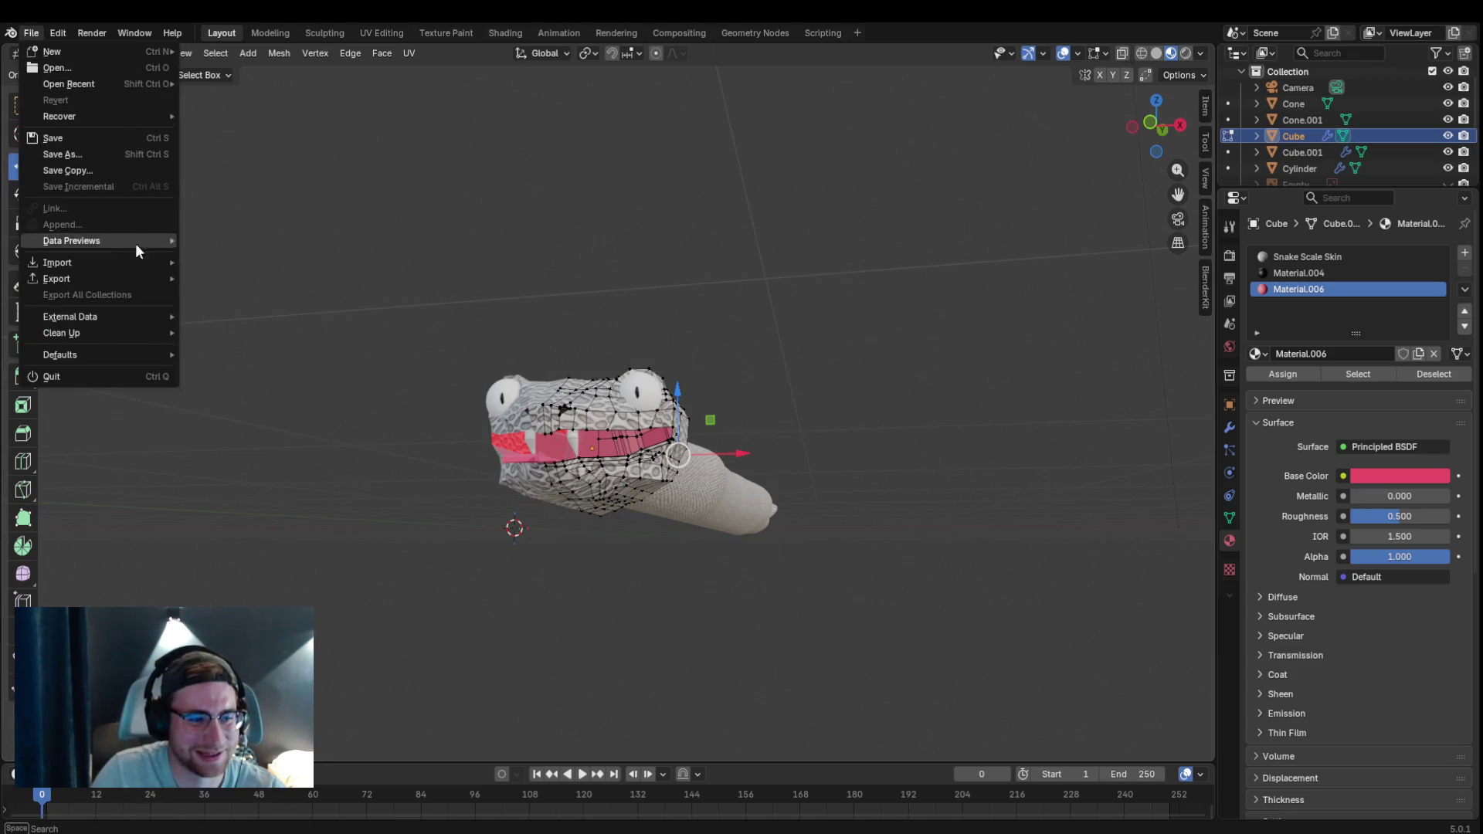
pyautogui.moveTo(124, 275)
pyautogui.click(322, 407)
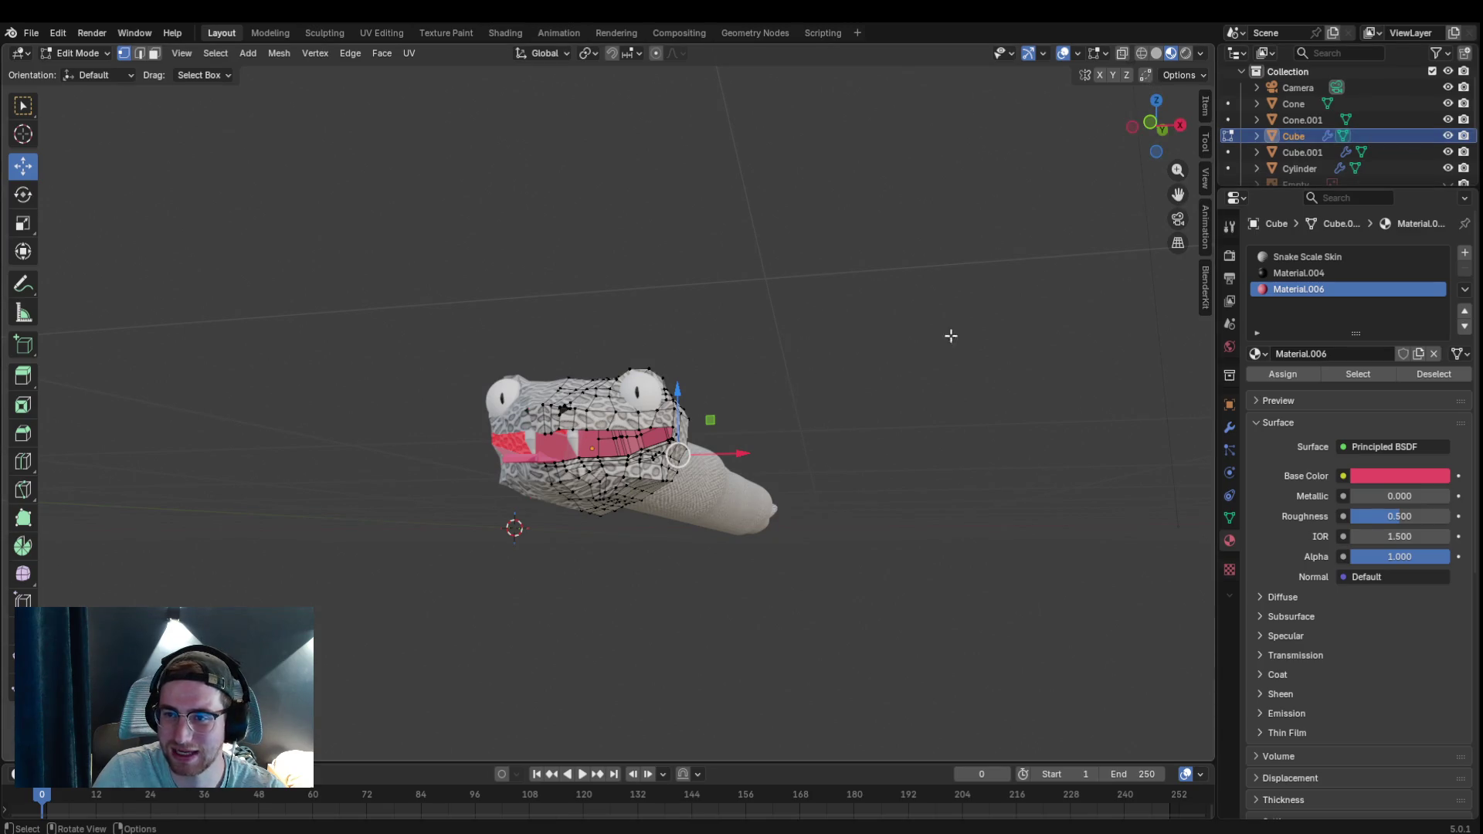
pyautogui.scroll(-2, 950, 331)
pyautogui.moveTo(564, 429); pyautogui.dragTo(652, 443)
pyautogui.scroll(-3, 652, 443)
pyautogui.scroll(3, 652, 497)
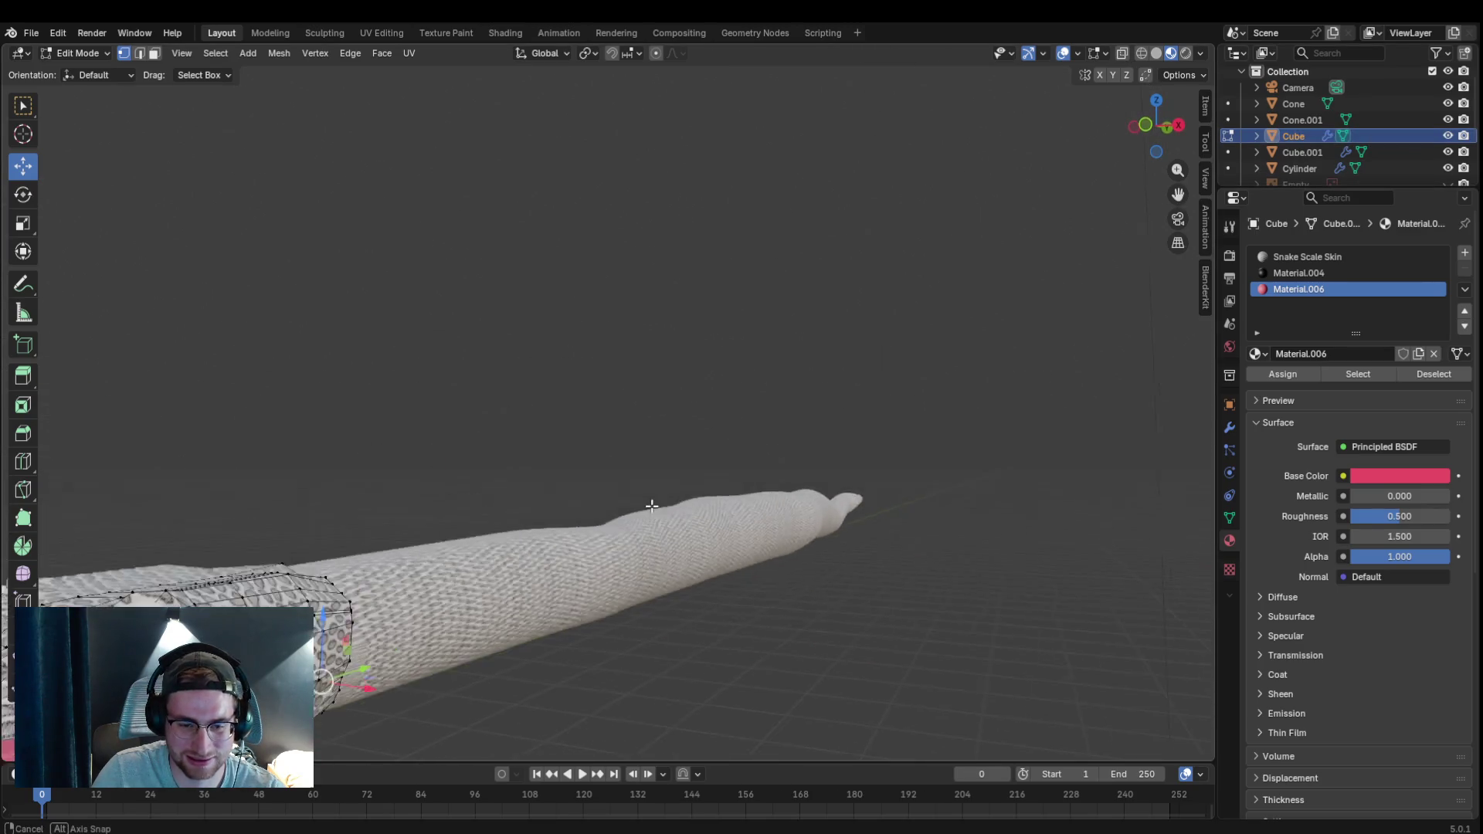
pyautogui.scroll(-3, 661, 503)
pyautogui.scroll(-2, 1329, 148)
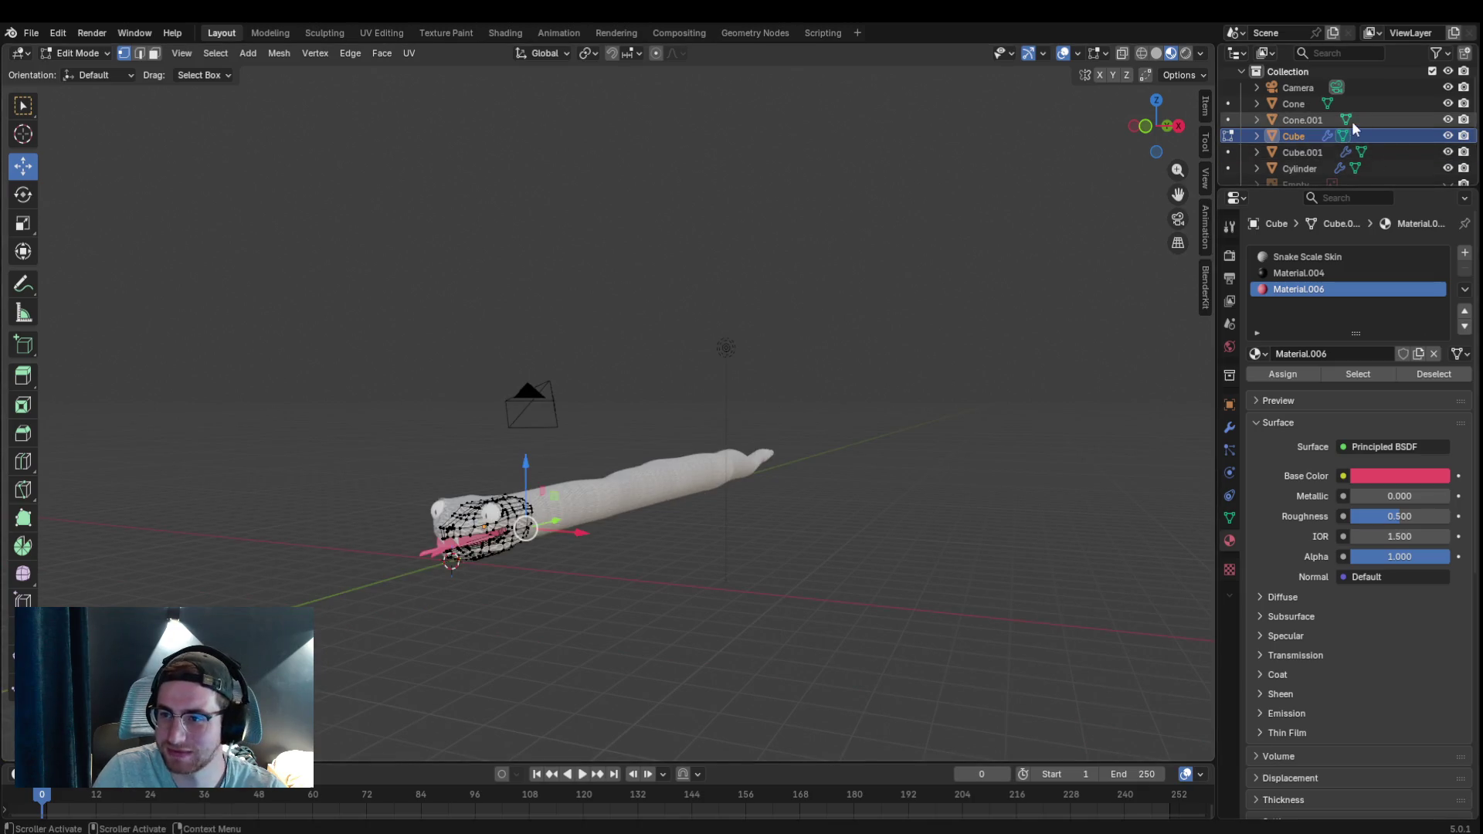
pyautogui.click(1314, 150)
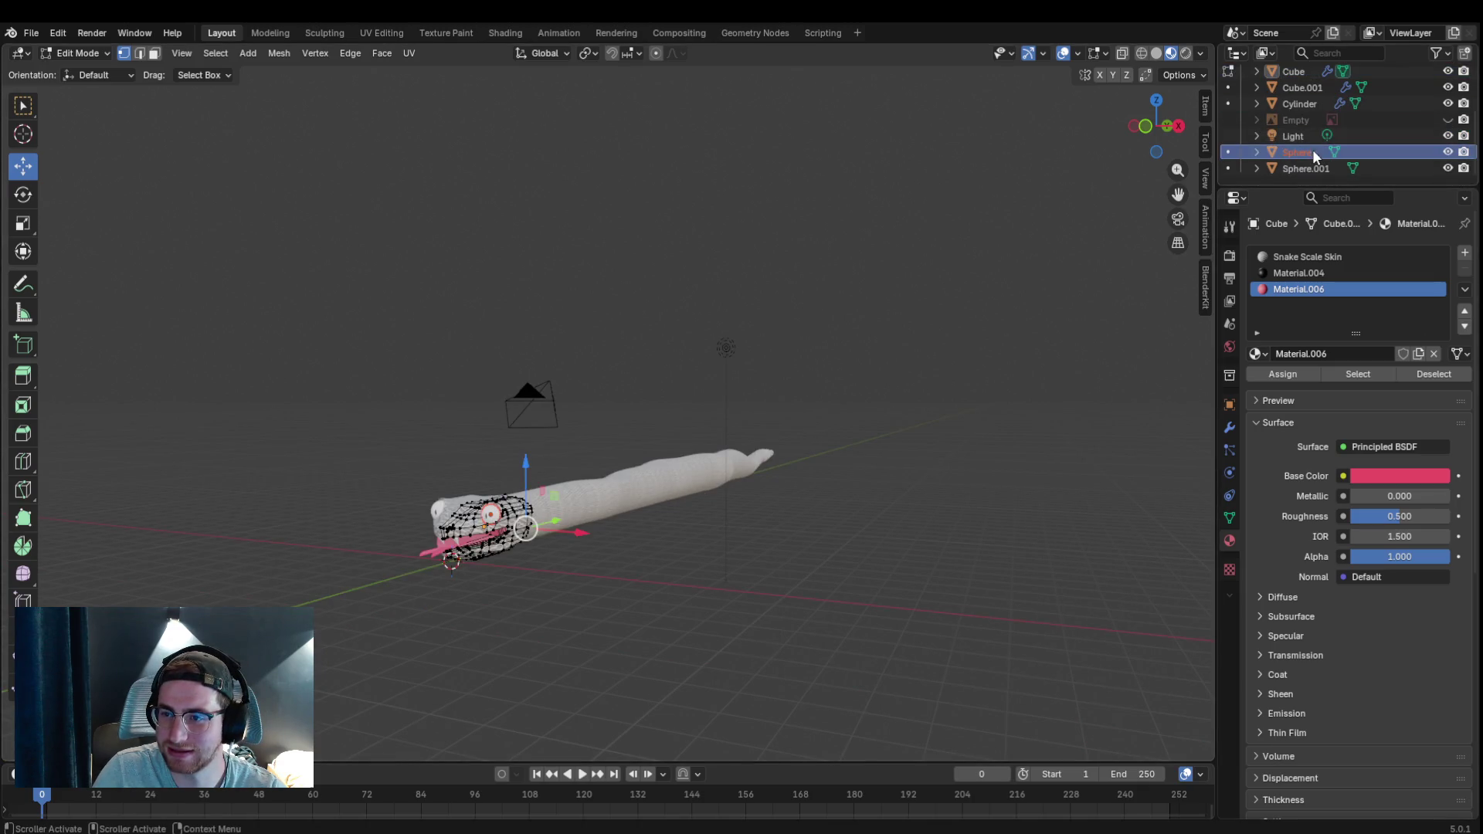
# Select both eye spheres and the Cylinder body in the Outliner.
pyautogui.keyDown('ctrl'); pyautogui.click(1304, 167); pyautogui.keyUp('ctrl')
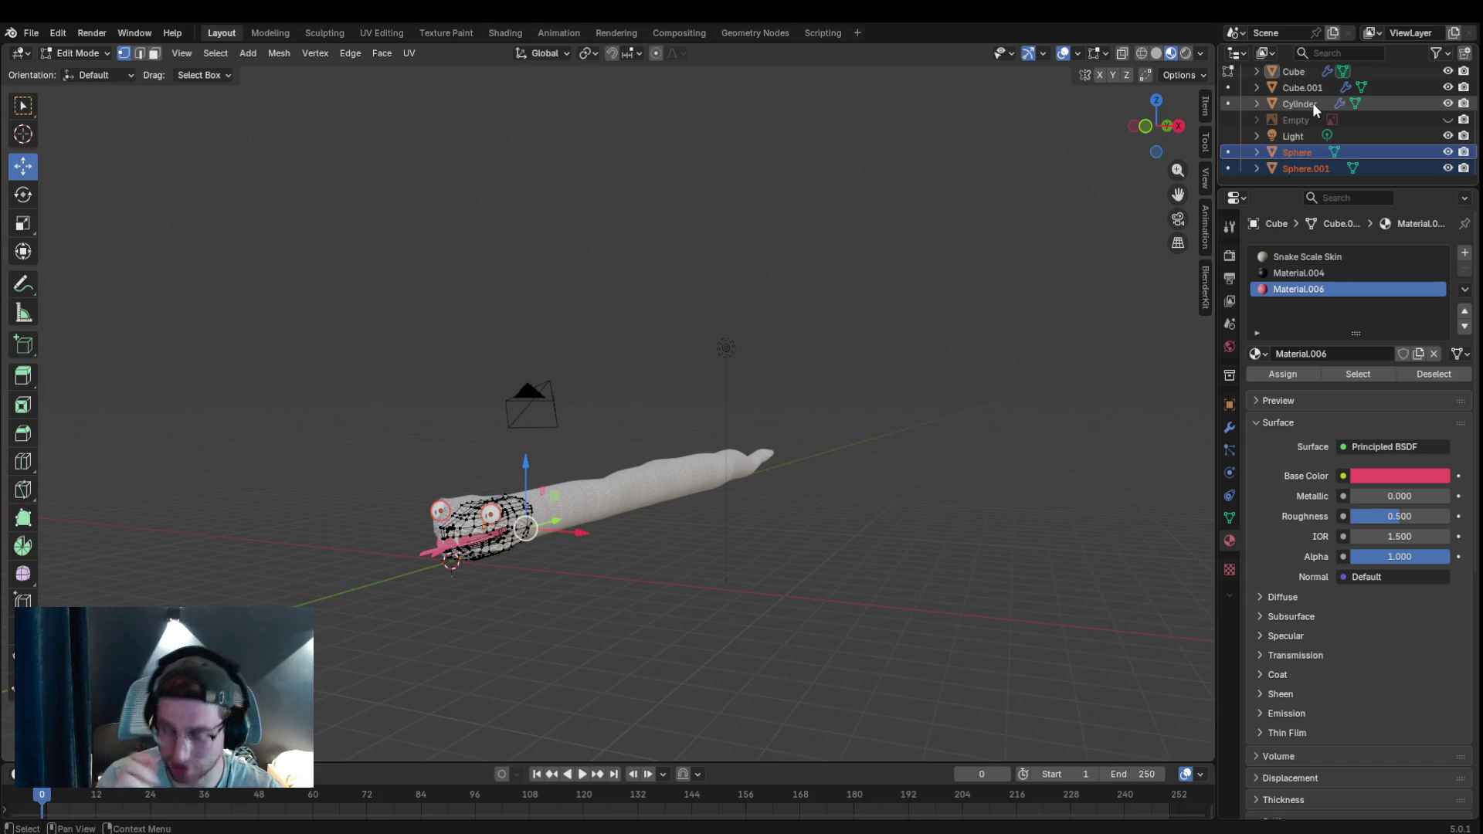
pyautogui.click(1304, 167)
pyautogui.keyDown('ctrl'); pyautogui.click(1305, 151); pyautogui.keyUp('ctrl')
pyautogui.keyDown('ctrl'); pyautogui.click(1314, 103); pyautogui.keyUp('ctrl')
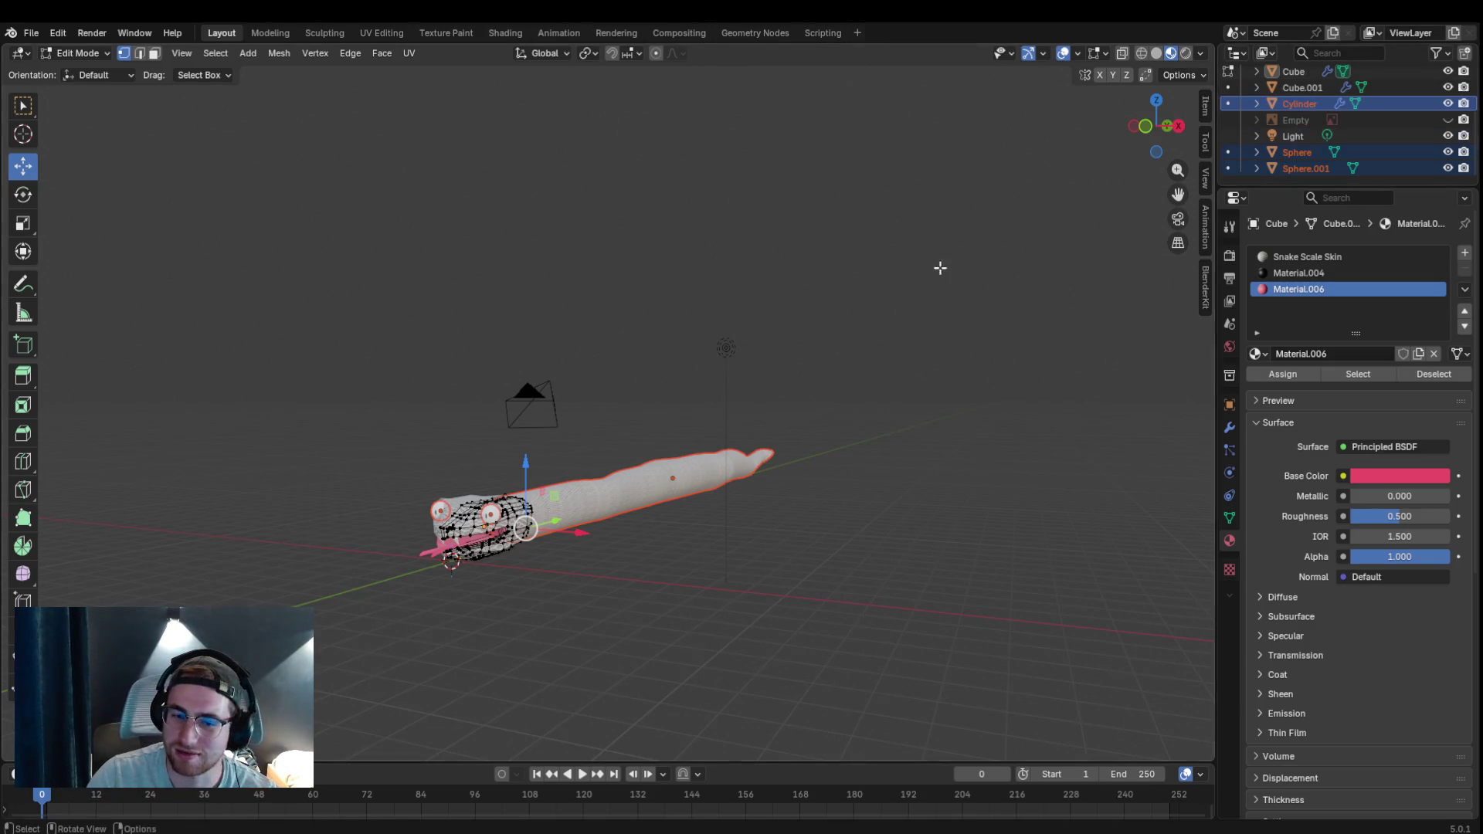
# Add Cube, Cube.001 and Cone to the selection, making Cube the active object.
pyautogui.scroll(2, 1311, 122)
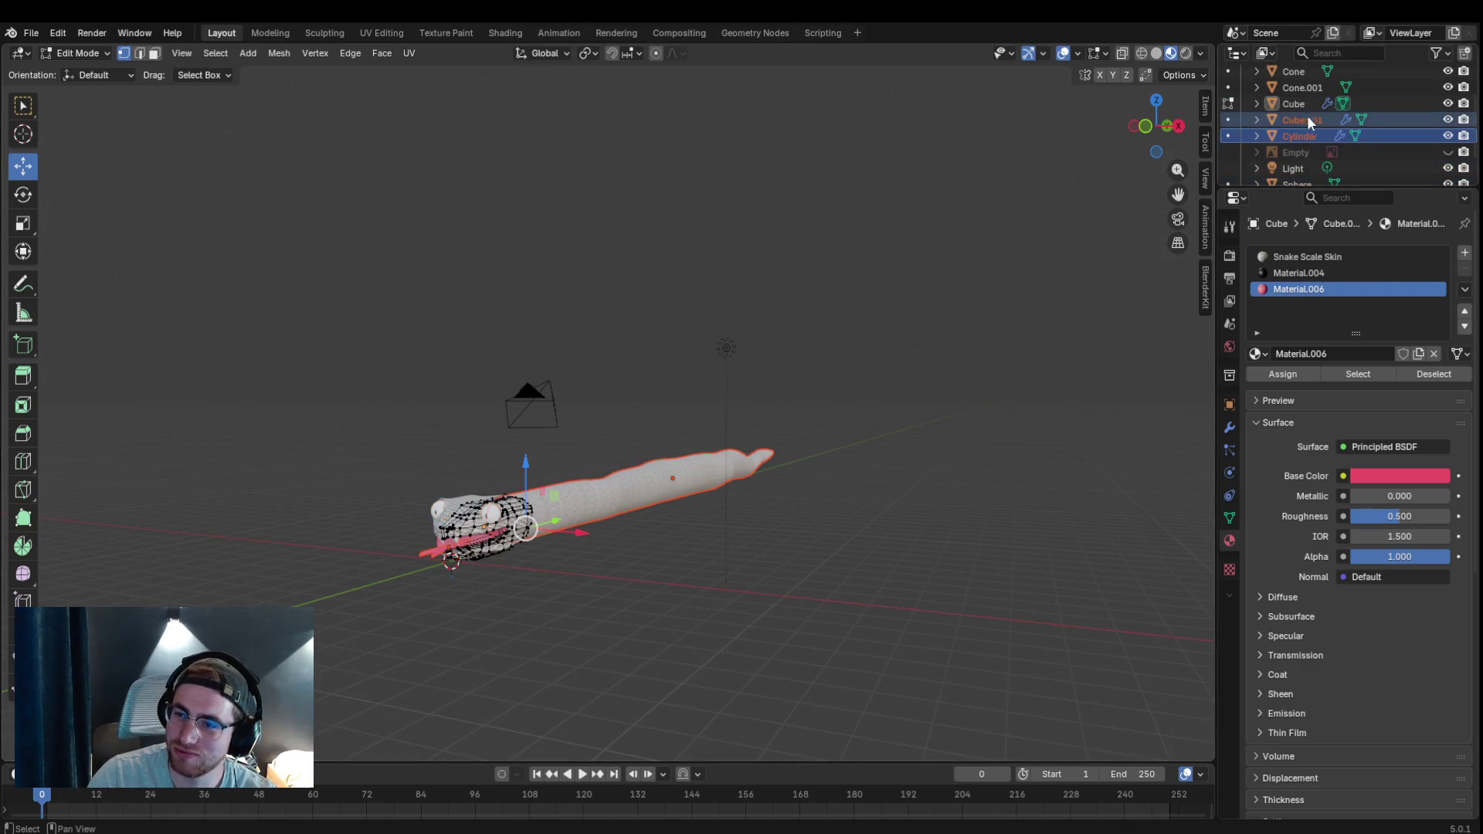
pyautogui.keyDown('shift'); pyautogui.click(1295, 104); pyautogui.keyUp('shift')
pyautogui.scroll(-2, 1307, 97)
pyautogui.keyDown('ctrl'); pyautogui.click(1301, 164); pyautogui.keyUp('ctrl')
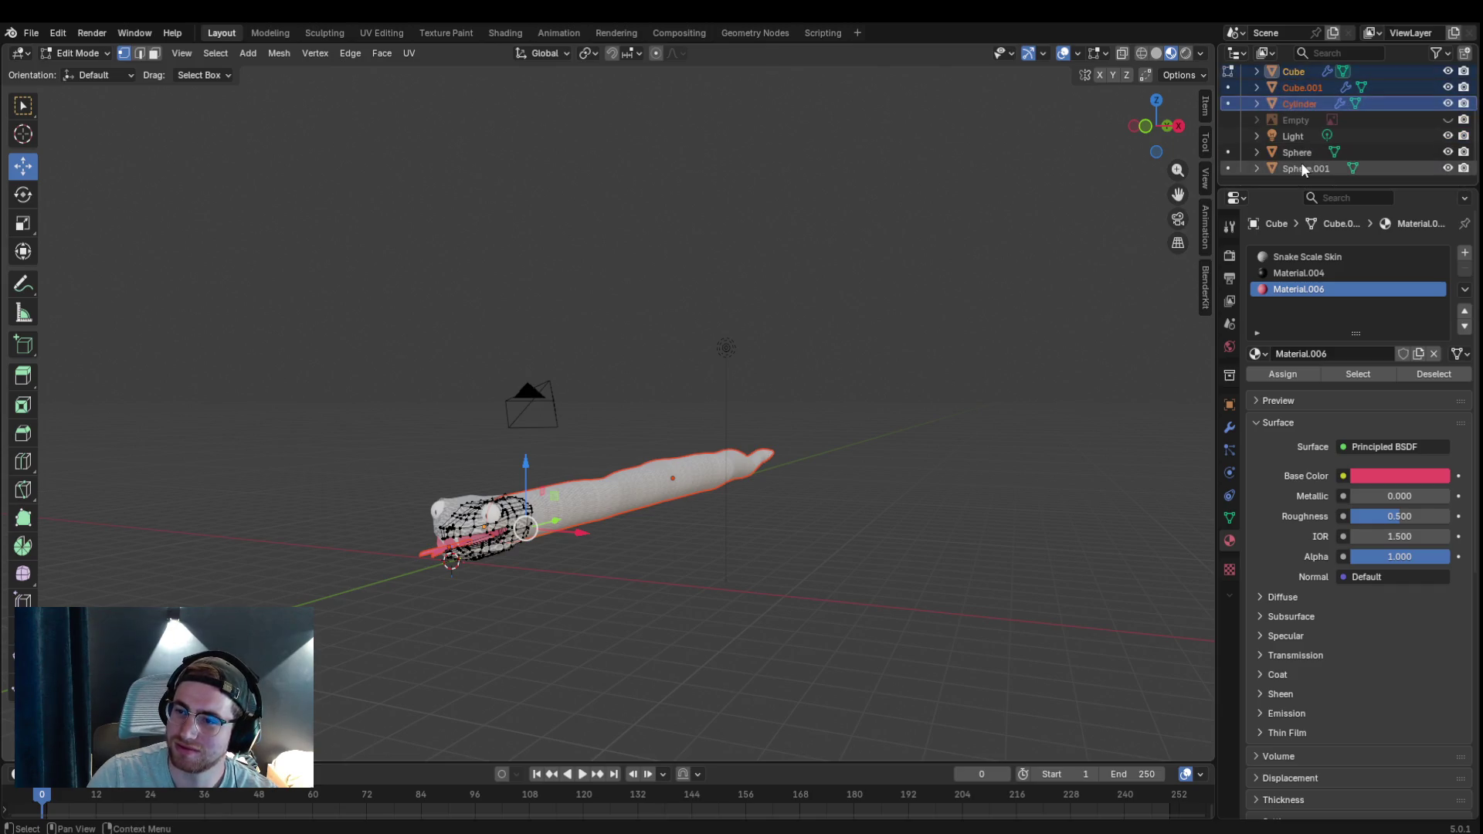
pyautogui.keyDown('ctrl'); pyautogui.click(1304, 155); pyautogui.keyUp('ctrl')
pyautogui.keyDown('ctrl'); pyautogui.click(1308, 100); pyautogui.keyUp('ctrl')
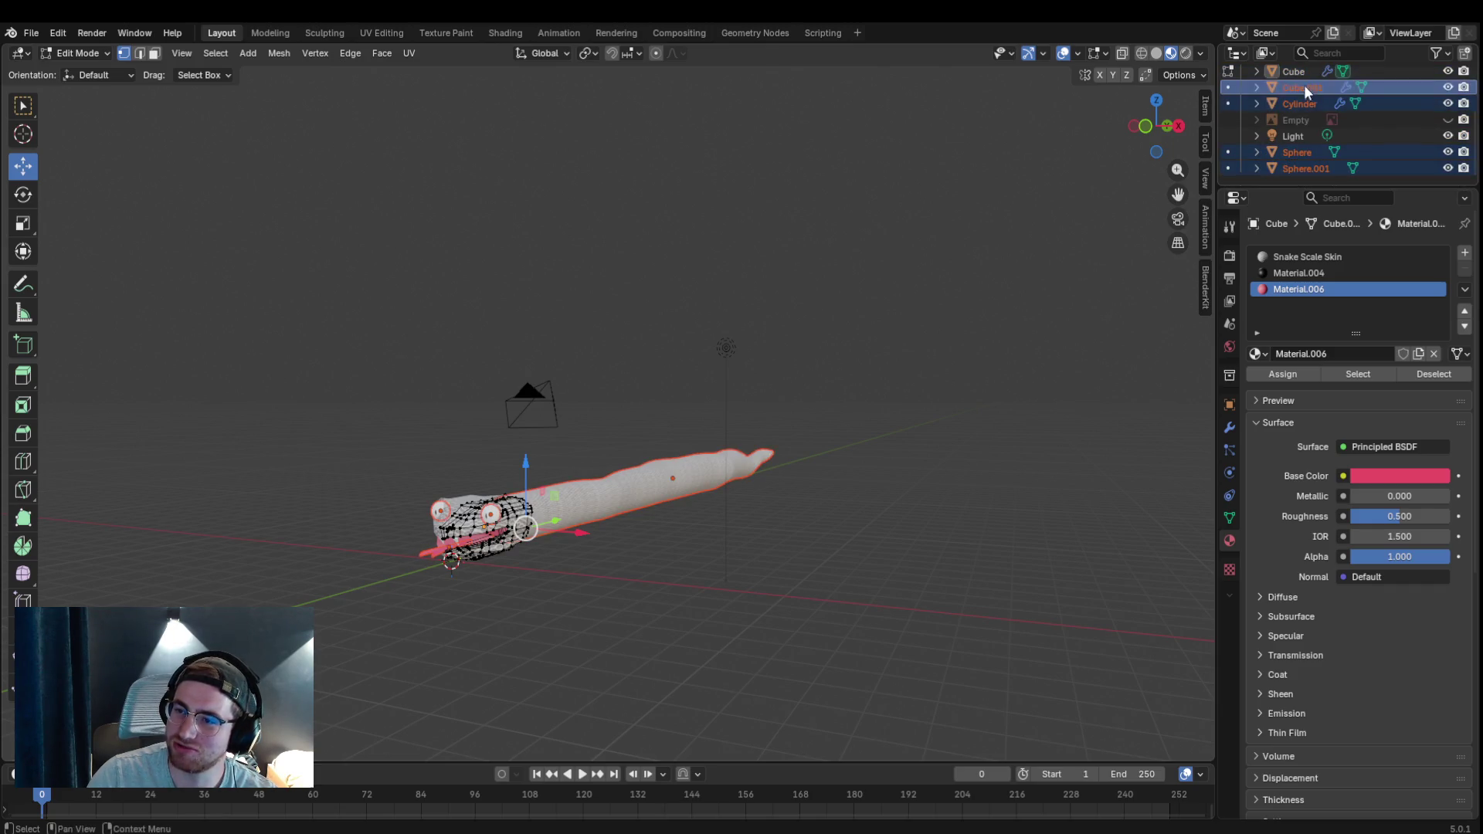
pyautogui.keyDown('ctrl'); pyautogui.click(1304, 72); pyautogui.keyUp('ctrl')
pyautogui.scroll(4, 1309, 91)
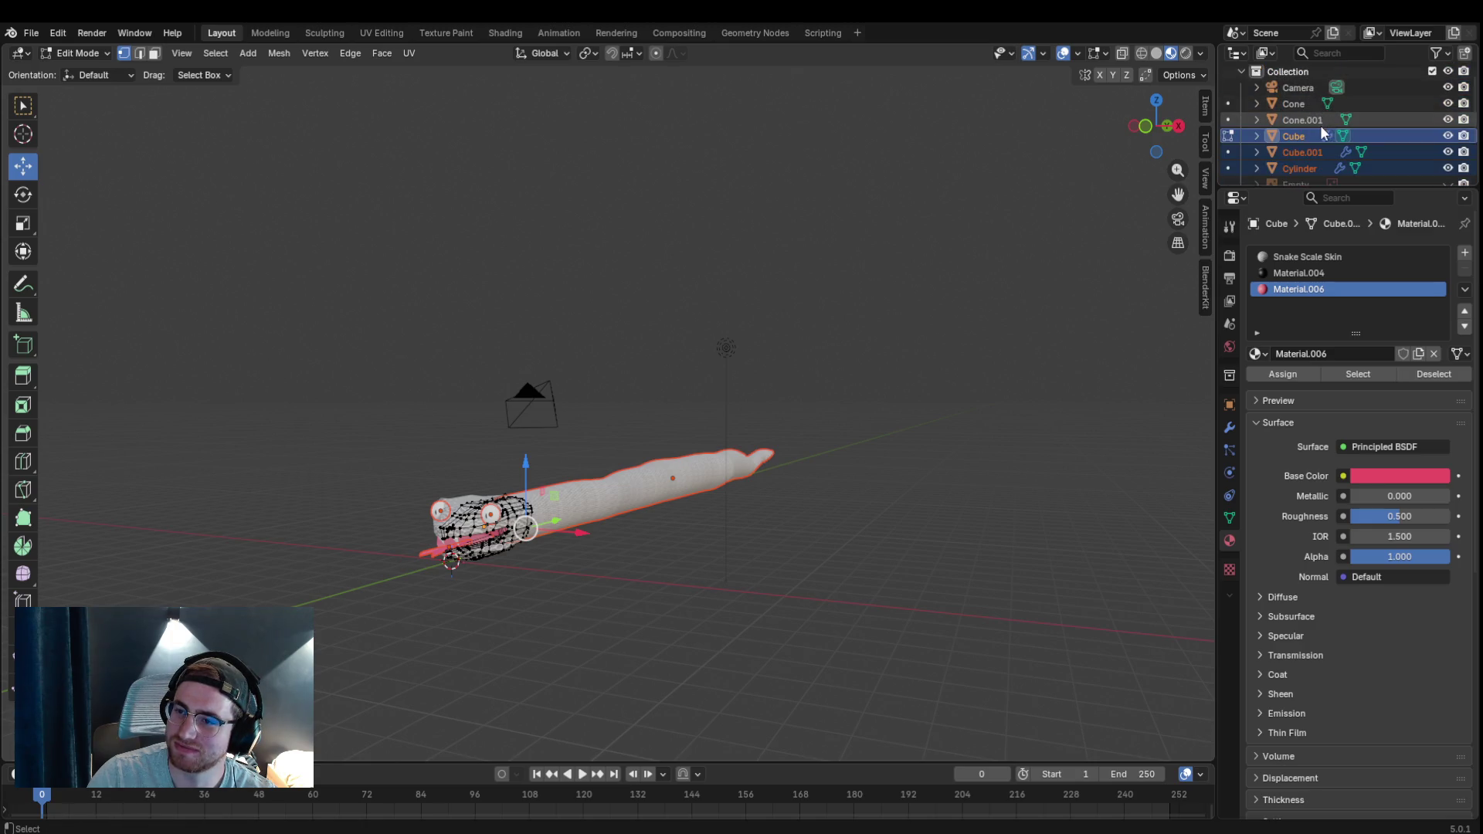
pyautogui.scroll(1, 1306, 102)
pyautogui.keyDown('ctrl'); pyautogui.click(1310, 122); pyautogui.keyUp('ctrl')
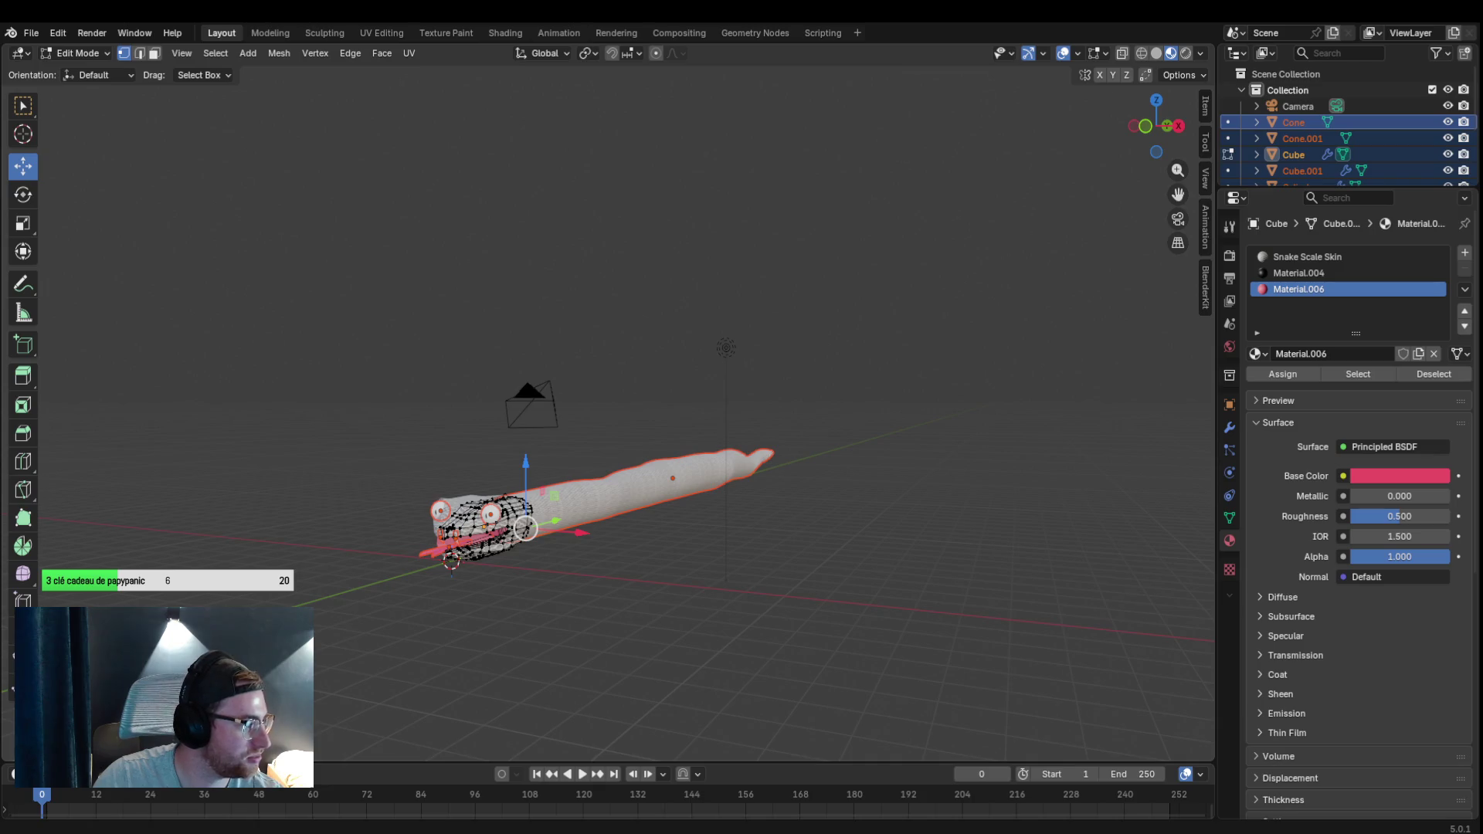
# Deselect all mesh elements on the snake head with Alt+A, then orbit around the snake.
pyautogui.hotkey('alt', 'a')
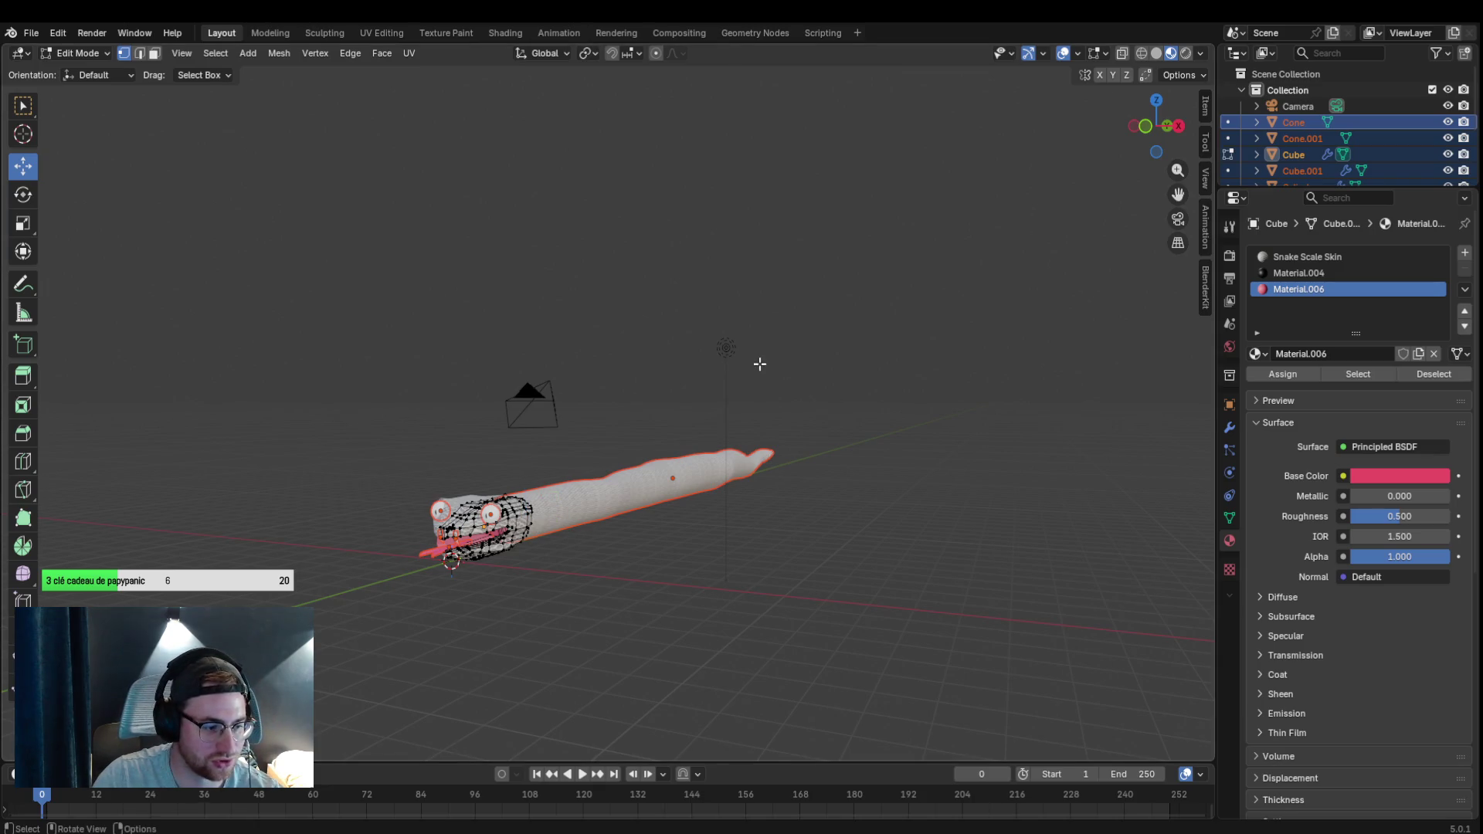
pyautogui.moveTo(759, 364)
pyautogui.mouseDown()
pyautogui.moveTo(638, 400)
pyautogui.moveTo(570, 400)
pyautogui.moveTo(758, 368)
pyautogui.moveTo(758, 427)
pyautogui.moveTo(678, 489)
pyautogui.moveTo(642, 544)
pyautogui.moveTo(746, 450)
pyautogui.moveTo(677, 434)
pyautogui.moveTo(791, 305)
pyautogui.mouseUp()
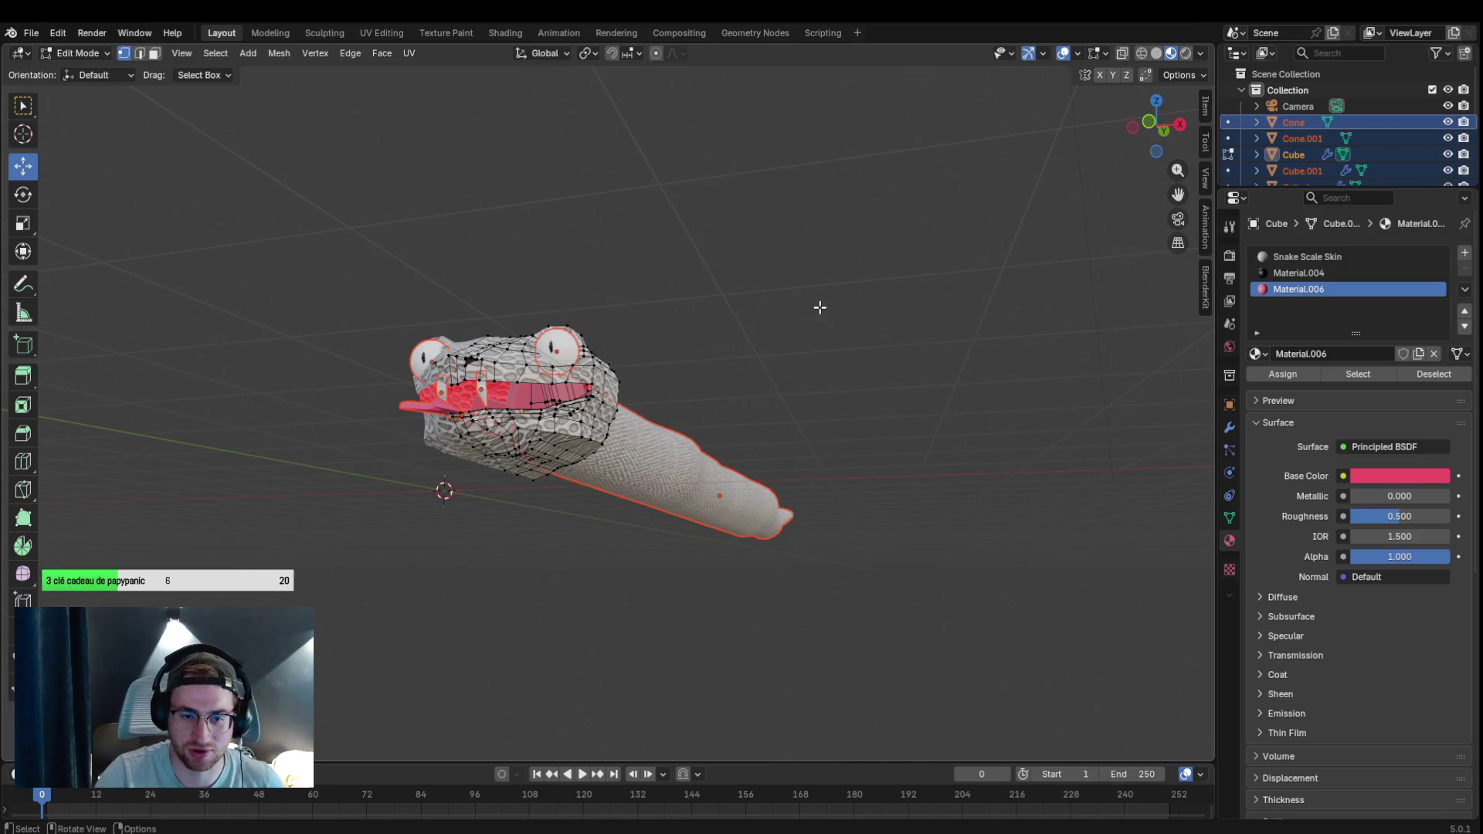
pyautogui.moveTo(820, 308)
pyautogui.mouseDown()
pyautogui.moveTo(781, 321)
pyautogui.moveTo(760, 360)
pyautogui.moveTo(821, 327)
pyautogui.mouseUp()
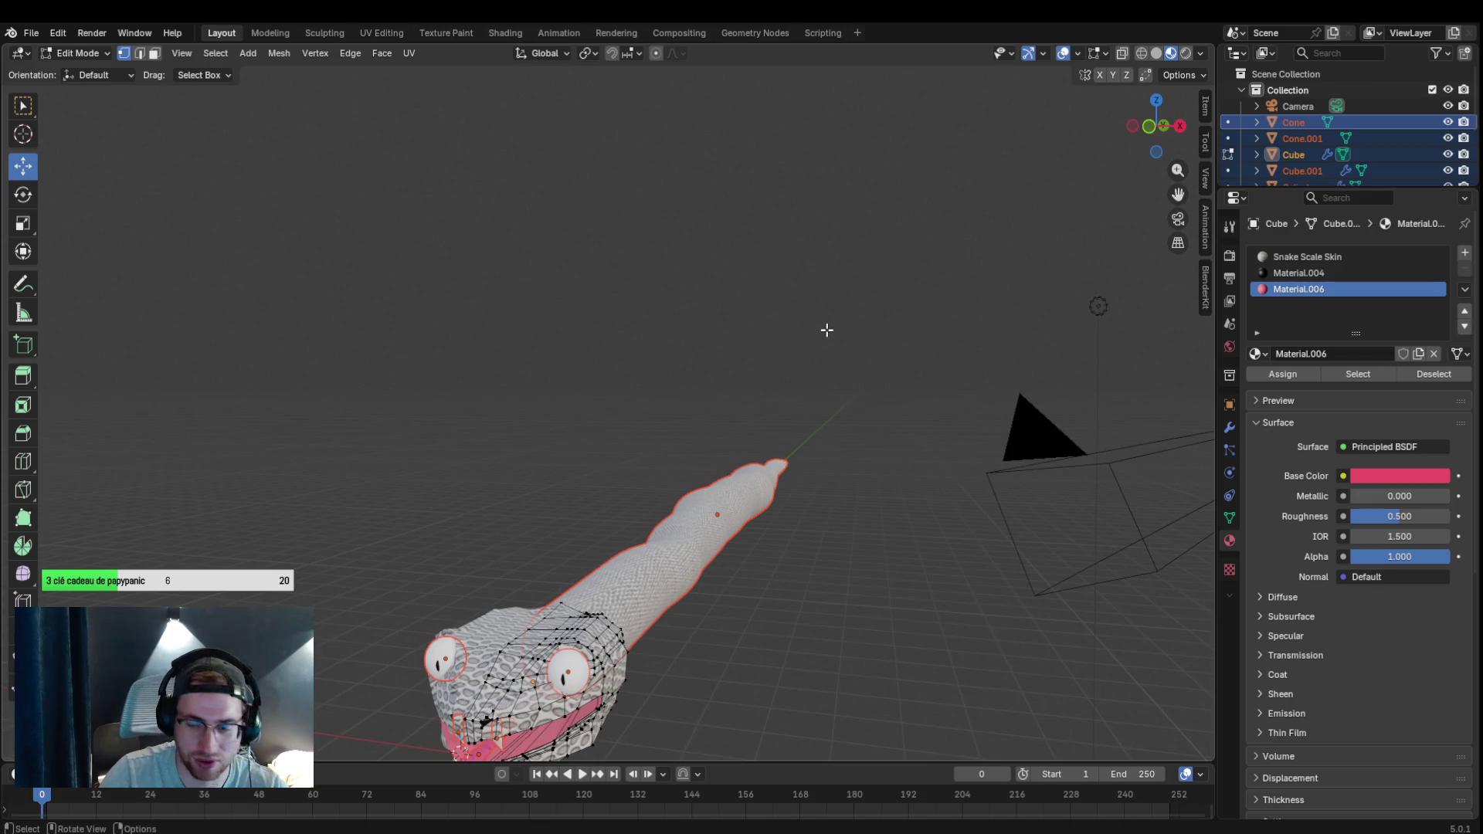
pyautogui.moveTo(845, 319)
pyautogui.mouseDown()
pyautogui.moveTo(781, 384)
pyautogui.moveTo(841, 375)
pyautogui.moveTo(855, 348)
pyautogui.moveTo(795, 404)
pyautogui.moveTo(764, 470)
pyautogui.moveTo(523, 523)
pyautogui.moveTo(541, 417)
pyautogui.moveTo(795, 404)
pyautogui.moveTo(844, 329)
pyautogui.moveTo(744, 420)
pyautogui.moveTo(800, 440)
pyautogui.mouseUp()
pyautogui.scroll(4, 799, 439)
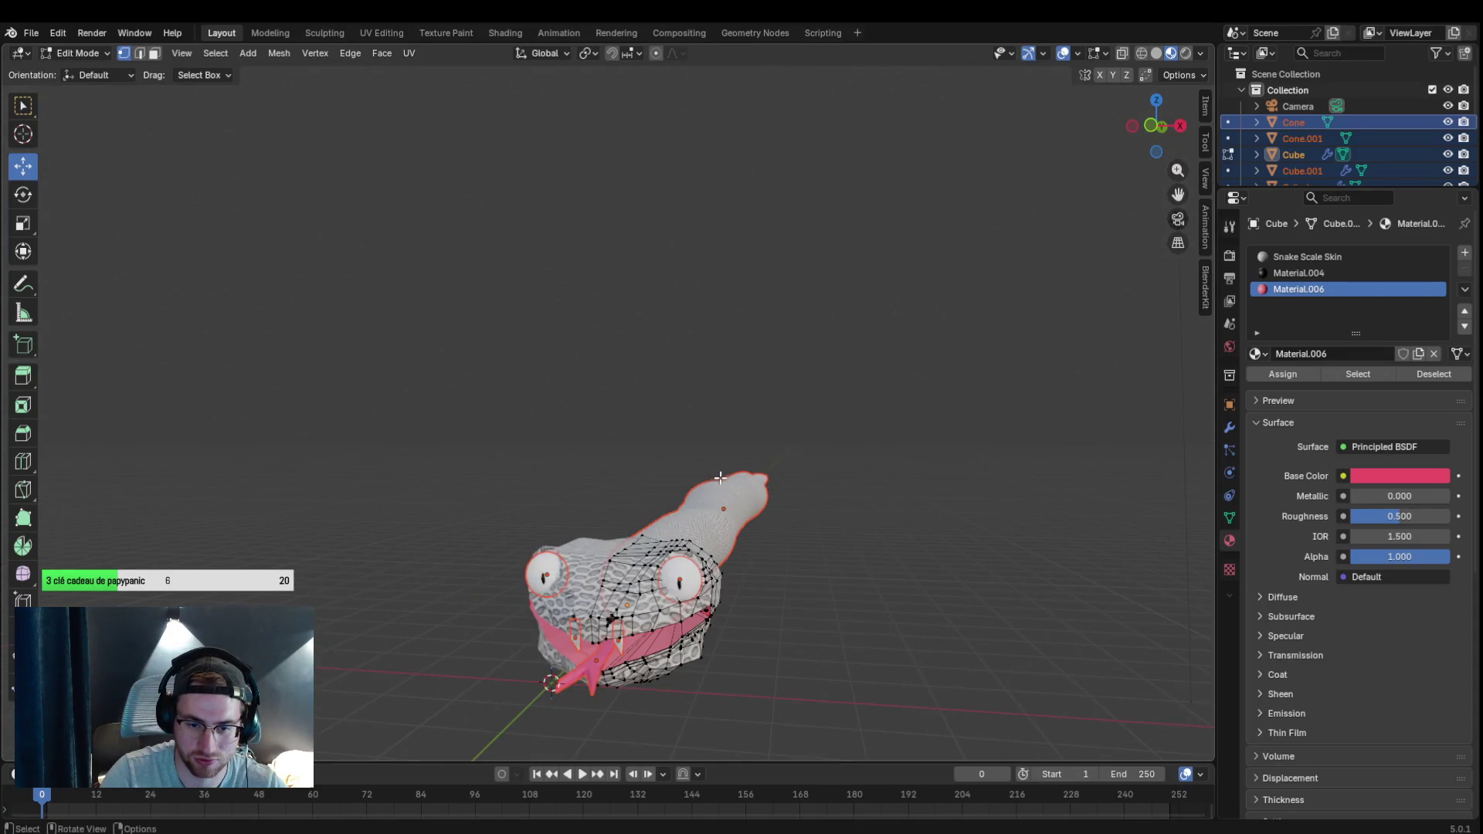
pyautogui.moveTo(663, 617)
pyautogui.mouseDown()
pyautogui.moveTo(735, 612)
pyautogui.moveTo(707, 617)
pyautogui.mouseUp()
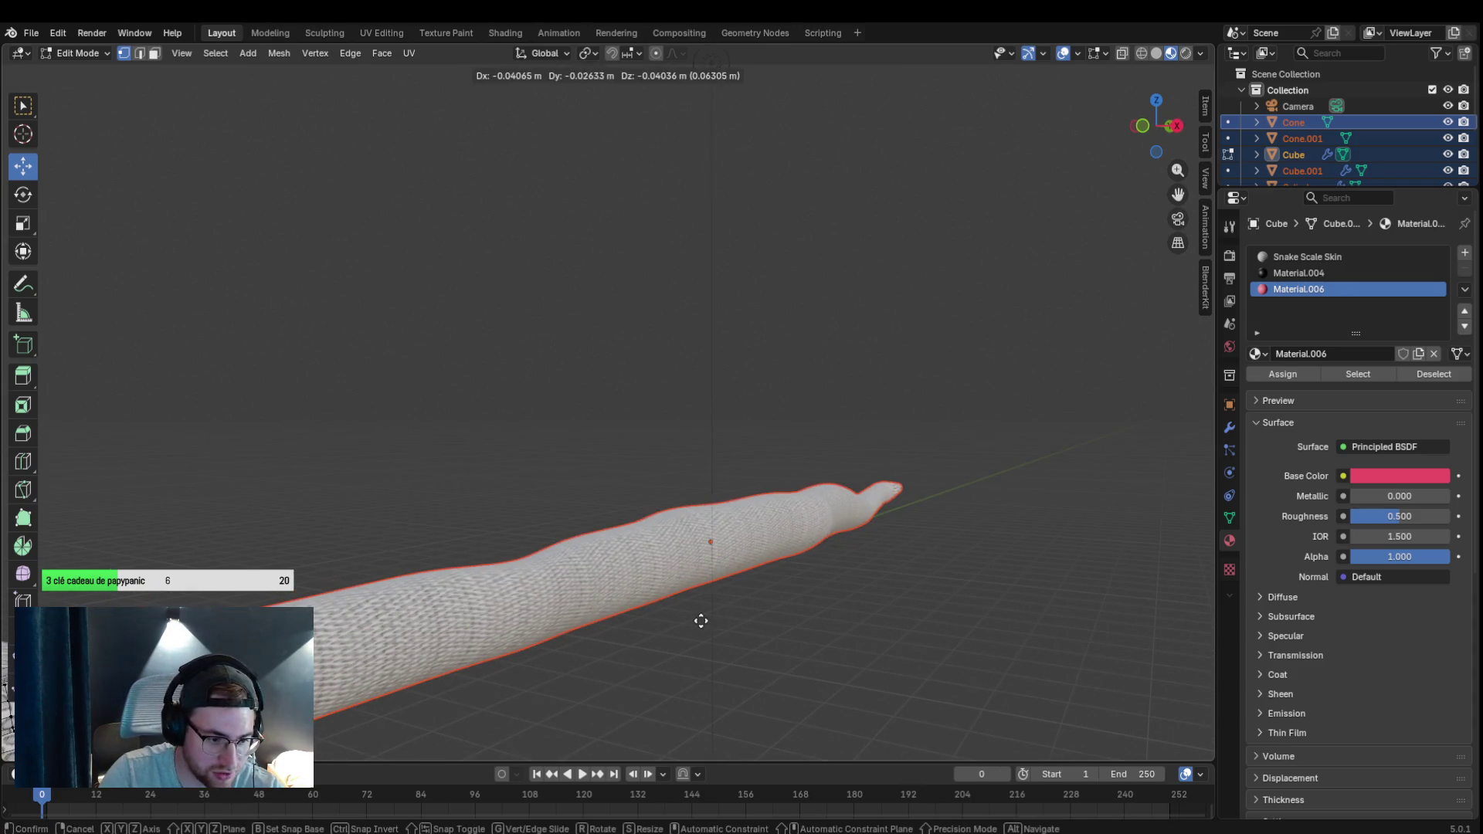
pyautogui.moveTo(657, 414)
pyautogui.mouseDown()
pyautogui.moveTo(695, 404)
pyautogui.moveTo(400, 673)
pyautogui.moveTo(209, 520)
pyautogui.moveTo(384, 652)
pyautogui.moveTo(719, 483)
pyautogui.mouseUp()
pyautogui.scroll(-1, 1313, 147)
pyautogui.scroll(-2, 1312, 142)
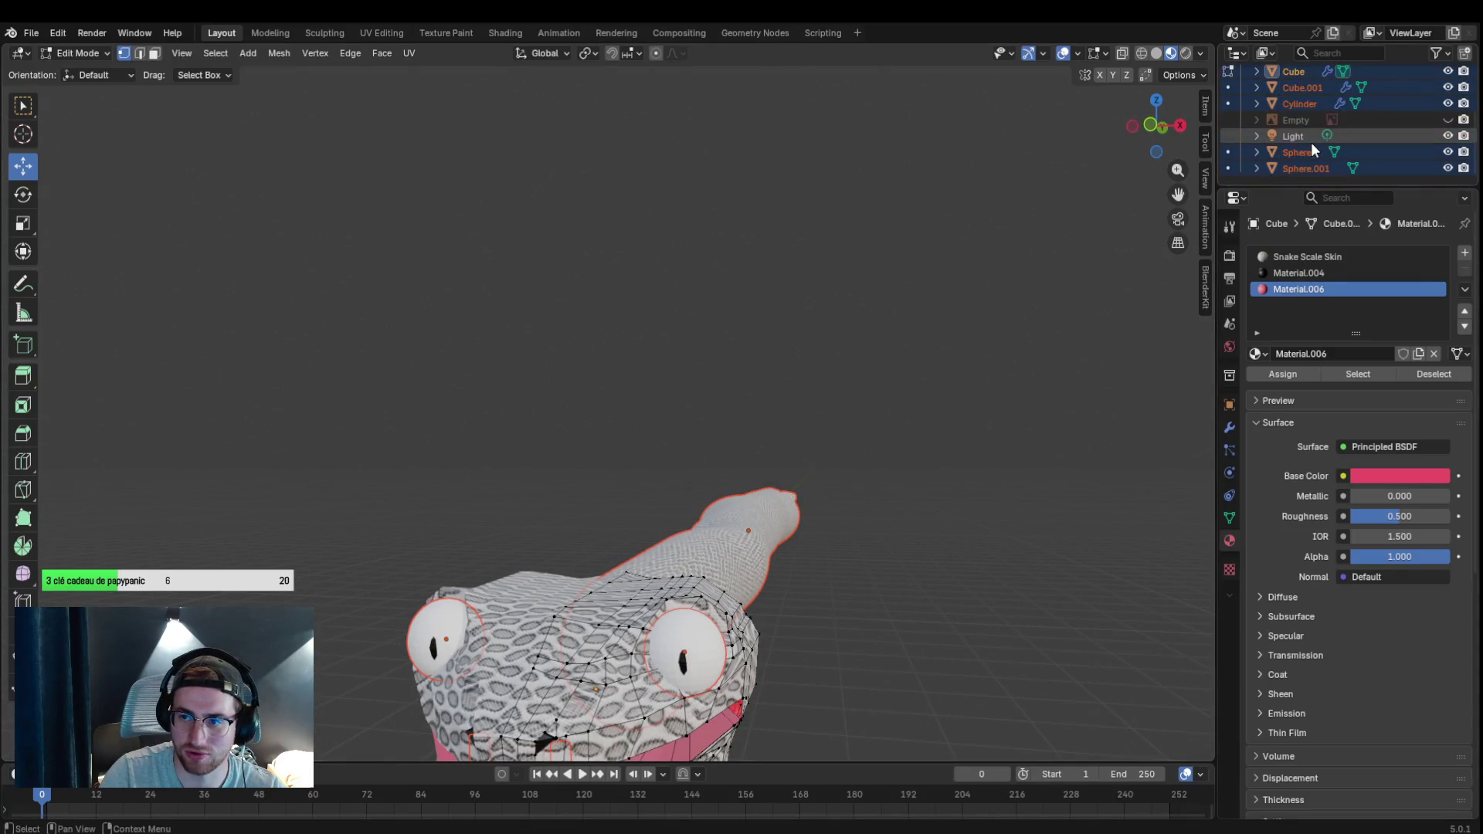
pyautogui.moveTo(896, 226)
pyautogui.mouseDown()
pyautogui.moveTo(937, 266)
pyautogui.moveTo(910, 329)
pyautogui.mouseUp()
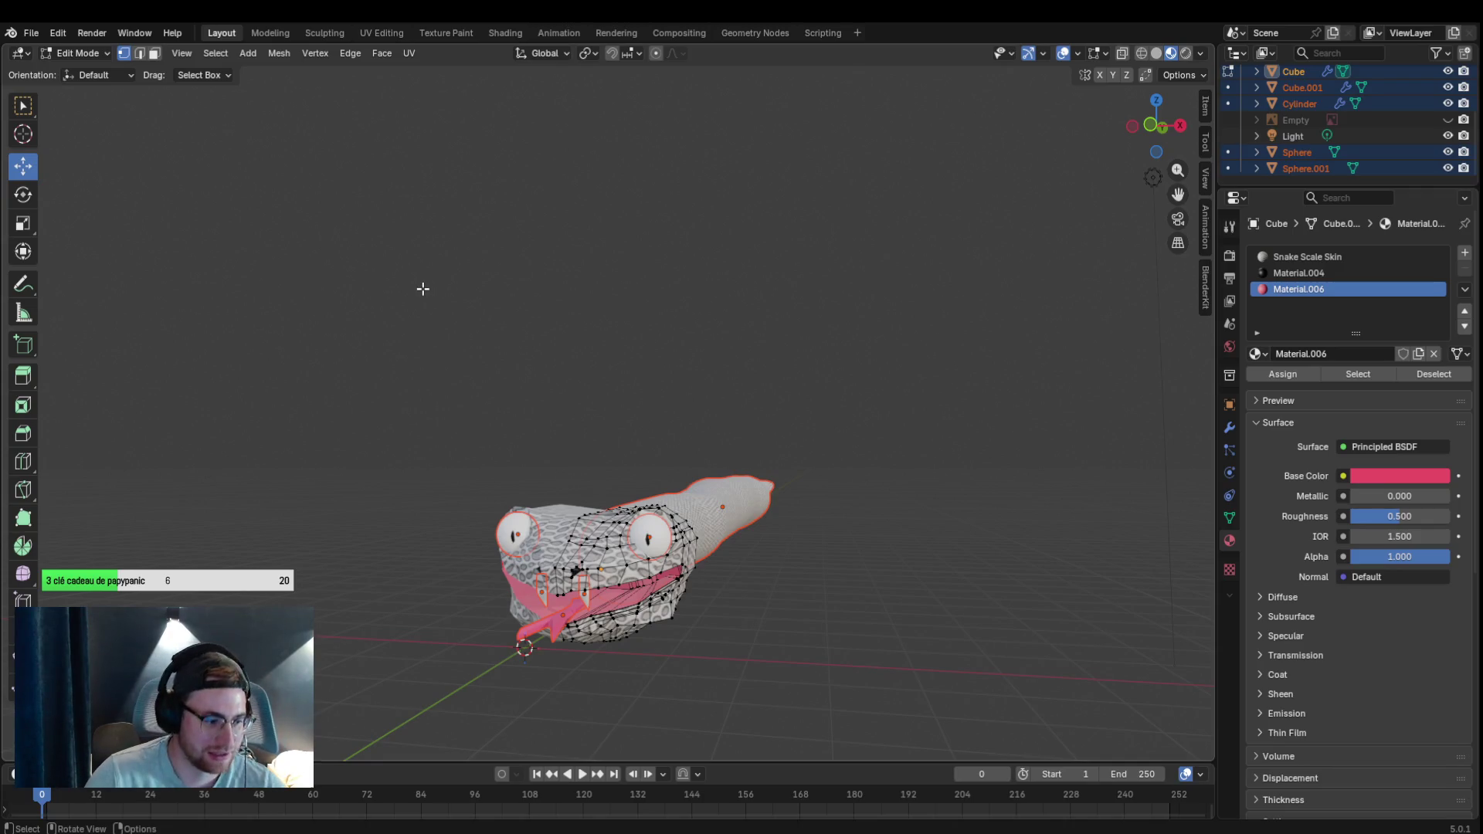
pyautogui.scroll(3, 643, 342)
pyautogui.scroll(-3, 646, 348)
pyautogui.moveTo(646, 357)
pyautogui.mouseDown()
pyautogui.moveTo(586, 374)
pyautogui.moveTo(665, 371)
pyautogui.moveTo(513, 397)
pyautogui.mouseUp()
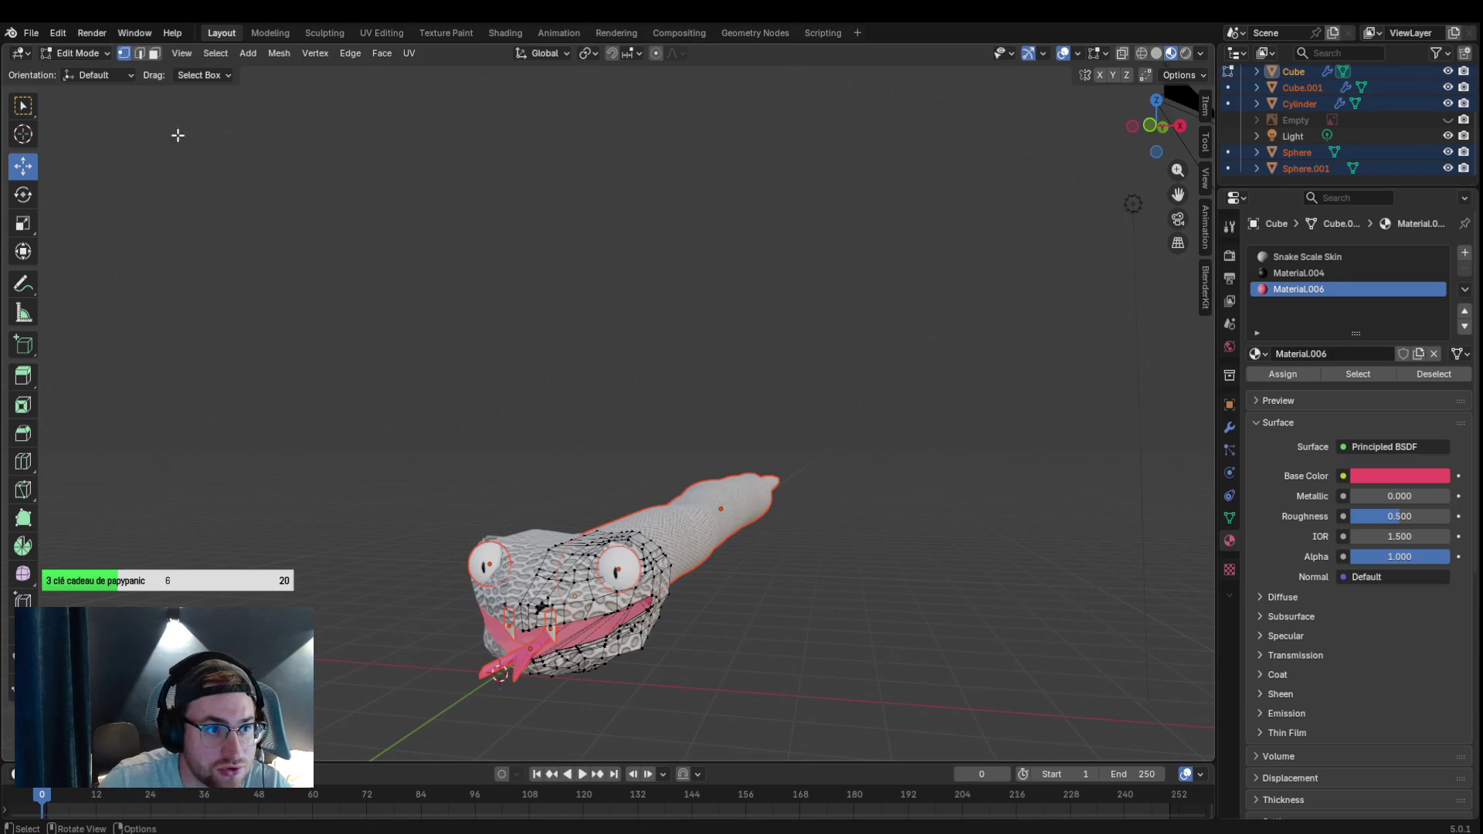
pyautogui.click(86, 58)
pyautogui.click(81, 68)
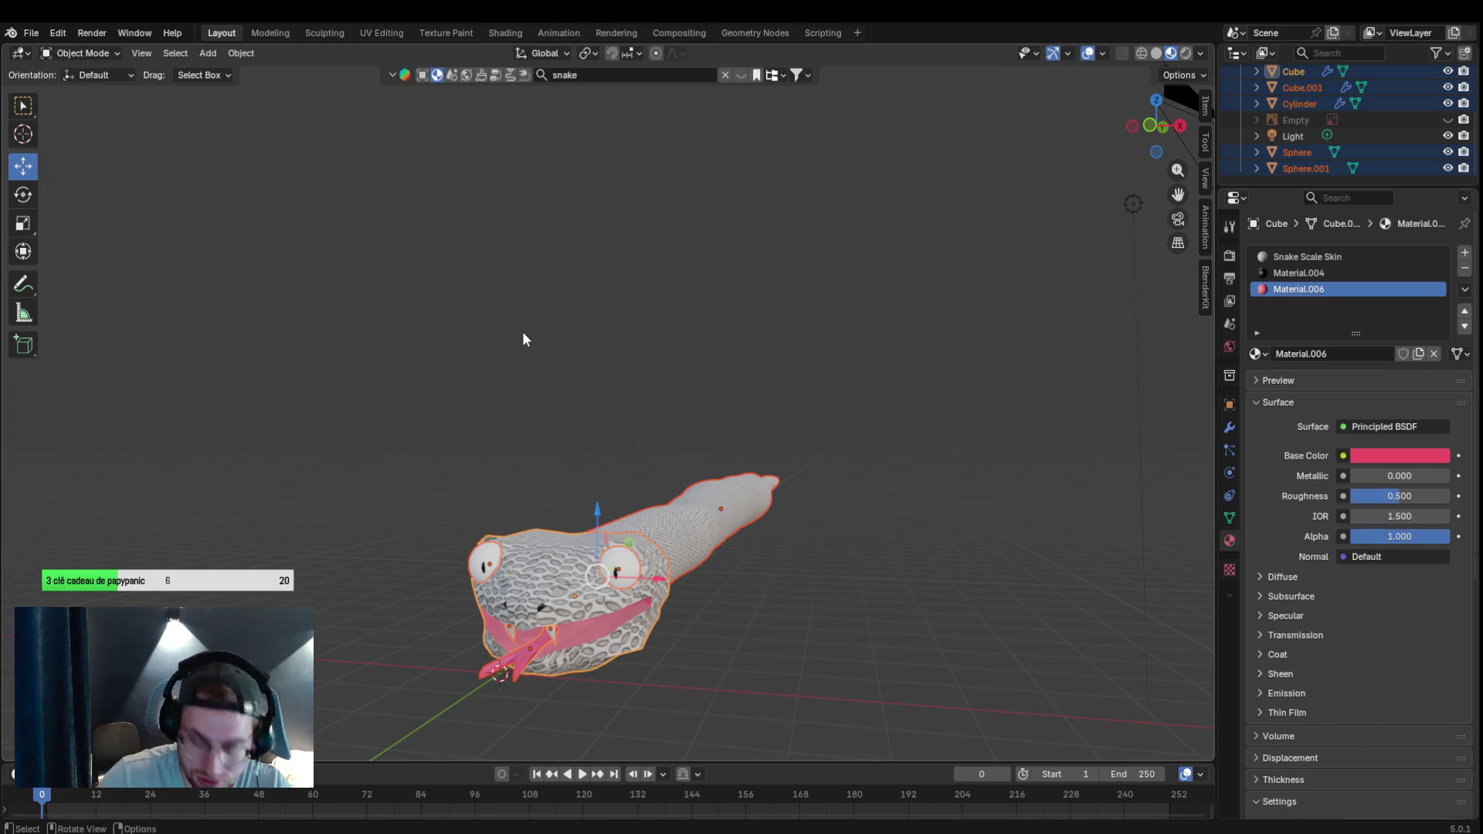
# Join the snake parts into Cube, undo the join, and show Cube's Mirror and Bevel modifiers.
pyautogui.hotkey('ctrl', 'j')
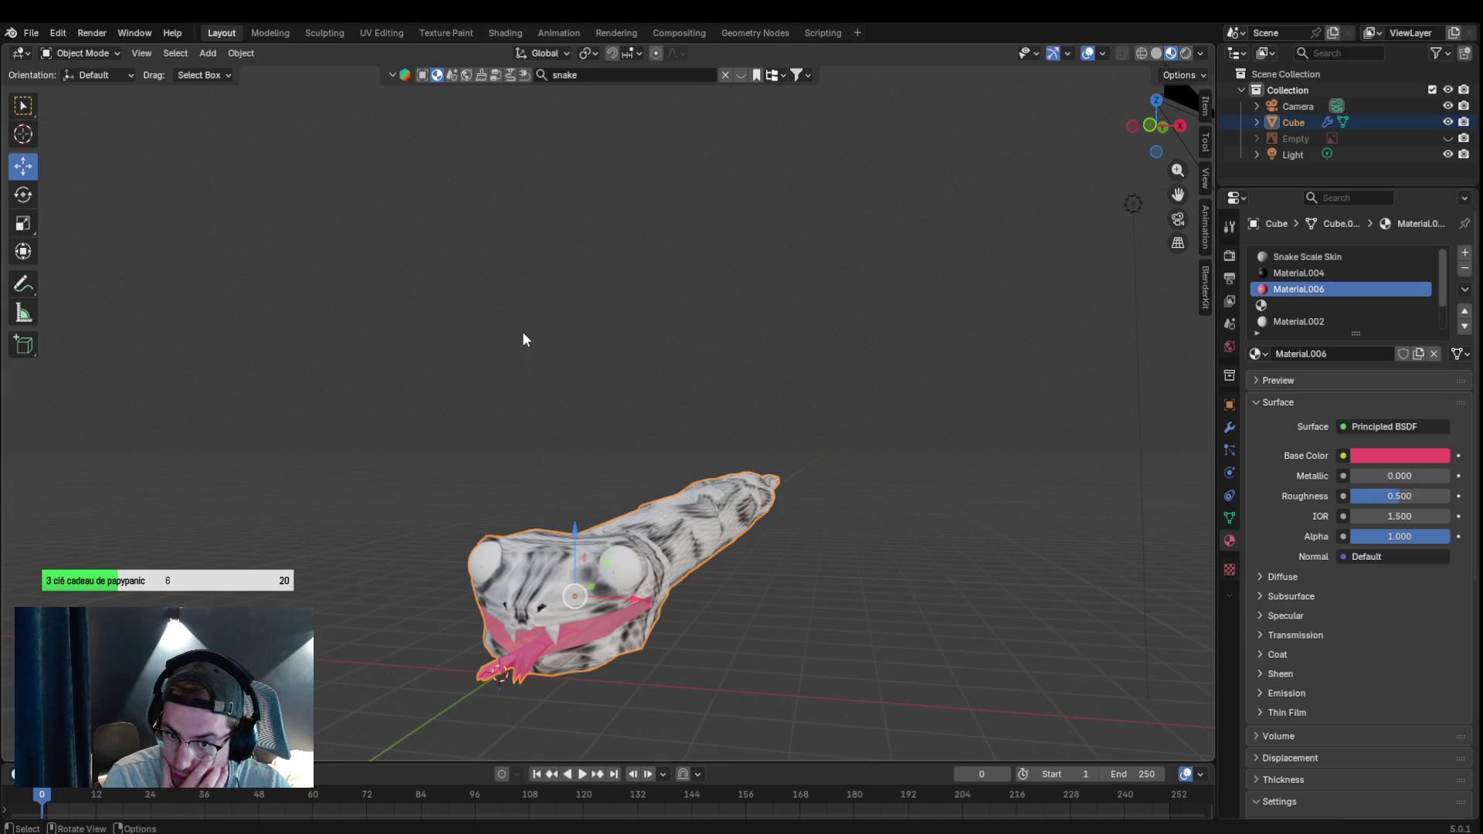
pyautogui.press('a')
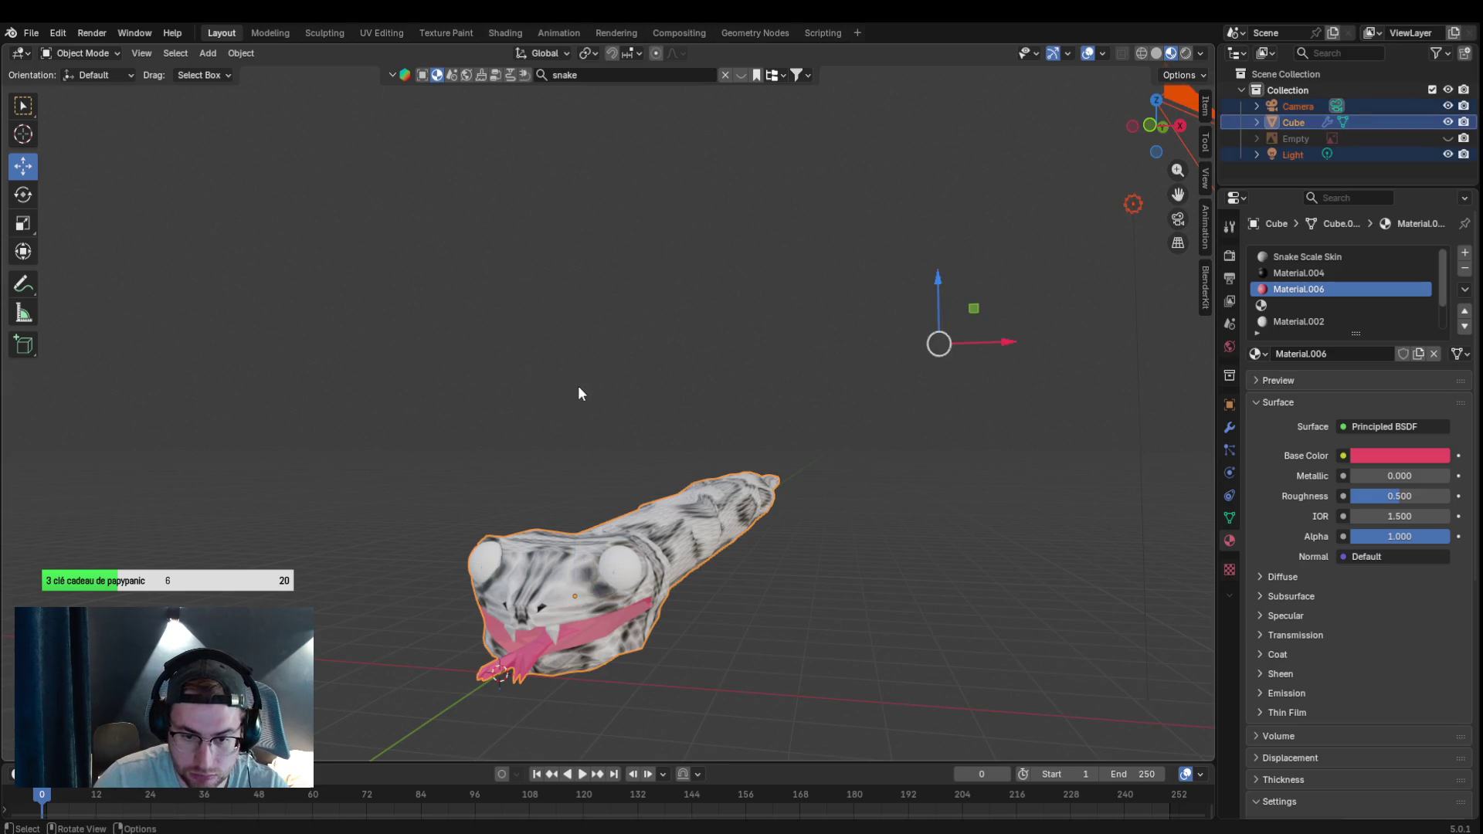
pyautogui.hotkey('ctrl', 'z')
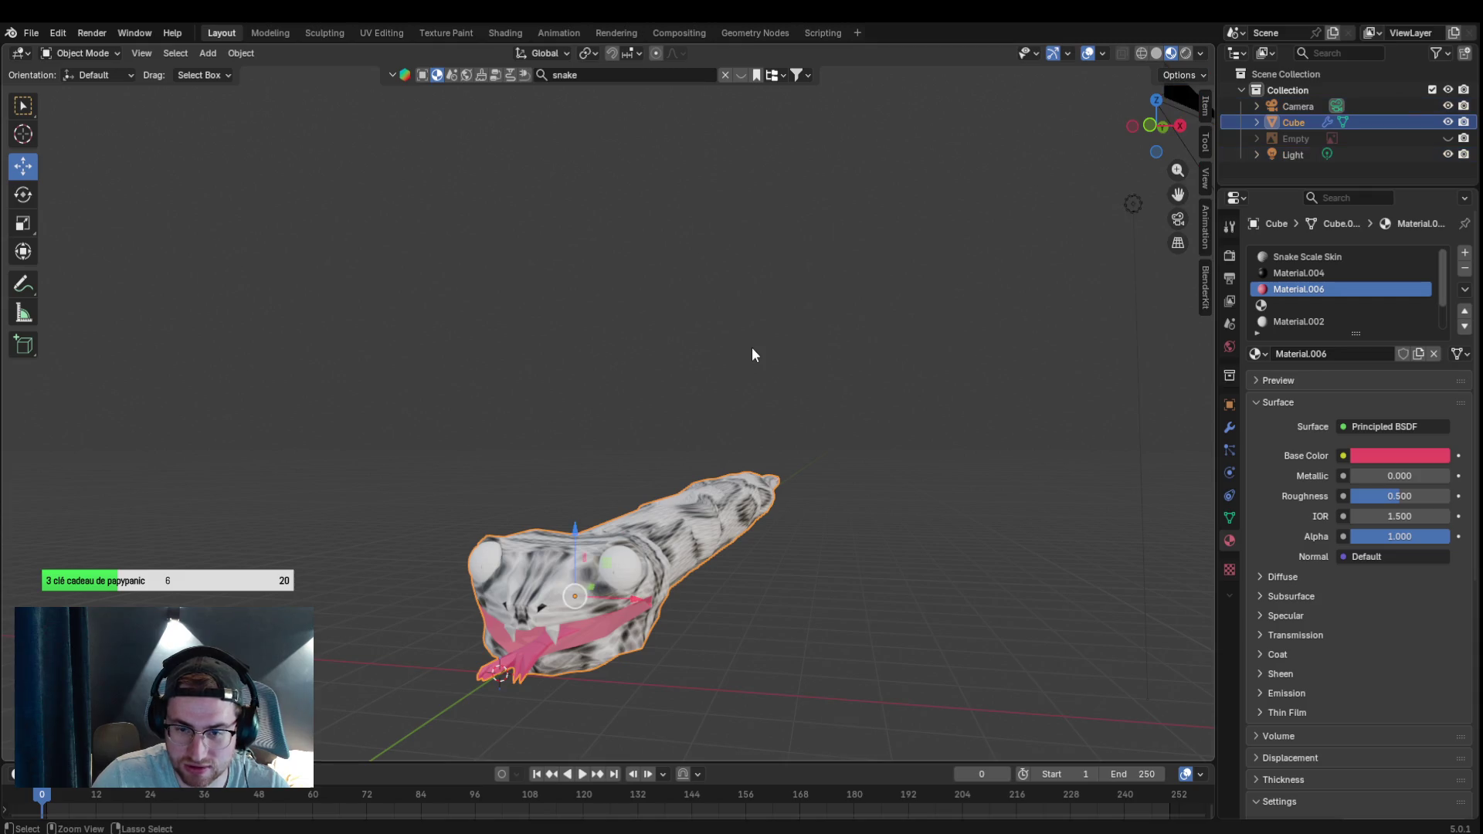
pyautogui.hotkey('ctrl', 'z')
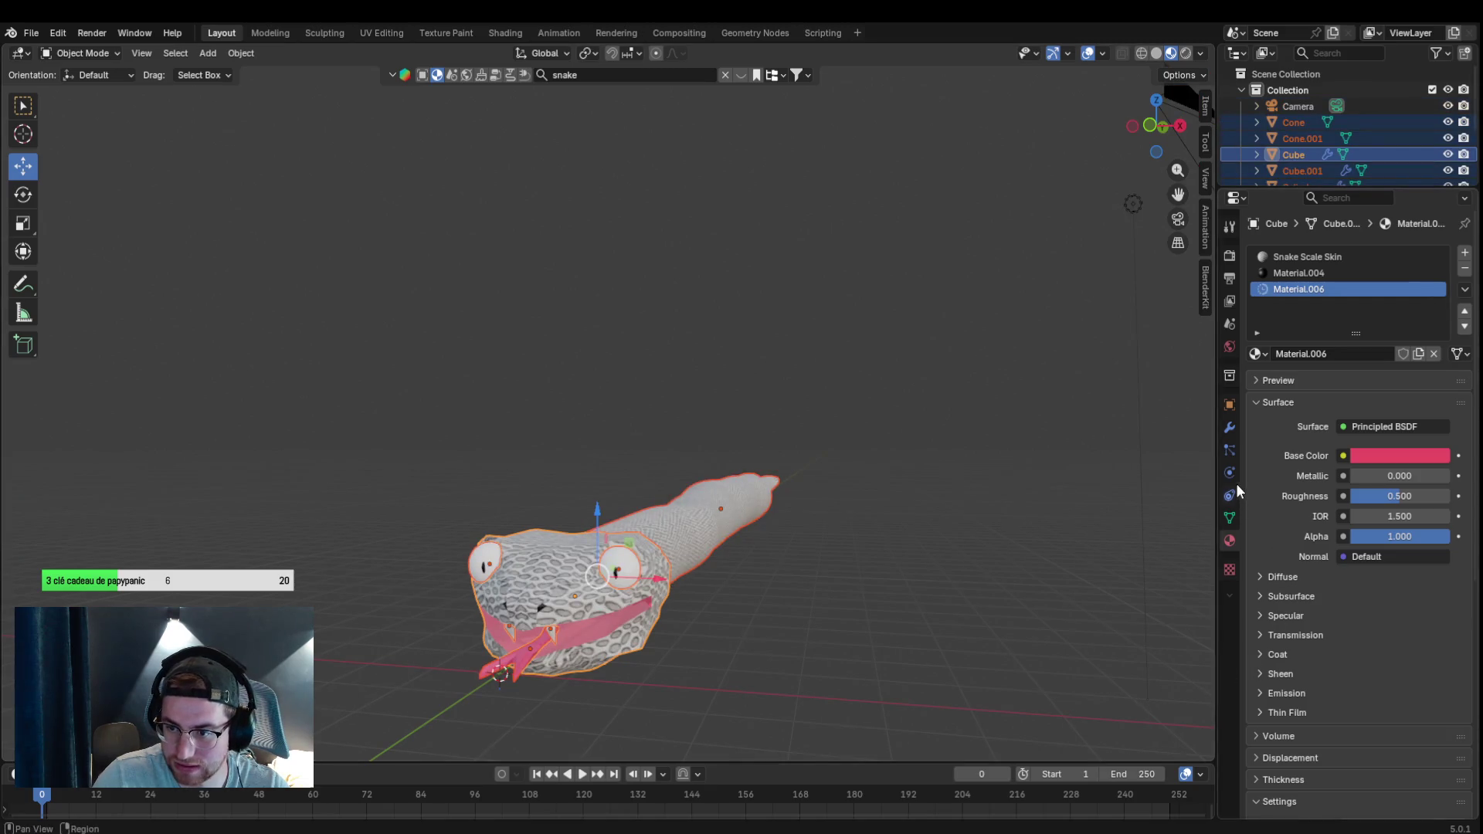
pyautogui.click(1229, 429)
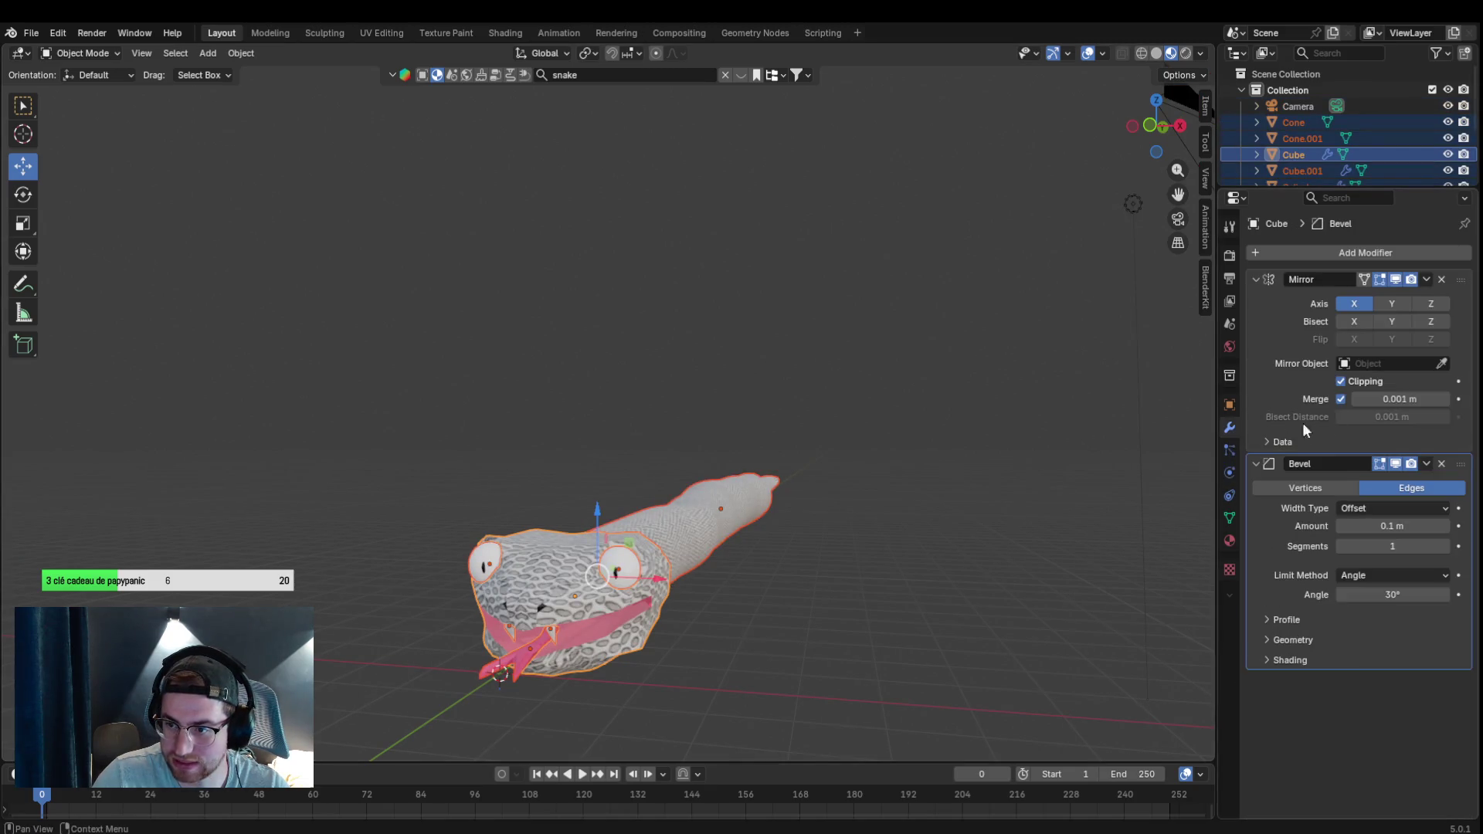
# Remove the head Cube's Bevel modifier and the body Cylinder's Subdivision modifier.
pyautogui.click(1440, 463)
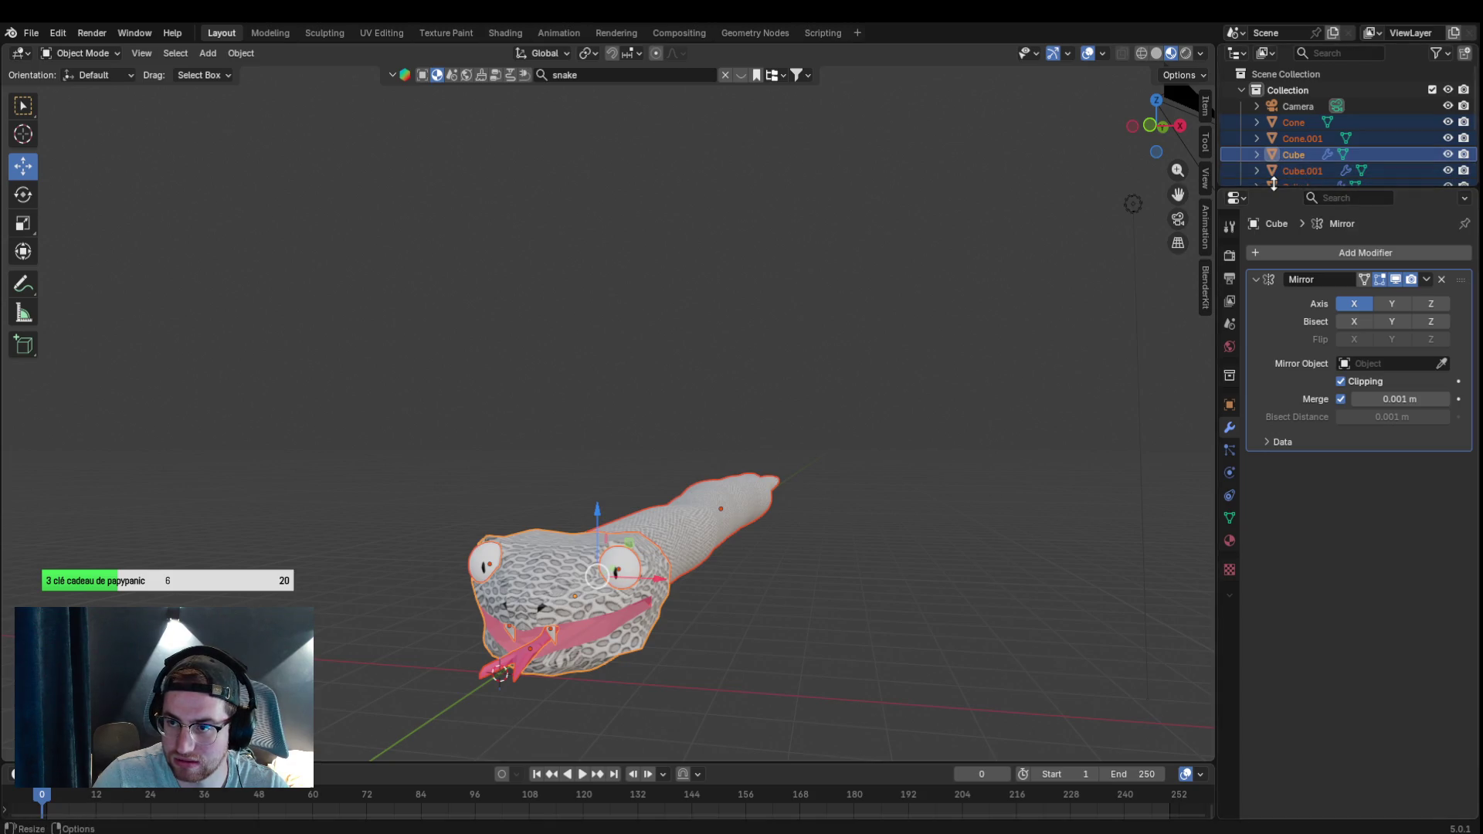
pyautogui.click(544, 593)
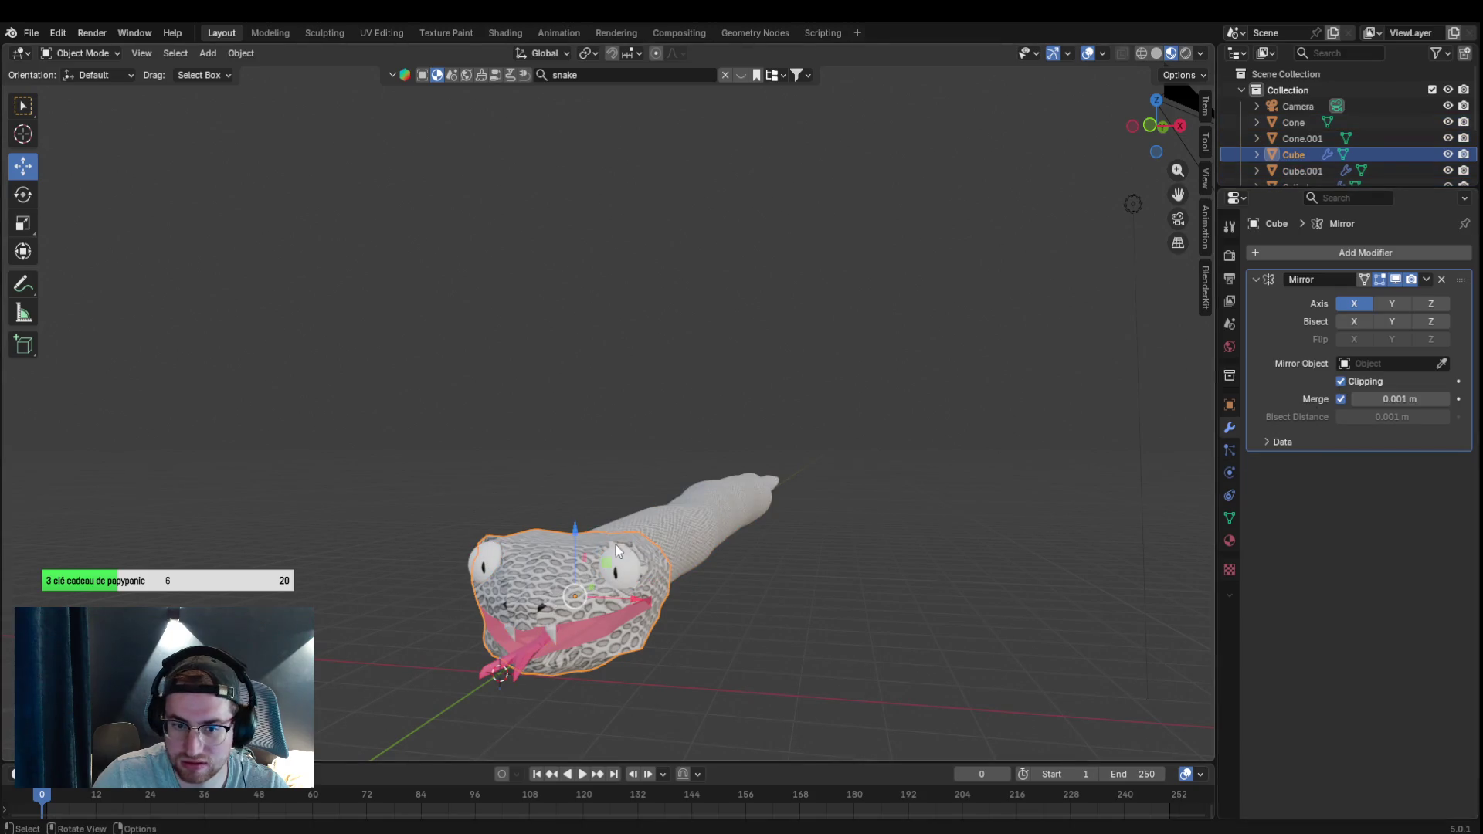
pyautogui.click(653, 527)
pyautogui.click(654, 526)
pyautogui.click(649, 533)
pyautogui.click(648, 533)
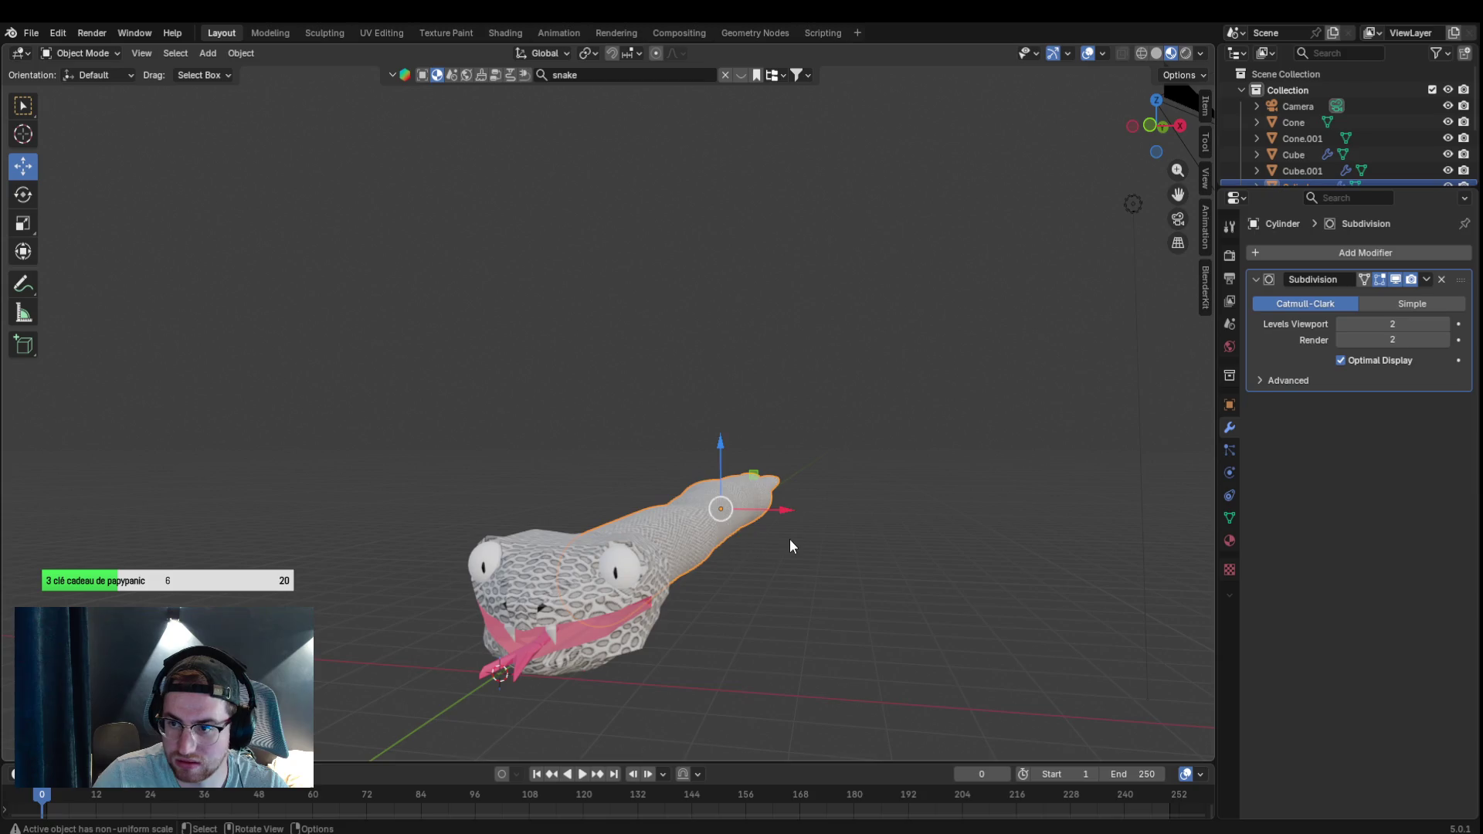
pyautogui.click(1440, 279)
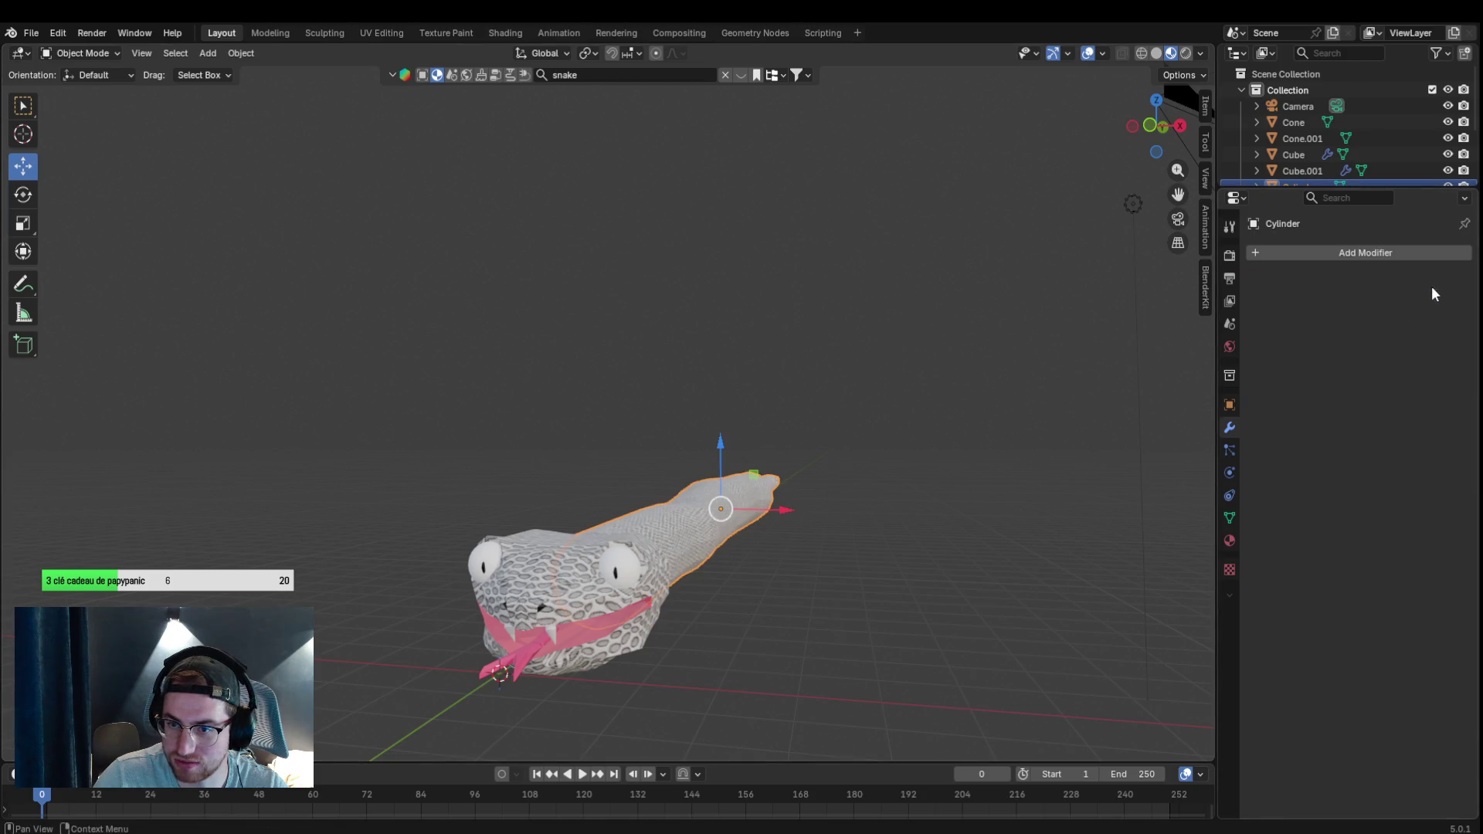
# Dismiss the Apply menu without applying, then select the Collection and Camera in the Outliner.
pyautogui.hotkey('ctrl', 'a')
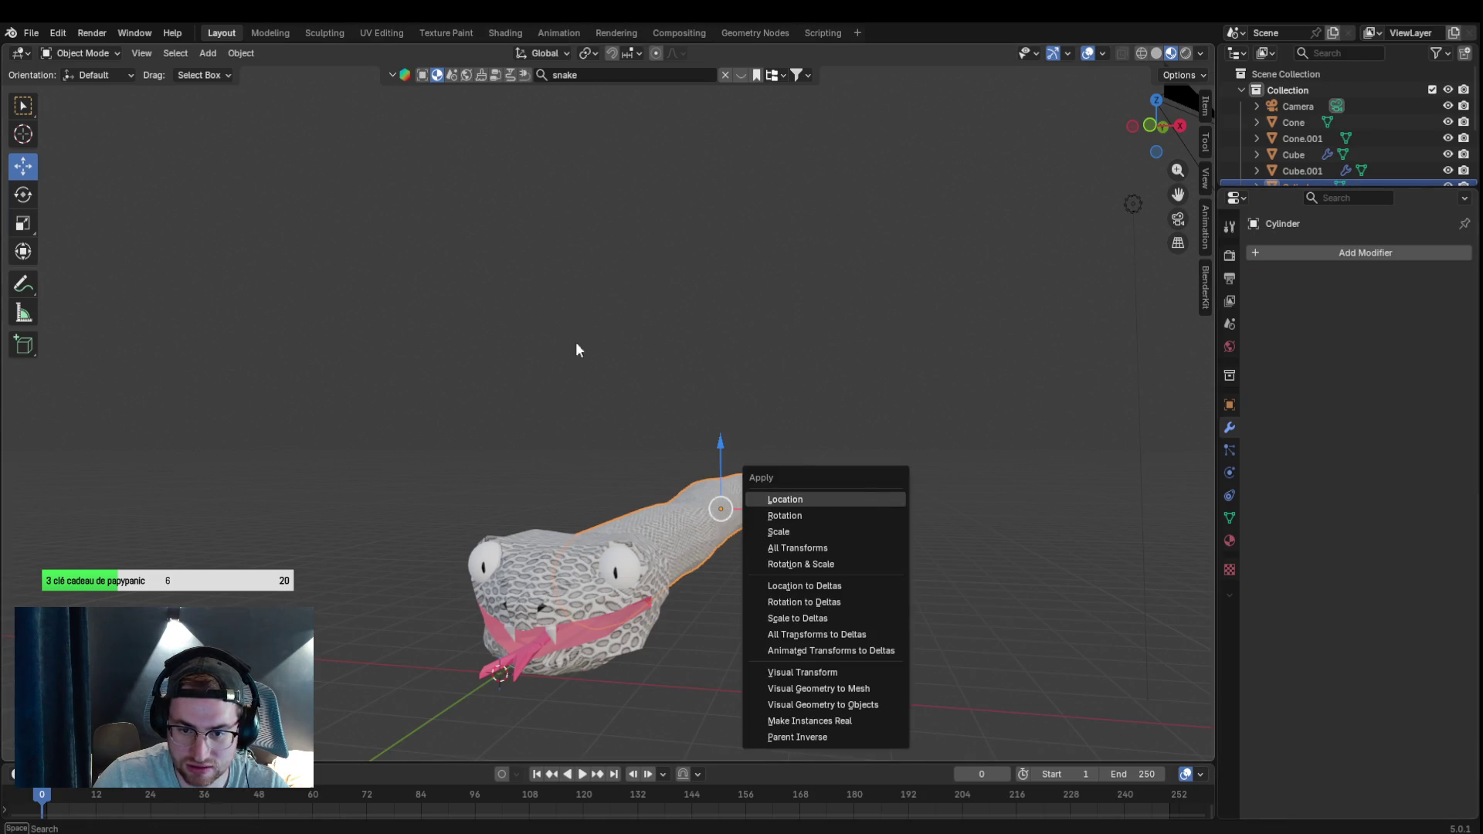
pyautogui.press('Escape')
pyautogui.press('a')
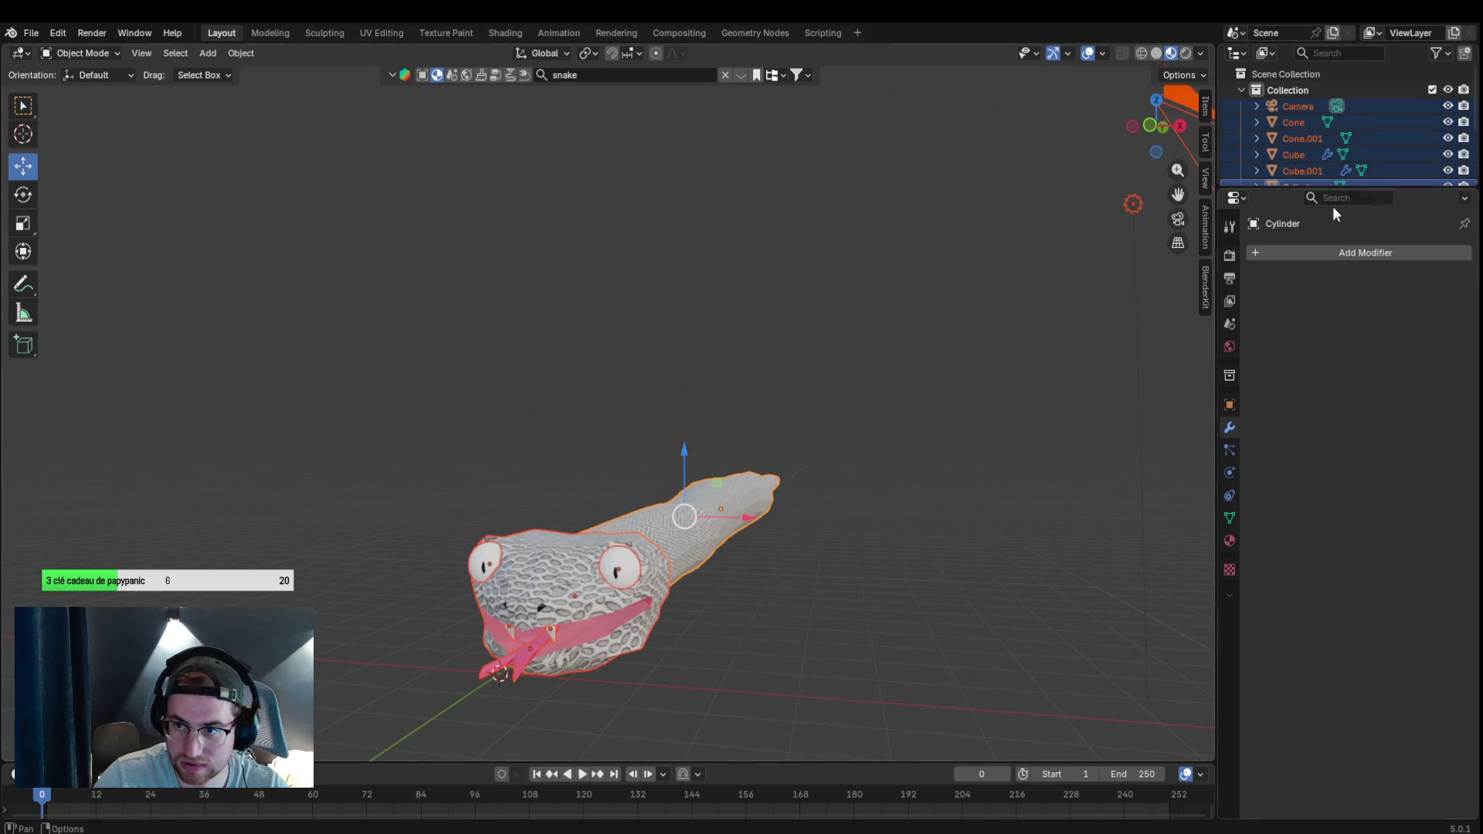
pyautogui.click(1360, 96)
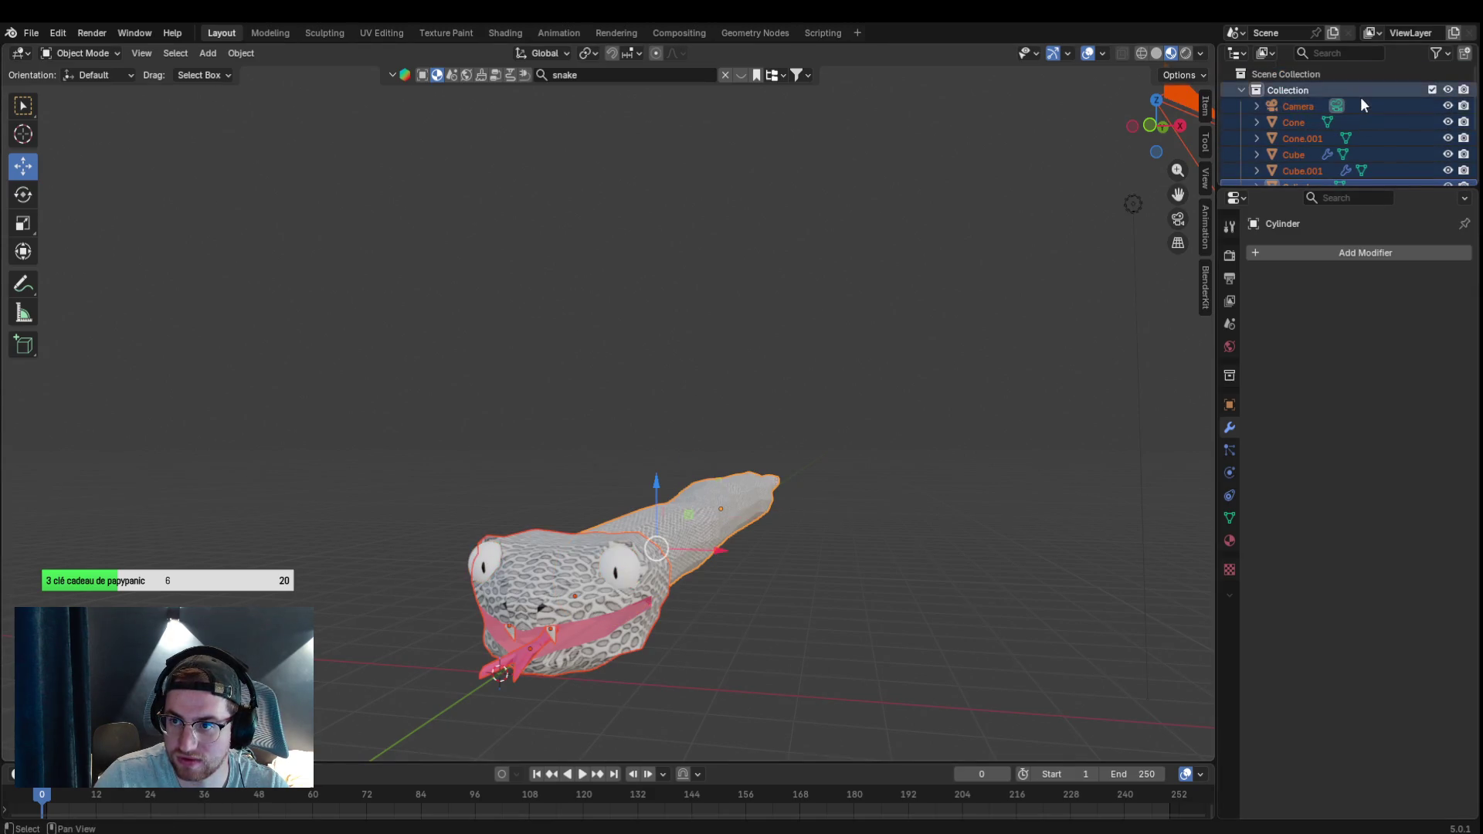
pyautogui.click(1361, 105)
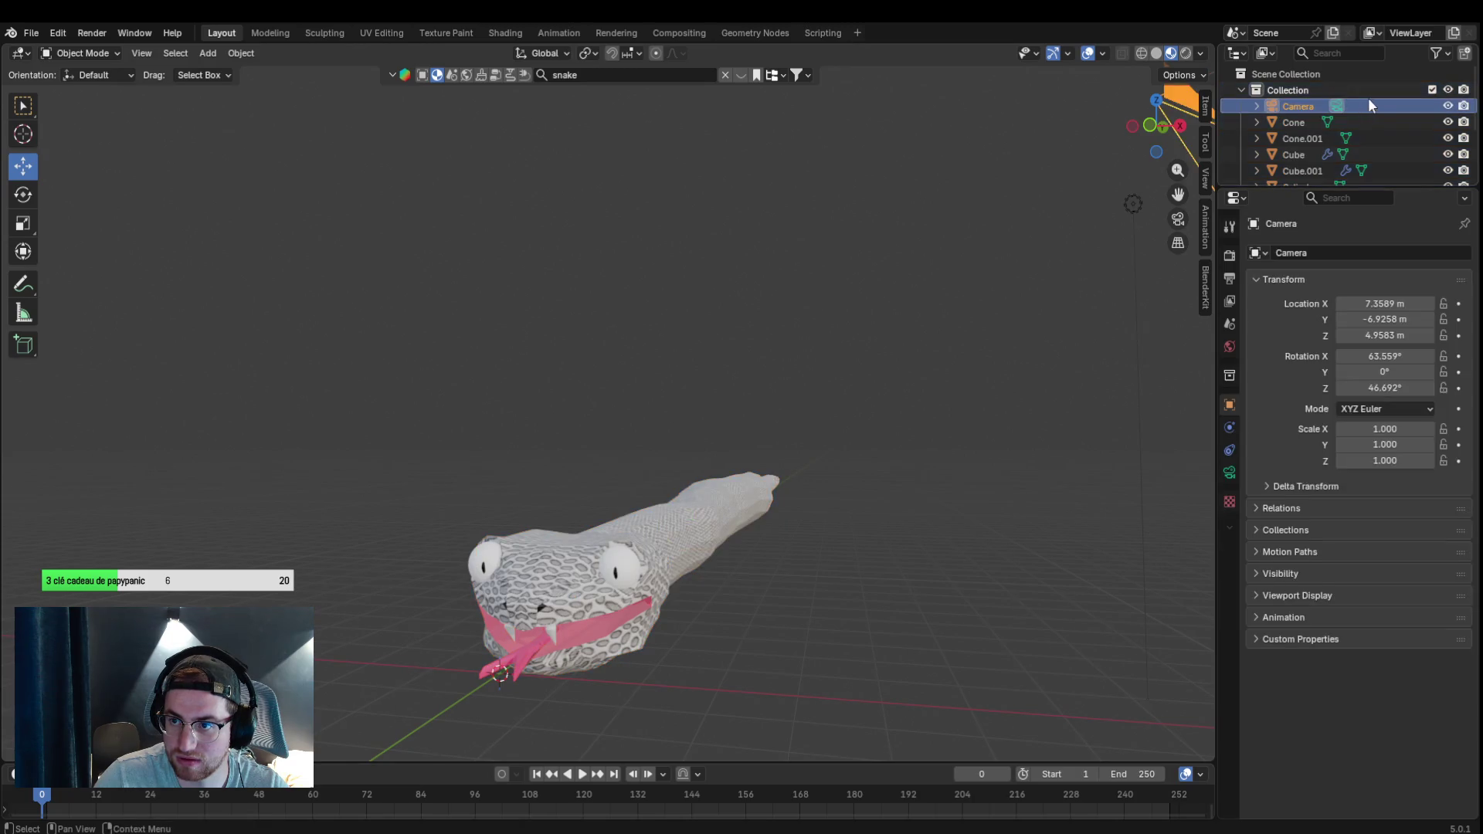
pyautogui.scroll(-3, 1369, 97)
pyautogui.press('a')
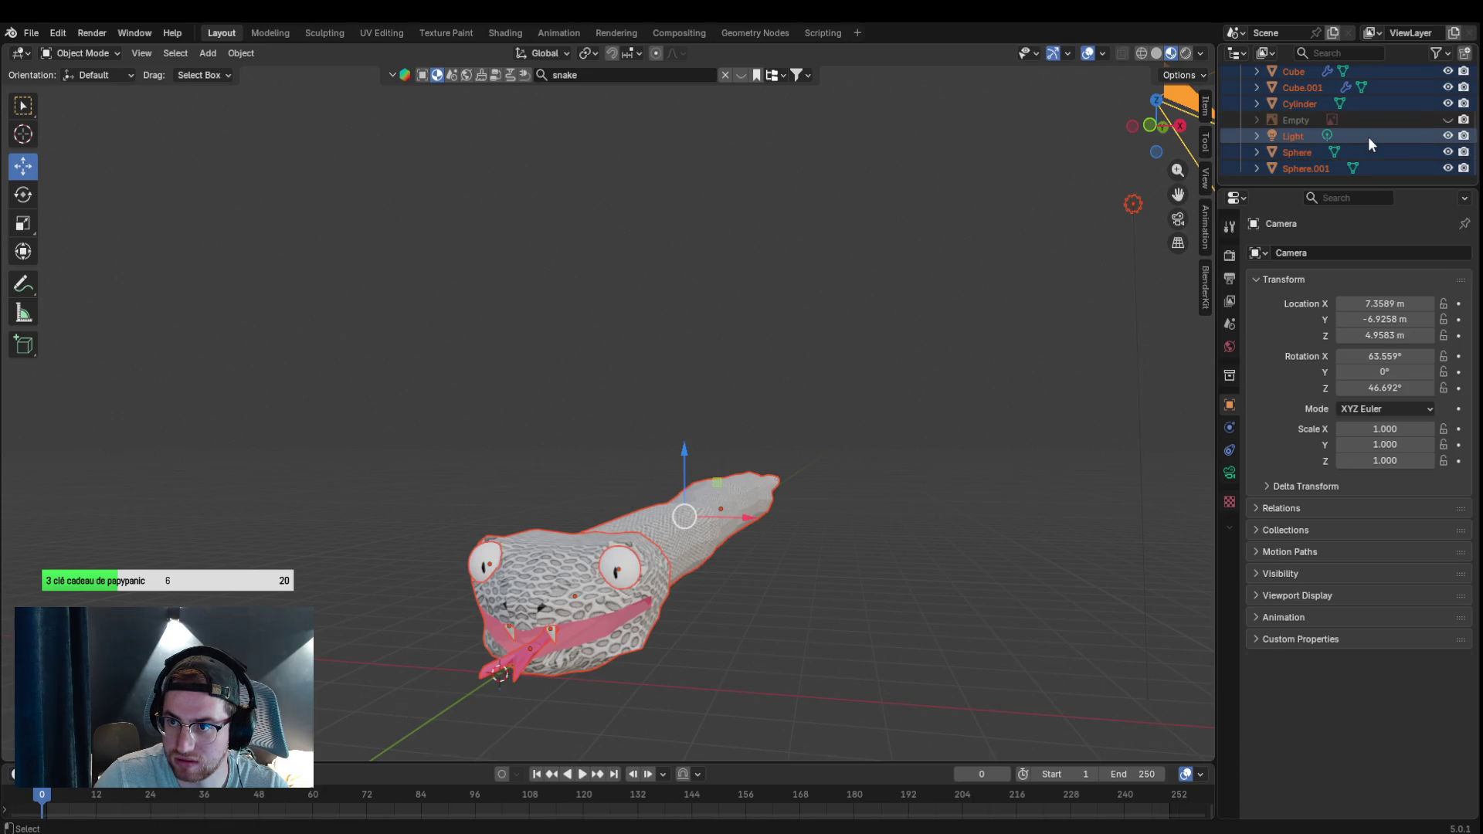
pyautogui.click(1369, 137)
pyautogui.keyDown('ctrl'); pyautogui.click(1391, 136); pyautogui.keyUp('ctrl')
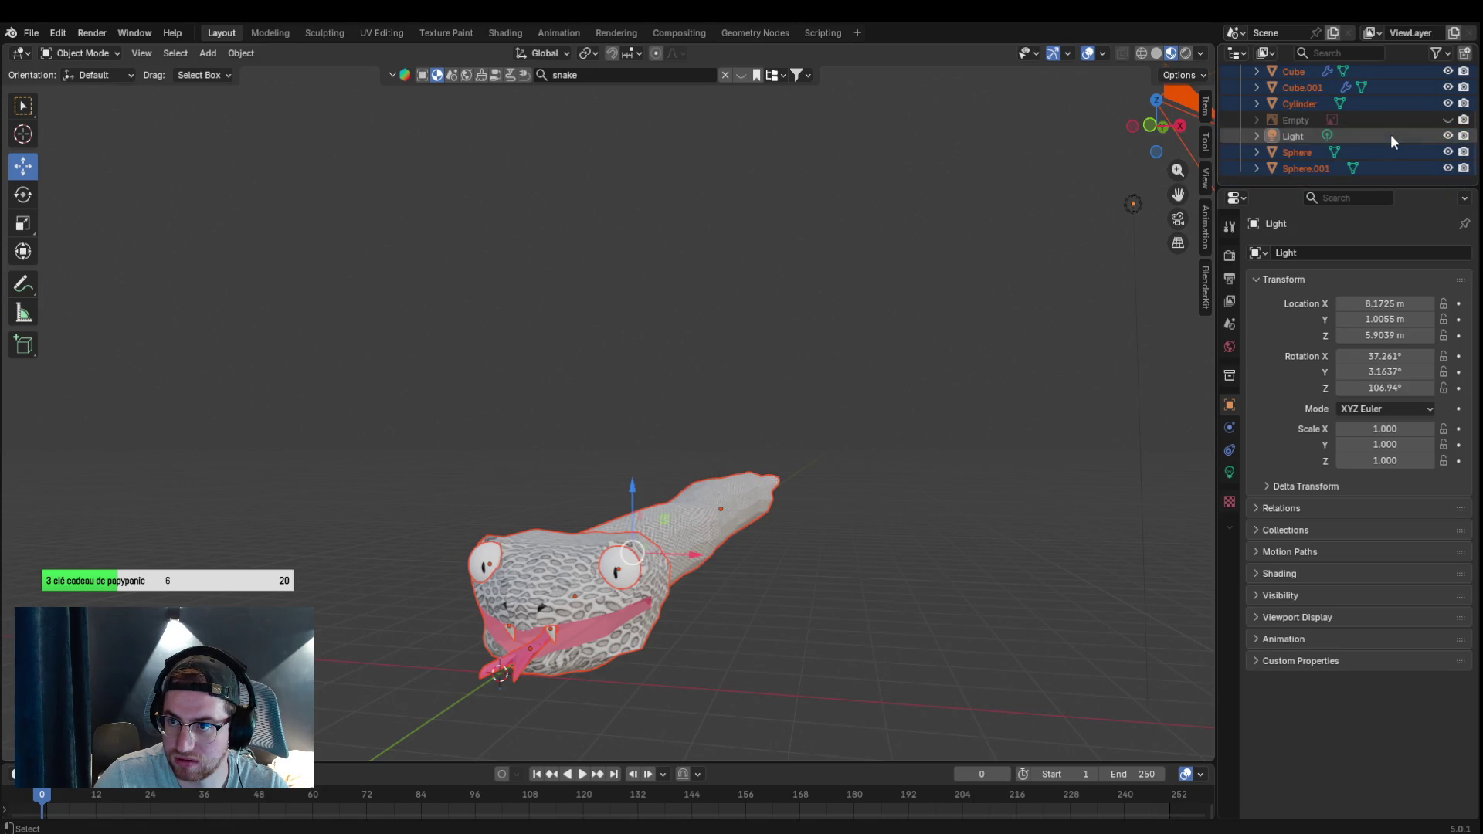
pyautogui.scroll(3, 1391, 135)
pyautogui.keyDown('ctrl'); pyautogui.click(1365, 110); pyautogui.keyUp('ctrl')
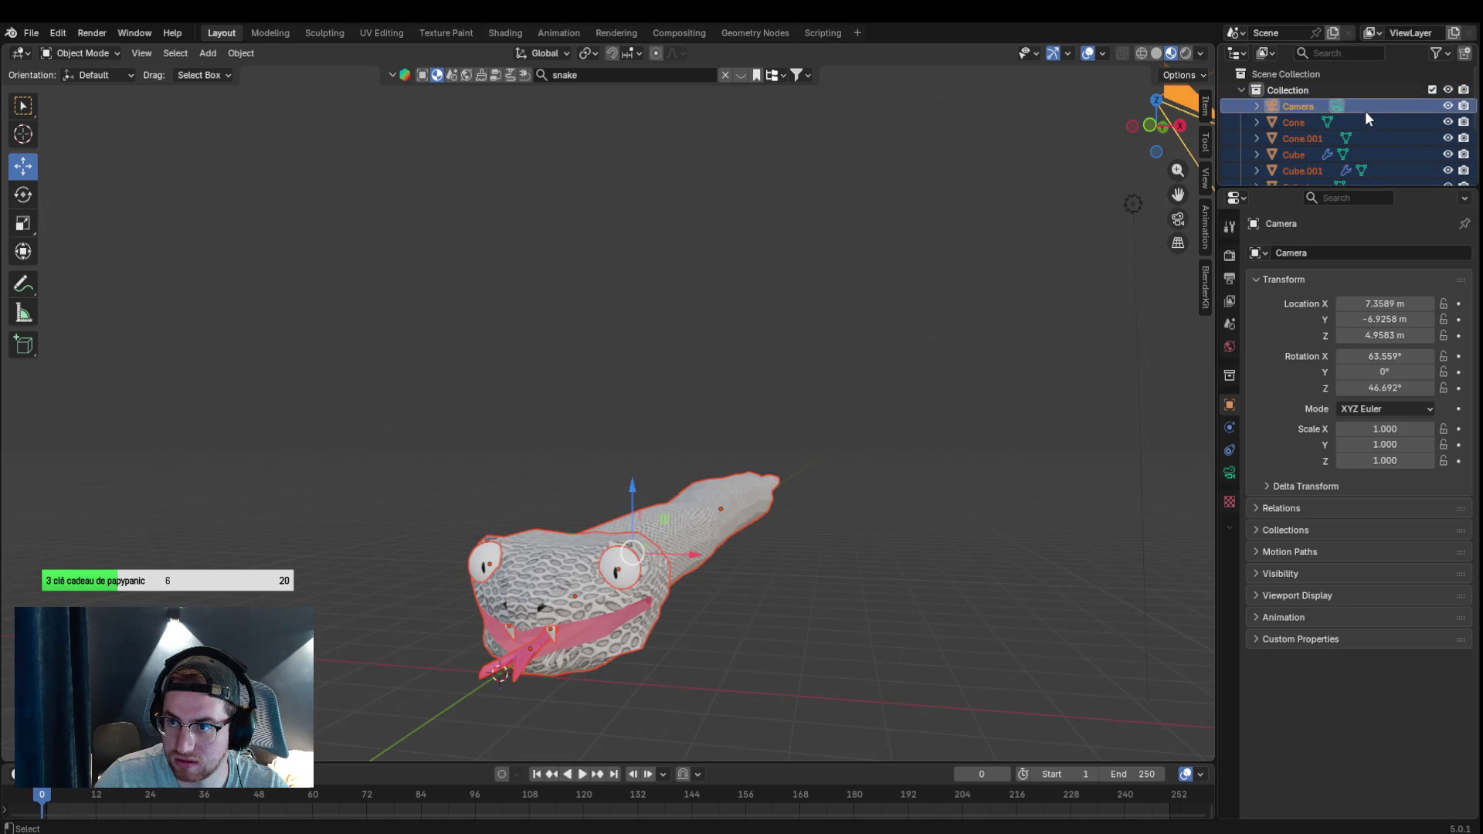
pyautogui.press('ctrl')
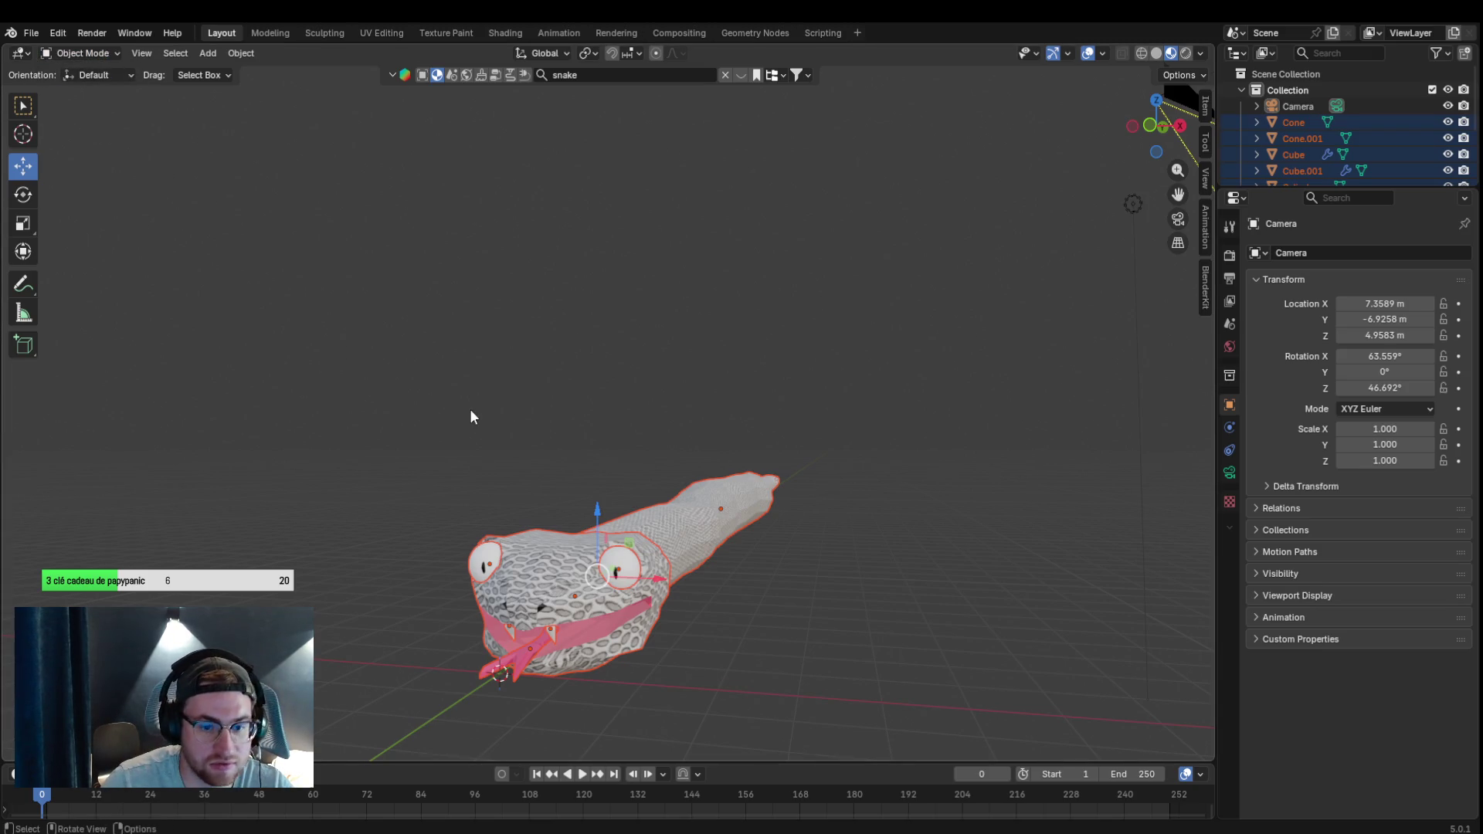
pyautogui.moveTo(350, 415)
pyautogui.mouseDown()
pyautogui.moveTo(803, 692)
pyautogui.moveTo(919, 744)
pyautogui.mouseUp()
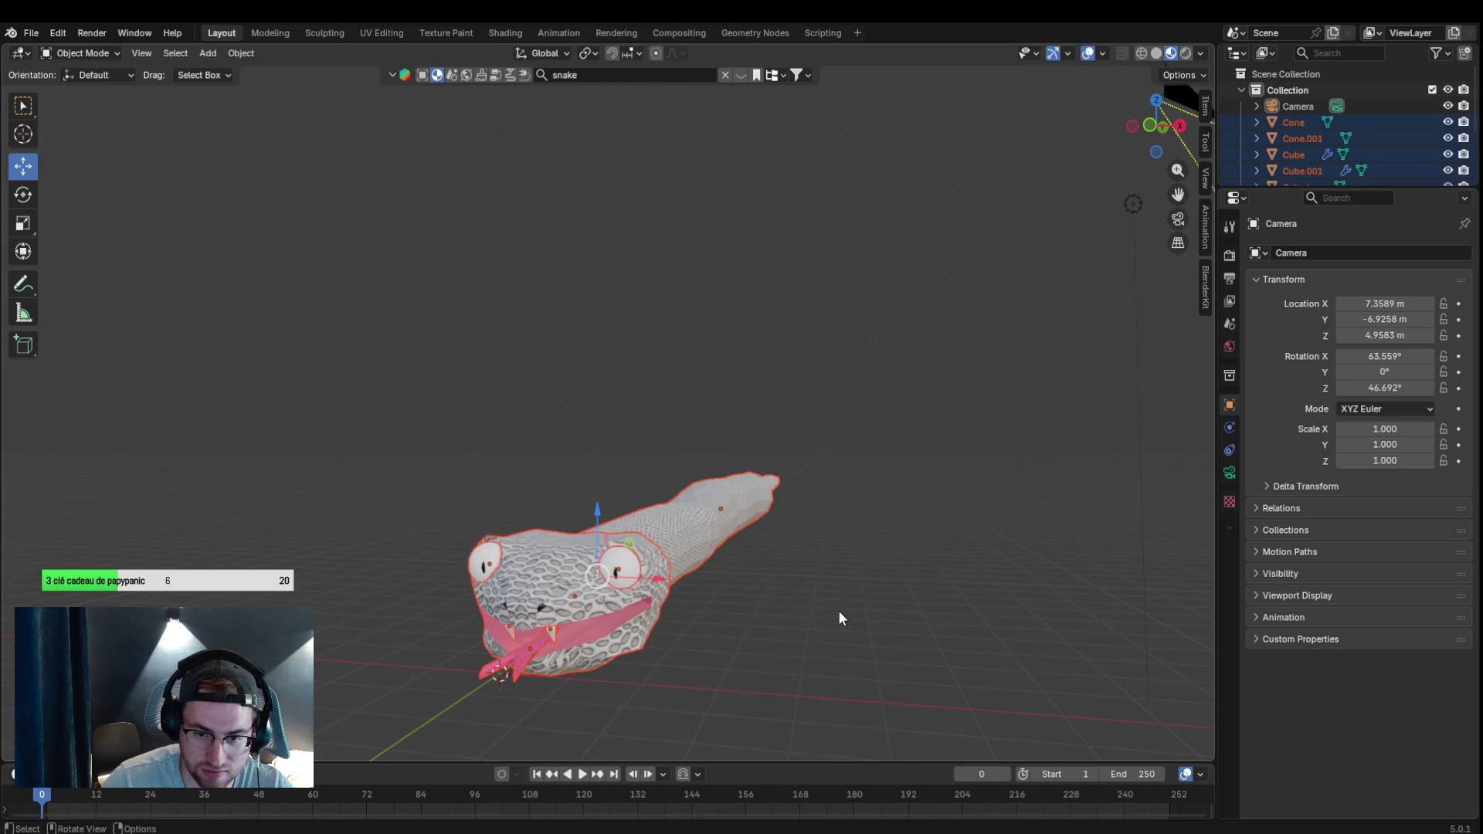
pyautogui.scroll(-3, 1344, 132)
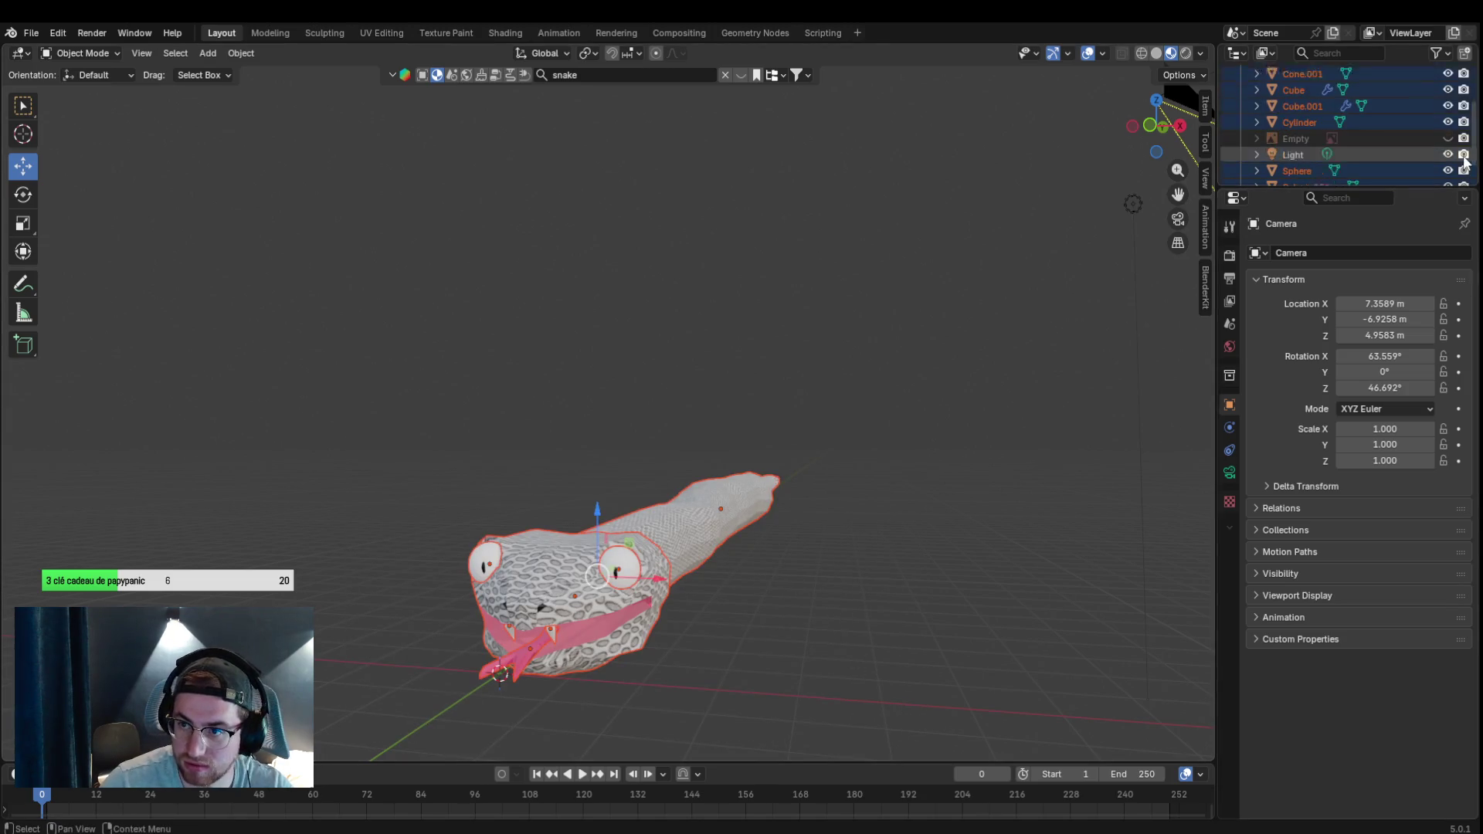
pyautogui.press('ctrl')
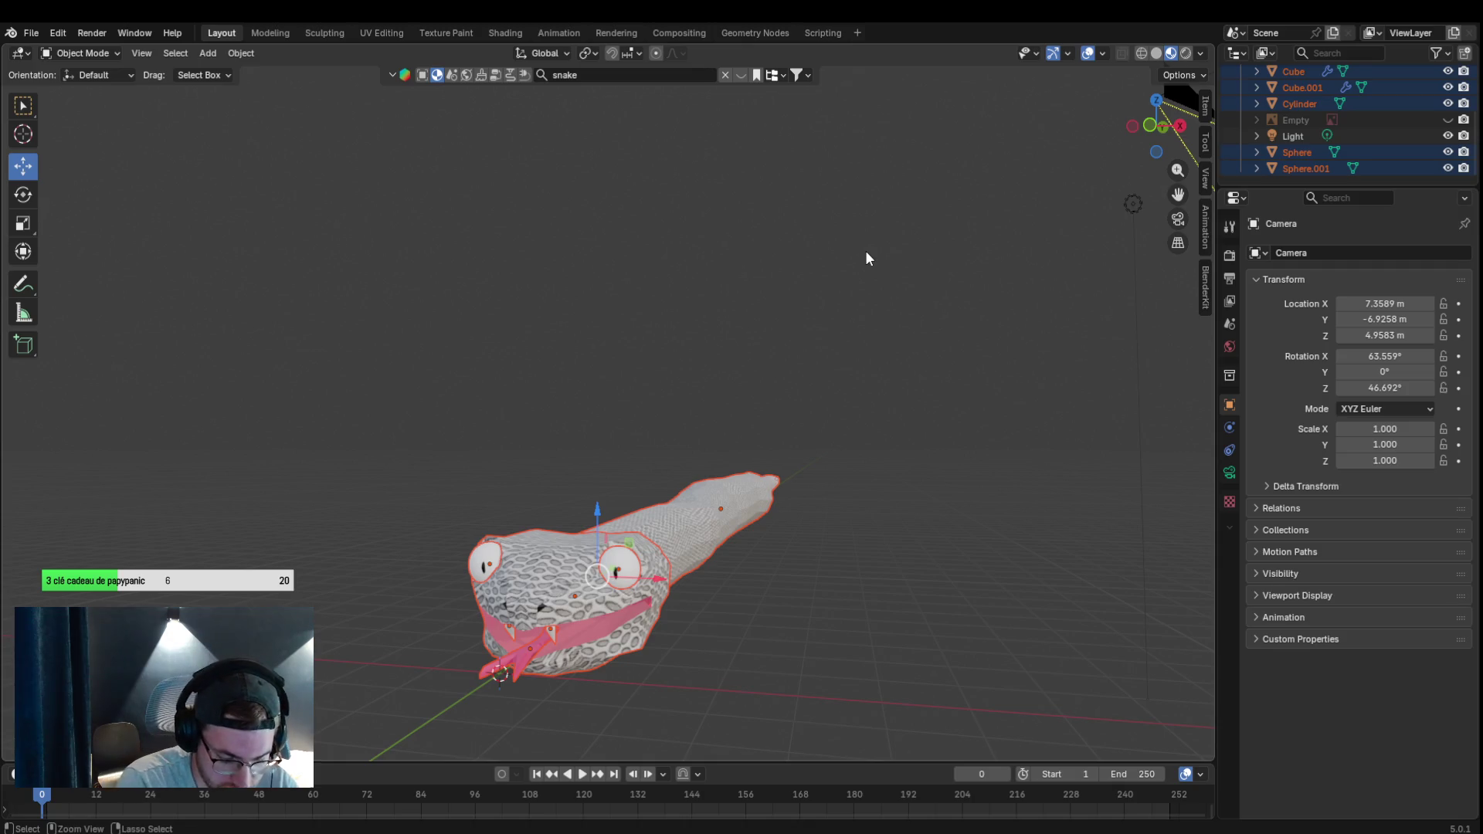
pyautogui.scroll(-2, 660, 372)
pyautogui.click(576, 433)
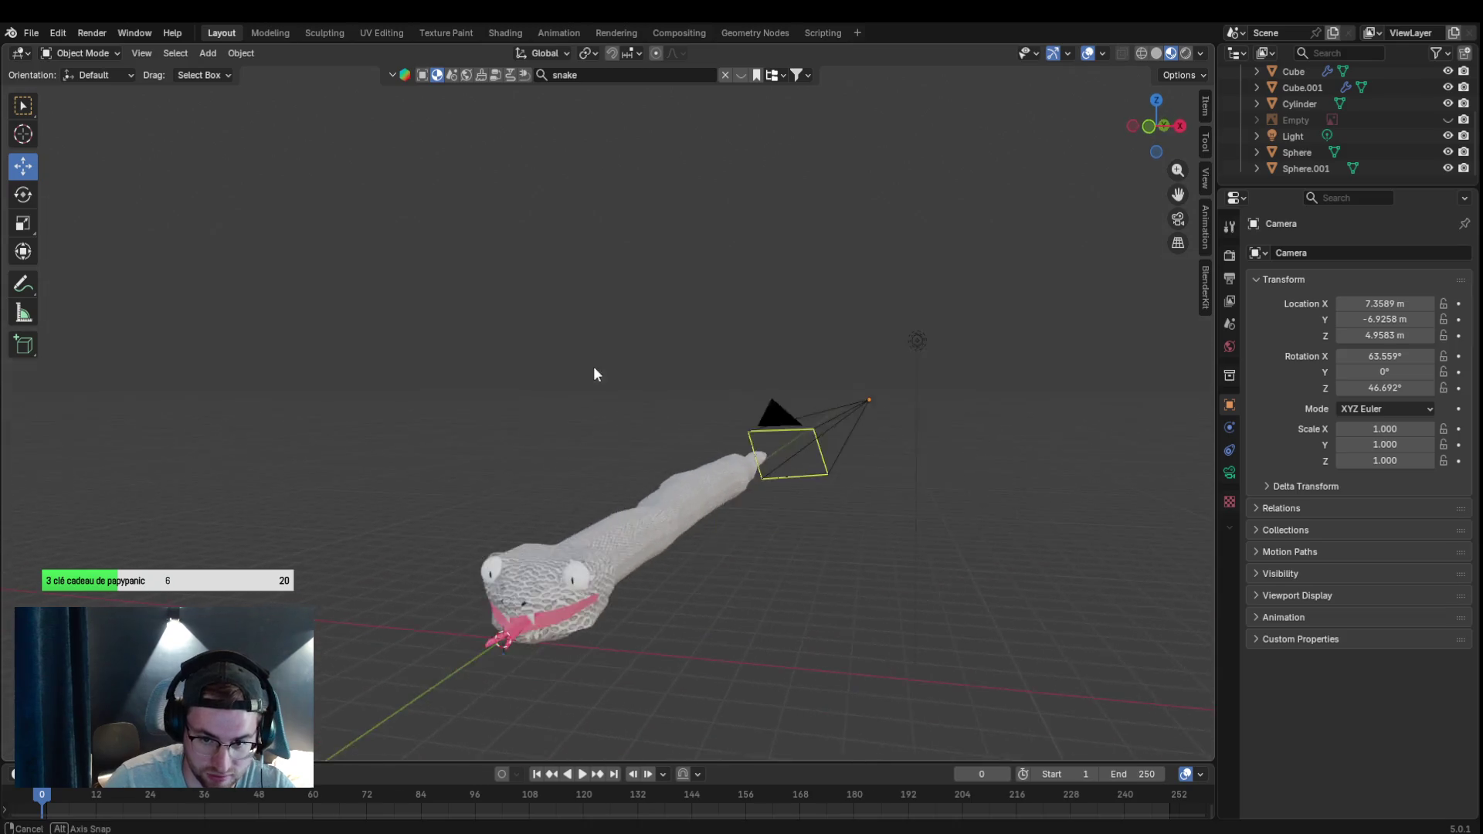
pyautogui.moveTo(594, 368); pyautogui.dragTo(607, 403)
pyautogui.click(952, 495)
pyautogui.click(811, 557)
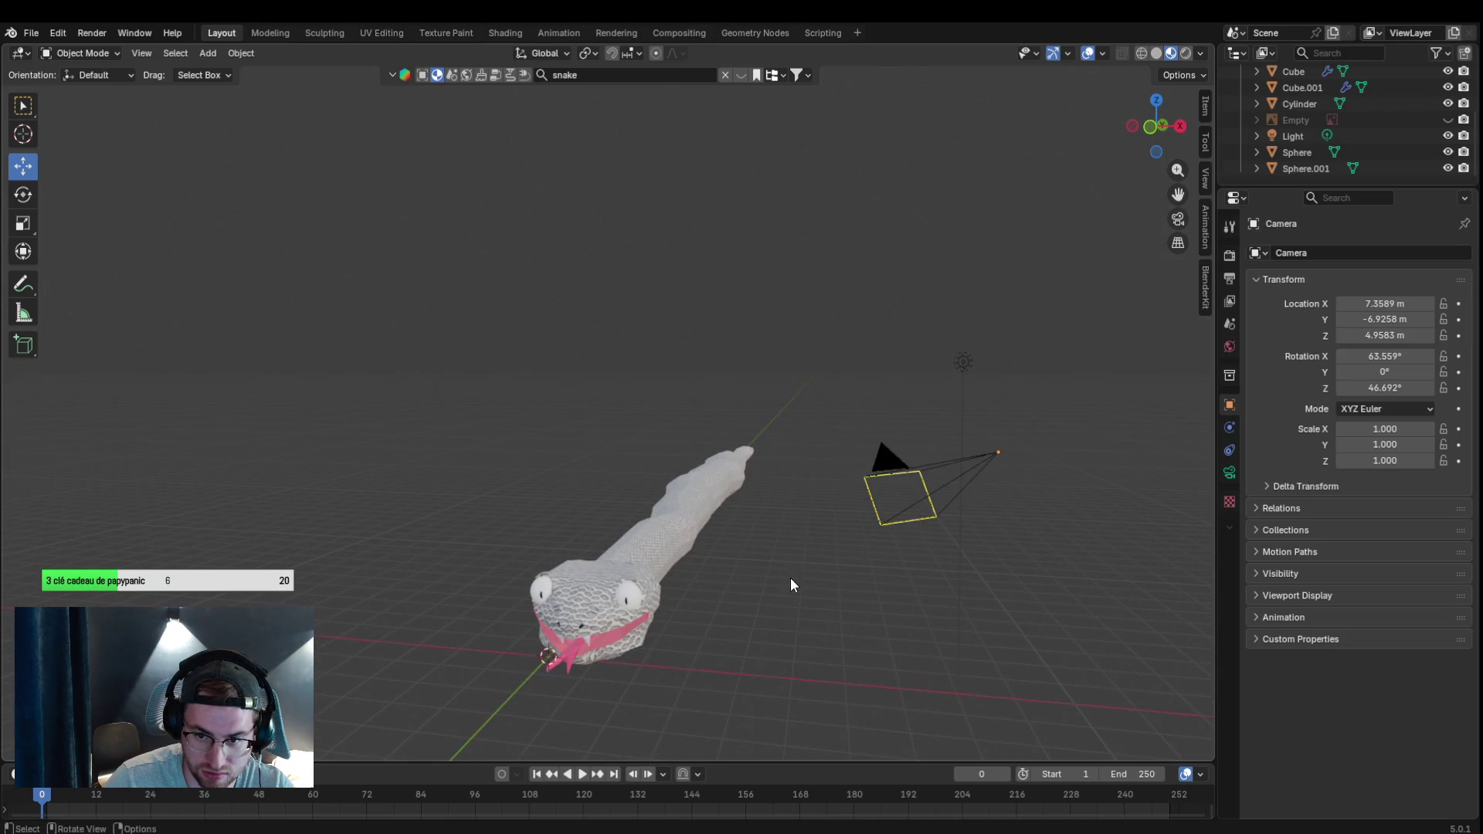
pyautogui.click(1177, 220)
pyautogui.click(1178, 219)
pyautogui.moveTo(405, 413)
pyautogui.mouseDown()
pyautogui.moveTo(662, 677)
pyautogui.moveTo(795, 727)
pyautogui.moveTo(782, 732)
pyautogui.mouseUp()
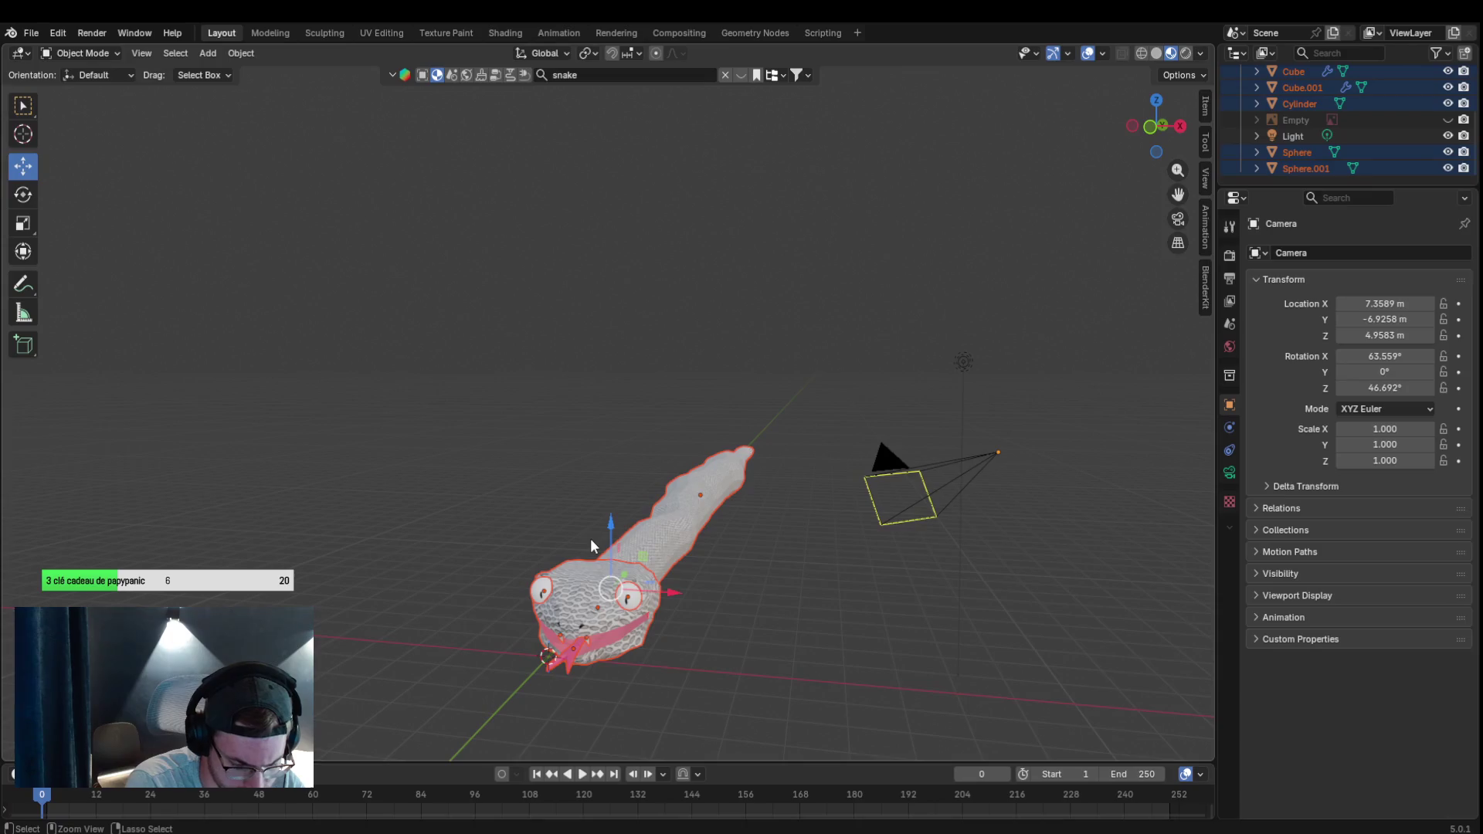
pyautogui.click(113, 52)
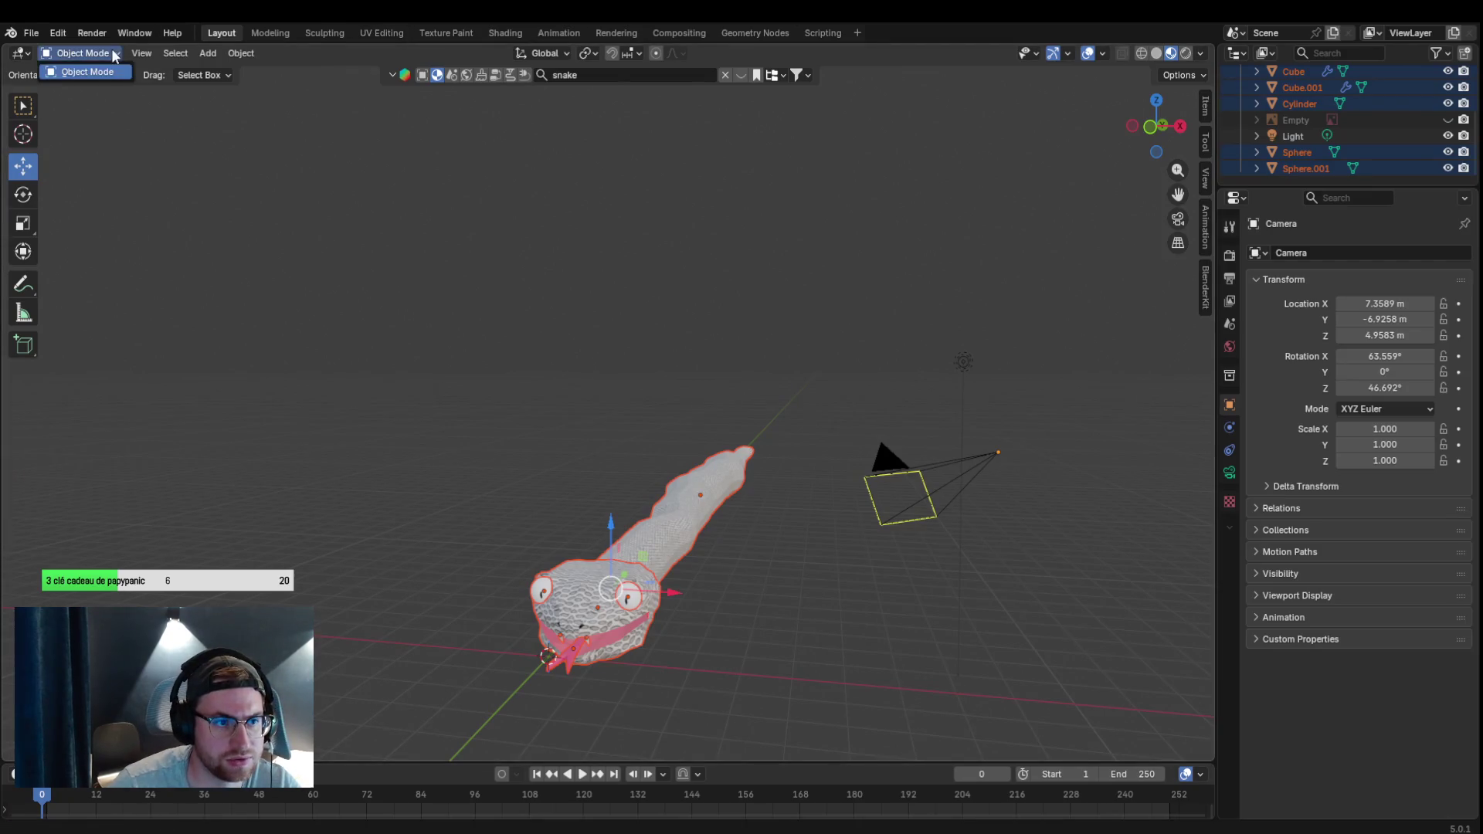
pyautogui.click(108, 72)
pyautogui.click(607, 626)
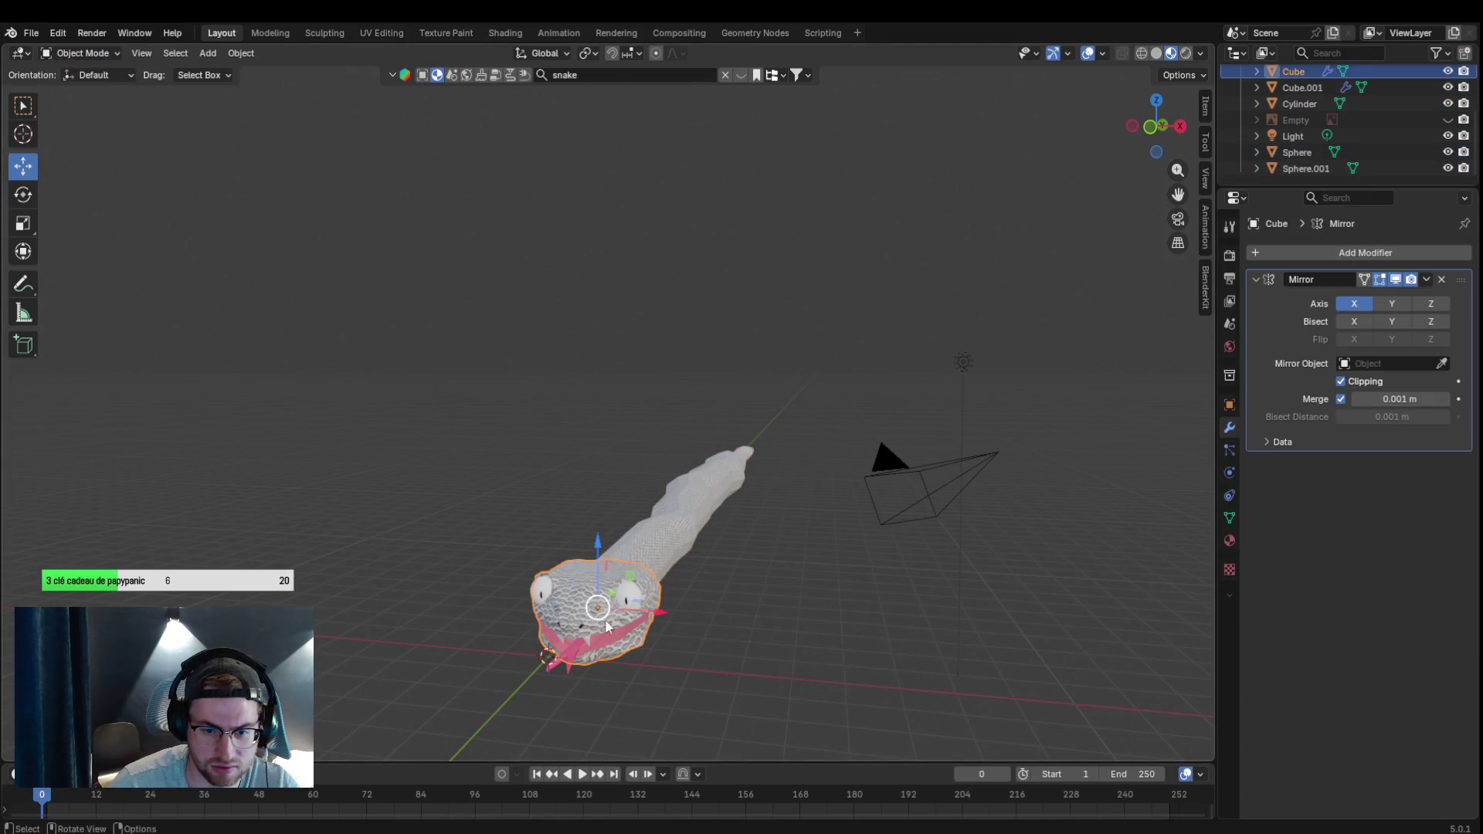
pyautogui.keyDown('shift'); pyautogui.click(631, 594); pyautogui.keyUp('shift')
pyautogui.keyDown('shift'); pyautogui.click(540, 591); pyautogui.keyUp('shift')
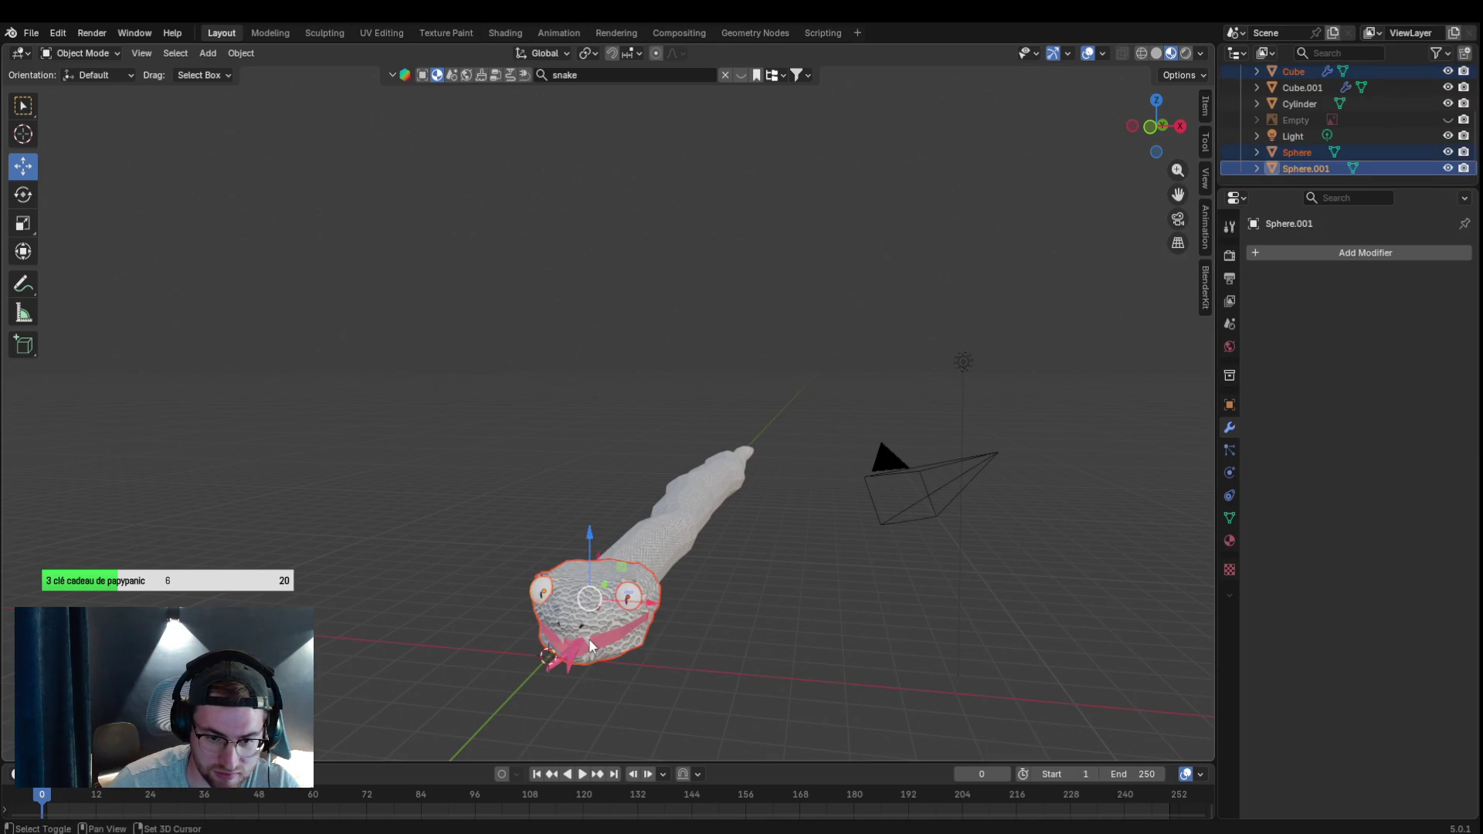
# Join the head, tongue and mouth piece into the body Cylinder, then undo the join.
pyautogui.keyDown('shift'); pyautogui.click(574, 653); pyautogui.keyUp('shift')
pyautogui.keyDown('shift'); pyautogui.click(562, 642); pyautogui.keyUp('shift')
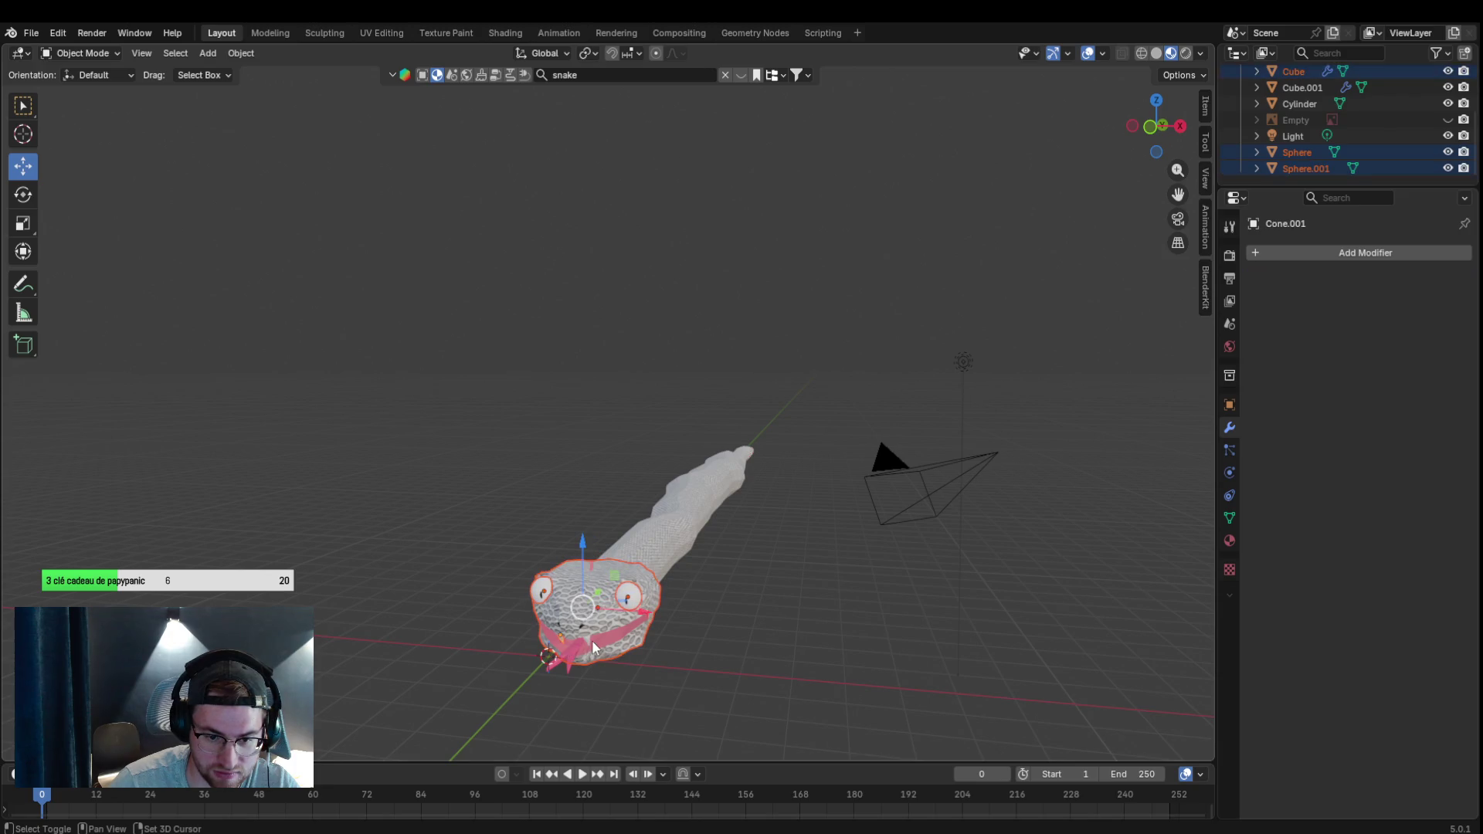
pyautogui.keyDown('shift'); pyautogui.click(577, 662); pyautogui.keyUp('shift')
pyautogui.keyDown('shift'); pyautogui.click(670, 567); pyautogui.keyUp('shift')
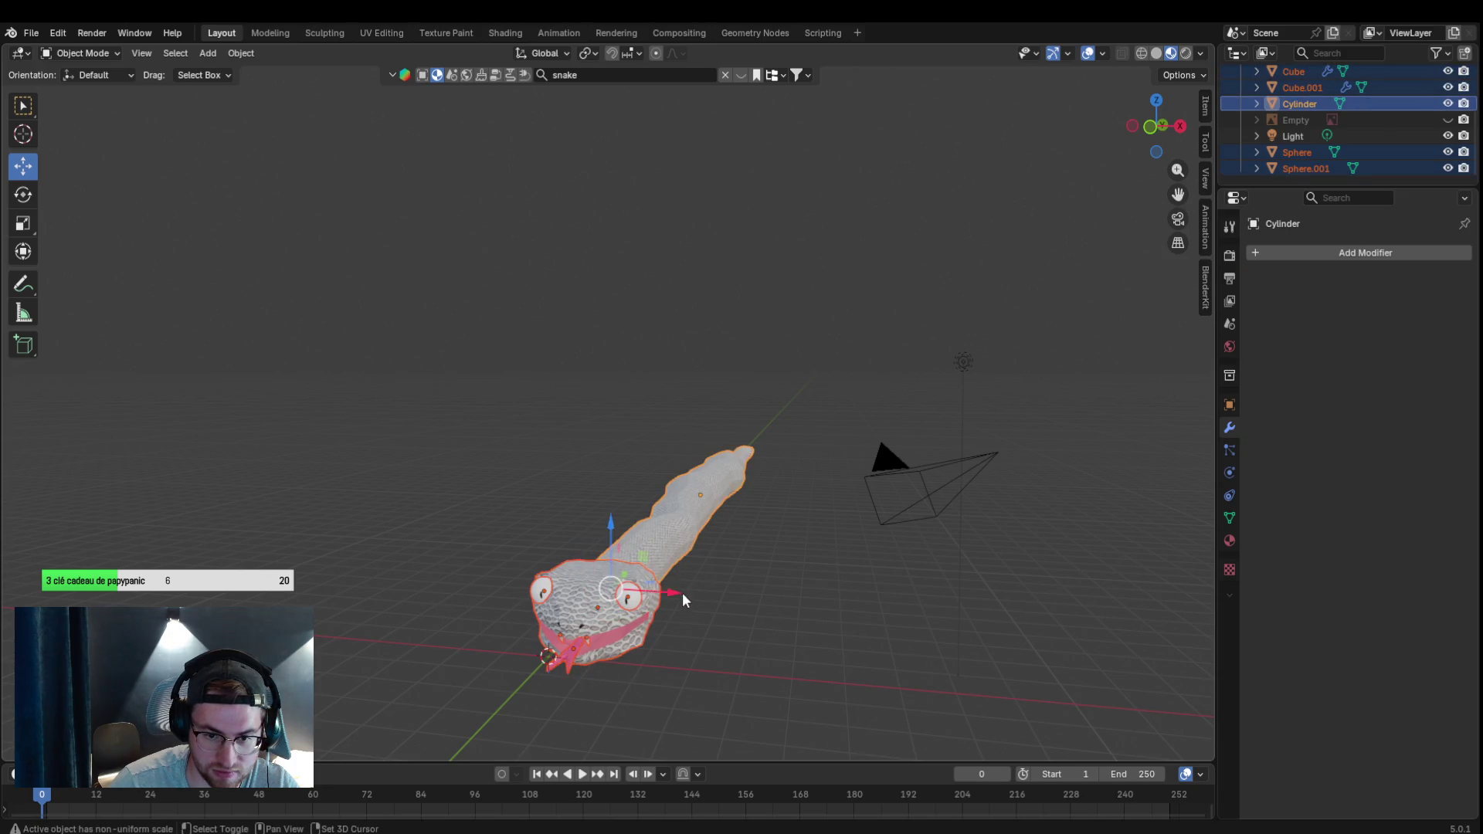
pyautogui.hotkey('ctrl', 'j')
pyautogui.click(688, 590)
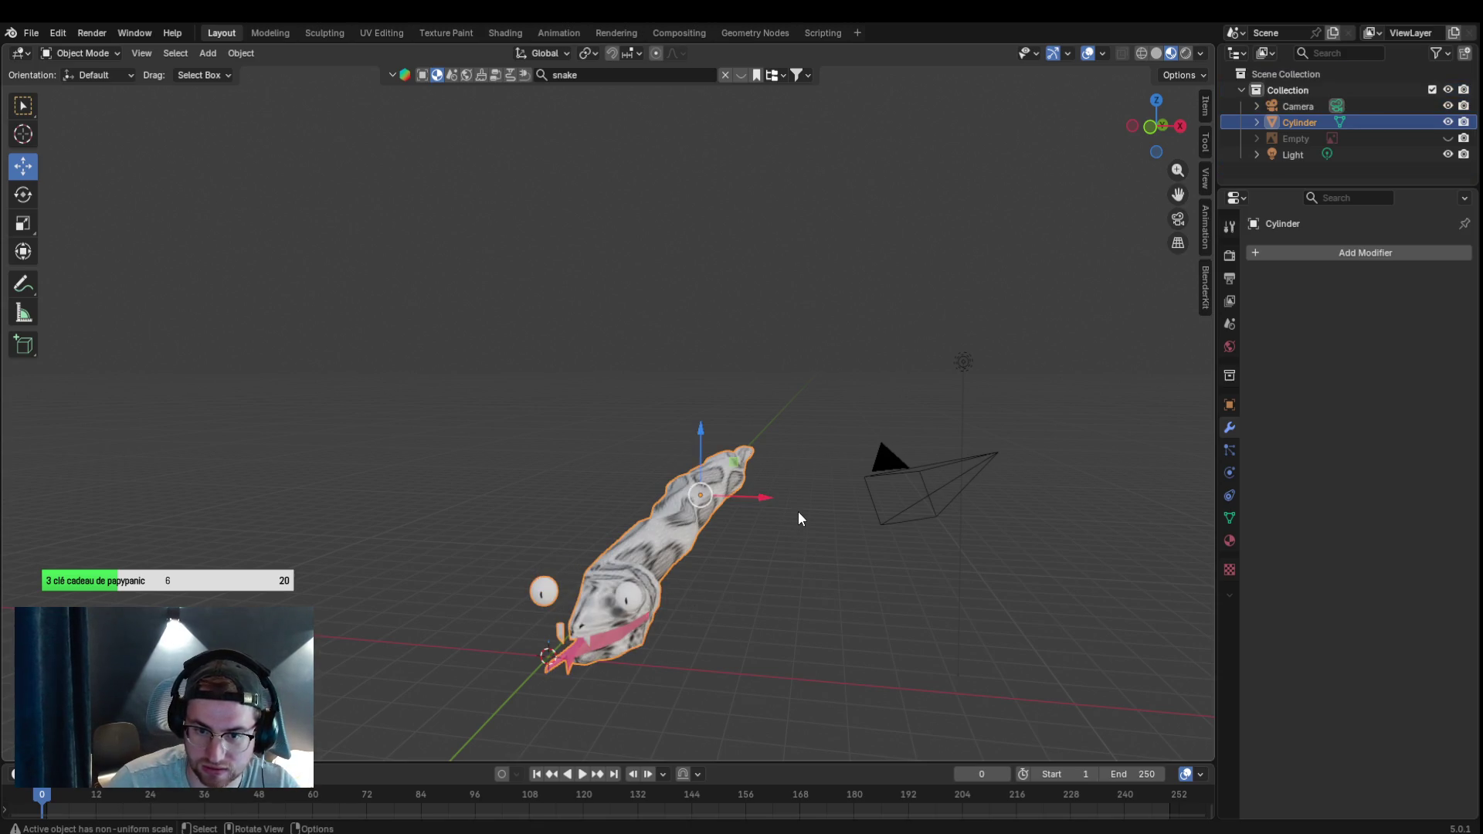
pyautogui.moveTo(785, 512)
pyautogui.mouseDown()
pyautogui.moveTo(811, 517)
pyautogui.moveTo(782, 503)
pyautogui.moveTo(799, 540)
pyautogui.mouseUp()
pyautogui.hotkey('ctrl', 'z')
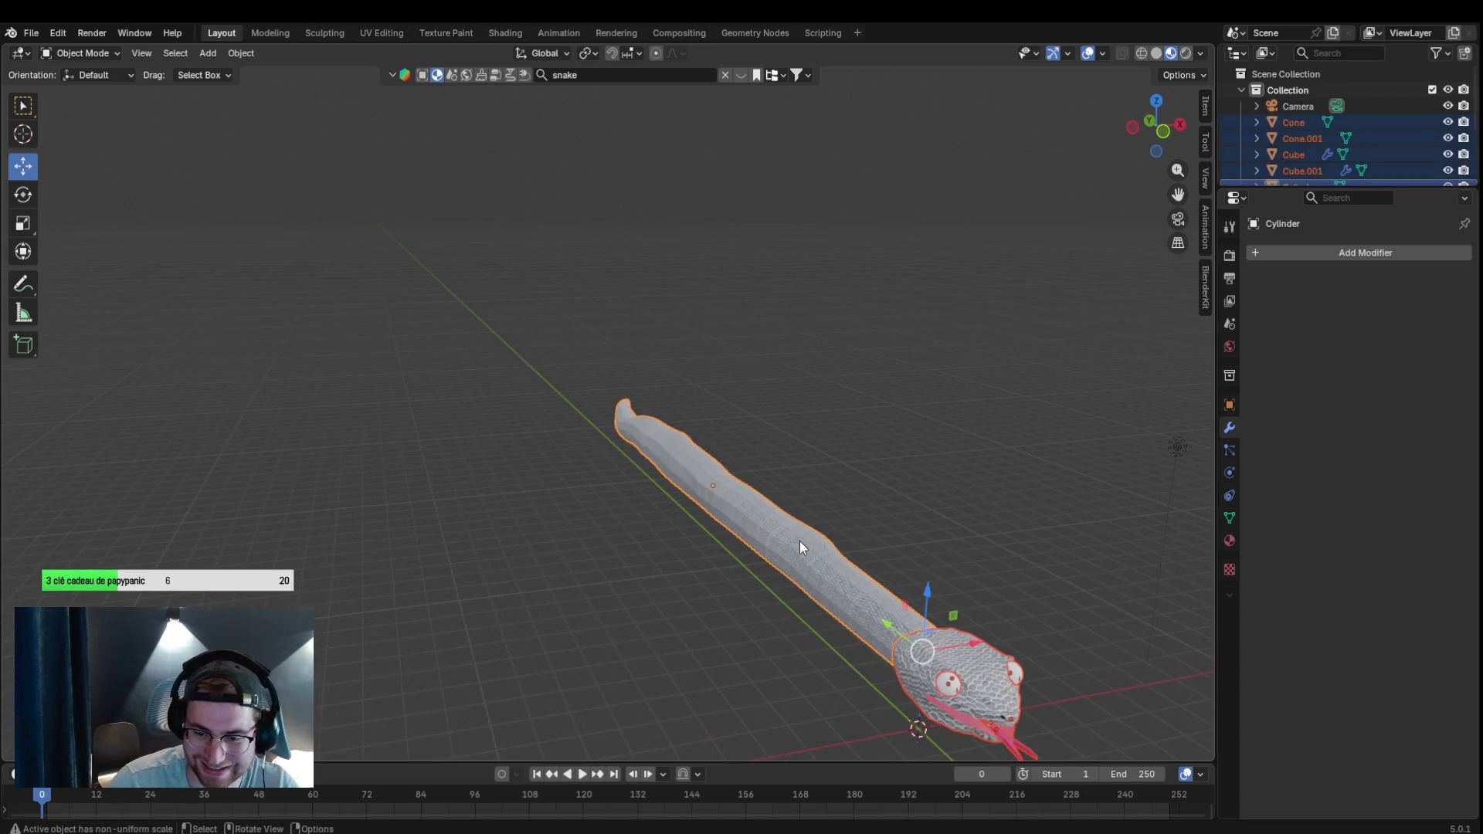
# Check the head, body and tongue modifiers, then remove the tongue Cube.001's Bevel modifier.
pyautogui.click(1103, 488)
pyautogui.moveTo(1115, 507); pyautogui.dragTo(1068, 487)
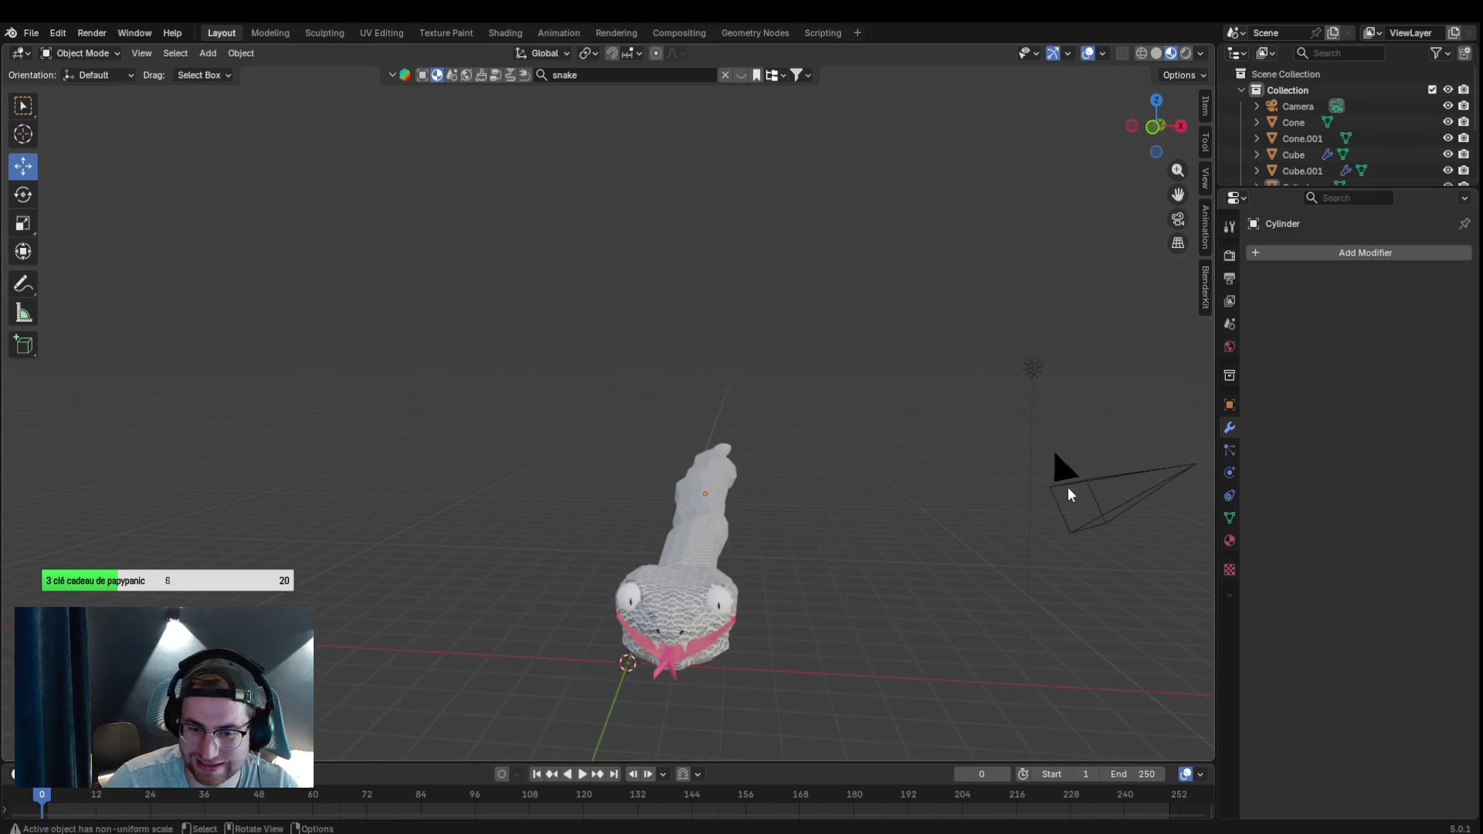
pyautogui.click(712, 638)
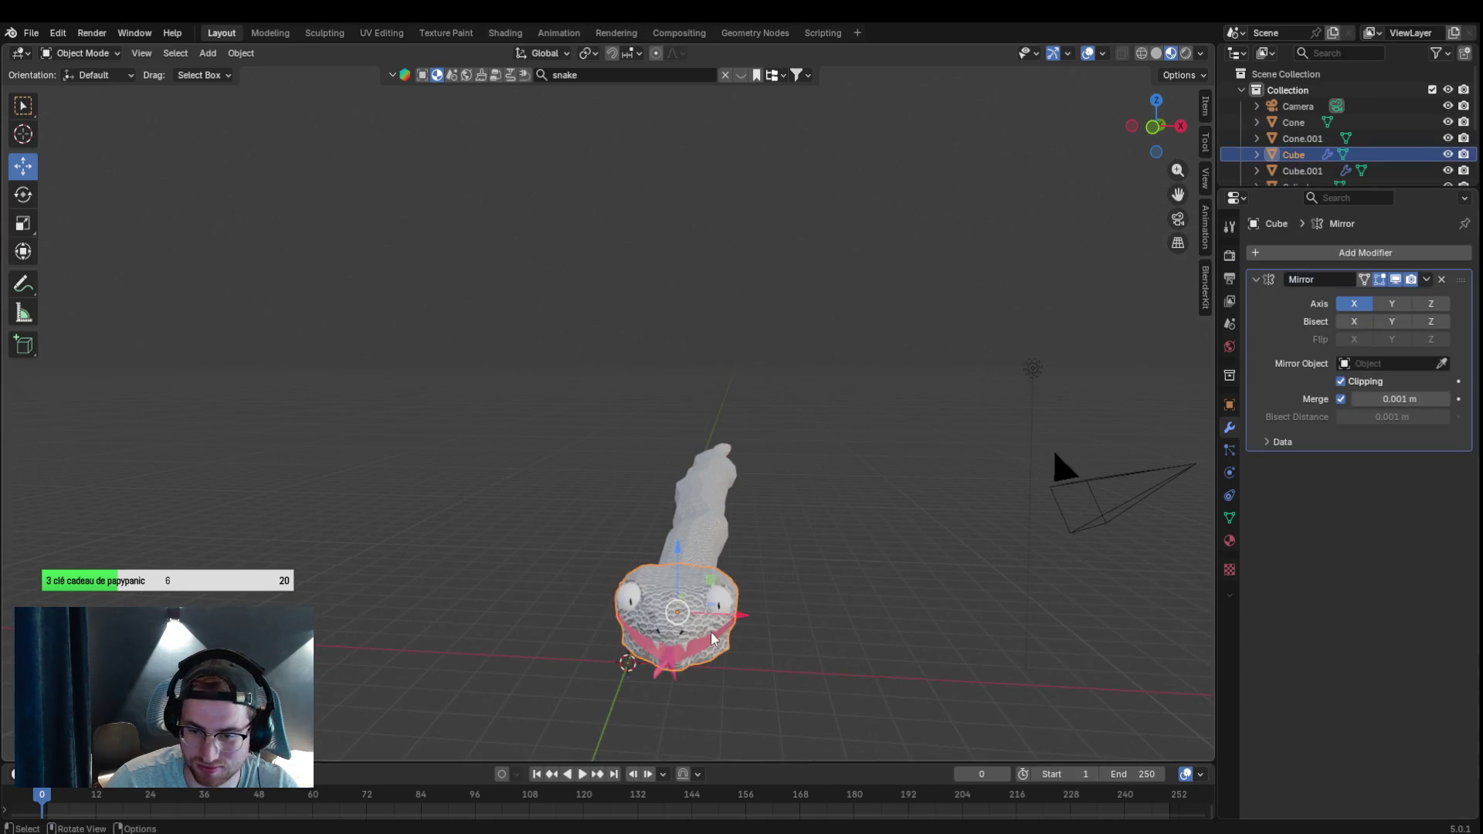
pyautogui.click(681, 519)
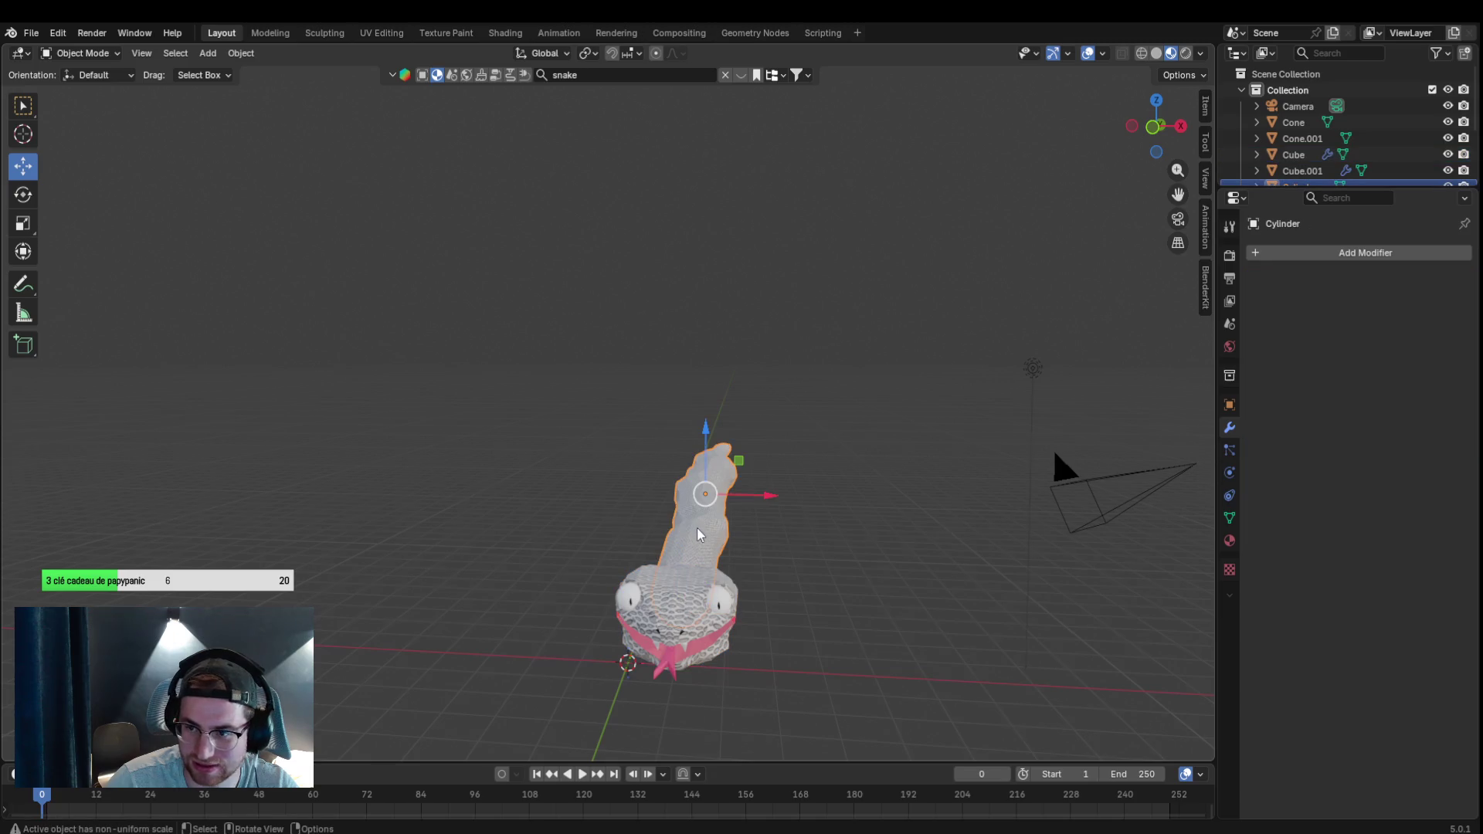
pyautogui.click(697, 581)
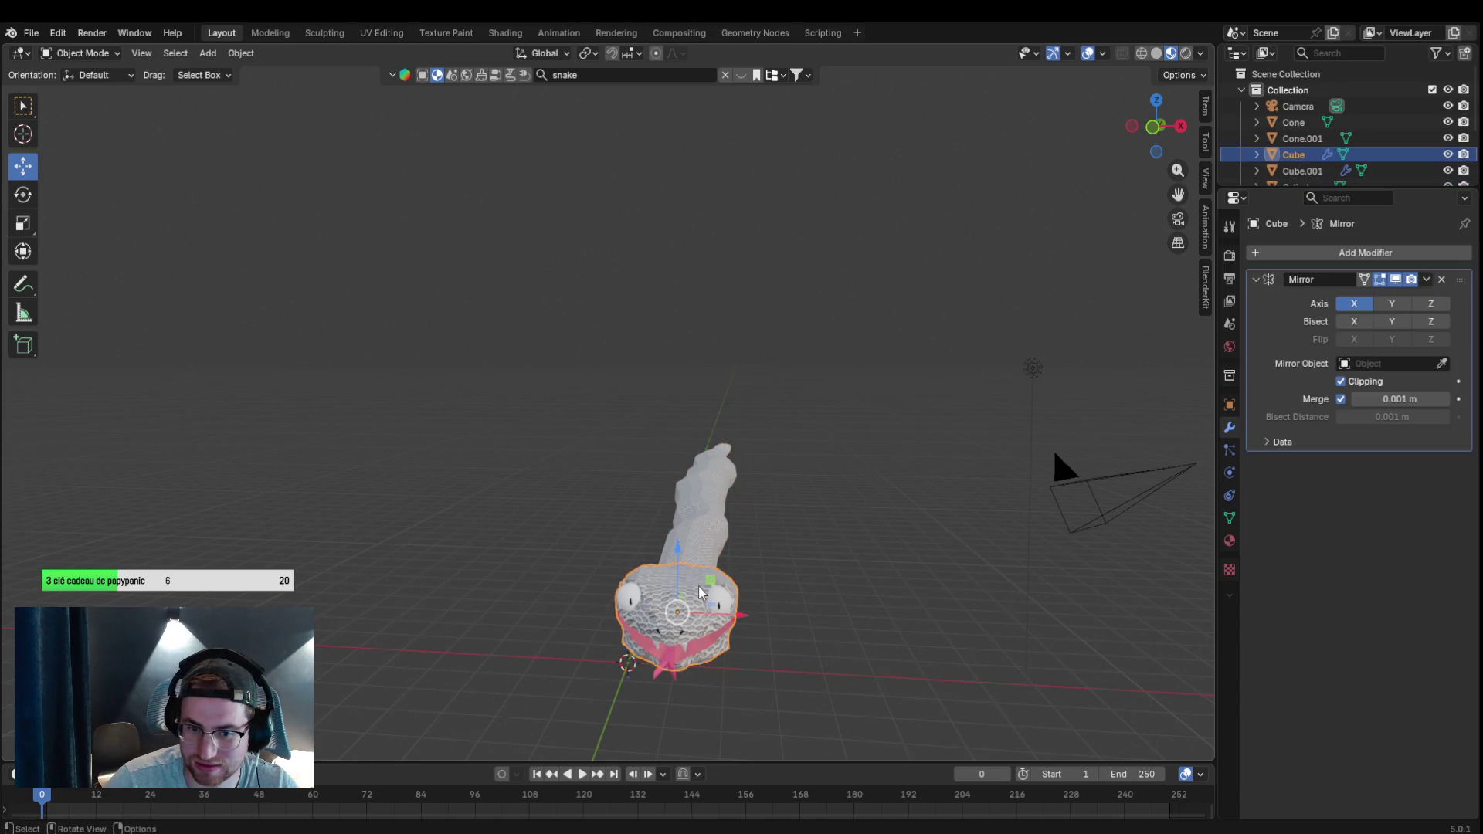
pyautogui.click(691, 659)
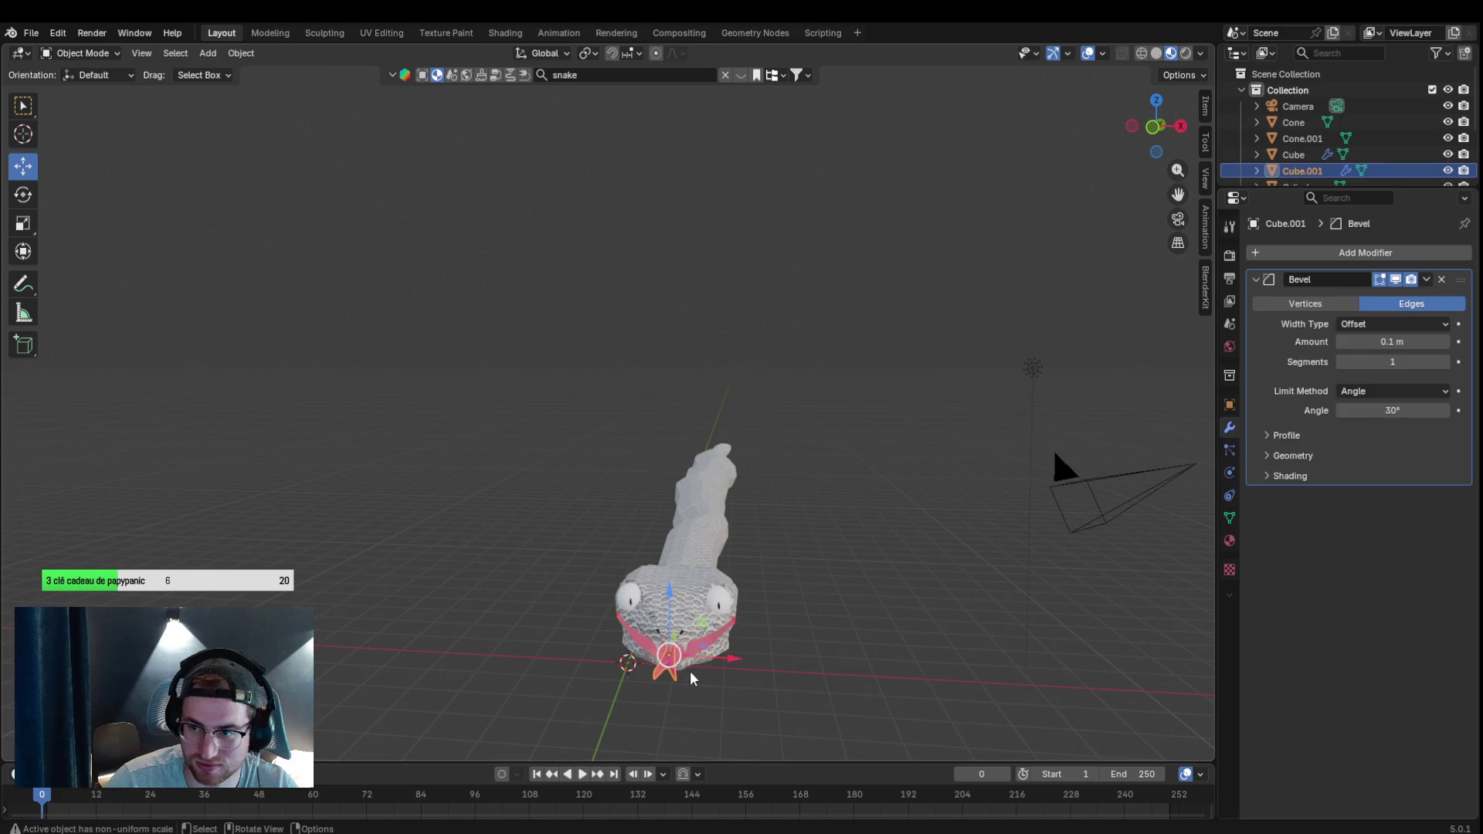
pyautogui.click(1443, 284)
# Select the eye, mouth piece, tooth, body and finally the head to review their modifiers.
pyautogui.scroll(3, 739, 665)
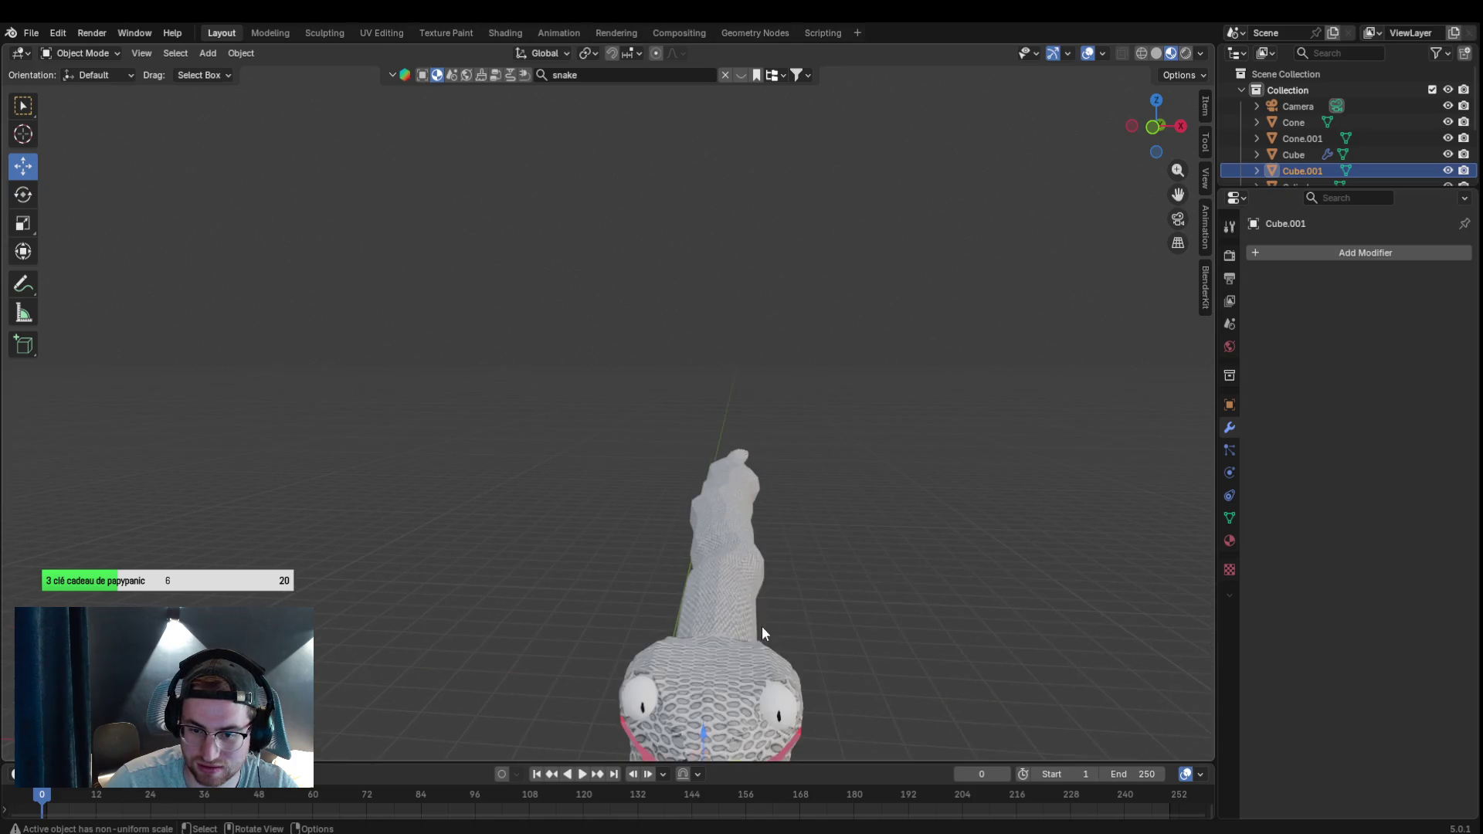
pyautogui.moveTo(762, 626); pyautogui.dragTo(545, 405)
pyautogui.scroll(5, 545, 405)
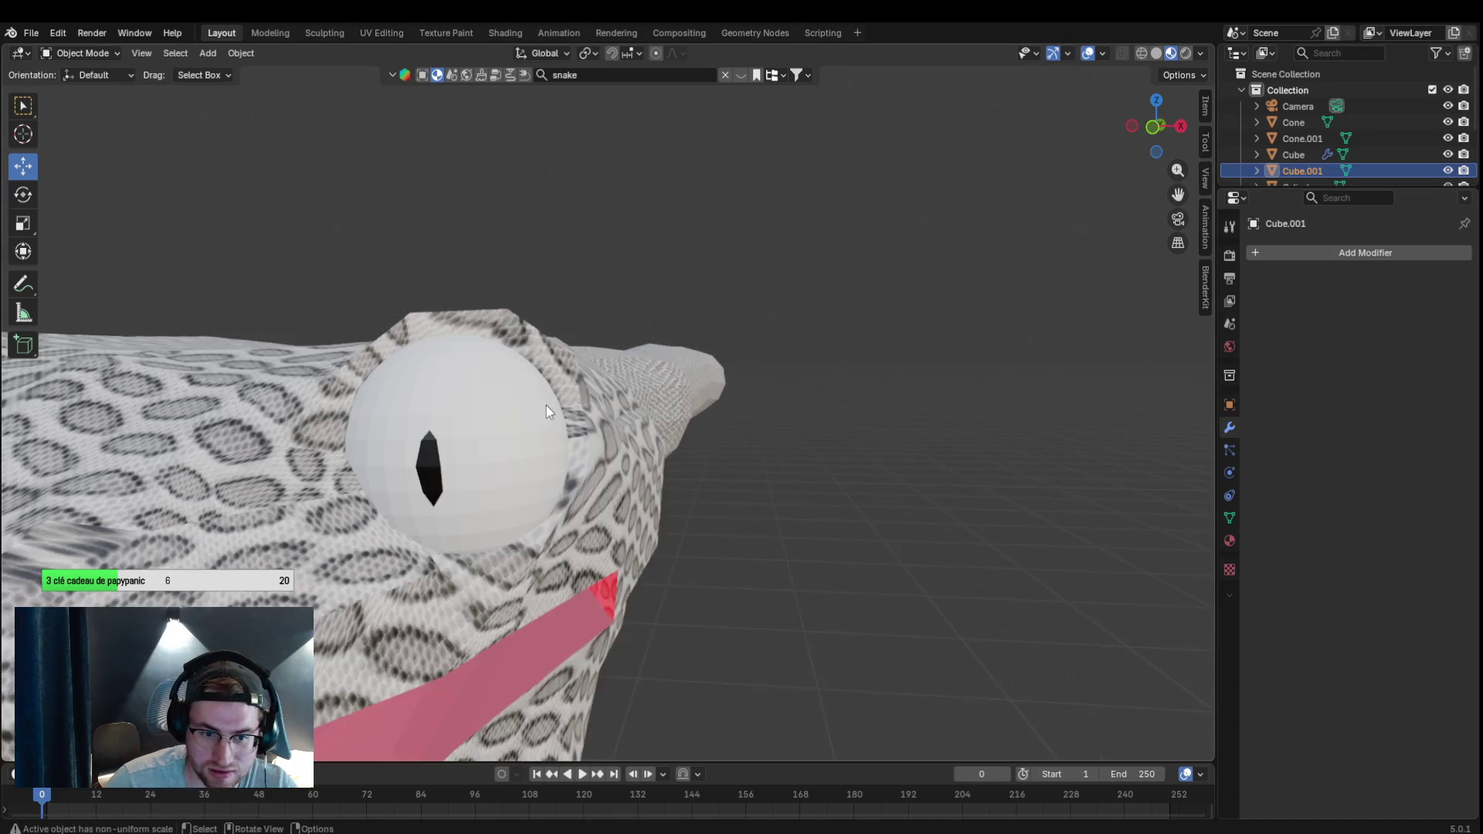
pyautogui.click(546, 406)
pyautogui.scroll(-6, 545, 406)
pyautogui.scroll(1, 489, 448)
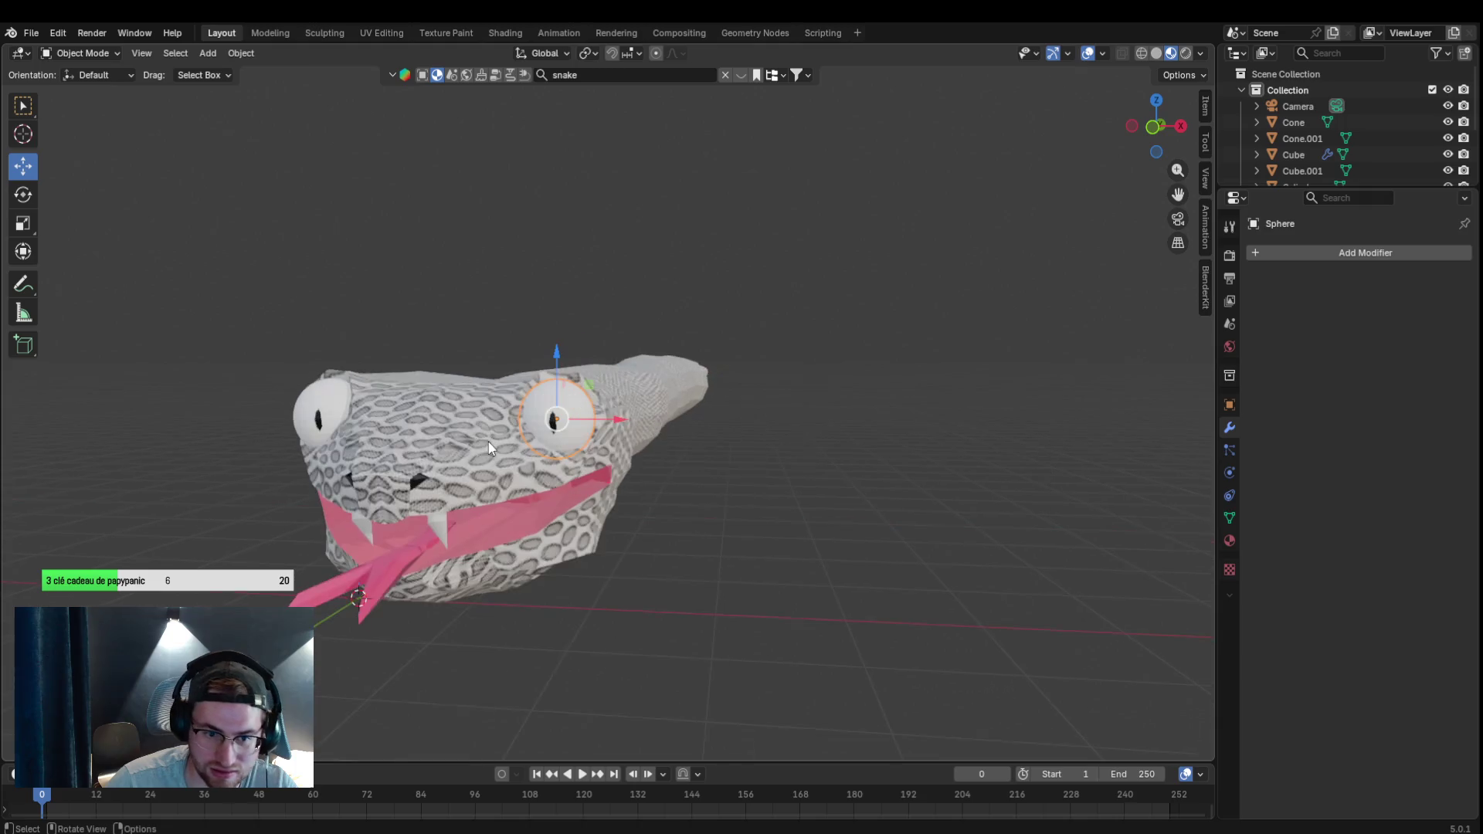
pyautogui.click(442, 527)
pyautogui.click(366, 525)
pyautogui.click(692, 397)
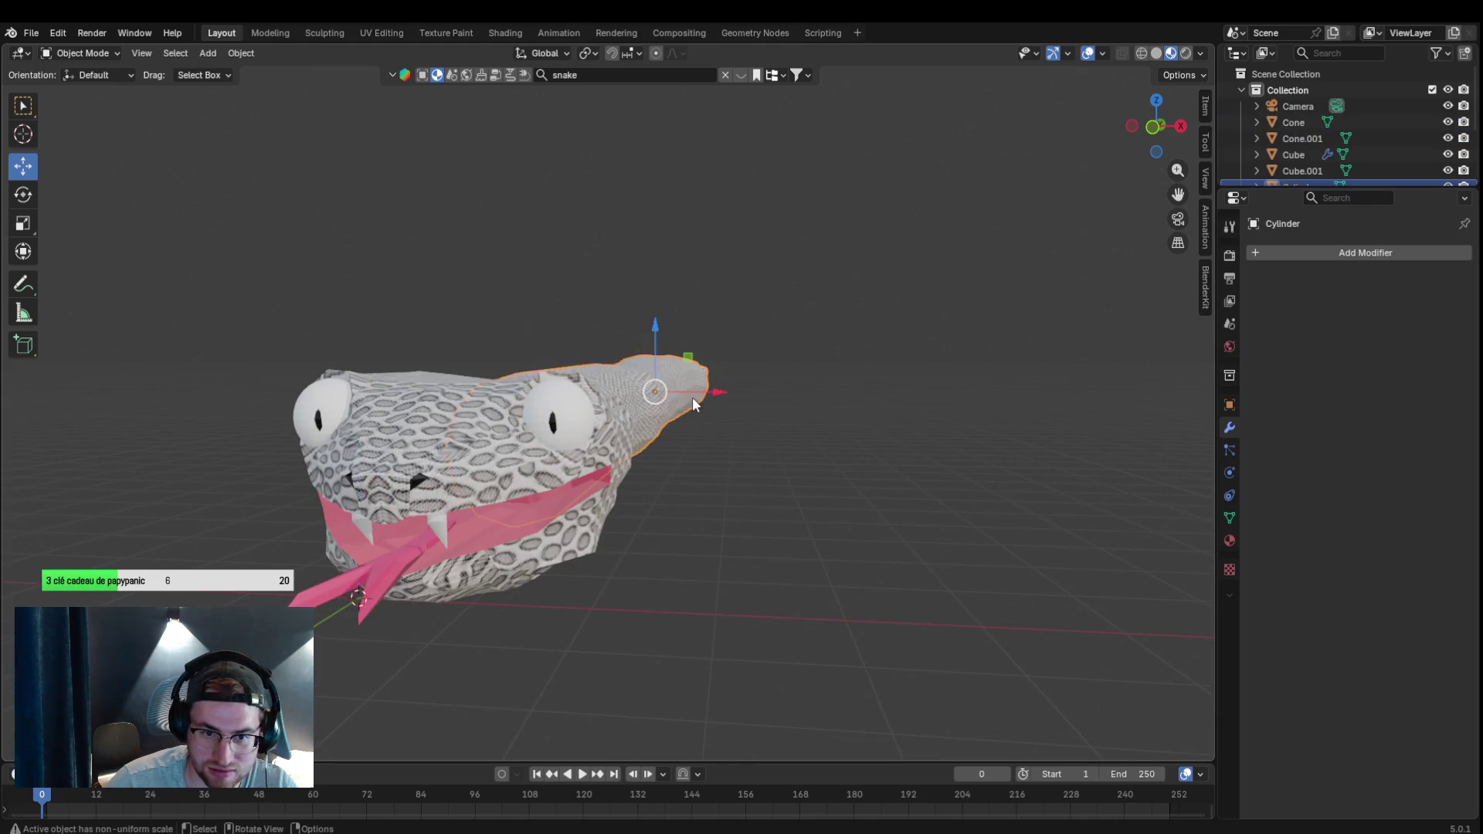
pyautogui.click(612, 434)
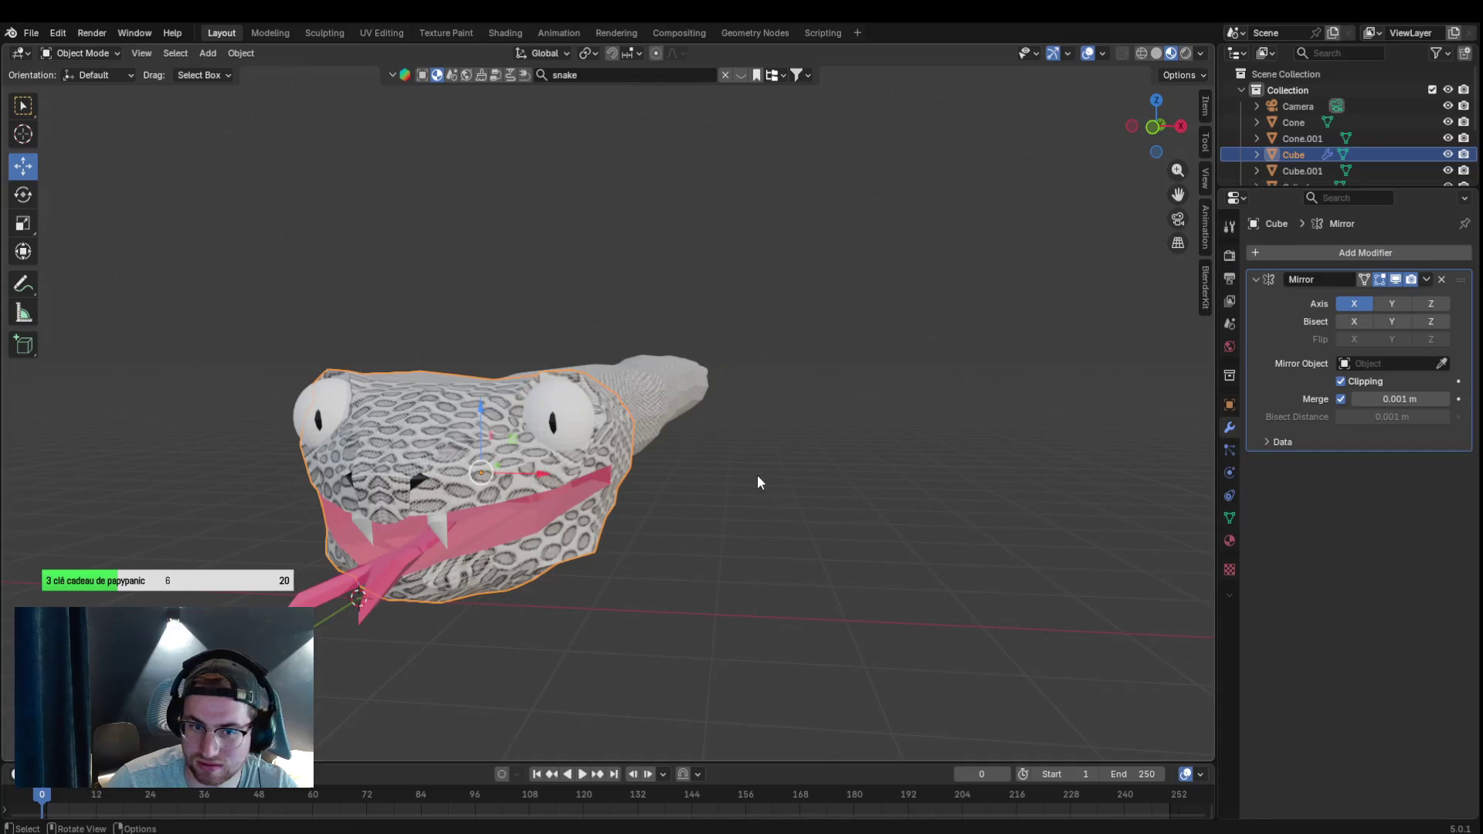
# Apply the head Cube's Mirror modifier, then select the head together with the body.
pyautogui.click(1422, 279)
pyautogui.click(1404, 300)
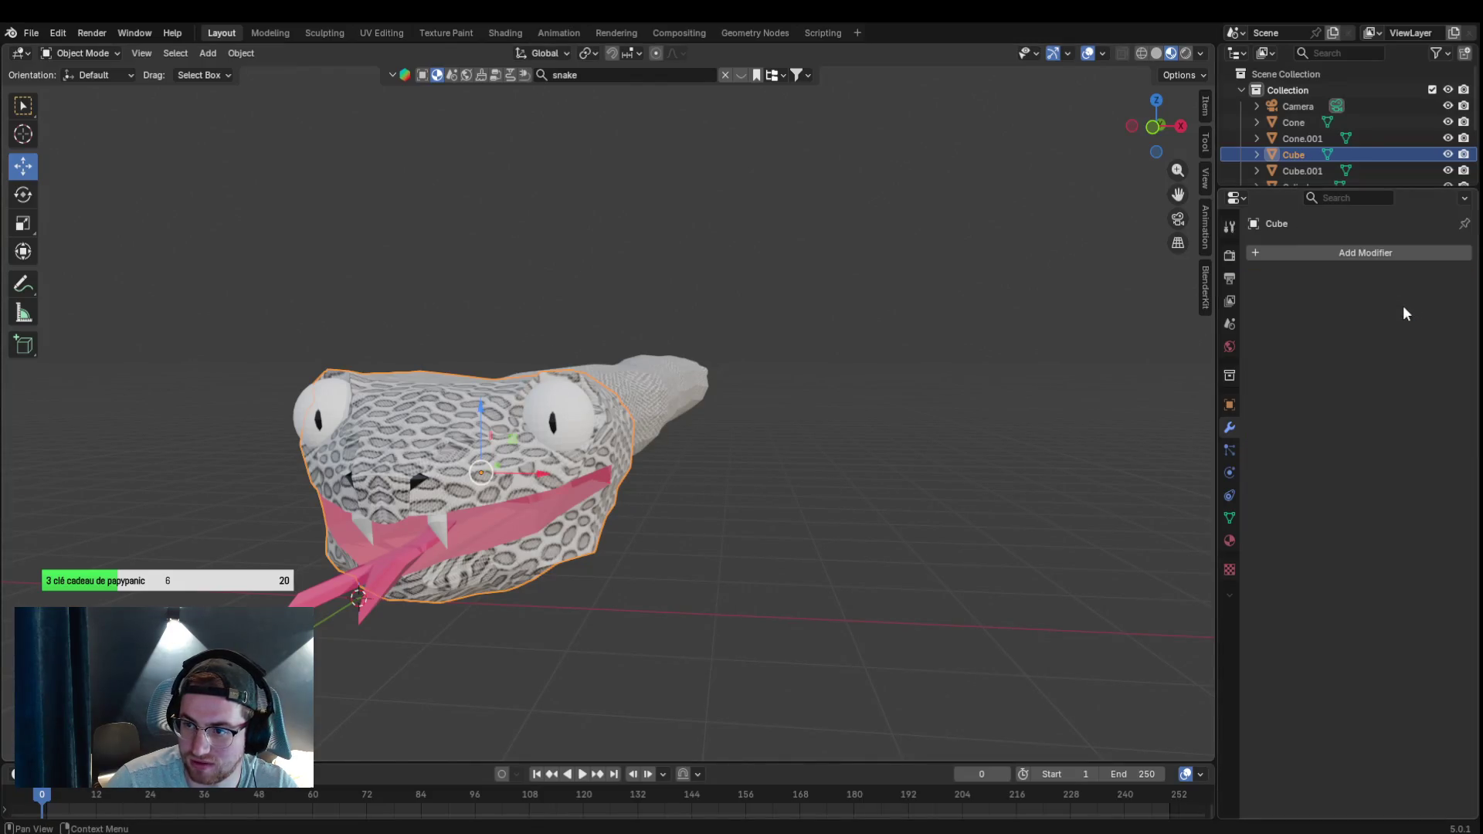
pyautogui.click(744, 607)
pyautogui.moveTo(805, 560); pyautogui.dragTo(675, 561)
pyautogui.click(146, 542)
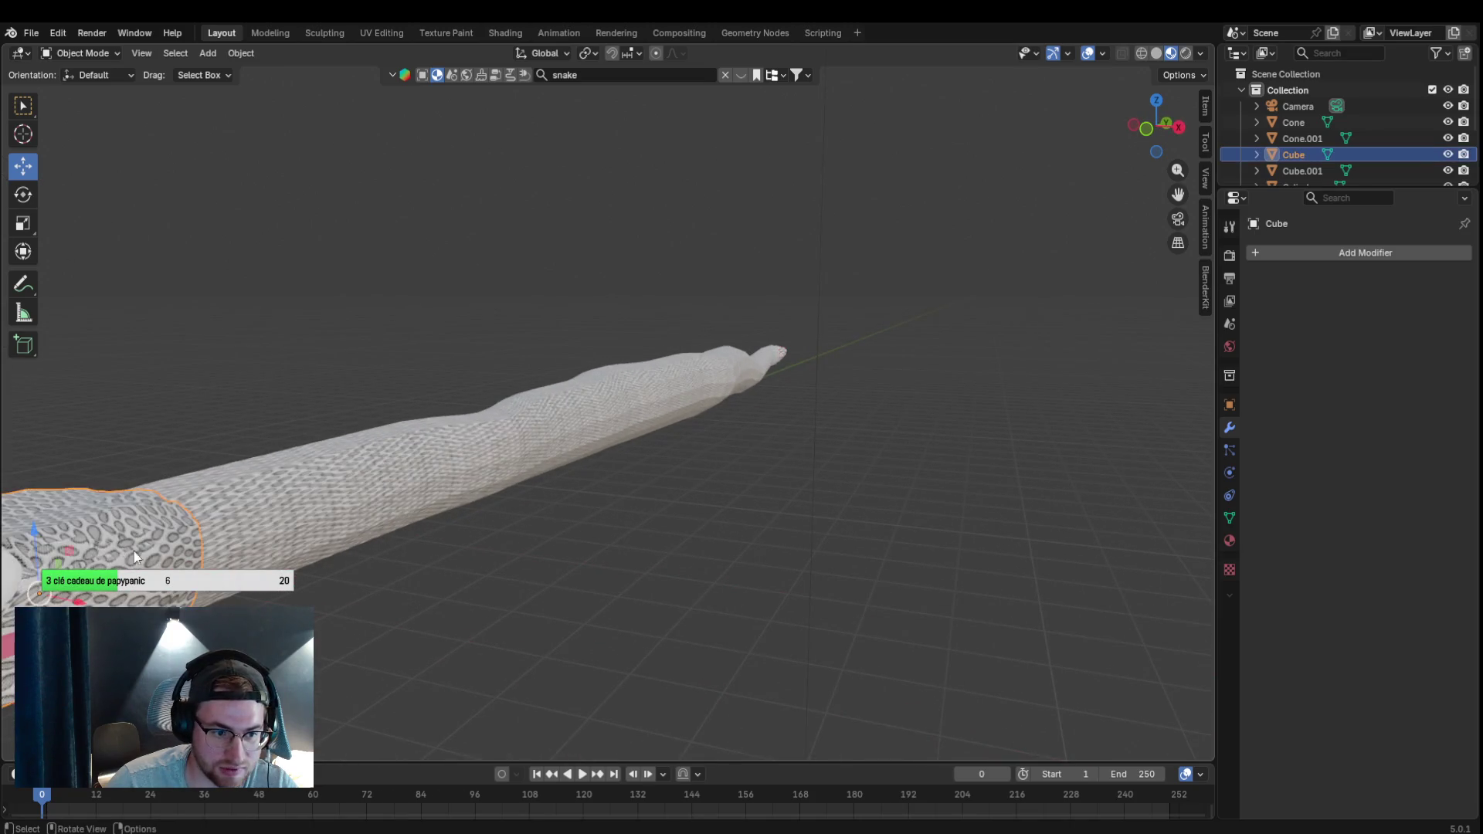
# Join the head into the body Cylinder with Ctrl+J and switch to Edit Mode.
pyautogui.hotkey('ctrl', 'j')
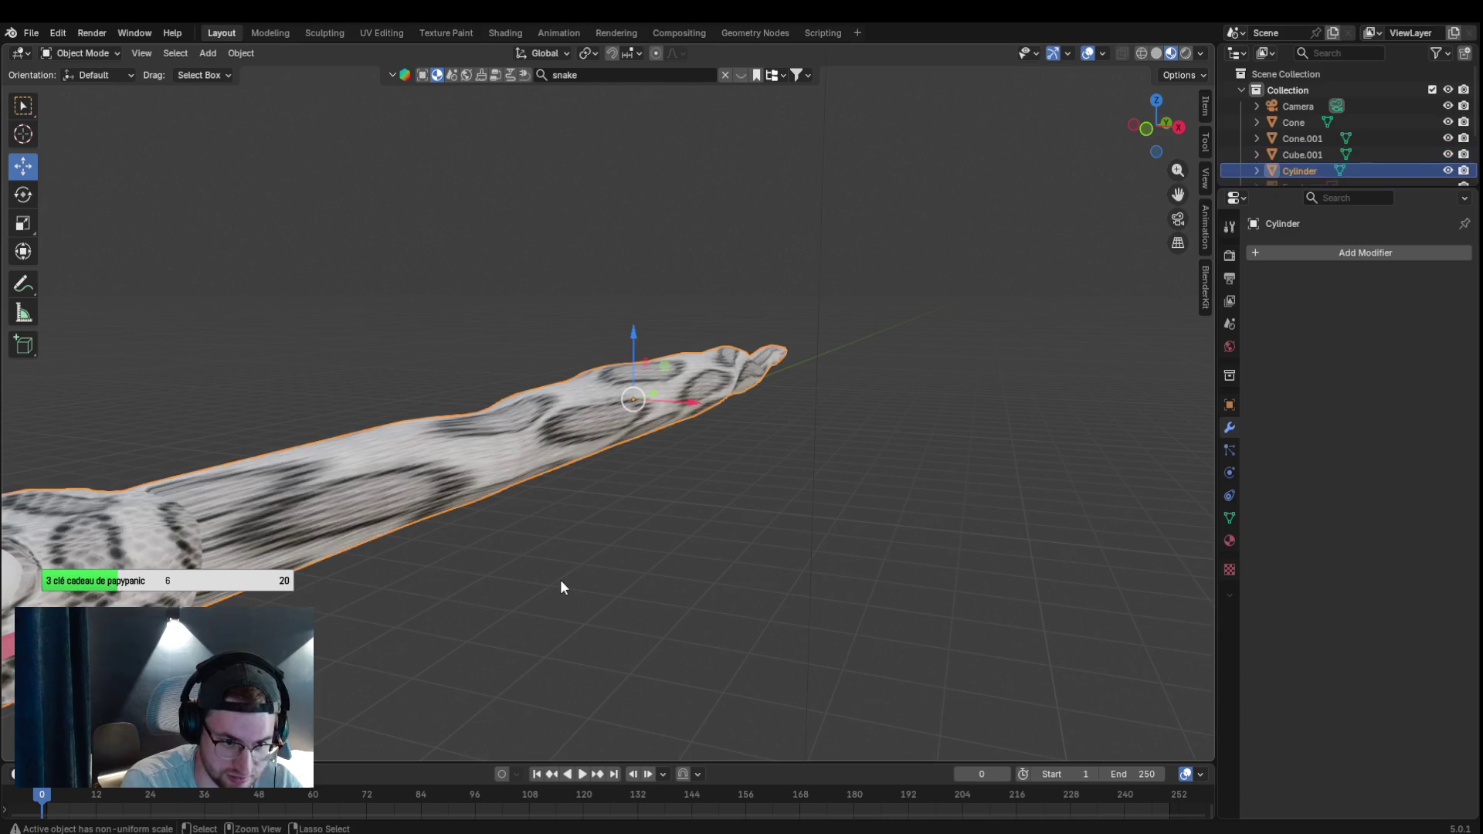
pyautogui.moveTo(550, 572)
pyautogui.mouseDown()
pyautogui.moveTo(576, 540)
pyautogui.moveTo(640, 534)
pyautogui.moveTo(595, 546)
pyautogui.mouseUp()
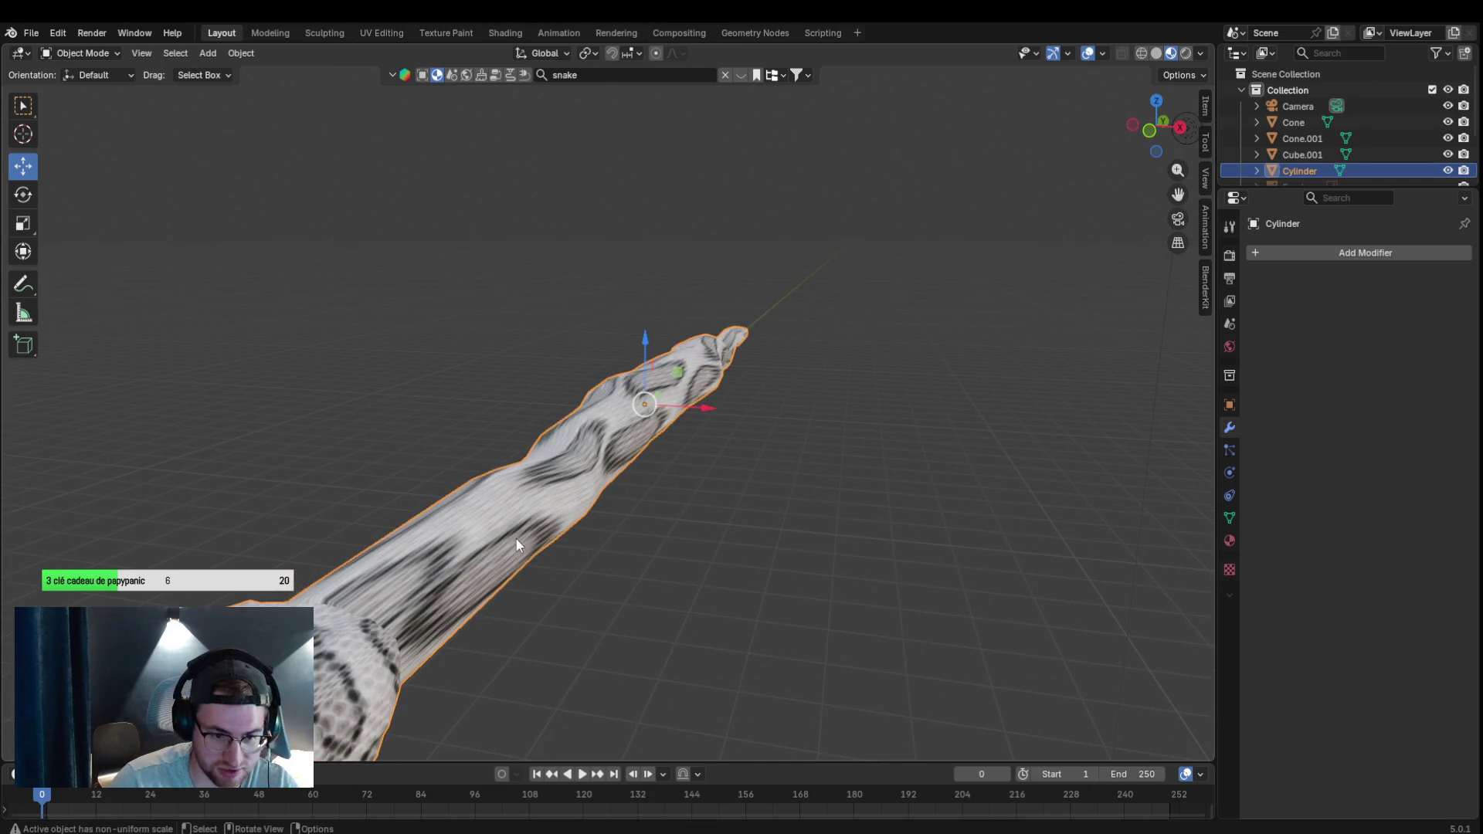
pyautogui.click(91, 52)
pyautogui.click(97, 89)
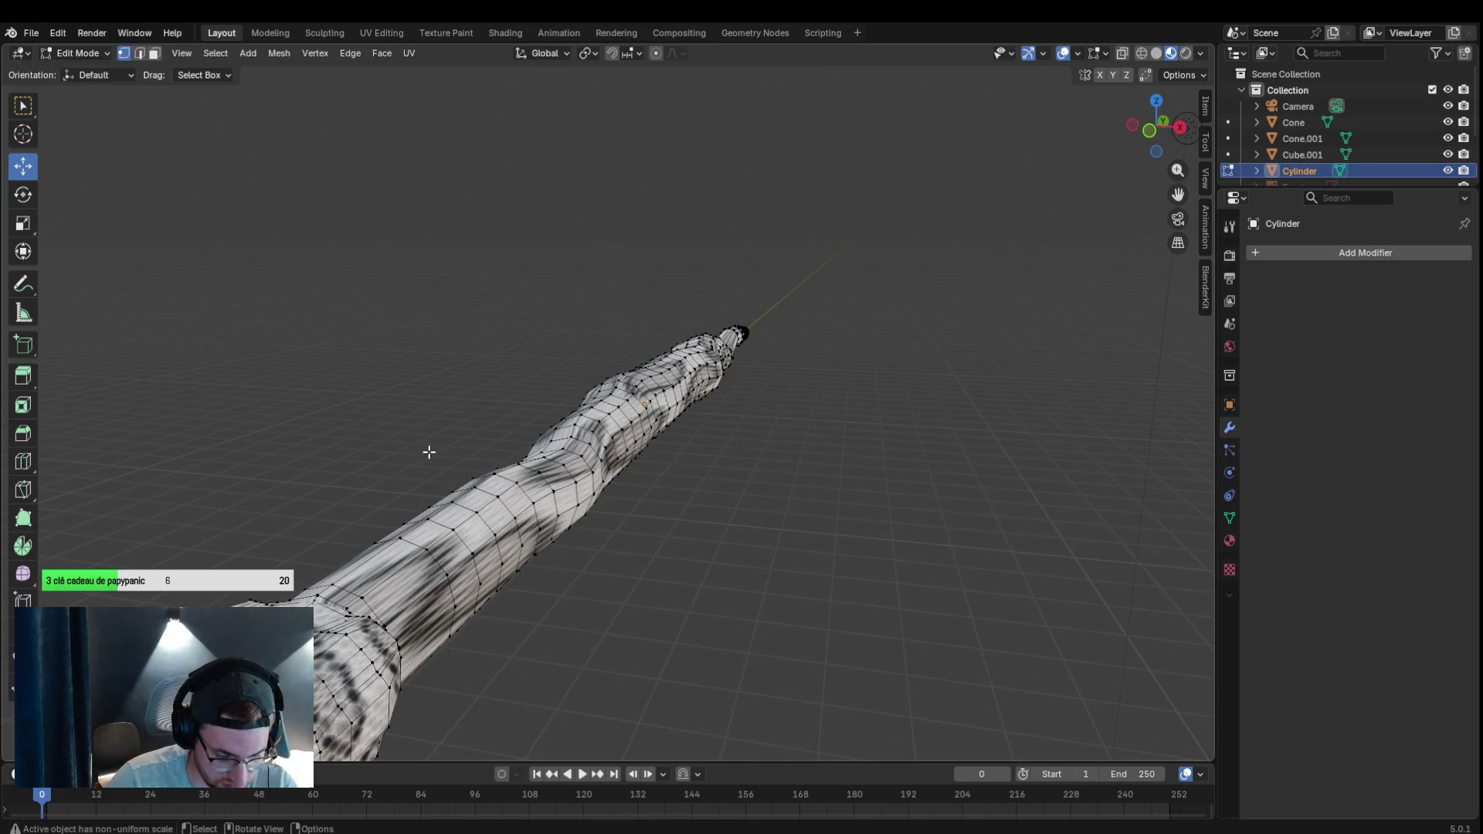
# Select the whole snake mesh and unwrap it with Smart UV Project.
pyautogui.press('u')
pyautogui.press('a')
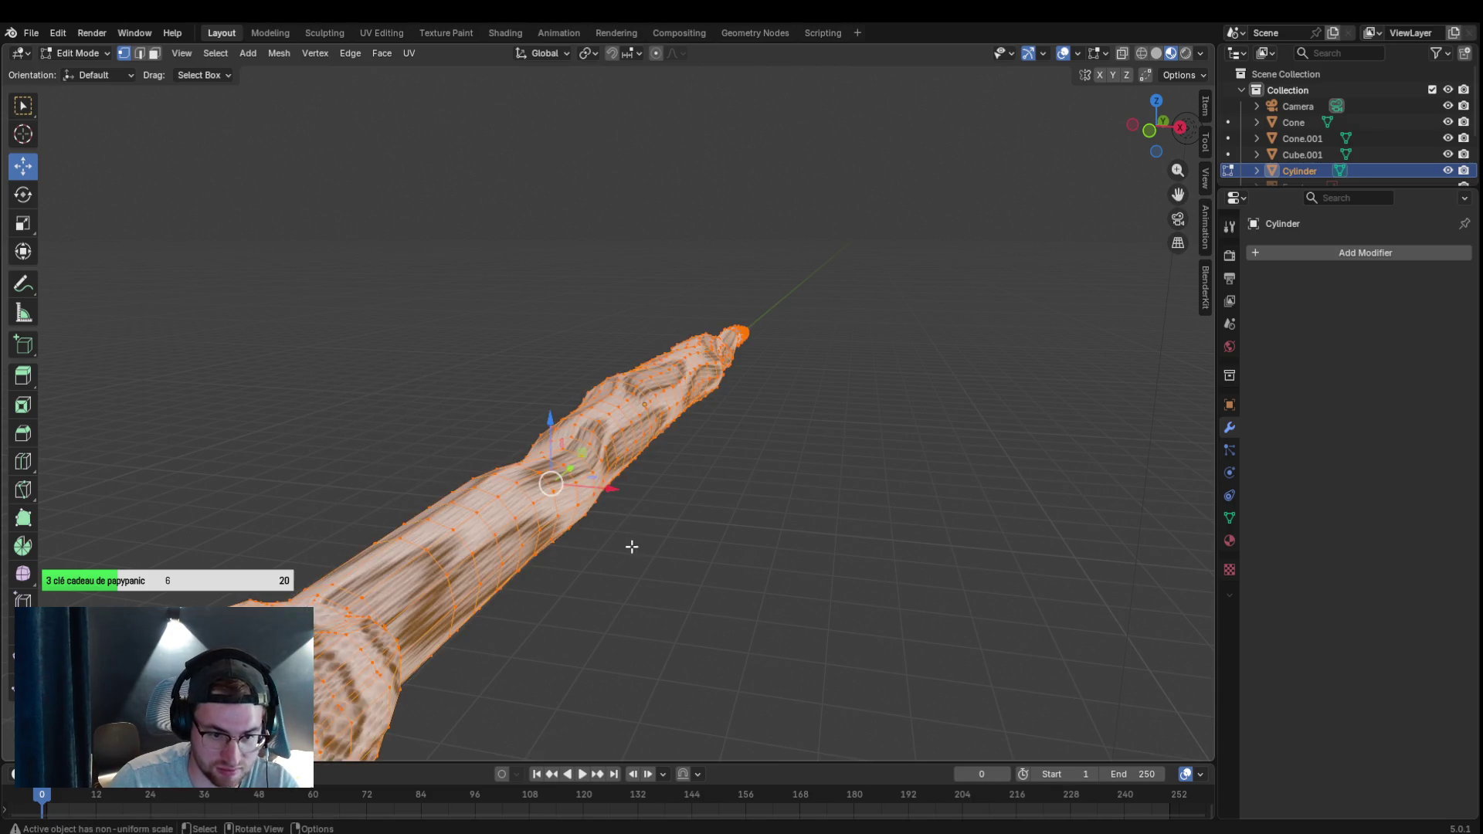
pyautogui.press('u')
pyautogui.click(571, 553)
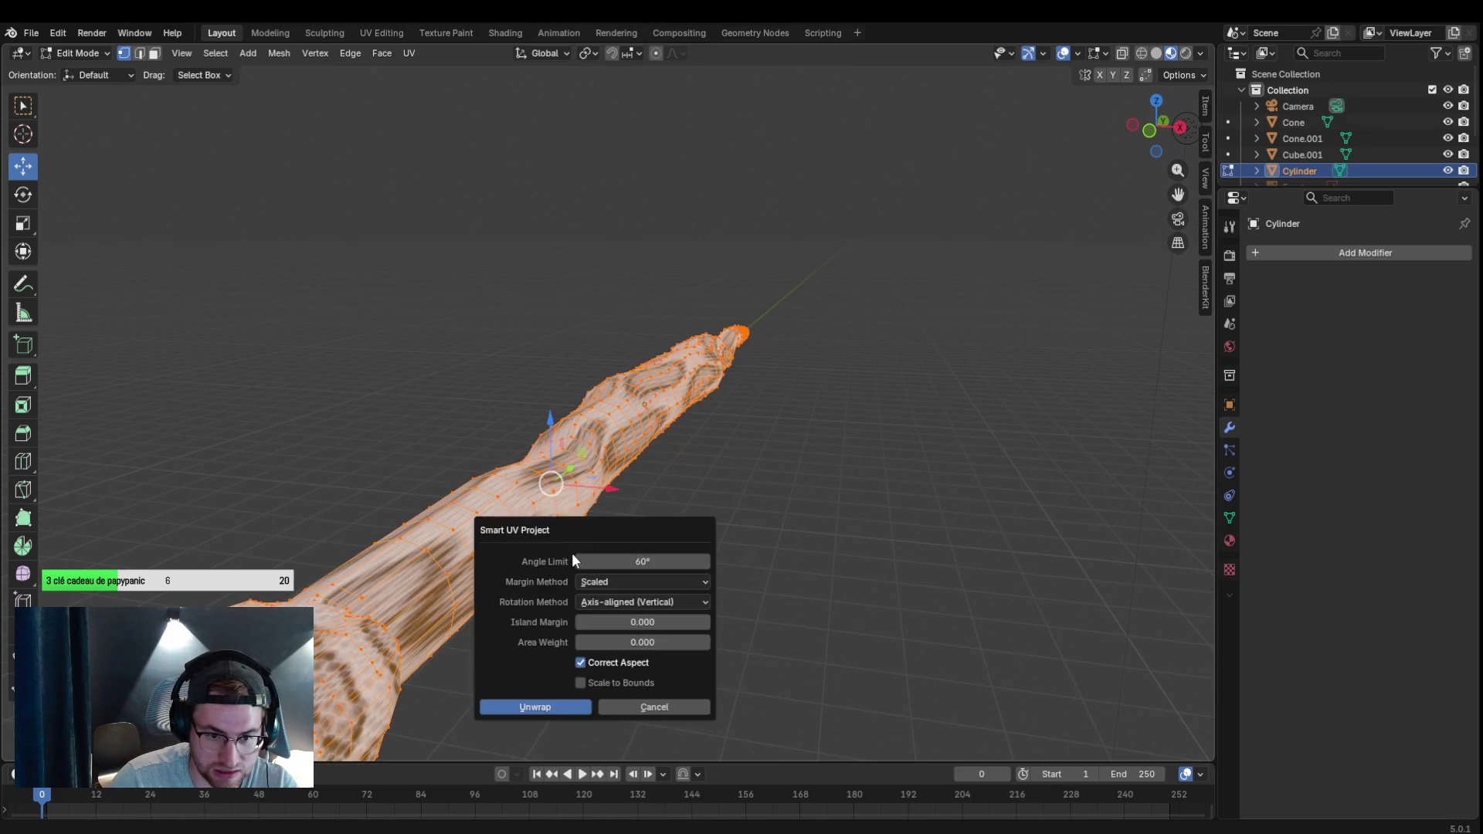
pyautogui.click(576, 706)
pyautogui.click(641, 639)
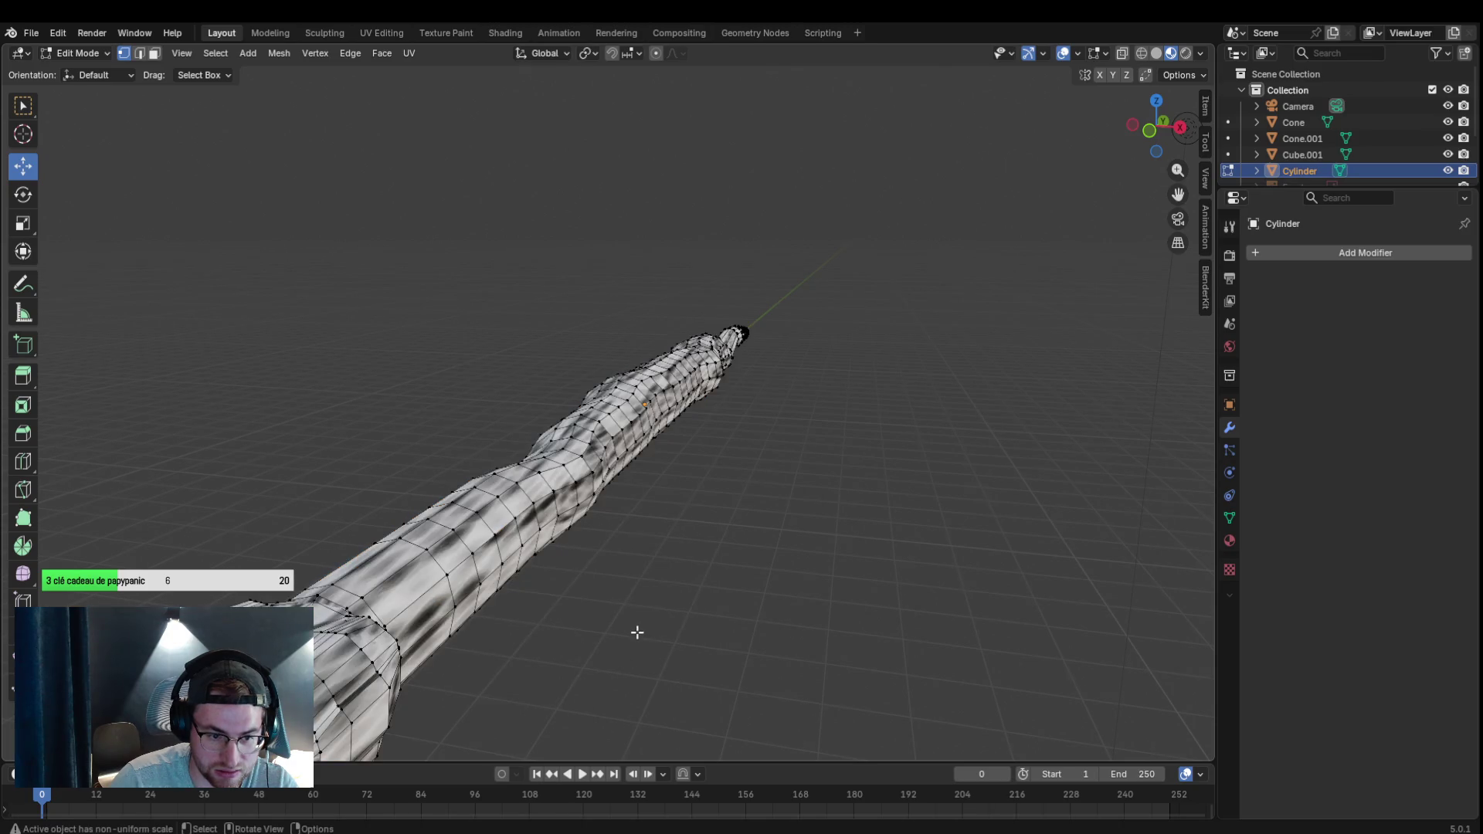
# Re-unwrap the whole mesh with Cube Projection, then another projection, and deselect everything.
pyautogui.press('a')
pyautogui.press('u')
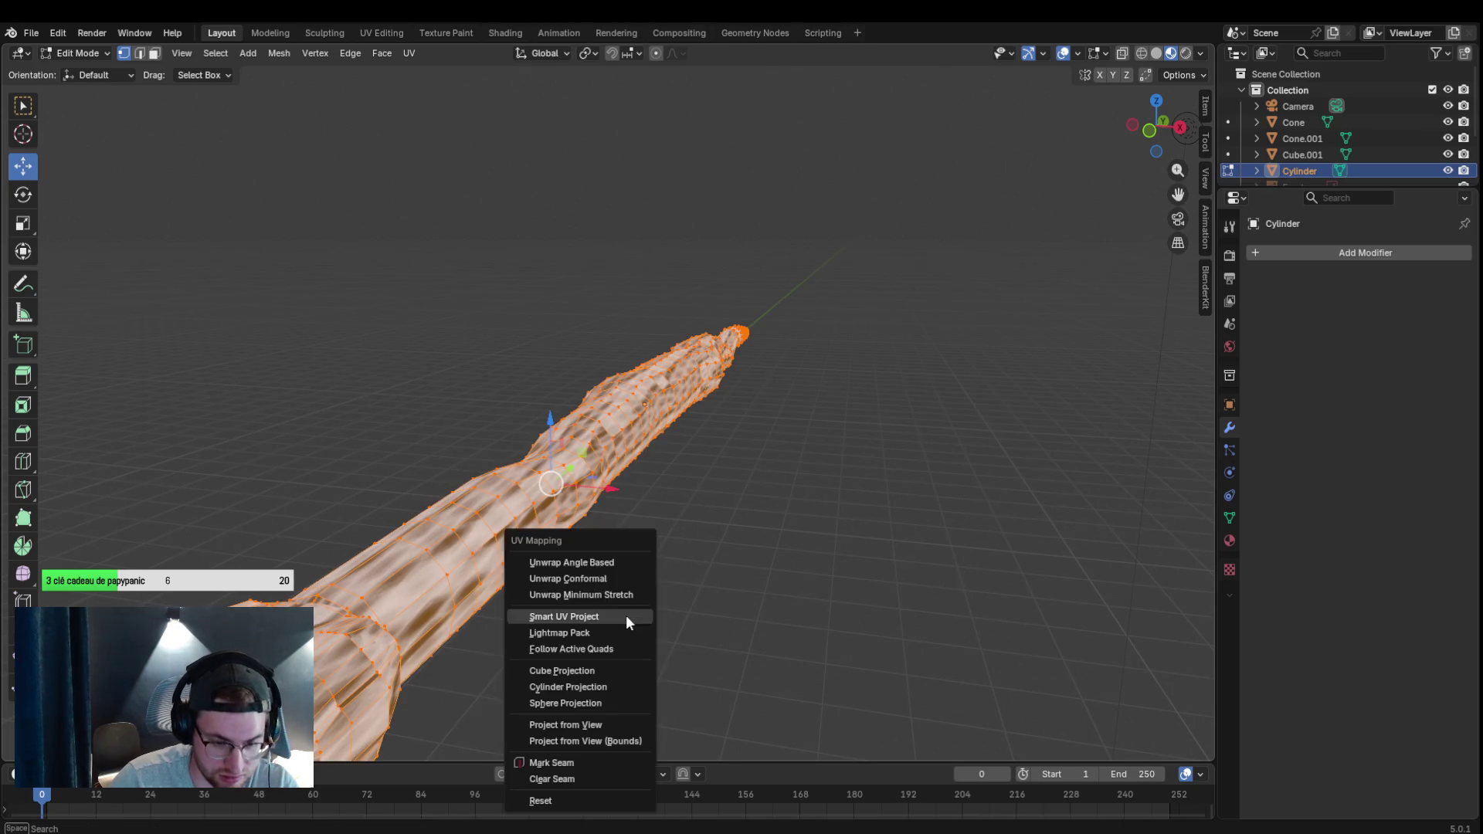
pyautogui.click(589, 669)
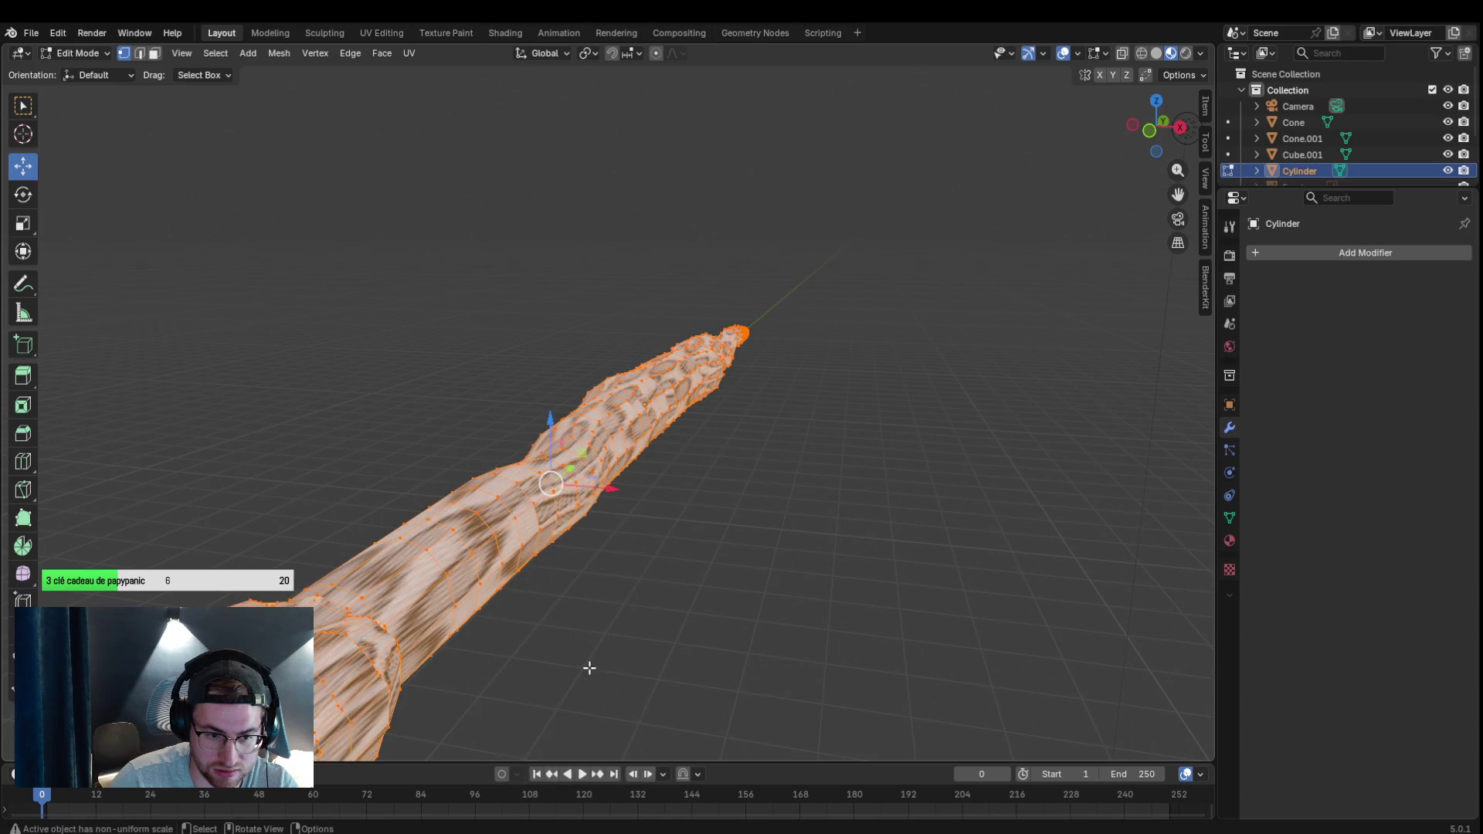
pyautogui.press('u')
pyautogui.click(587, 670)
pyautogui.hotkey('alt', 'a')
# View the snake head-on and along its body to check the re-wrapped texture.
pyautogui.scroll(-3, 636, 622)
pyautogui.scroll(2, 646, 623)
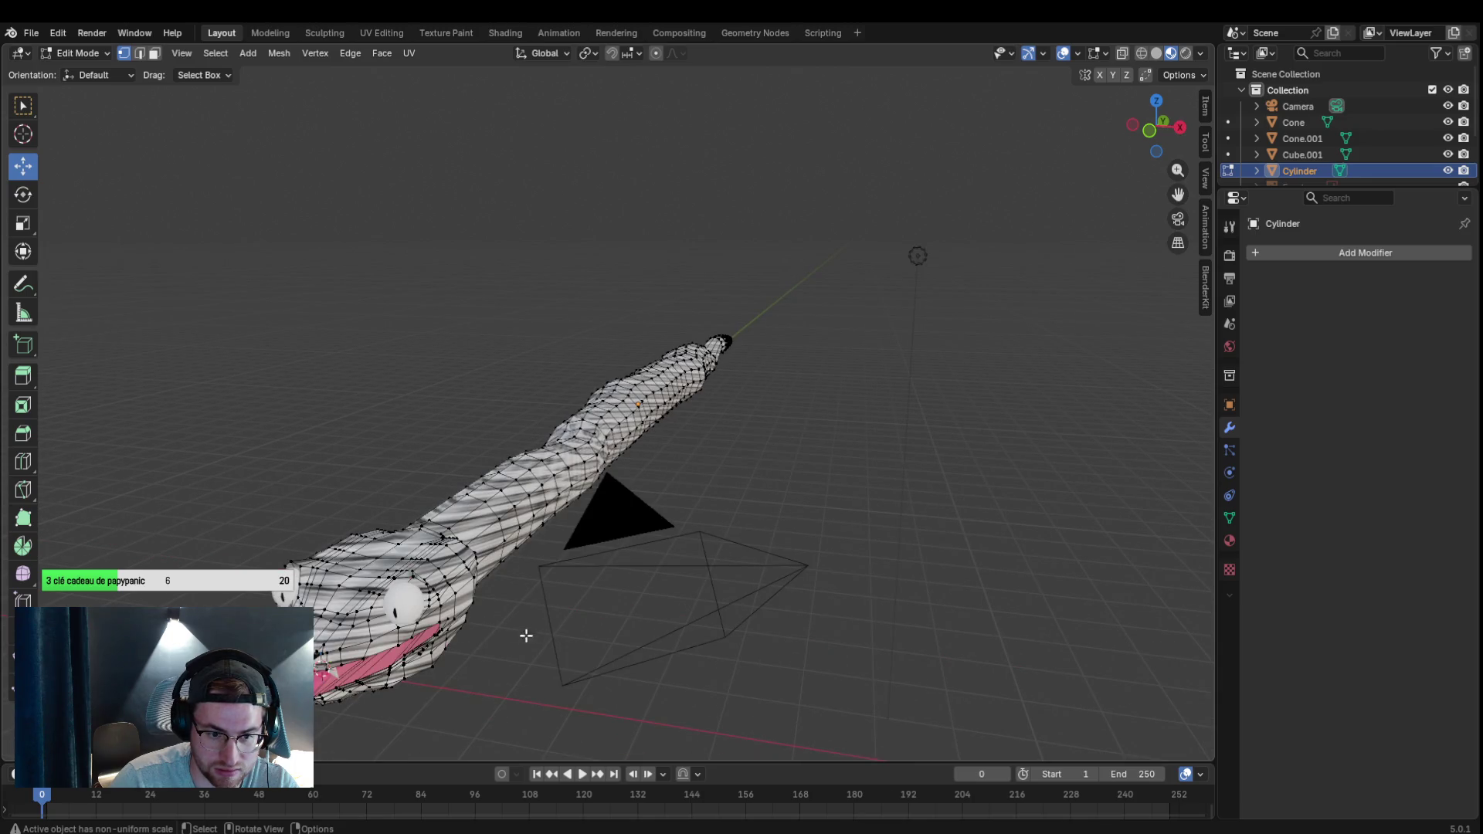
pyautogui.scroll(3, 433, 622)
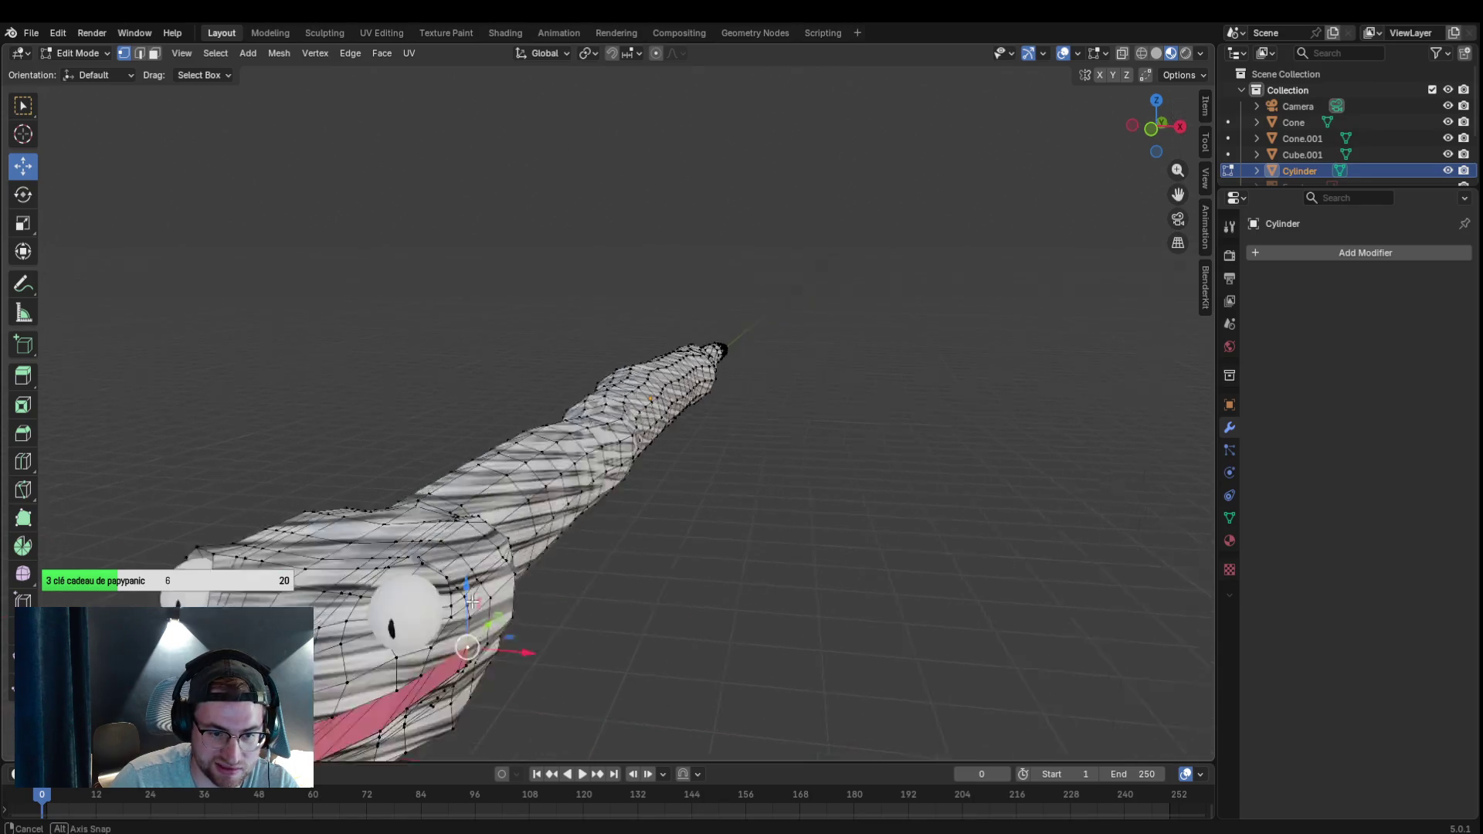
pyautogui.press('KP_1')
pyautogui.scroll(5, 598, 514)
pyautogui.scroll(-5, 652, 488)
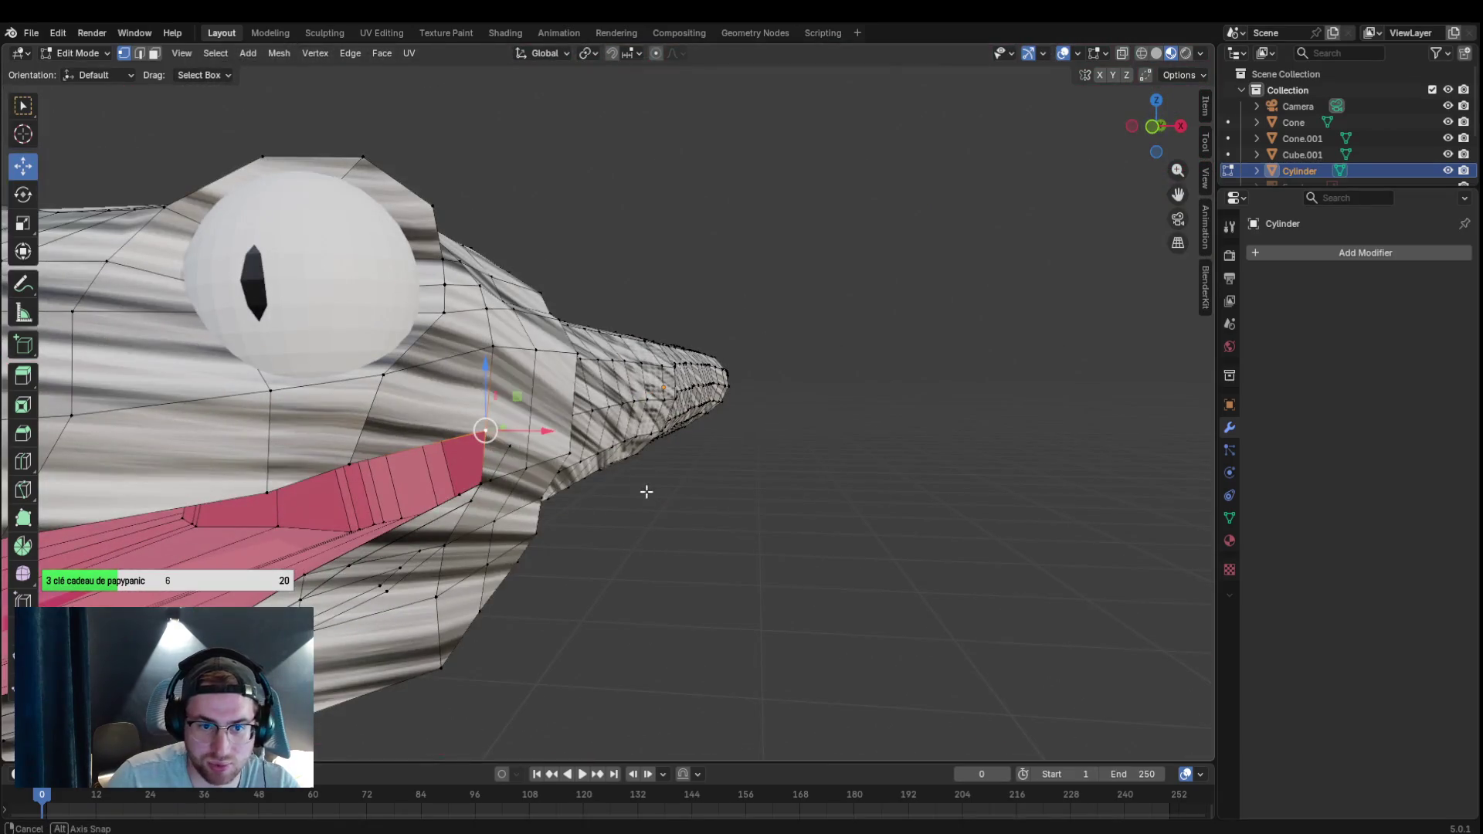
pyautogui.scroll(-2, 641, 488)
pyautogui.moveTo(649, 492); pyautogui.dragTo(622, 507)
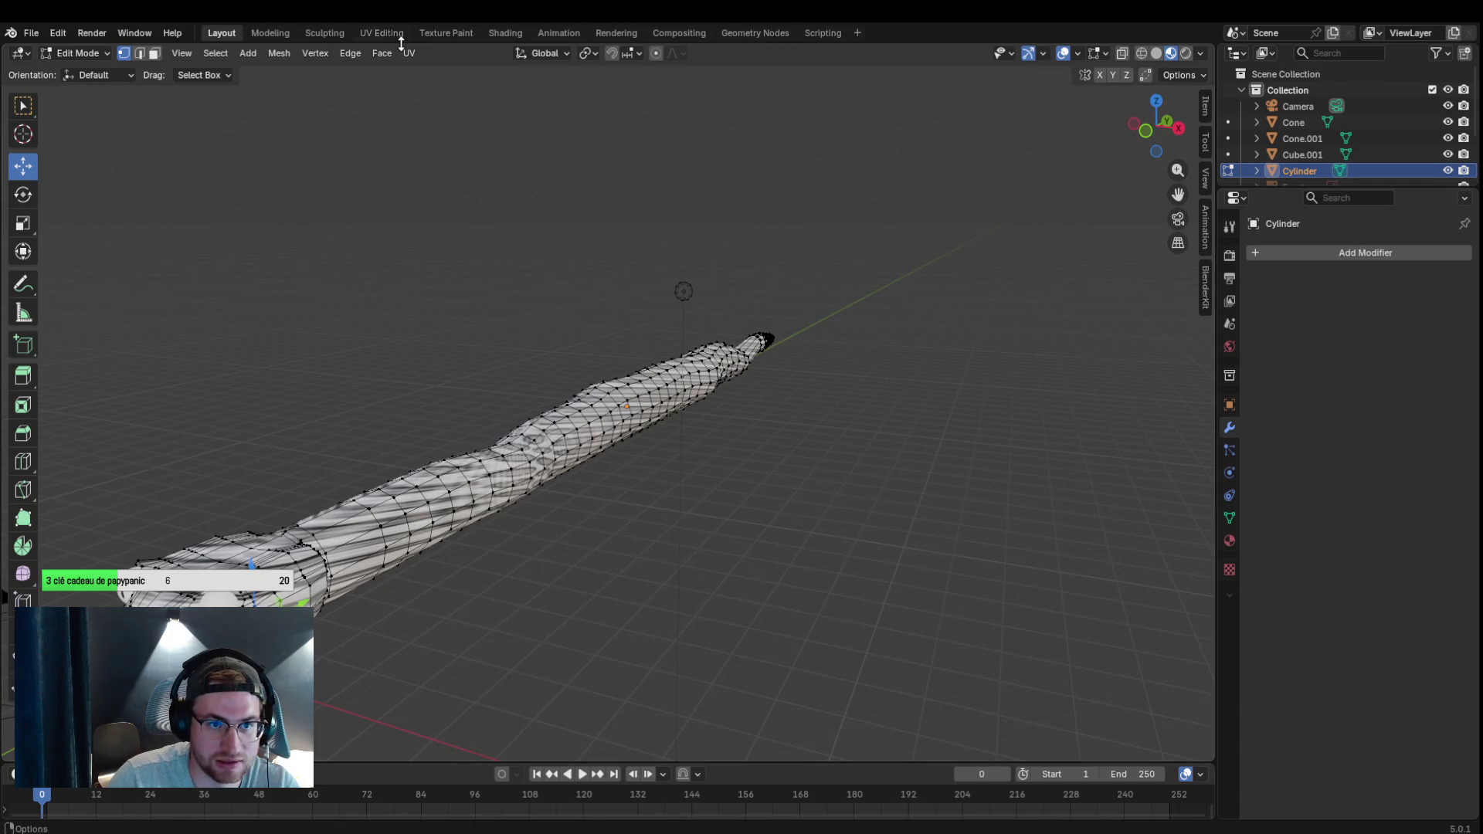
# Inspect the snake's texture in the Shading and Texture Paint workspaces, fitting the image view.
pyautogui.click(510, 34)
pyautogui.click(448, 32)
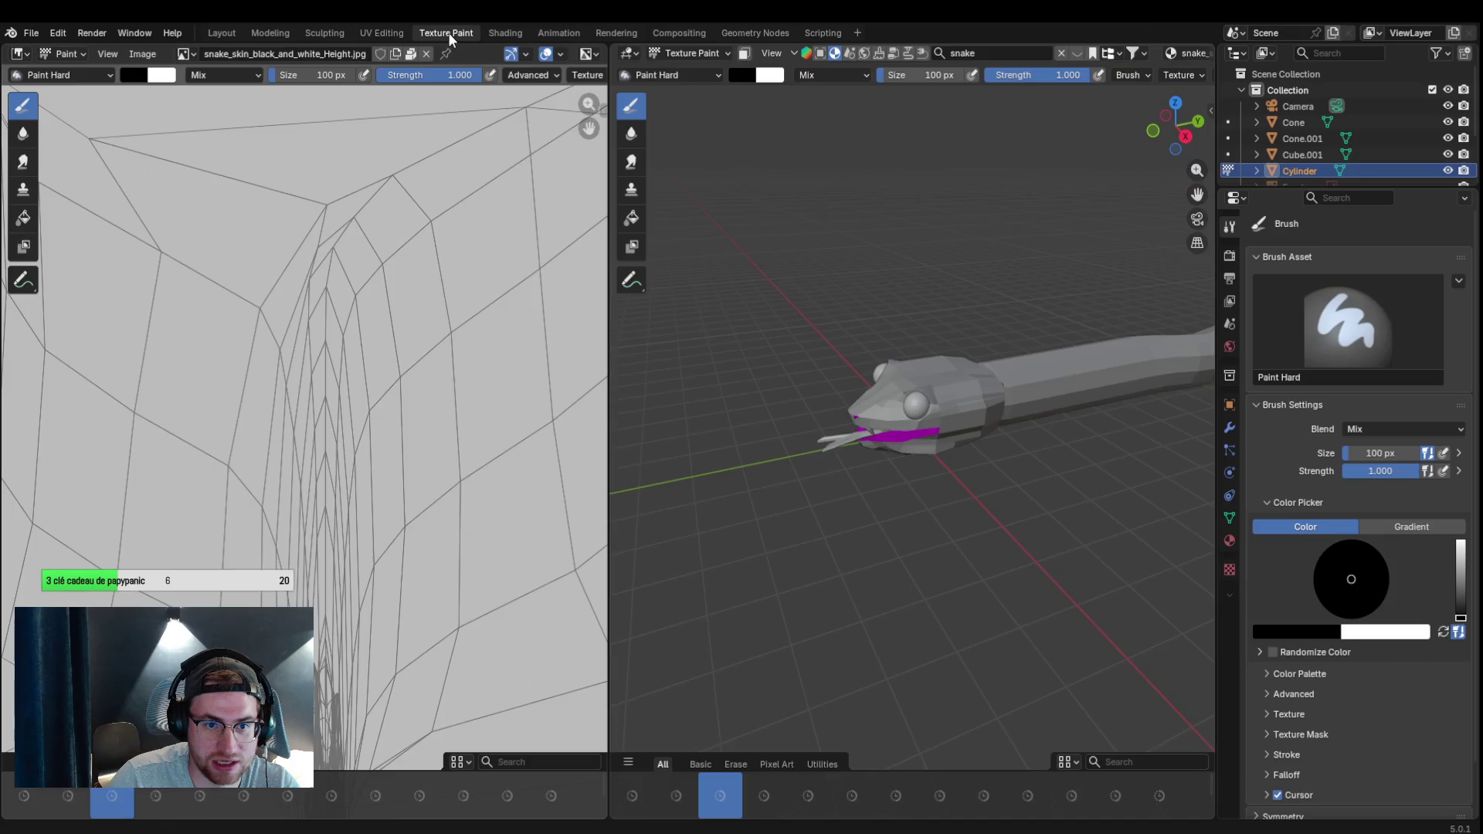
pyautogui.press('Home')
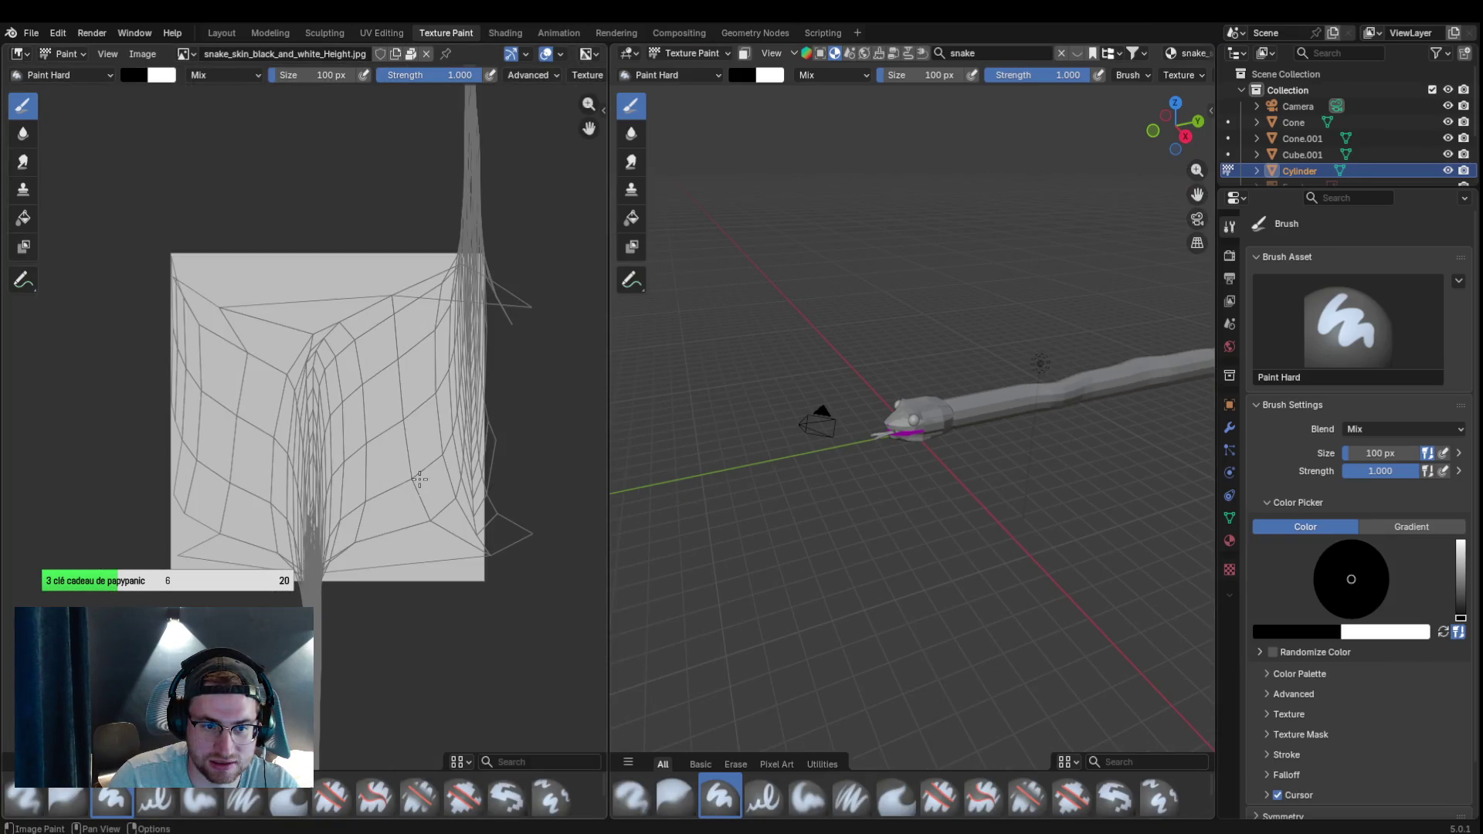
pyautogui.scroll(-1, 423, 479)
pyautogui.scroll(1, 414, 474)
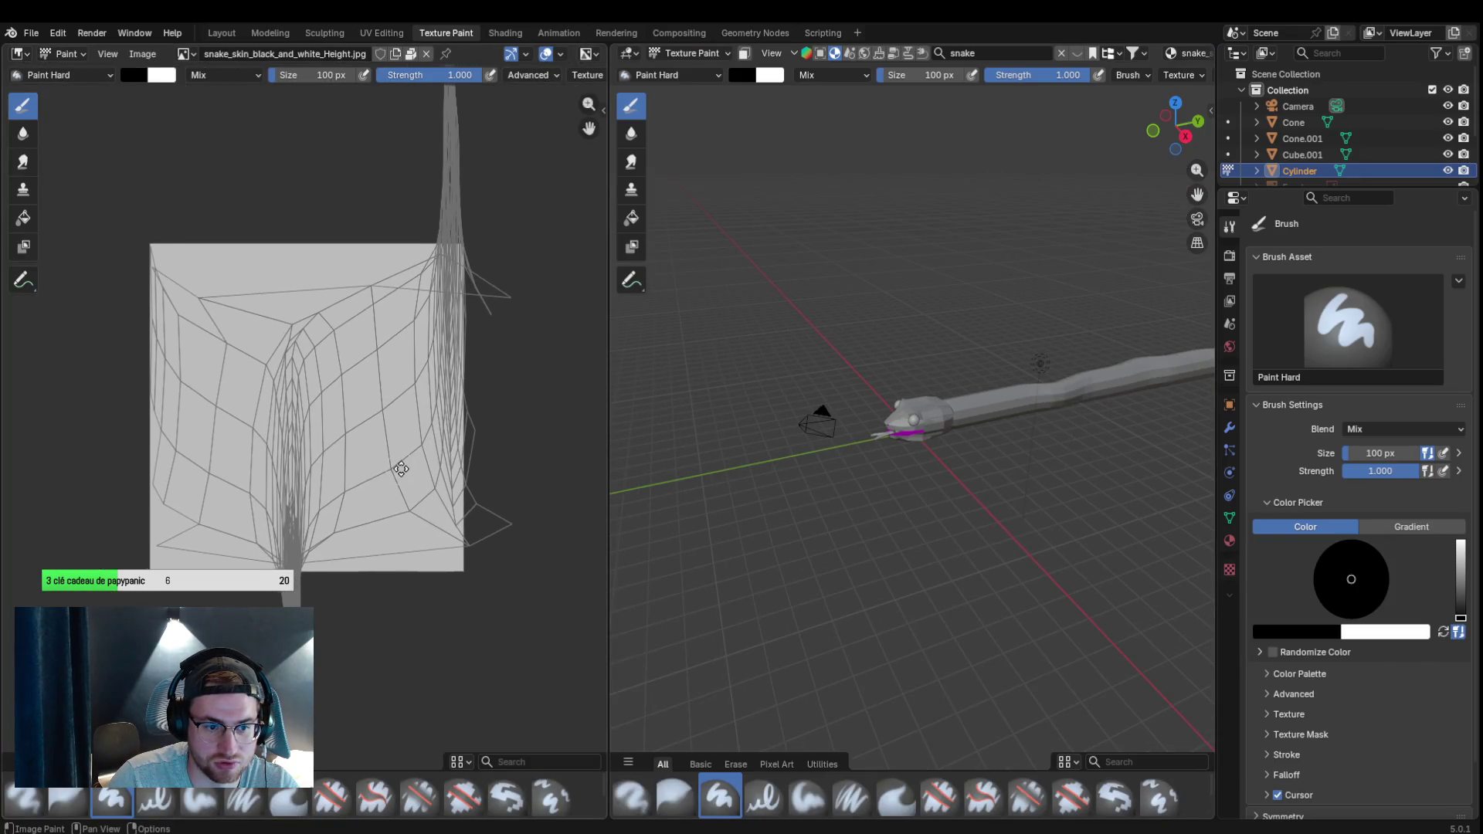
pyautogui.scroll(-1, 400, 454)
pyautogui.scroll(-1, 401, 449)
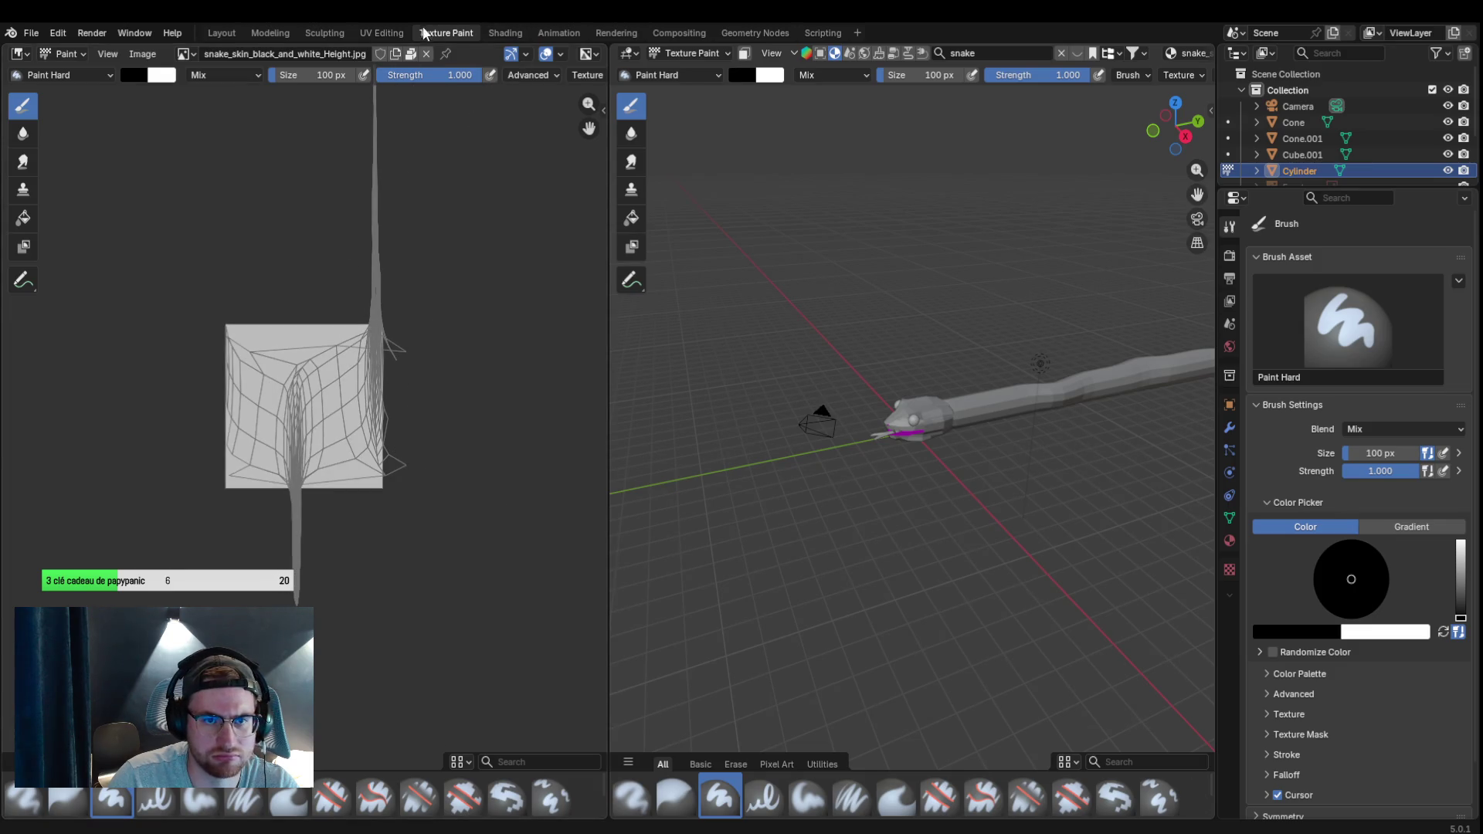
# Look through the UV Editing, Sculpting and Modeling workspaces, orbiting toward the snake head.
pyautogui.click(401, 34)
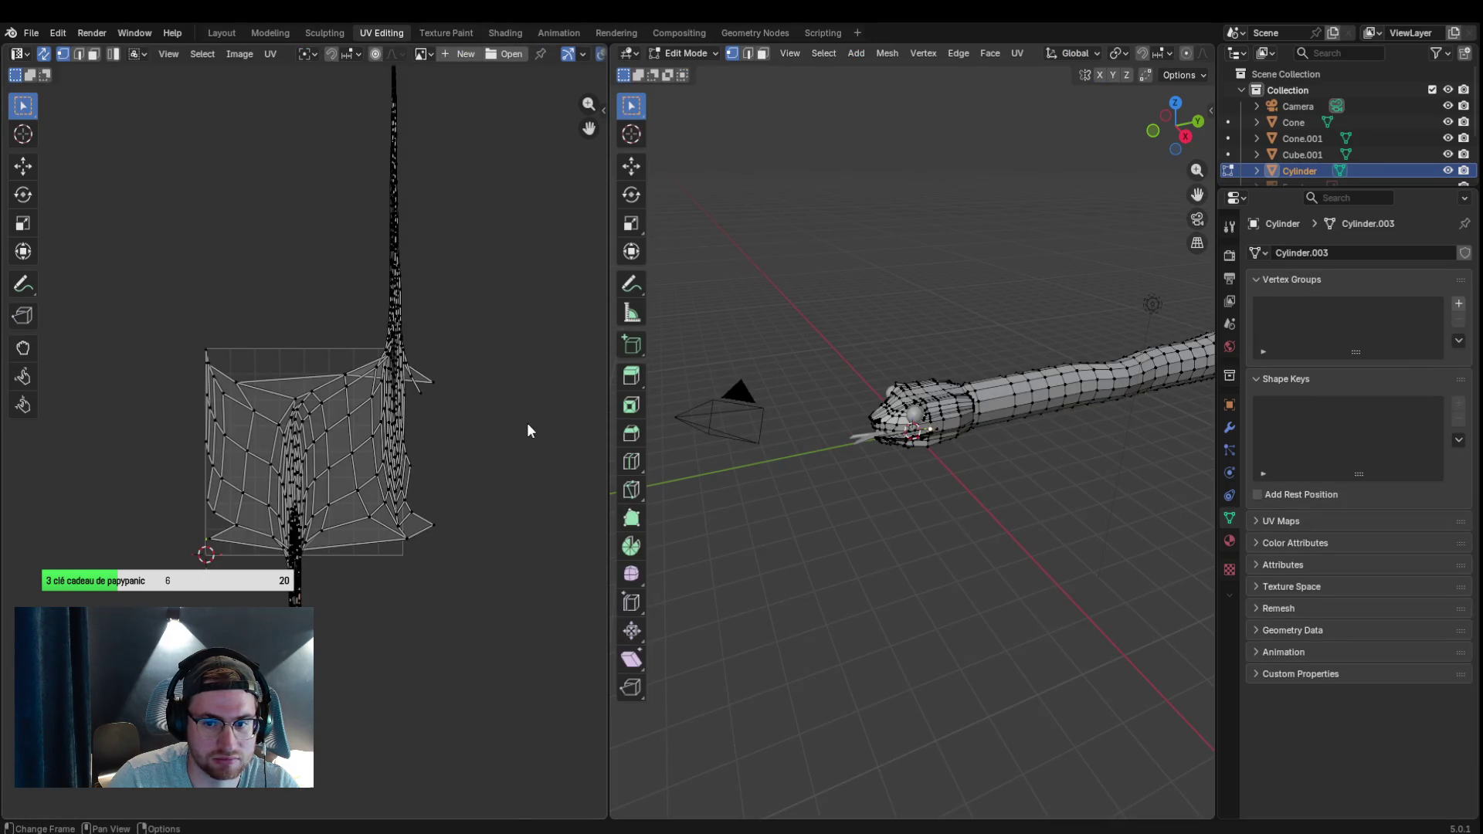
pyautogui.click(313, 34)
pyautogui.click(284, 34)
pyautogui.click(325, 34)
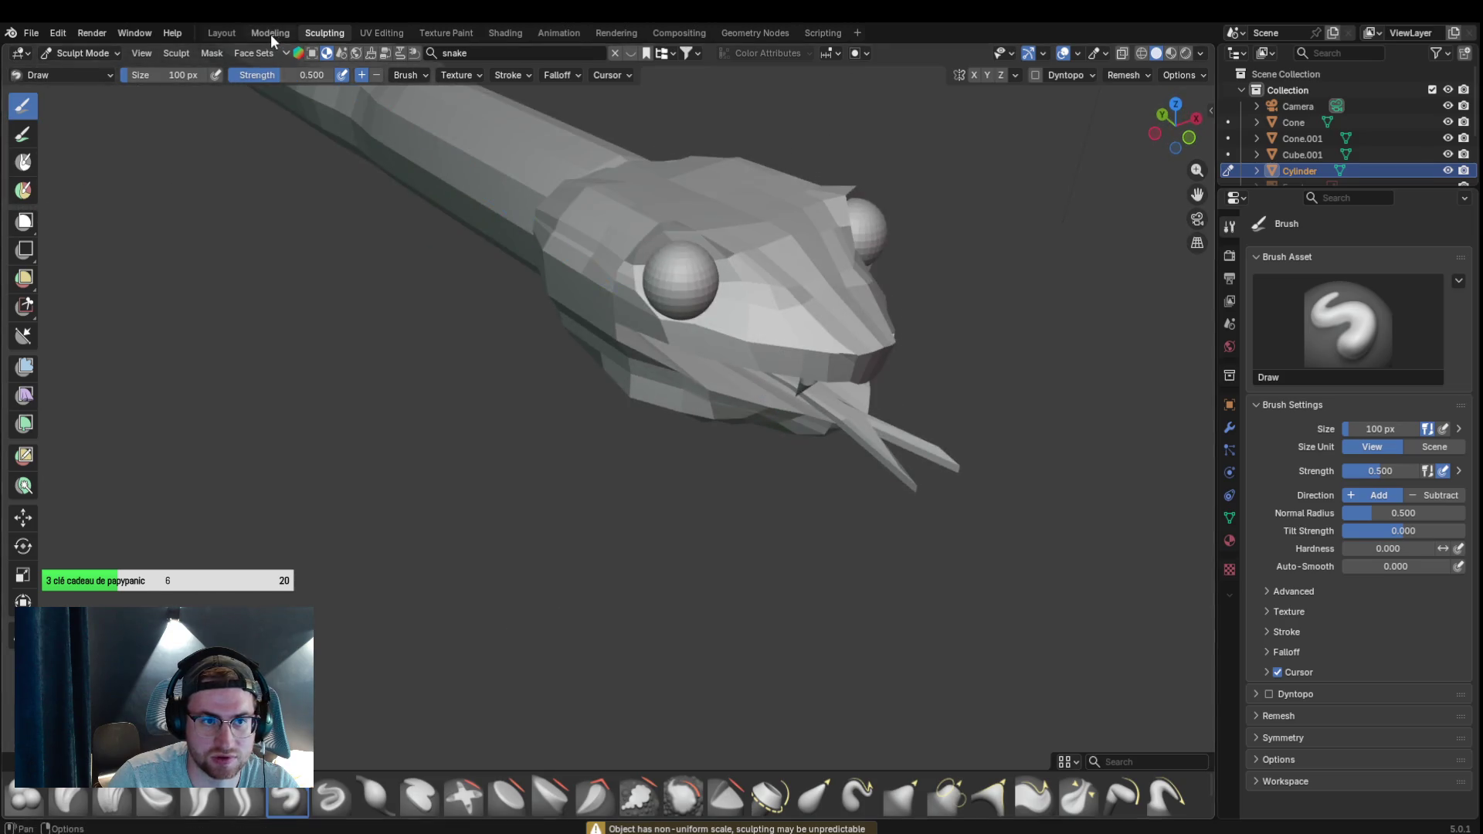
pyautogui.click(270, 34)
pyautogui.moveTo(712, 451)
pyautogui.mouseDown()
pyautogui.moveTo(679, 456)
pyautogui.moveTo(811, 471)
pyautogui.mouseUp()
# Return to the Layout workspace and orbit to a long side view of the Cylinder body.
pyautogui.click(446, 33)
pyautogui.click(505, 34)
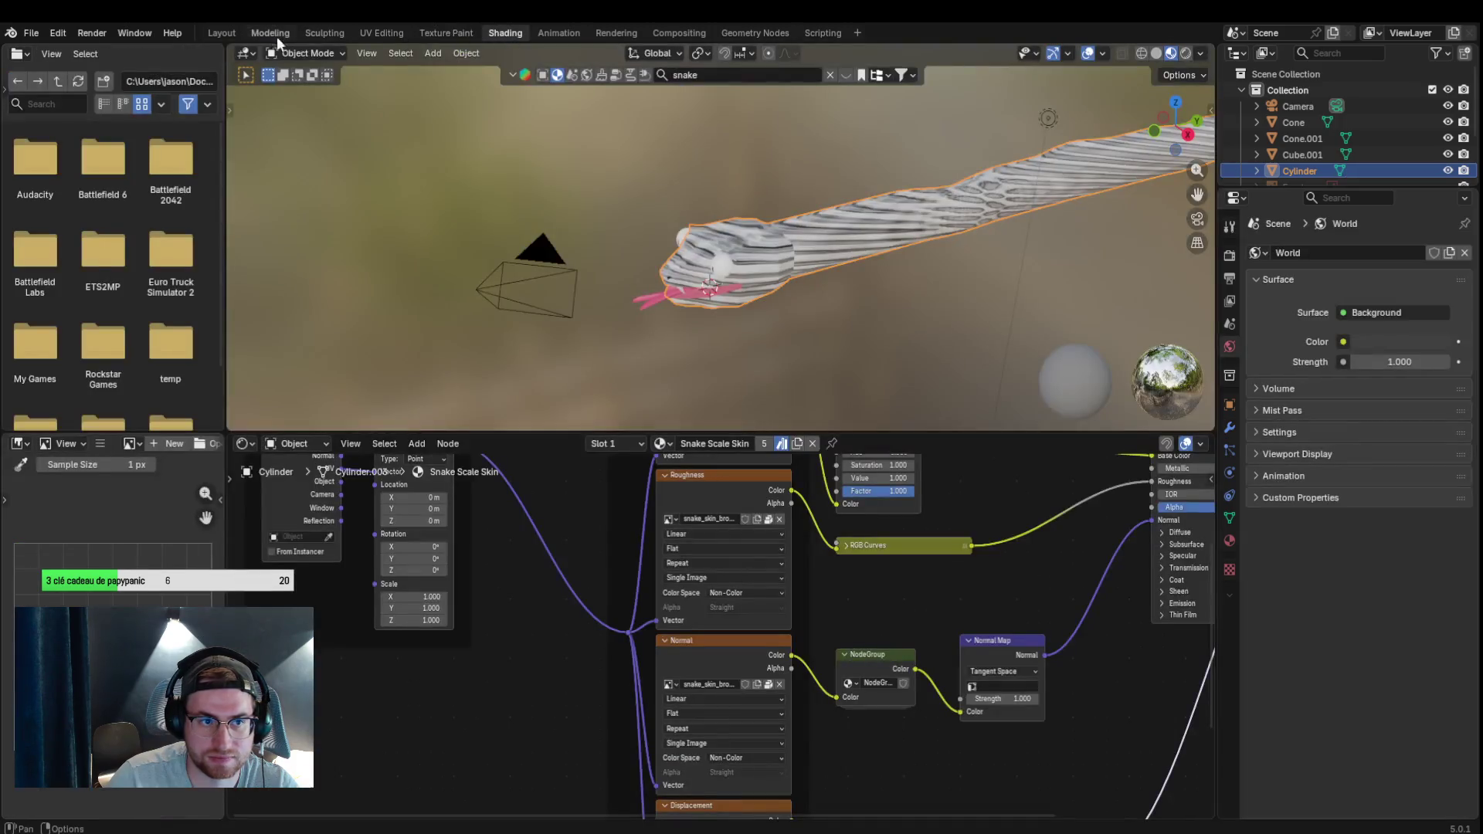
pyautogui.click(221, 33)
pyautogui.moveTo(974, 553); pyautogui.dragTo(1026, 529)
pyautogui.scroll(2, 771, 483)
pyautogui.moveTo(758, 490); pyautogui.dragTo(655, 546)
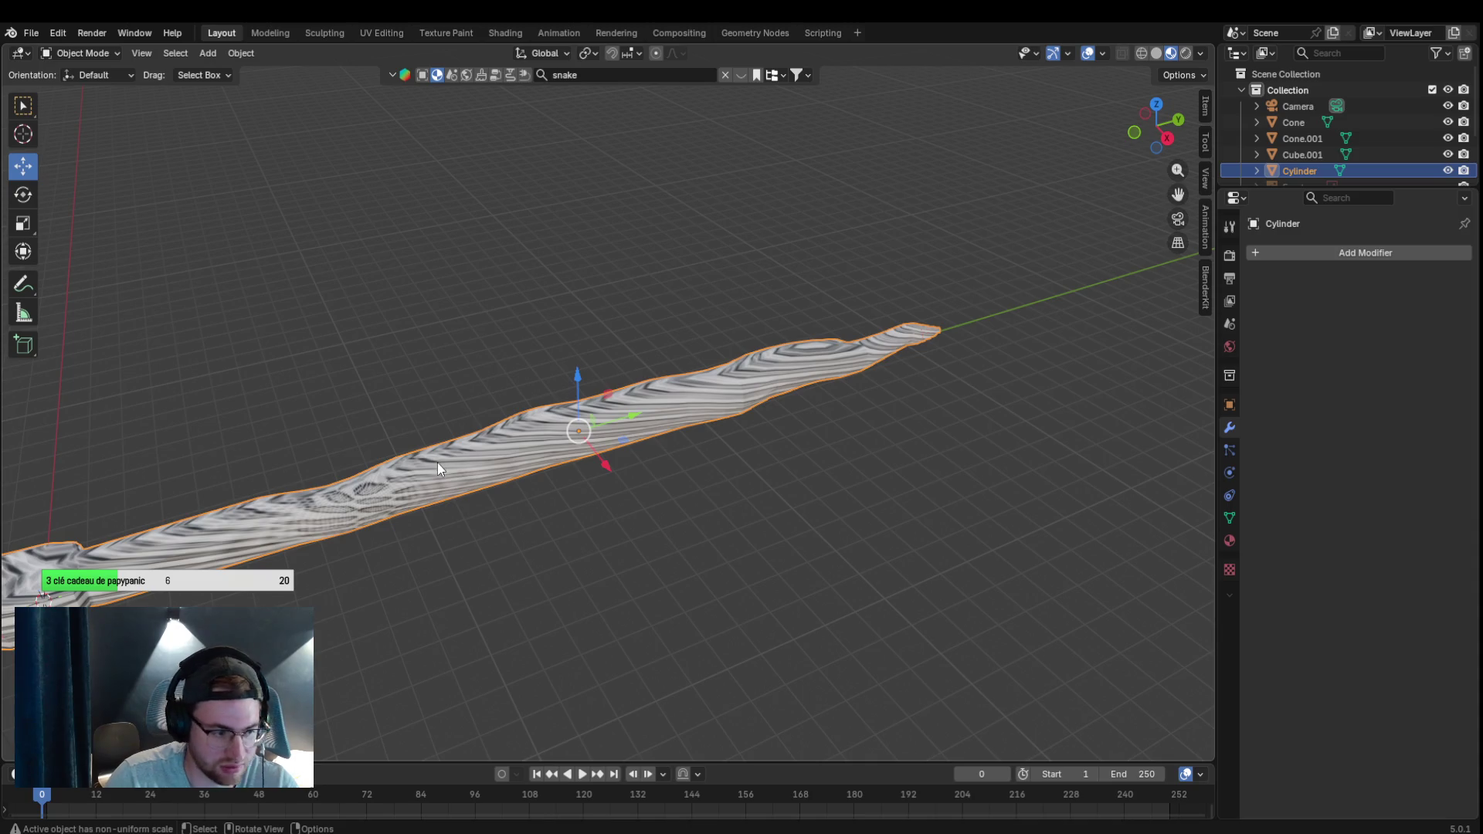
pyautogui.hotkey('ctrl', 'a')
# Apply the Cylinder body's rotation, bring the whole snake into view, and set Shade Smooth.
pyautogui.click(444, 489)
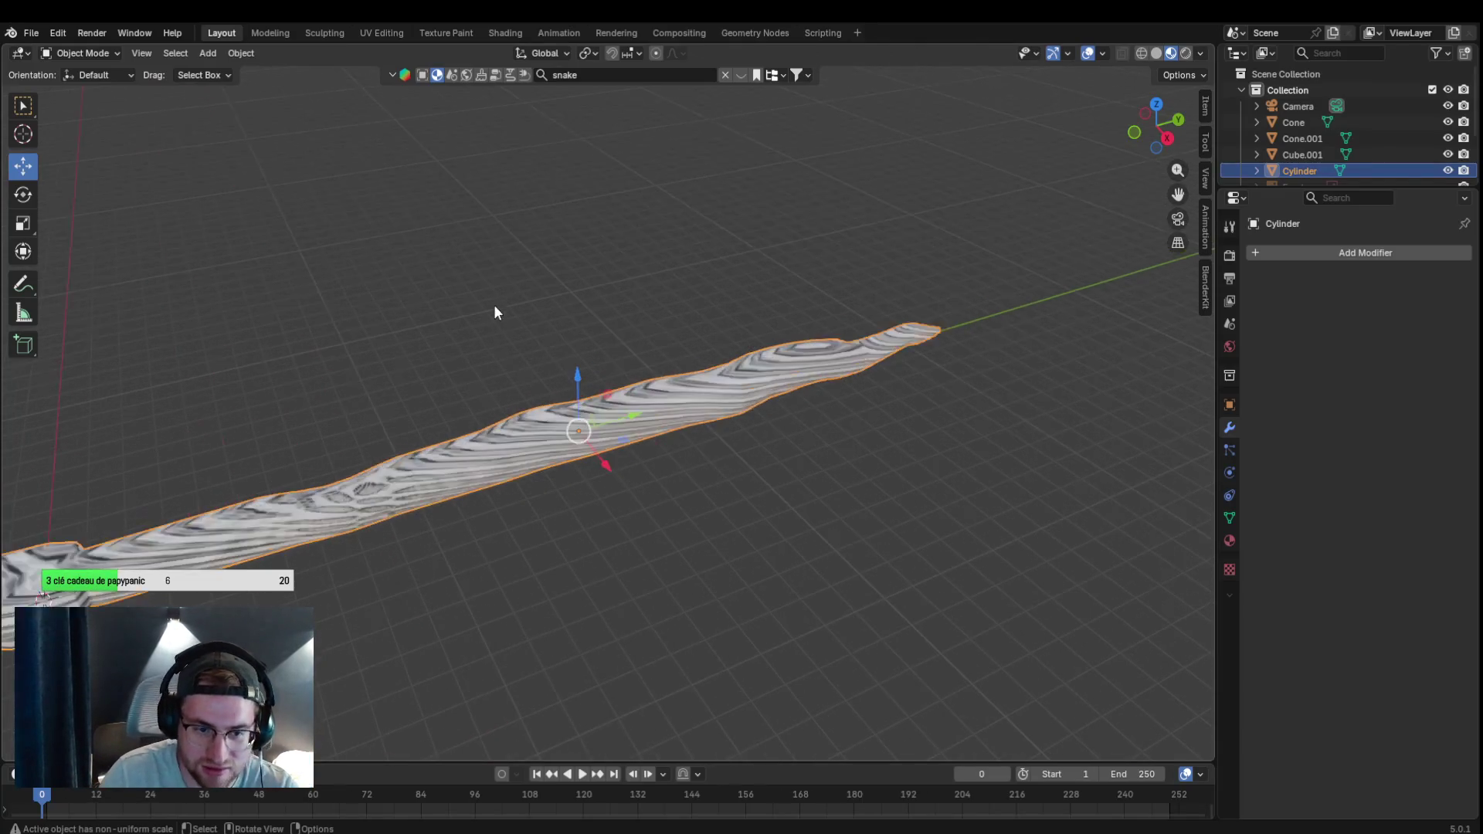
pyautogui.moveTo(1178, 194); pyautogui.dragTo(1142, 230)
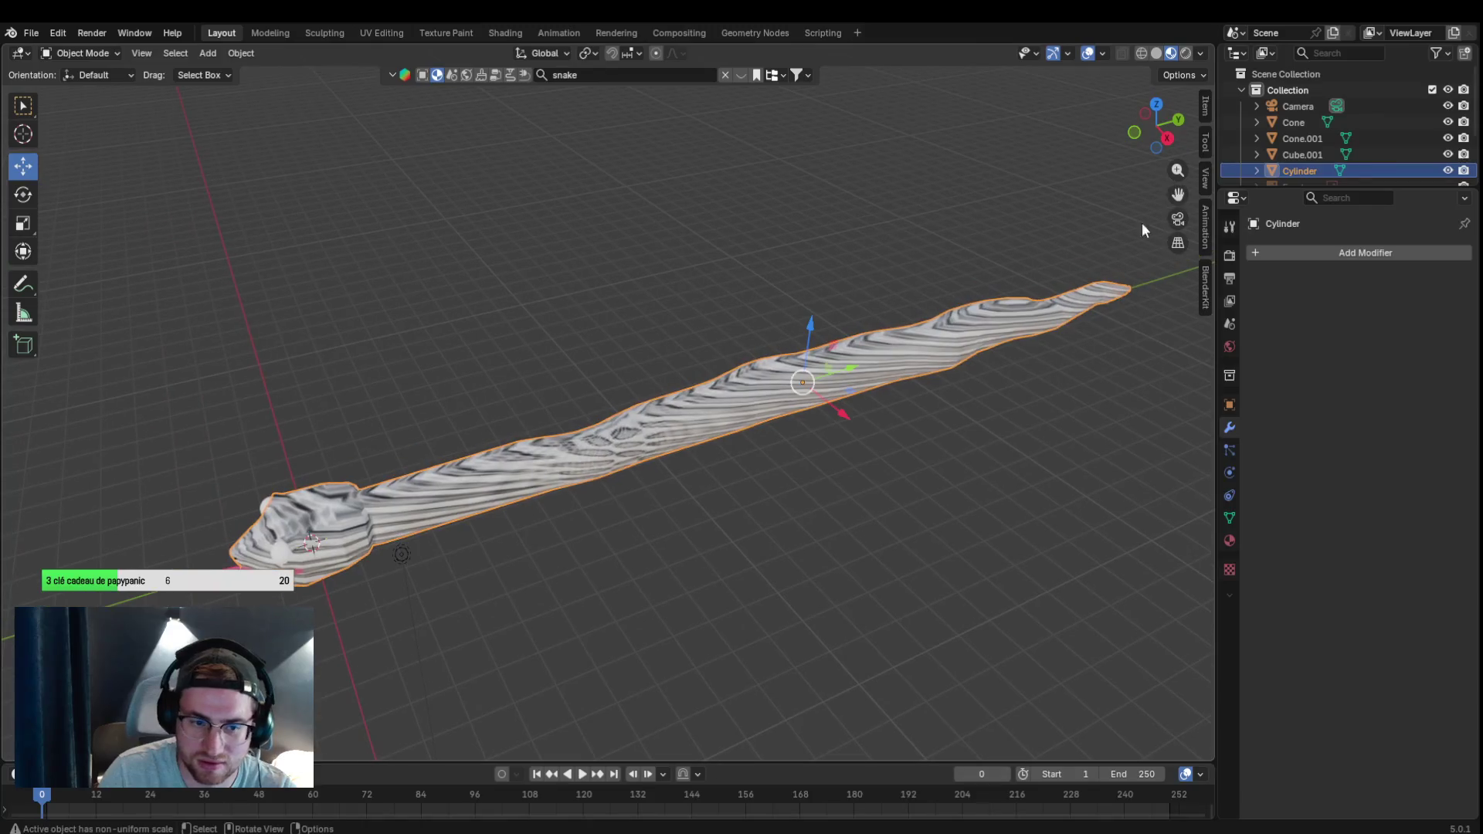
pyautogui.rightClick(541, 452)
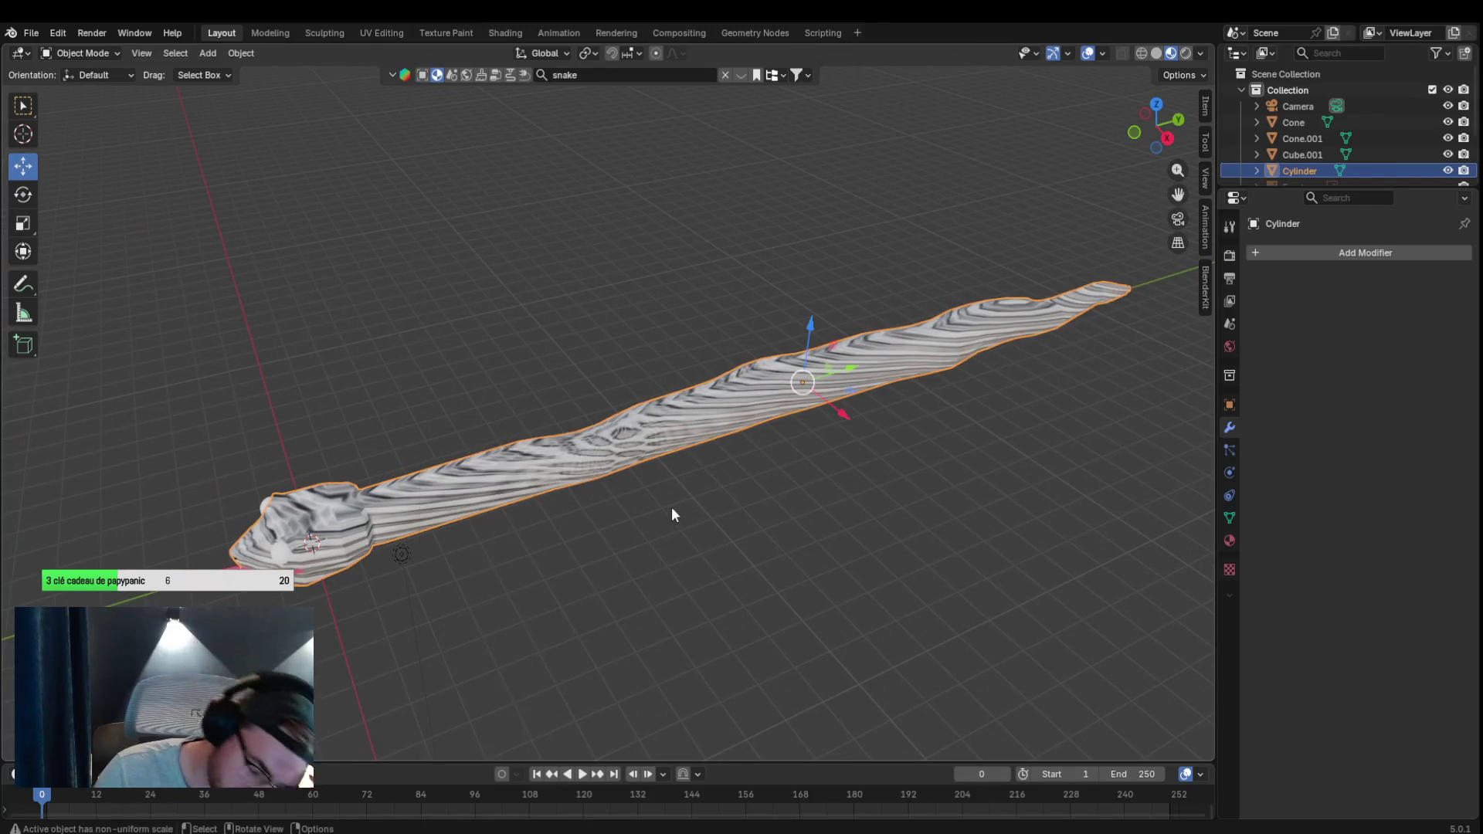
pyautogui.rightClick(640, 442)
pyautogui.click(641, 443)
pyautogui.rightClick(642, 443)
pyautogui.click(646, 476)
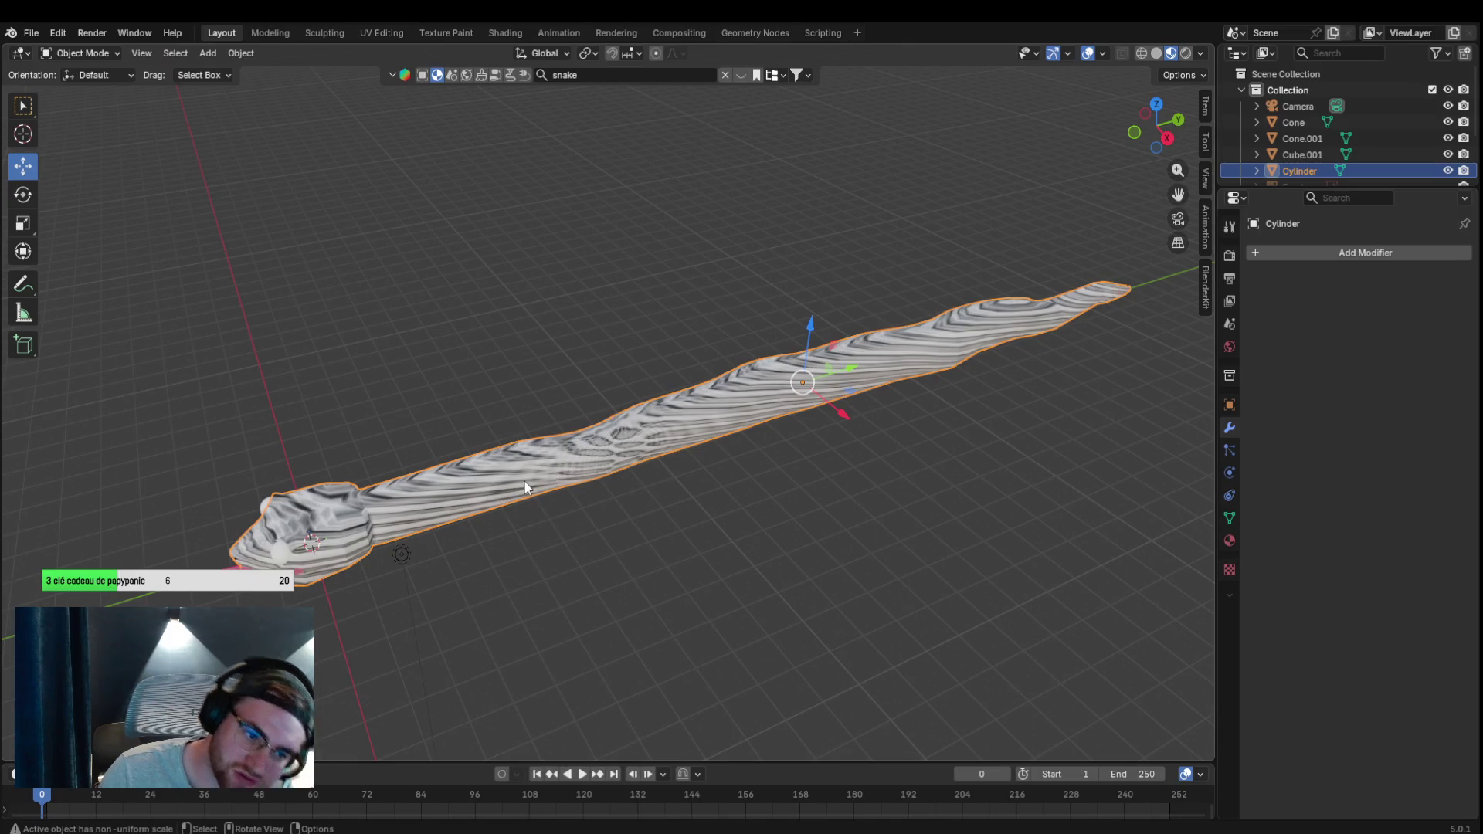
pyautogui.scroll(-3, 532, 335)
pyautogui.scroll(3, 533, 342)
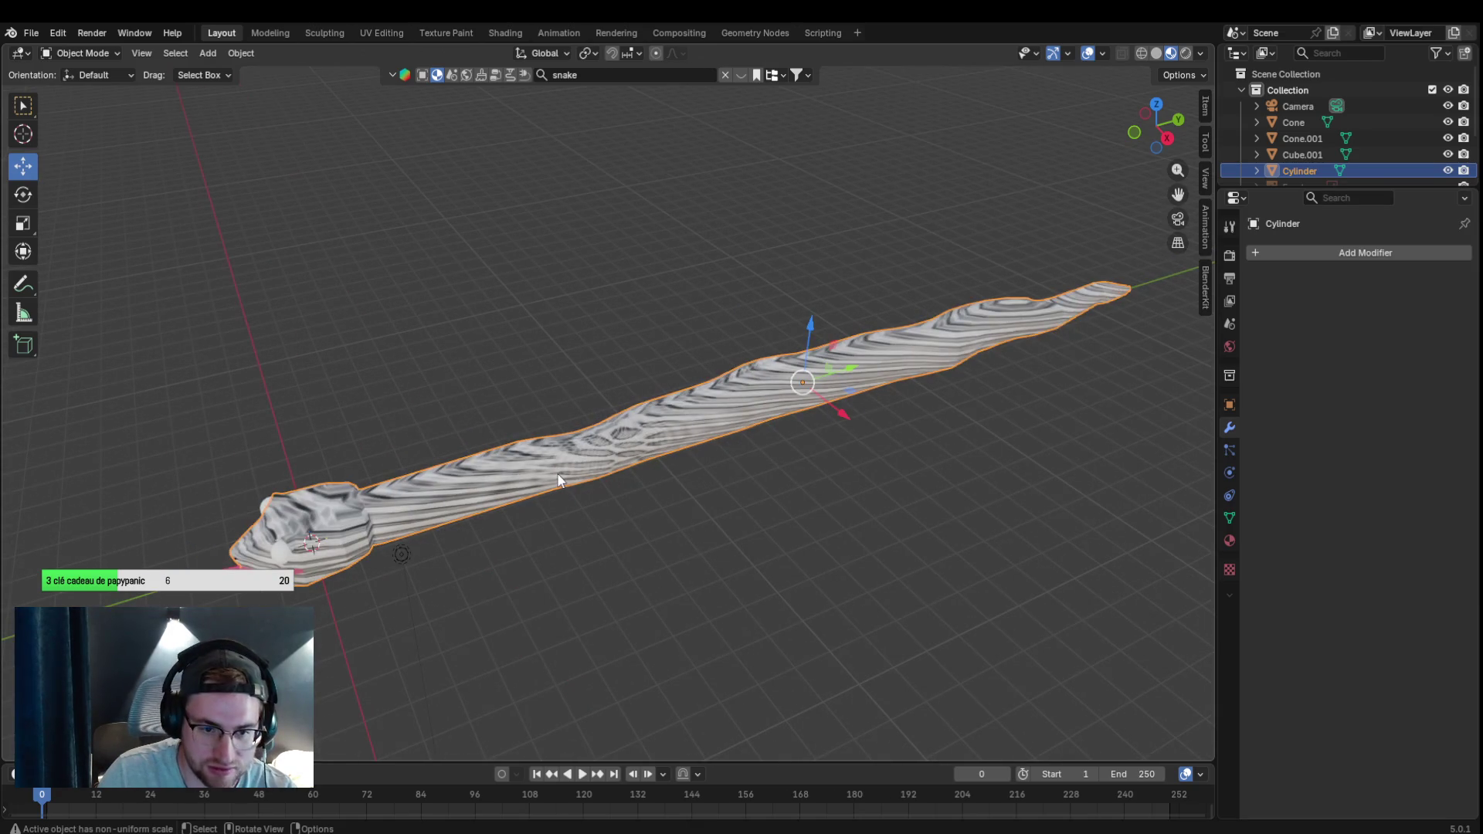
# In Edit Mode, Lightmap Pack the body's UVs with Selection set to All Faces.
pyautogui.click(86, 53)
pyautogui.click(77, 87)
pyautogui.press('u')
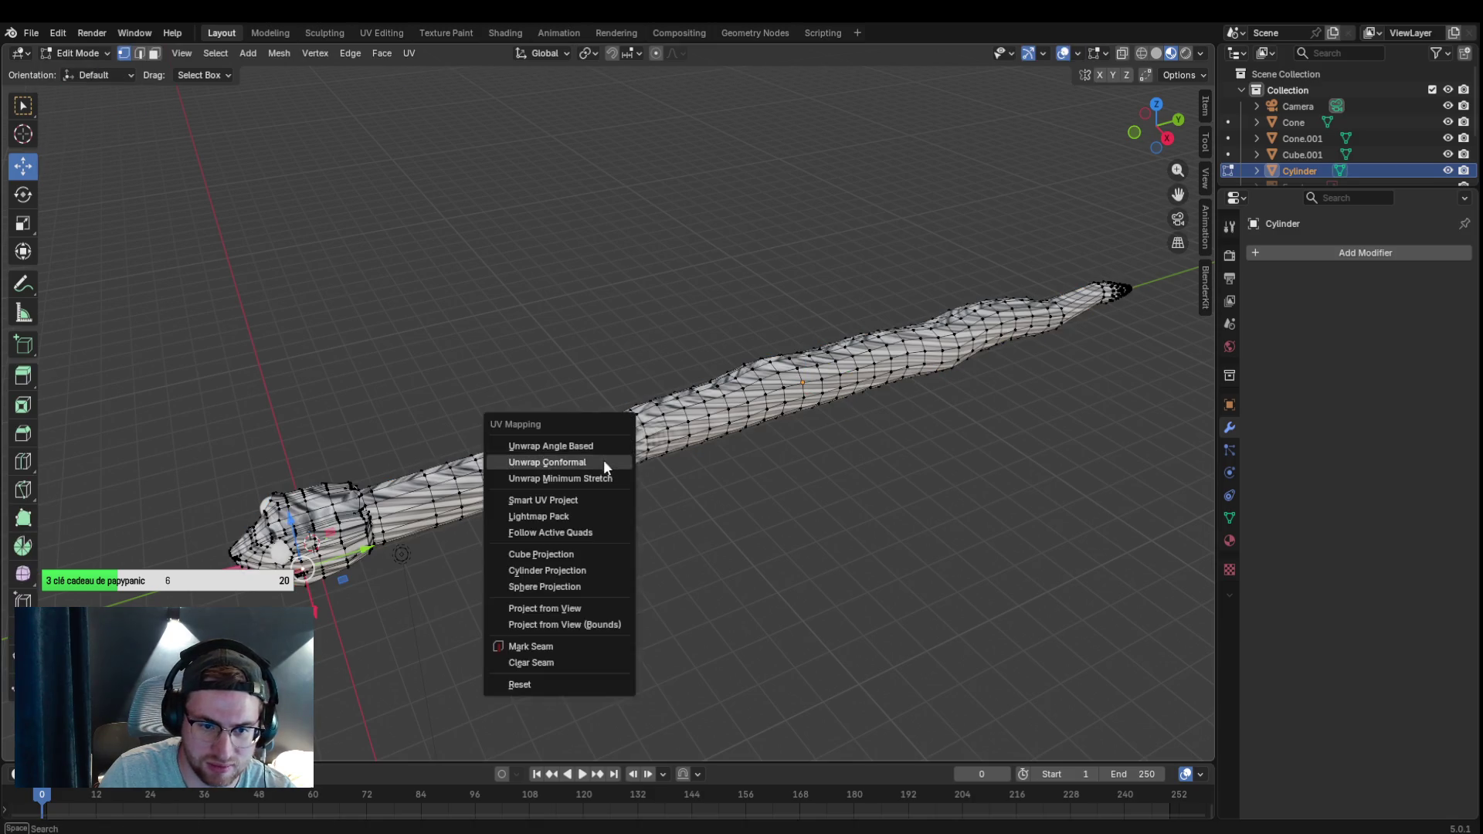
pyautogui.click(593, 516)
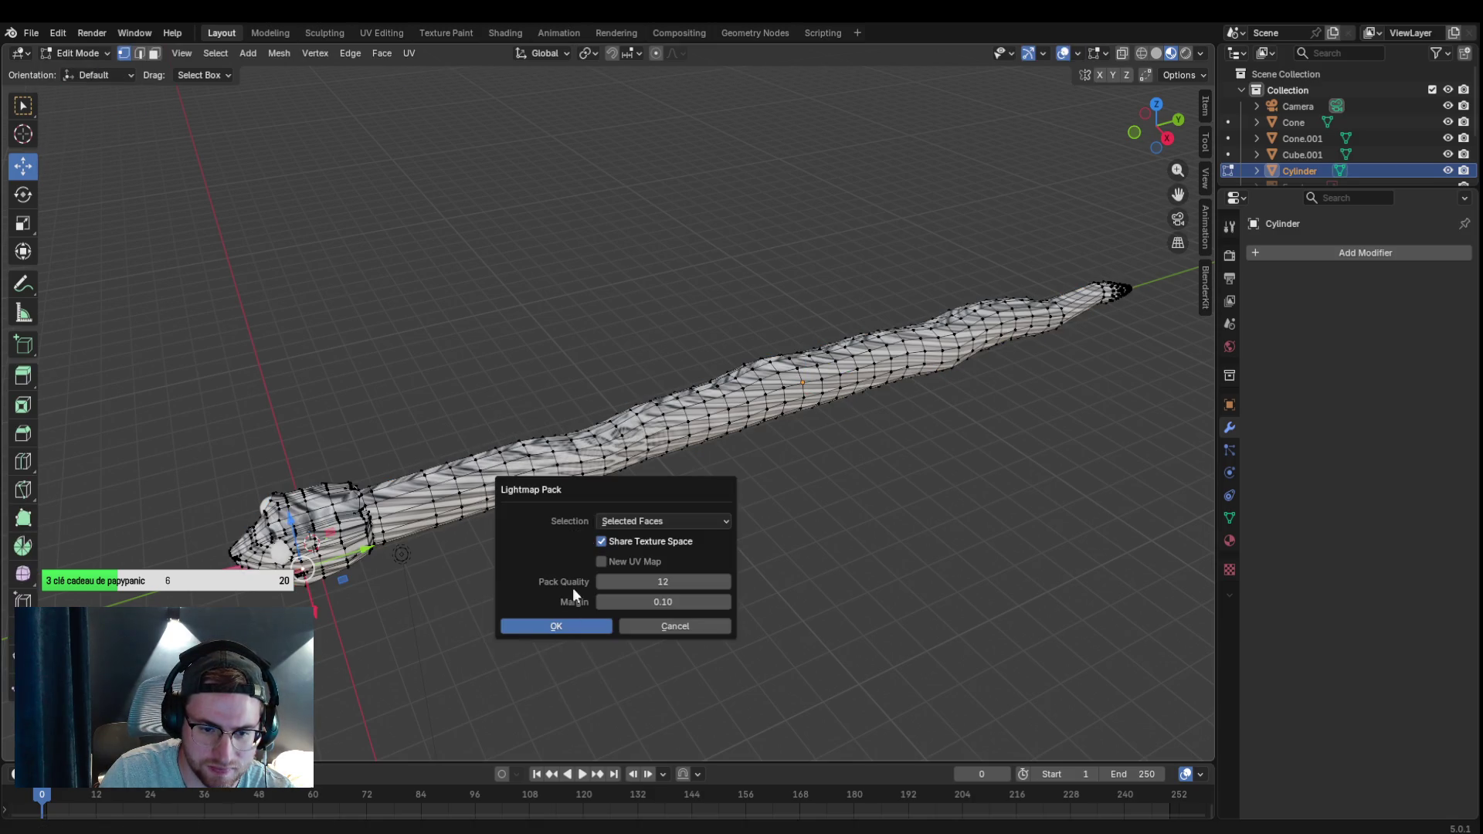
pyautogui.click(654, 525)
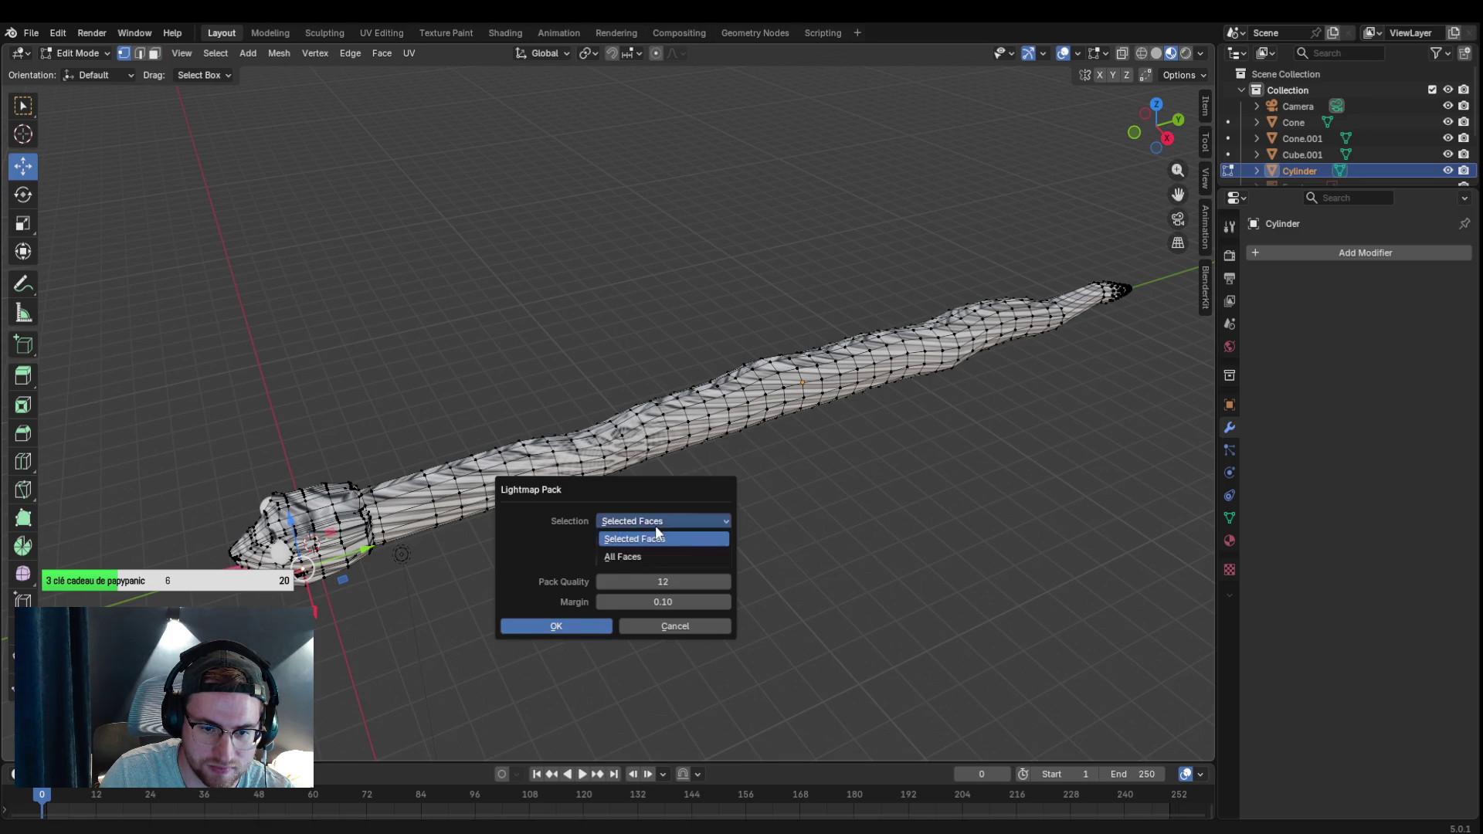
pyautogui.click(637, 556)
pyautogui.click(563, 628)
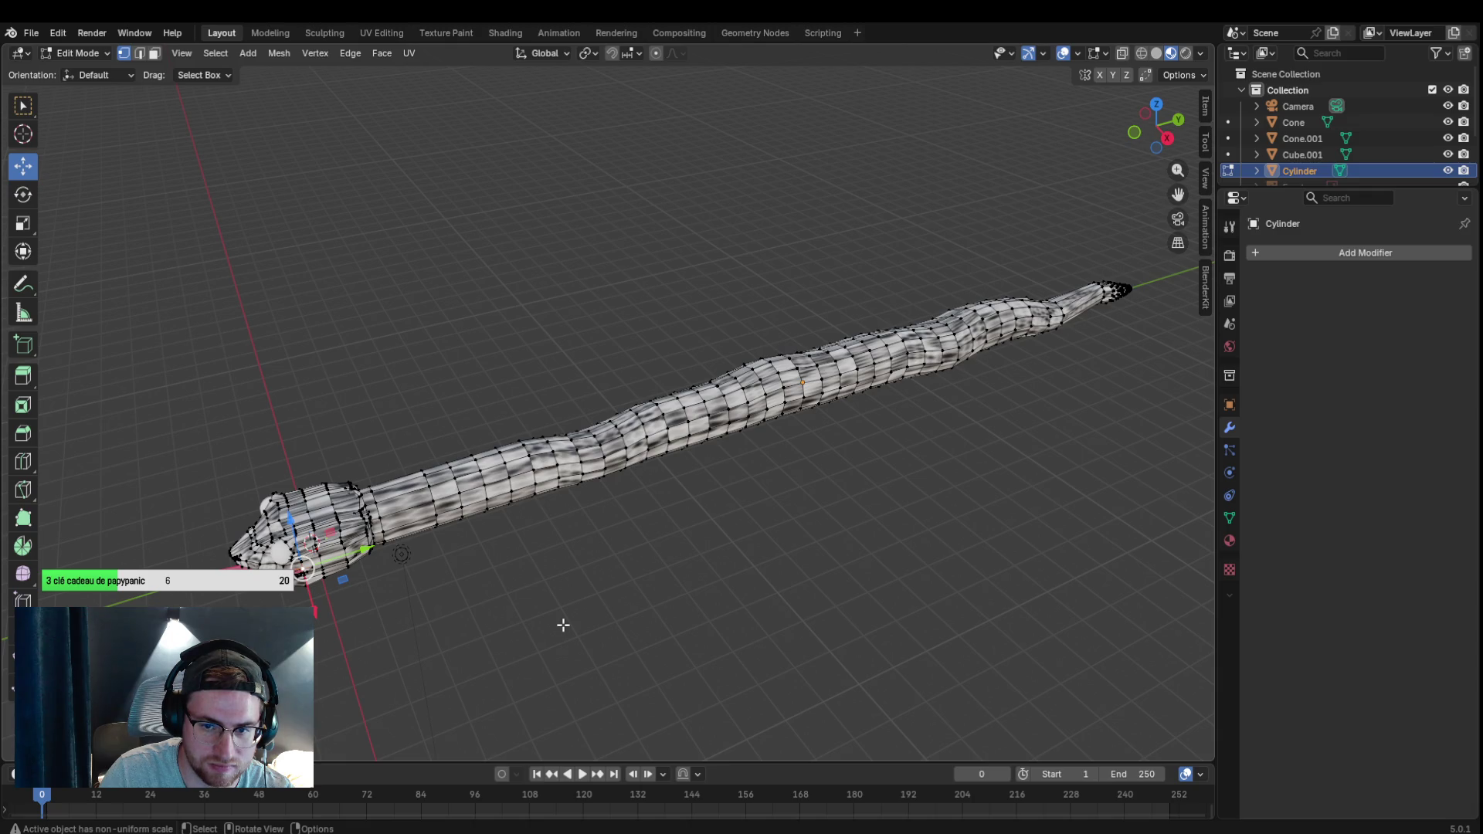
# Reopen the UV options and mode list, then undo the Lightmap Pack repacking.
pyautogui.press('u')
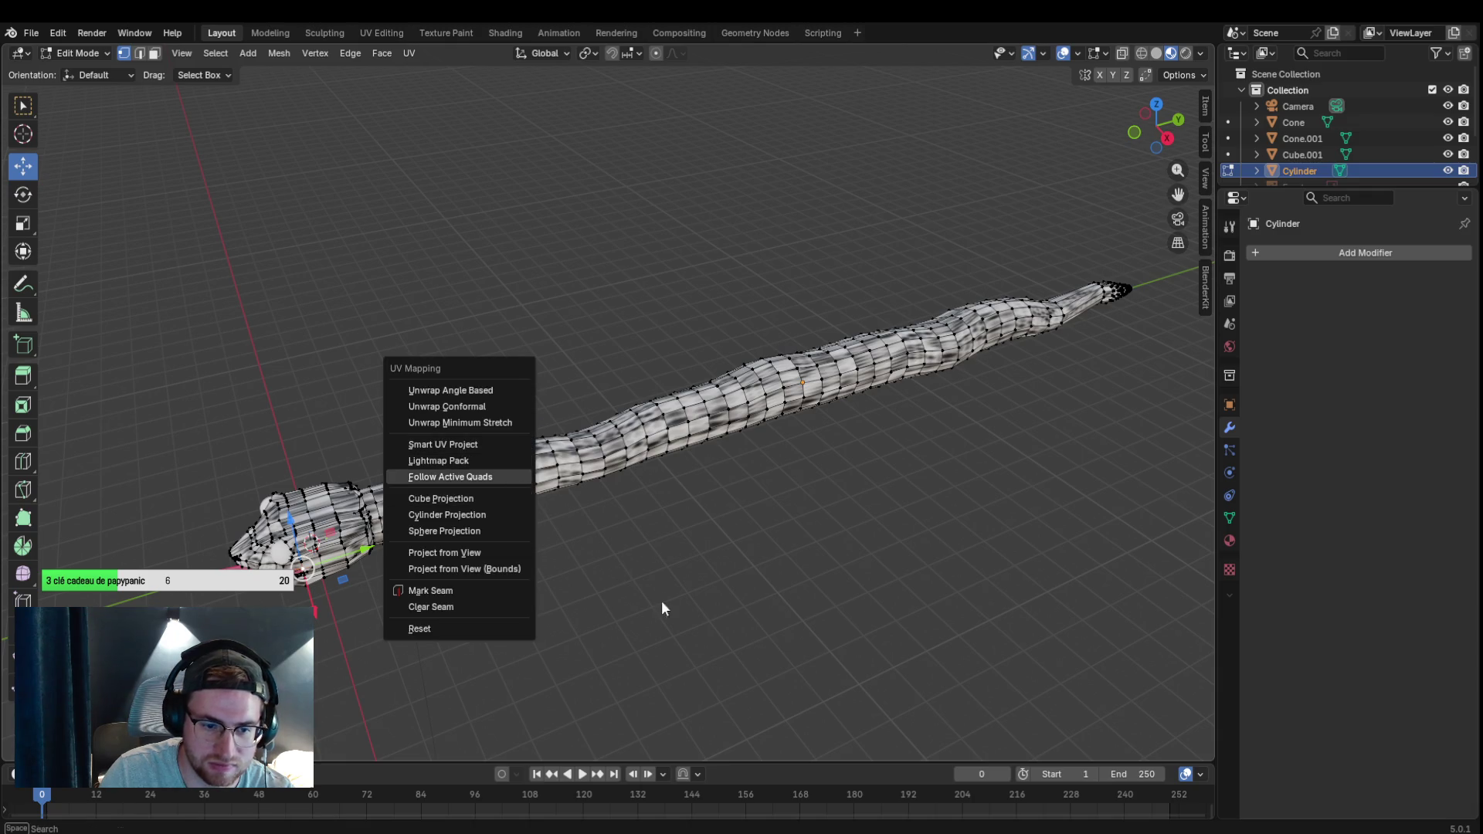
pyautogui.click(105, 54)
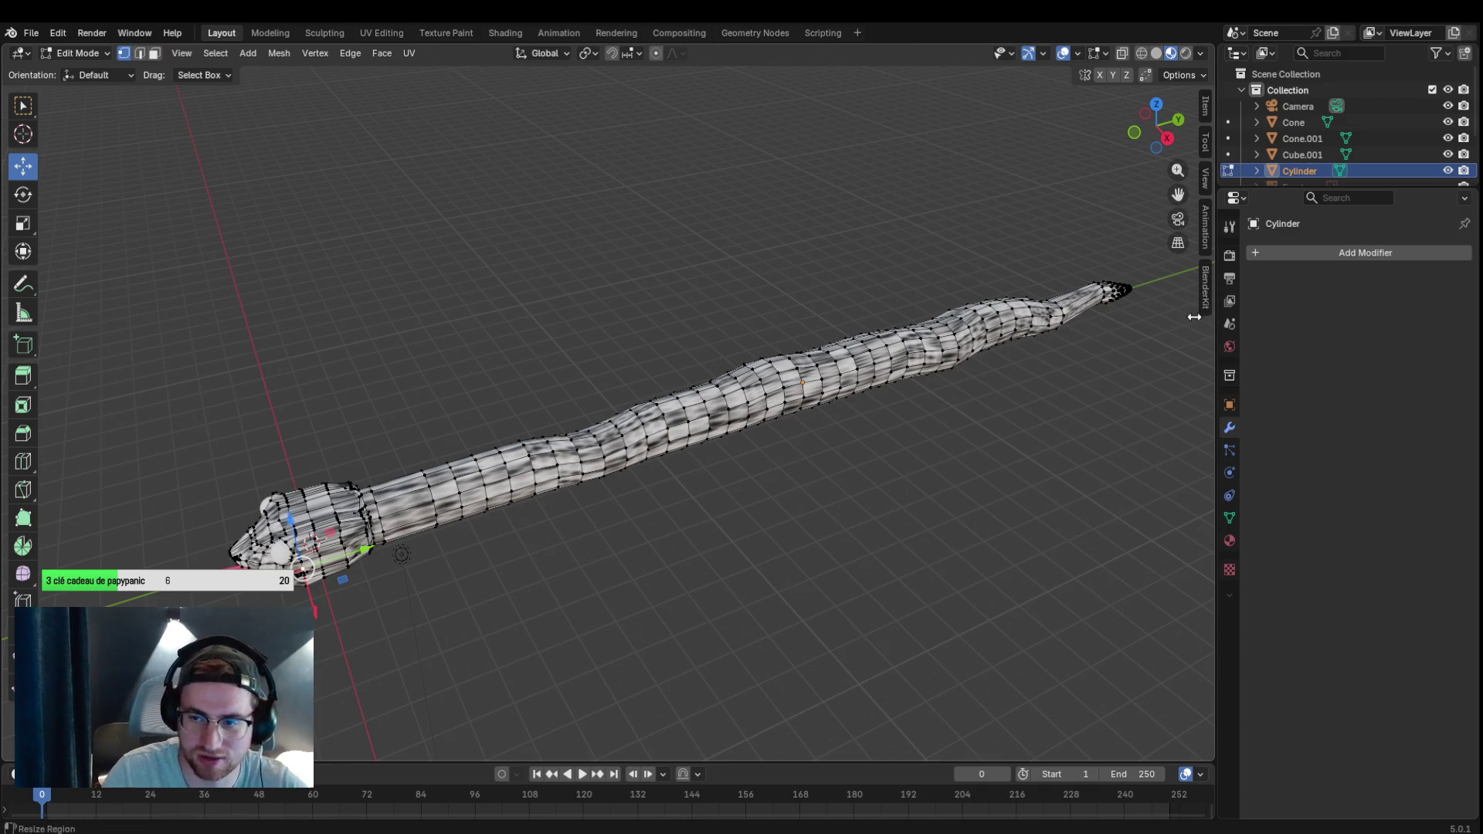
pyautogui.hotkey('ctrl', 'z')
# Undo back to the fine, evenly tiled scale texture, then toggle Edit and Object Mode to inspect.
pyautogui.press('Tab')
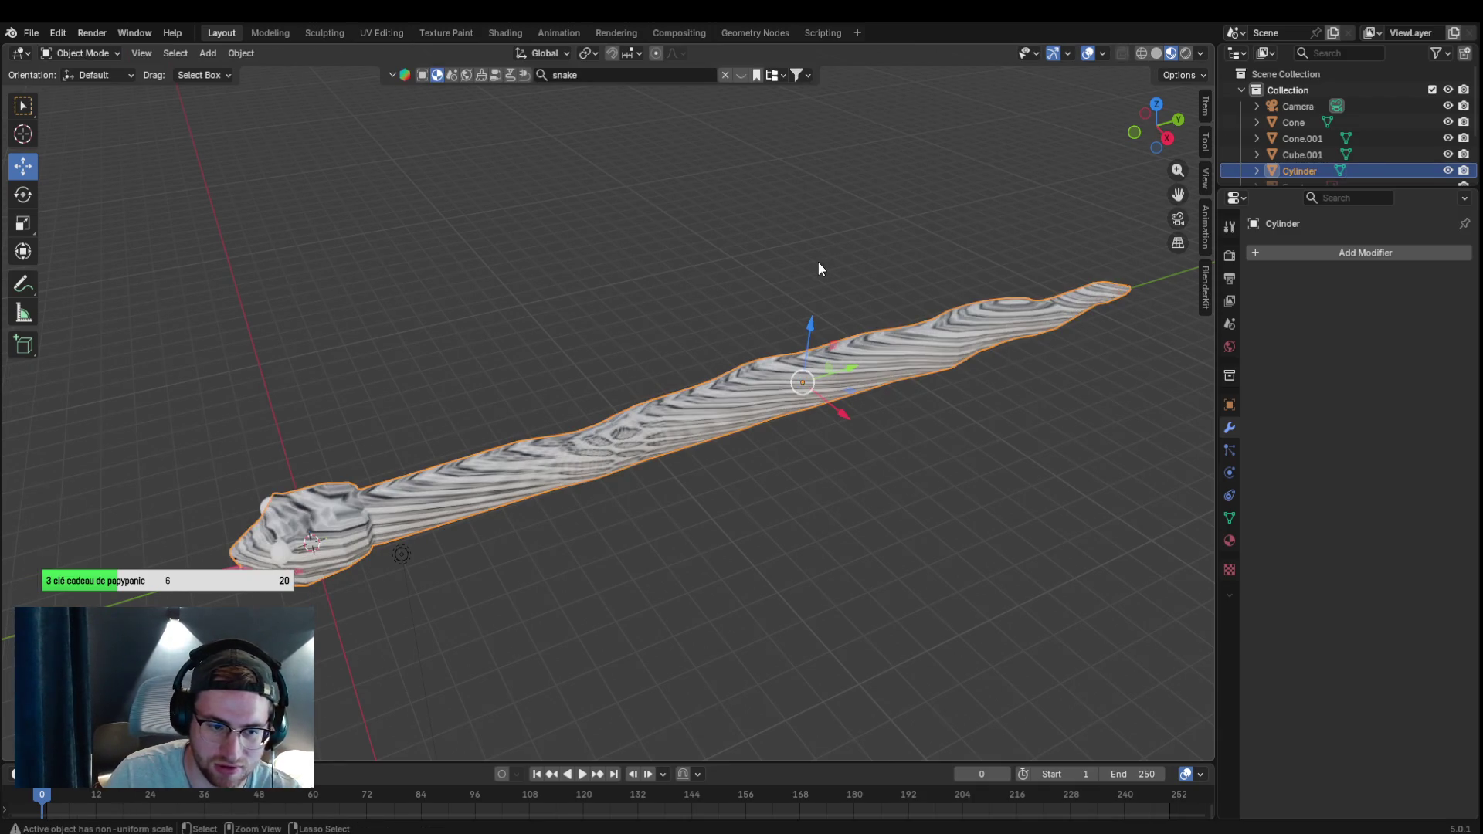
pyautogui.press('Tab')
pyautogui.press('Tab')
pyautogui.press('Tab')
pyautogui.press('Tab')
pyautogui.press('Tab')
pyautogui.press('Tab')
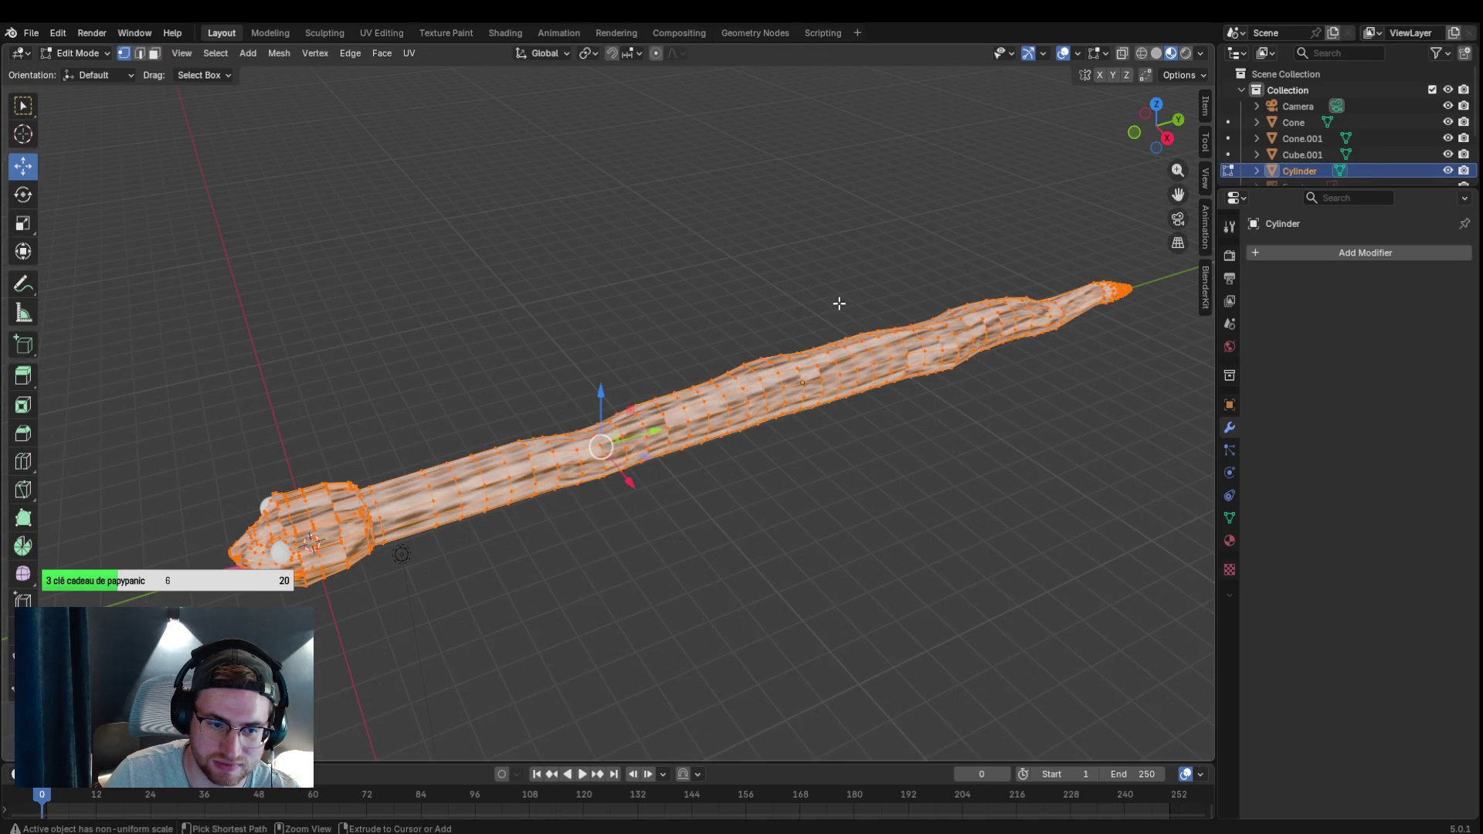
pyautogui.press('Tab')
pyautogui.hotkey('ctrl', 'z')
pyautogui.hotkey('ctrl', 'z')
pyautogui.hotkey('ctrl', 'z')
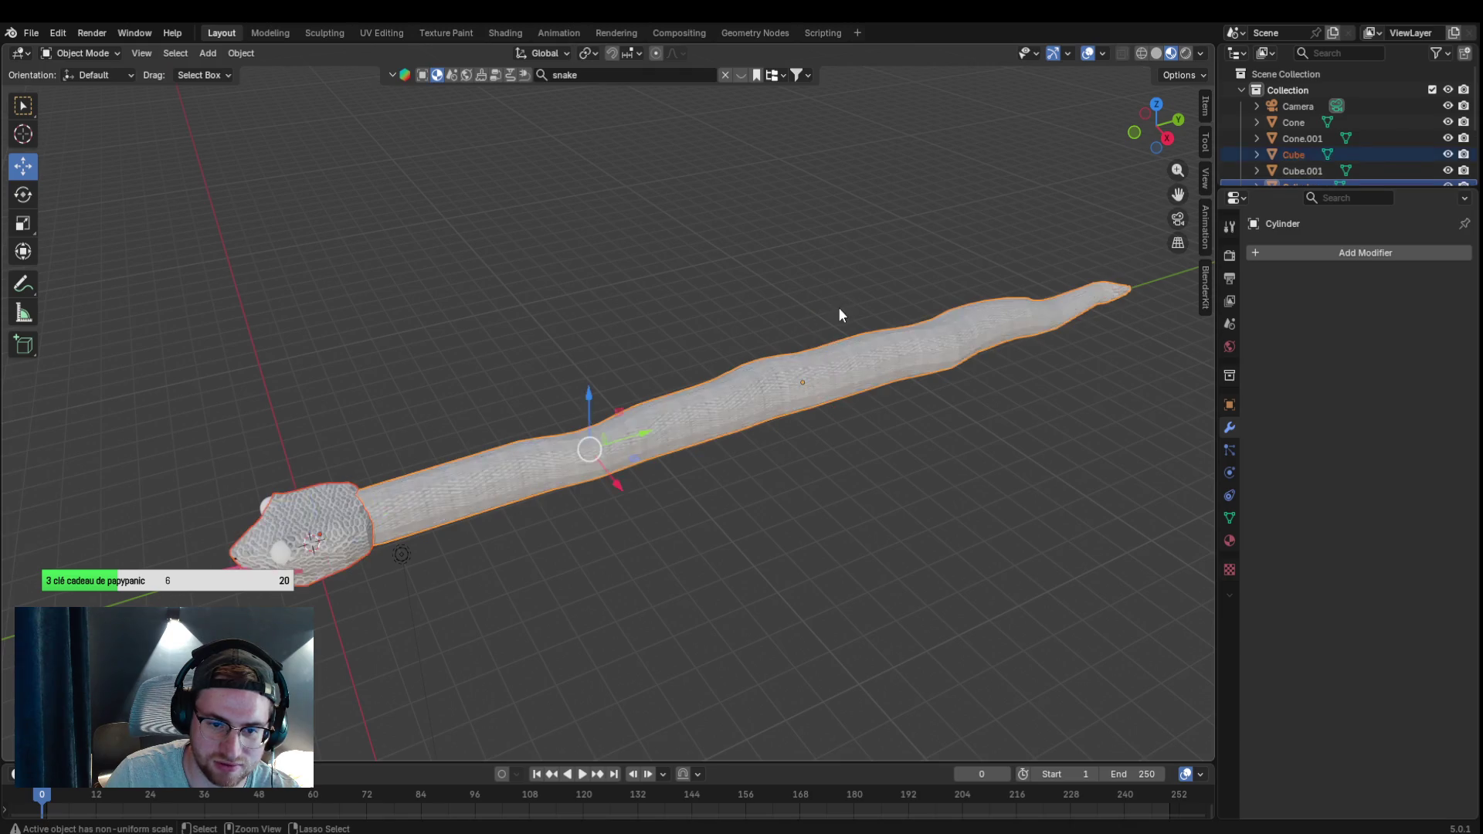
pyautogui.moveTo(683, 316)
pyautogui.mouseDown()
pyautogui.moveTo(679, 298)
pyautogui.moveTo(590, 268)
pyautogui.moveTo(782, 263)
pyautogui.moveTo(681, 287)
pyautogui.moveTo(774, 260)
pyautogui.moveTo(753, 253)
pyautogui.moveTo(692, 287)
pyautogui.moveTo(616, 291)
pyautogui.mouseUp()
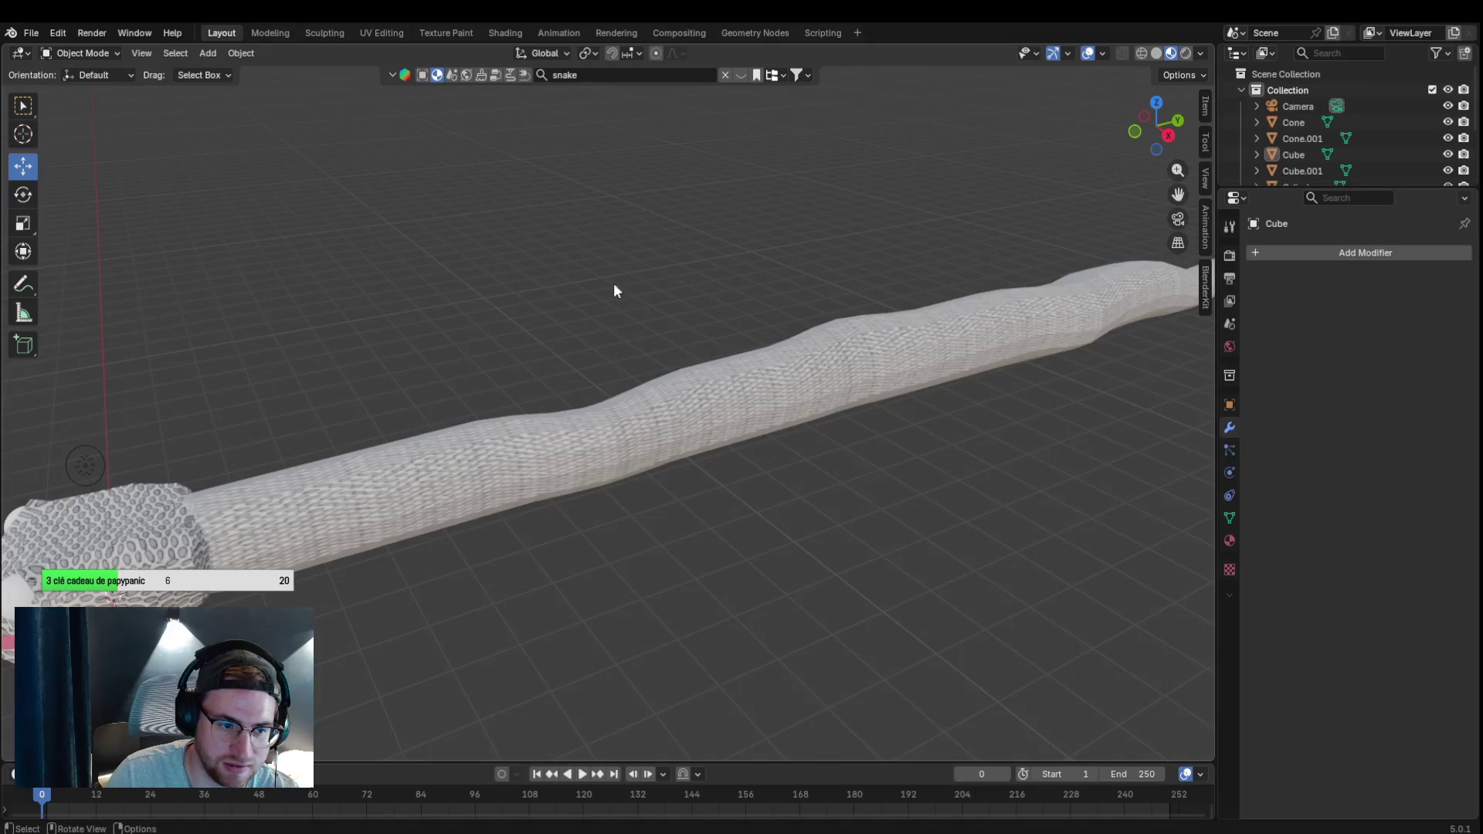
pyautogui.click(99, 54)
pyautogui.click(114, 89)
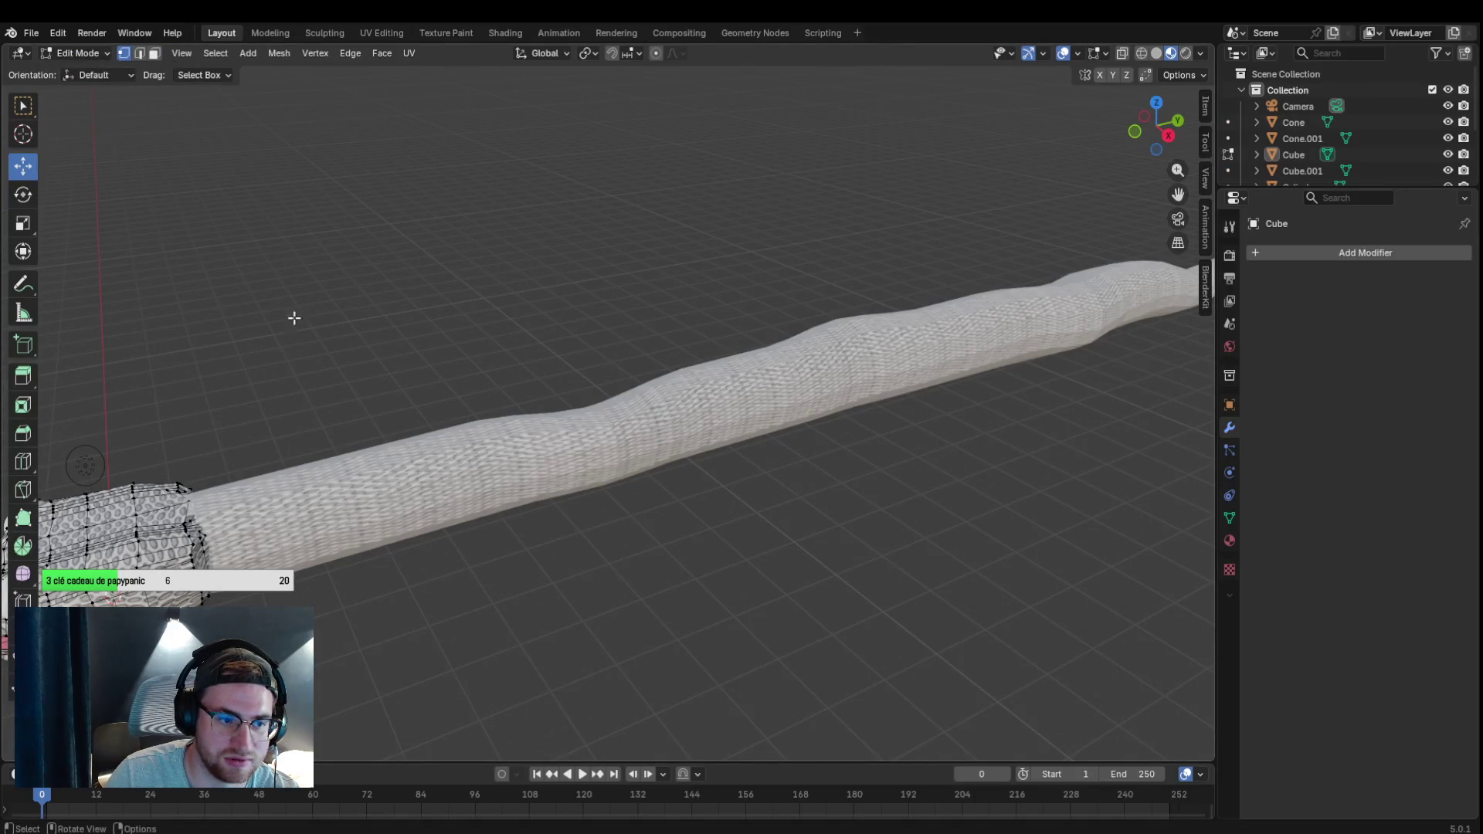
pyautogui.click(78, 53)
pyautogui.click(93, 70)
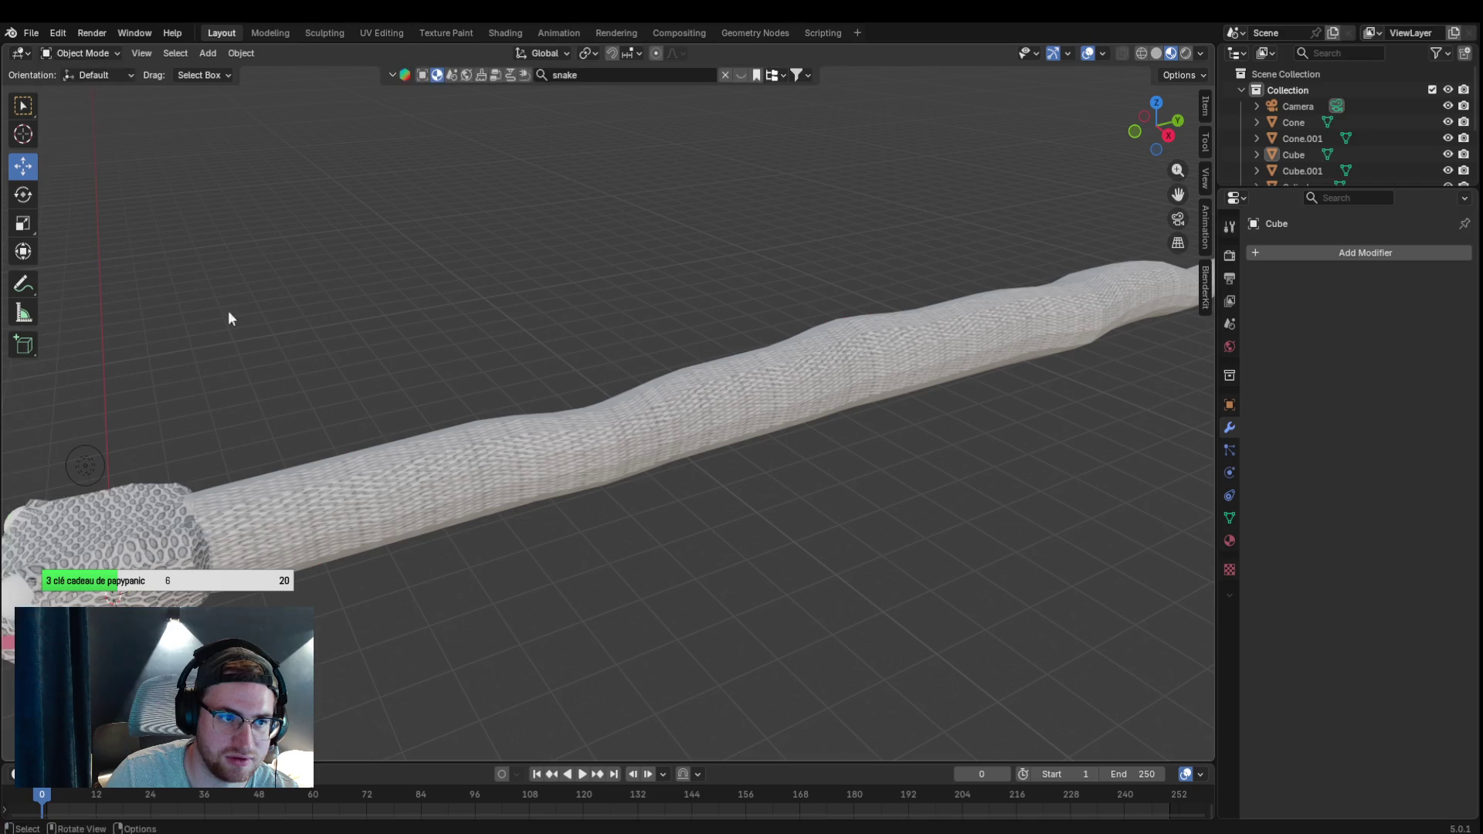
# Select the head, both fangs, the tongue and both eyes to join them into Sphere.001.
pyautogui.click(388, 507)
pyautogui.moveTo(387, 507)
pyautogui.mouseDown()
pyautogui.moveTo(465, 425)
pyautogui.moveTo(532, 405)
pyautogui.mouseUp()
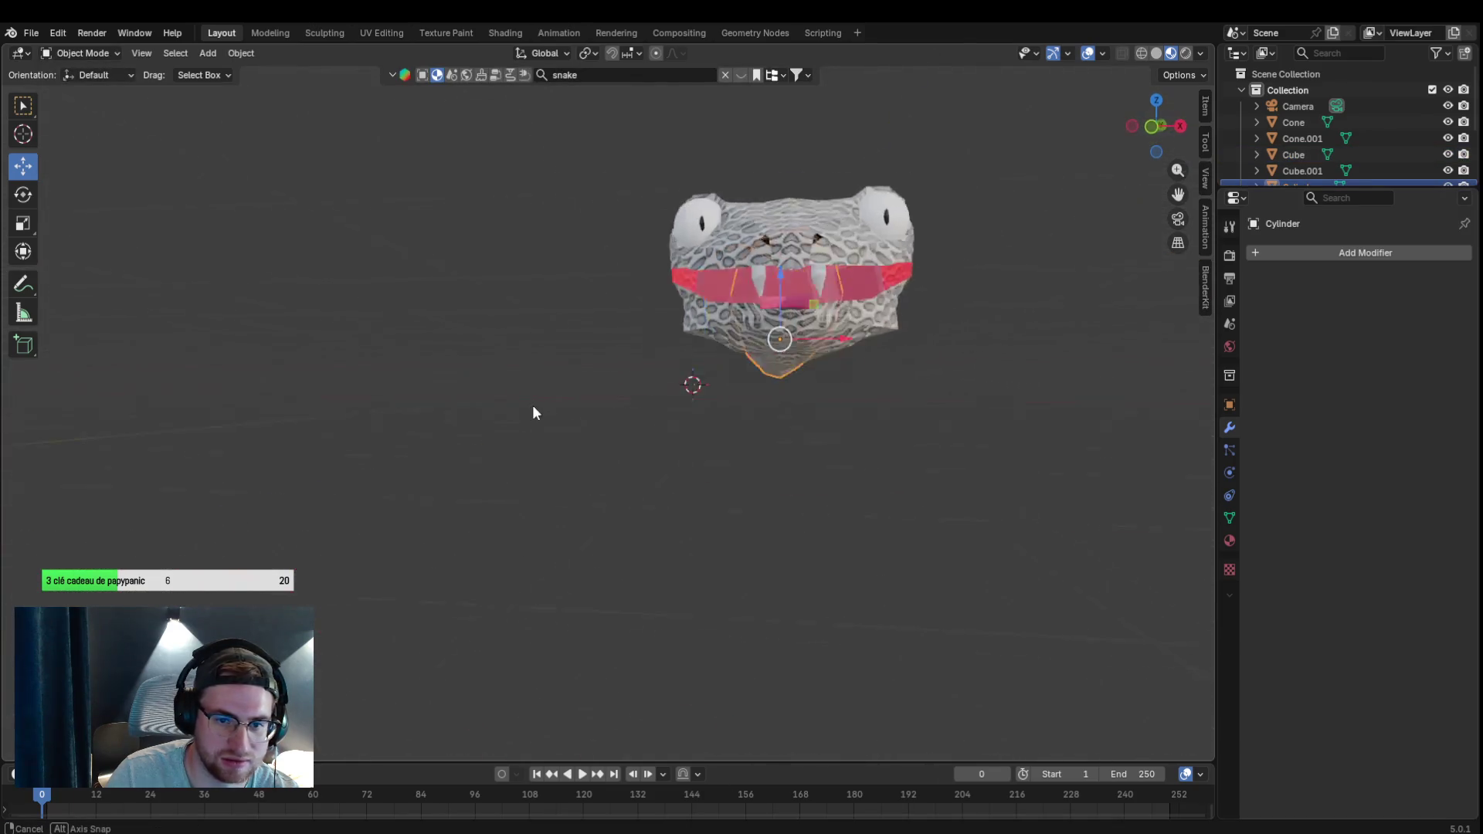
pyautogui.scroll(3, 527, 409)
pyautogui.click(737, 185)
pyautogui.keyDown('shift'); pyautogui.click(726, 253); pyautogui.keyUp('shift')
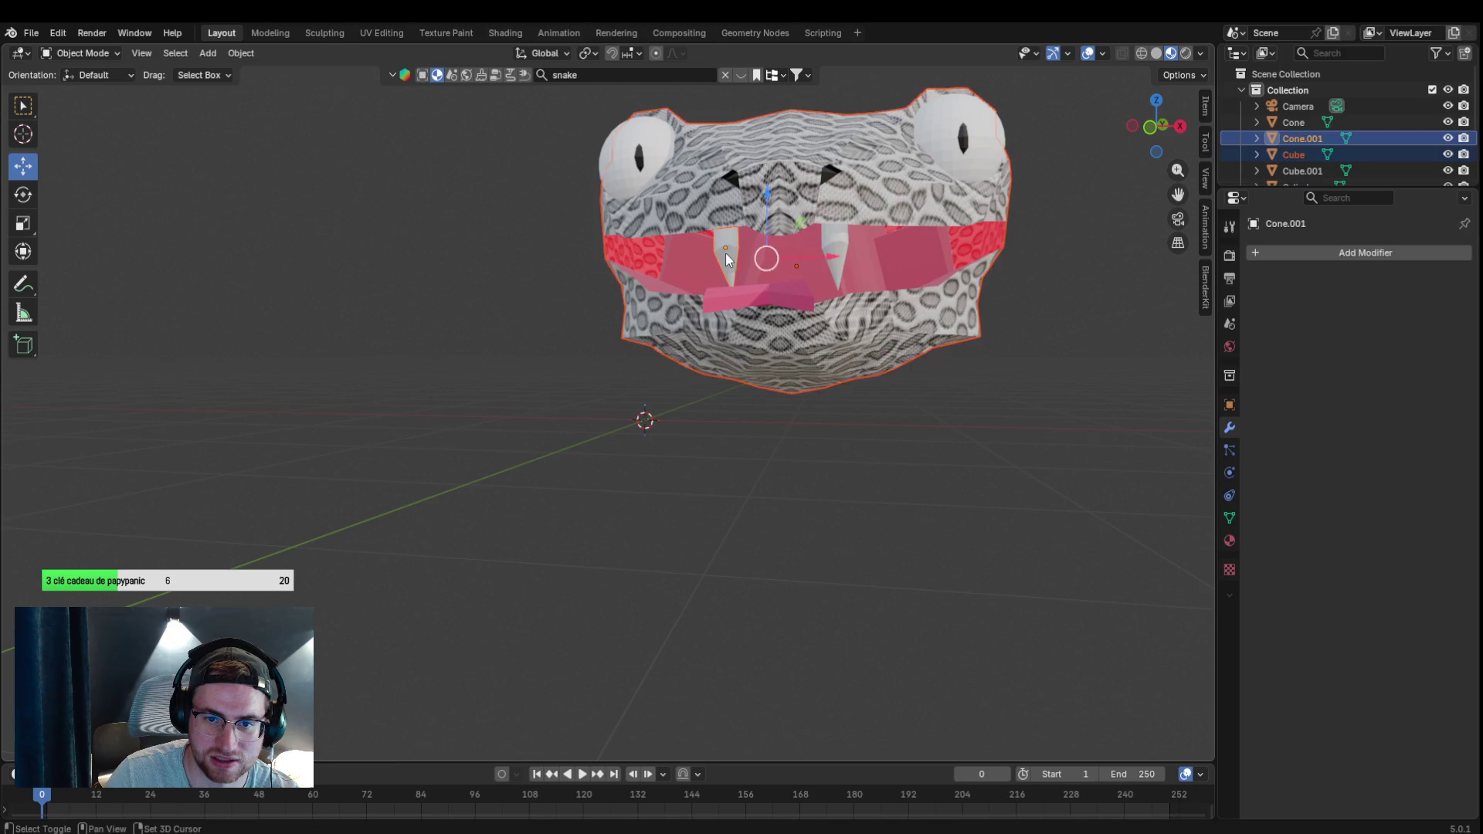
pyautogui.keyDown('shift'); pyautogui.click(829, 248); pyautogui.keyUp('shift')
pyautogui.keyDown('shift'); pyautogui.click(772, 302); pyautogui.keyUp('shift')
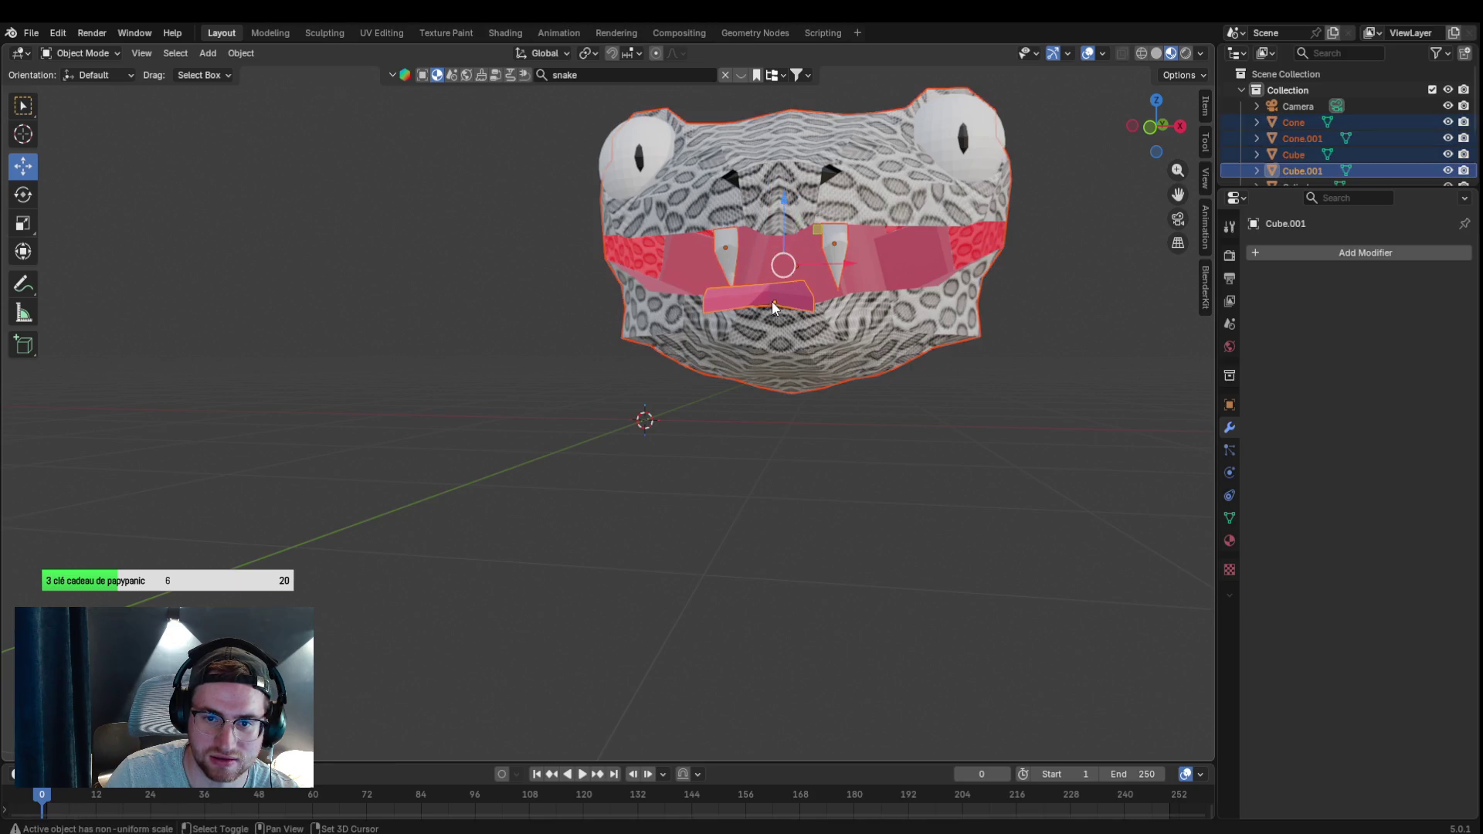
pyautogui.keyDown('shift'); pyautogui.click(916, 158); pyautogui.keyUp('shift')
pyautogui.keyDown('shift'); pyautogui.click(660, 166); pyautogui.keyUp('shift')
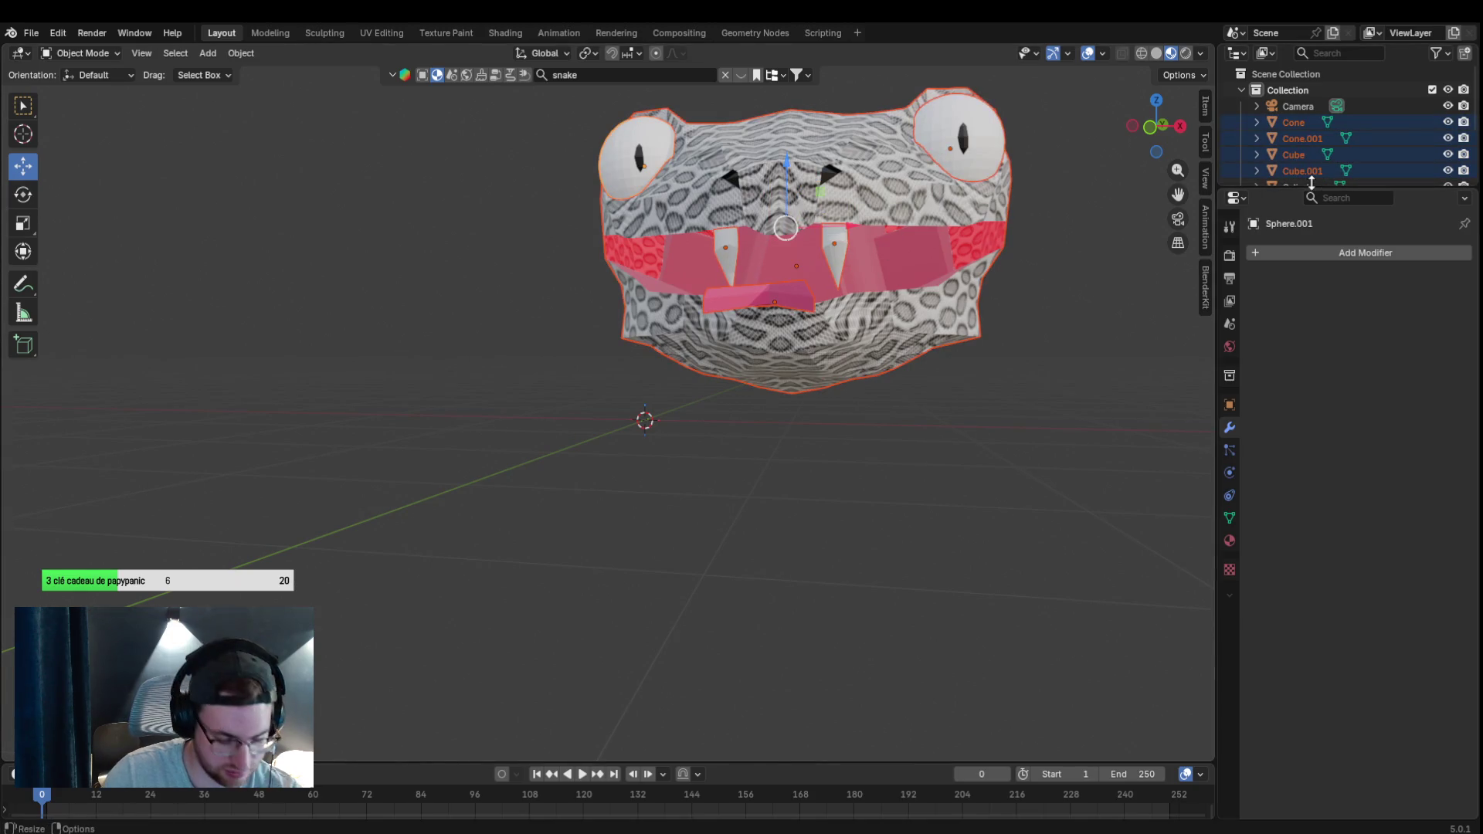
pyautogui.click(114, 57)
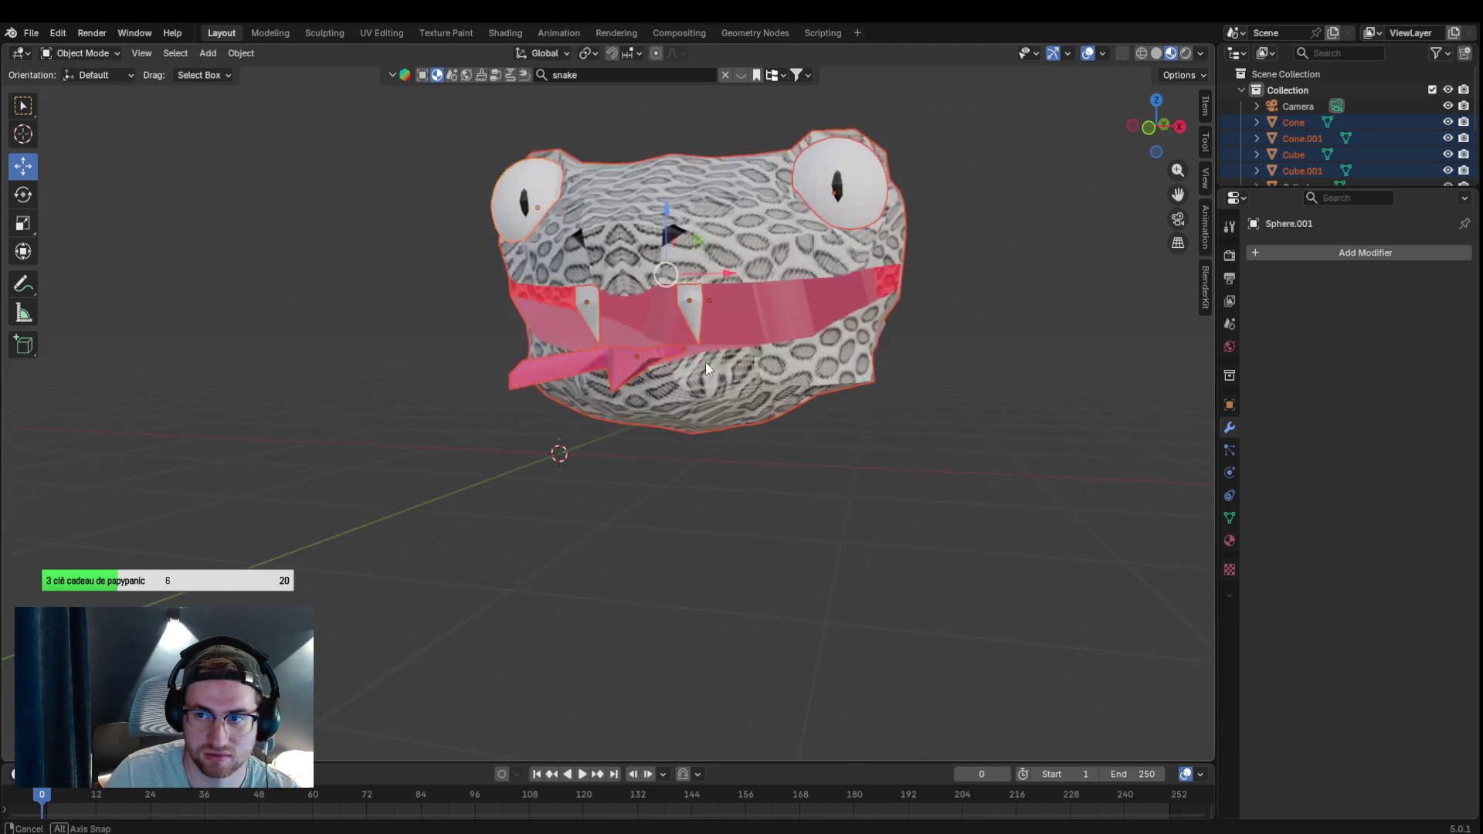
# Select the Cylinder body, then add Sphere.001 as the active object.
pyautogui.scroll(-3, 706, 363)
pyautogui.click(675, 401)
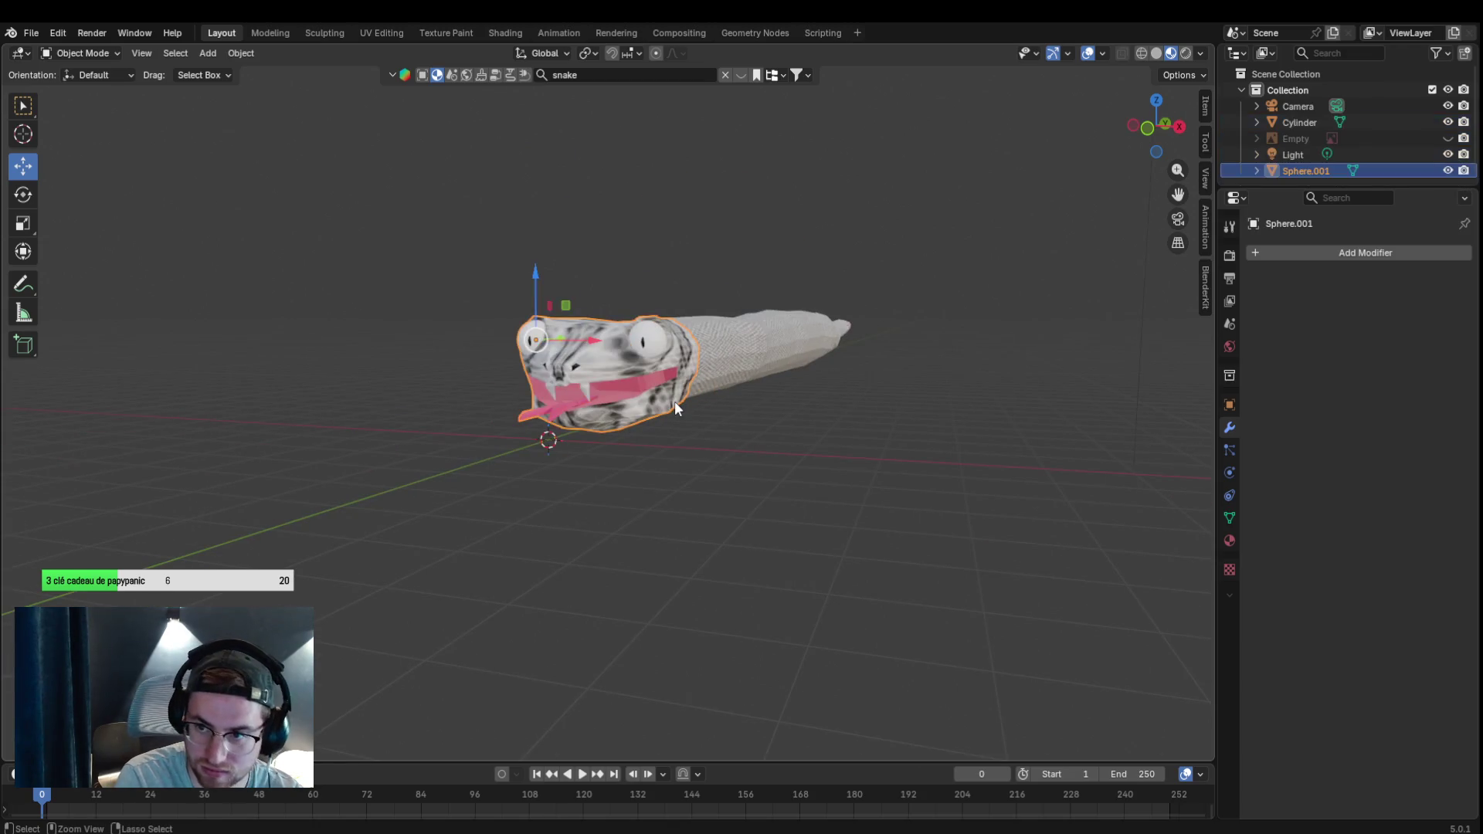
pyautogui.moveTo(674, 401)
pyautogui.mouseDown()
pyautogui.moveTo(709, 397)
pyautogui.moveTo(638, 399)
pyautogui.mouseUp()
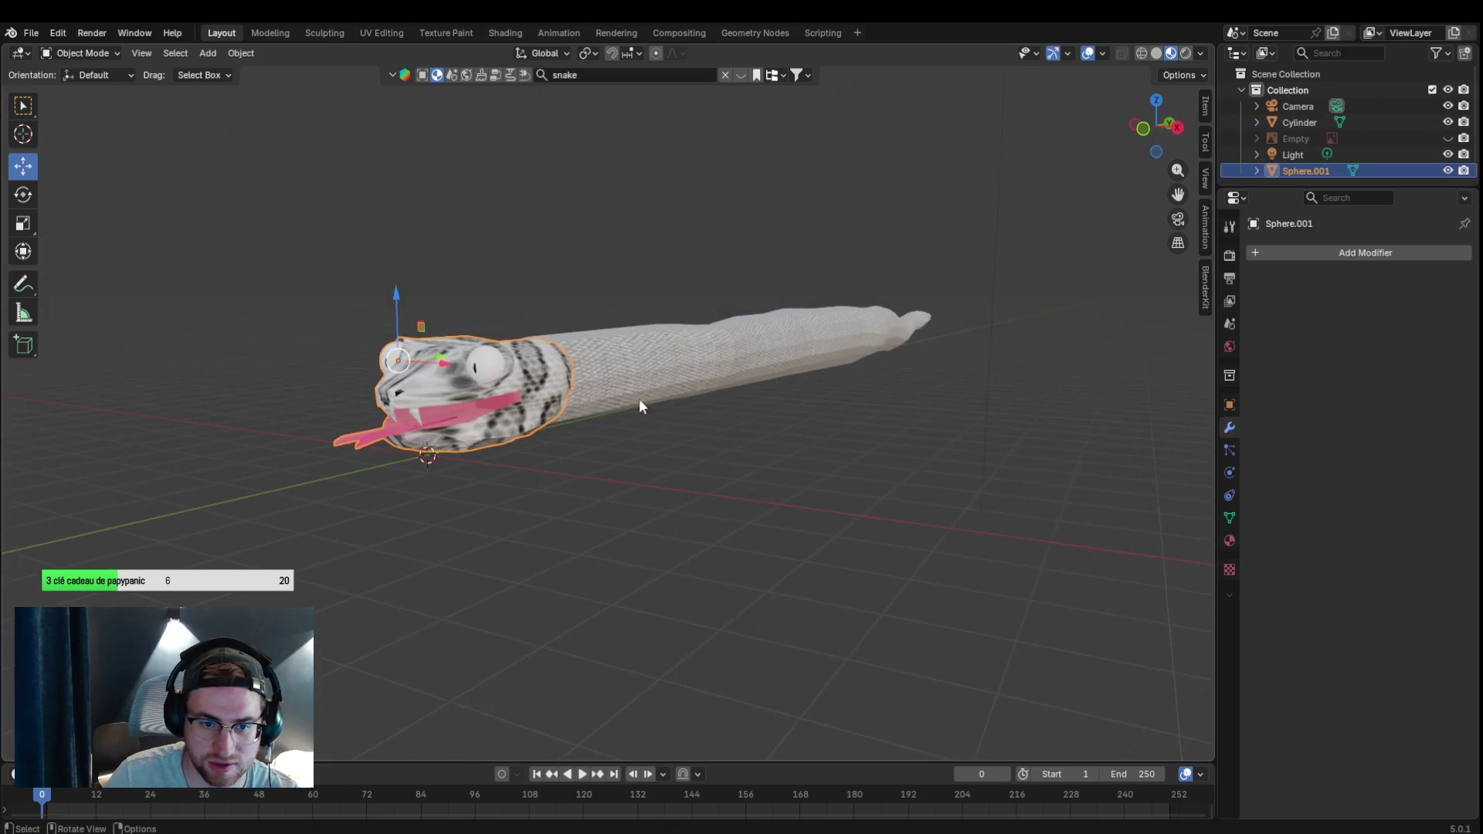
pyautogui.scroll(5, 541, 379)
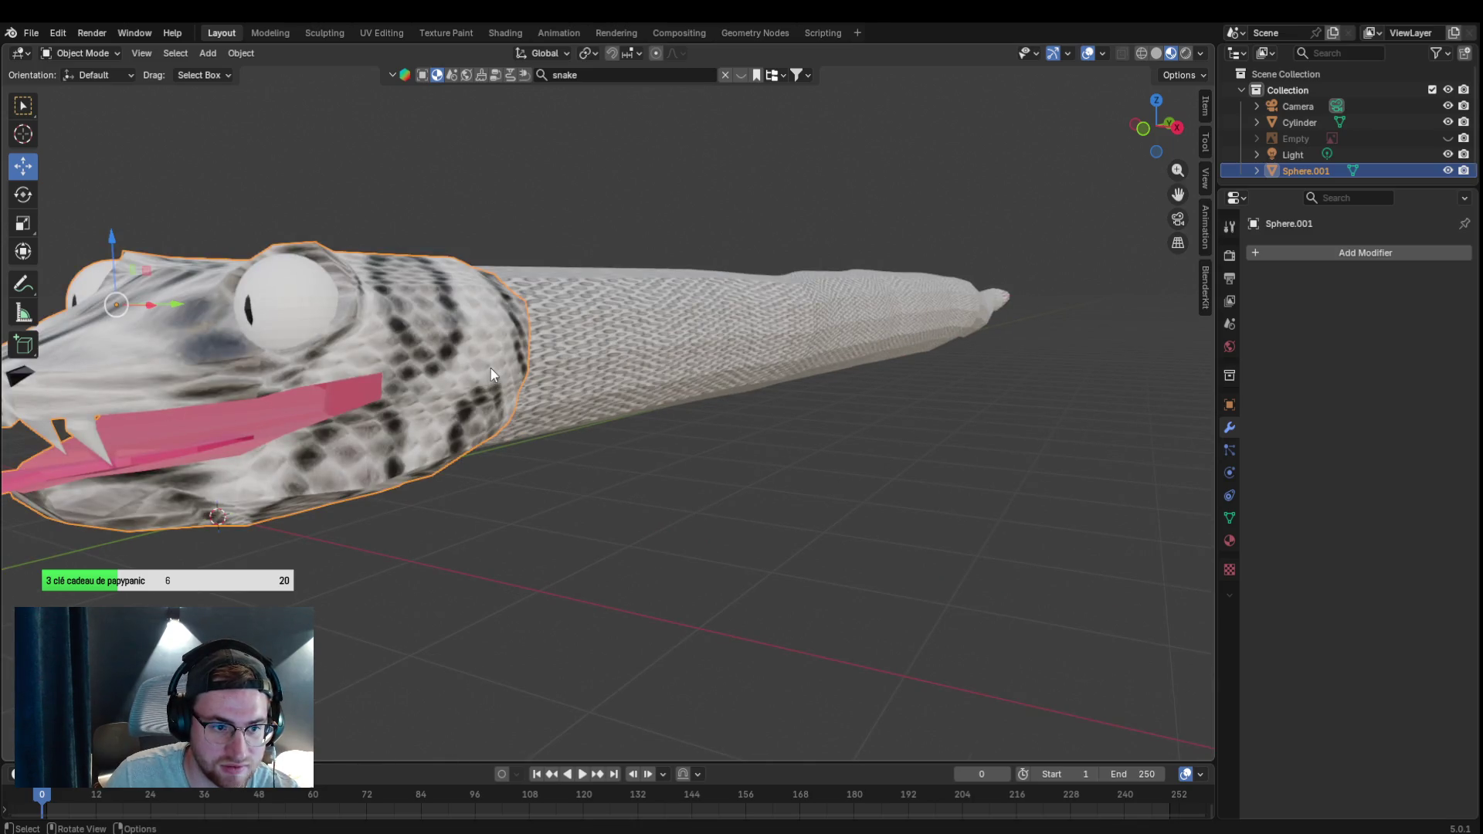
pyautogui.click(581, 374)
pyautogui.click(499, 346)
pyautogui.click(614, 364)
pyautogui.click(610, 433)
pyautogui.scroll(2, 610, 545)
pyautogui.click(419, 425)
pyautogui.keyDown('shift'); pyautogui.click(167, 415); pyautogui.keyUp('shift')
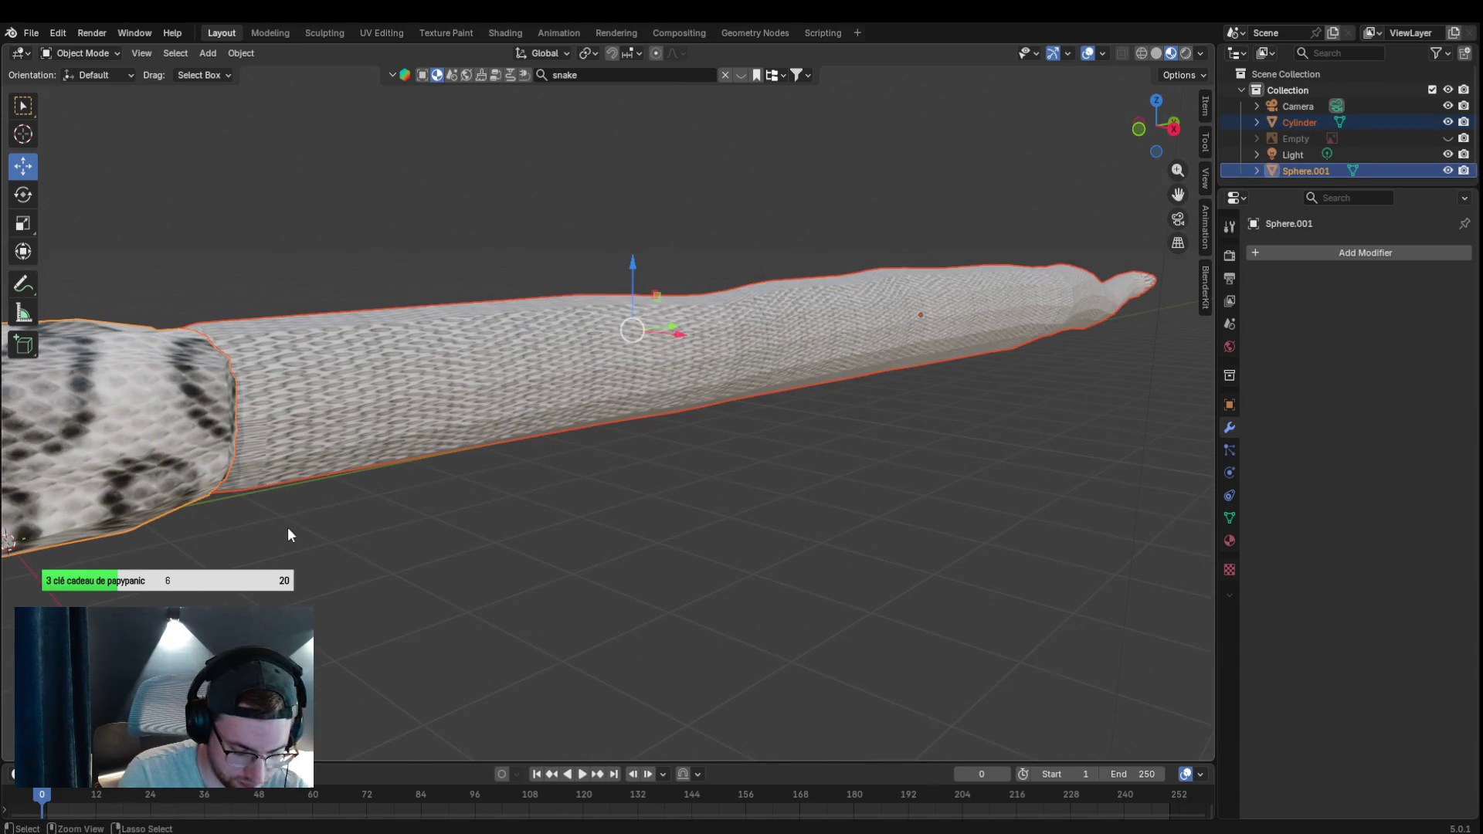
# Join the Cylinder body into Sphere.001 with Ctrl+J and orbit to check the single snake.
pyautogui.hotkey('ctrl', 'j')
pyautogui.moveTo(642, 464)
pyautogui.mouseDown()
pyautogui.moveTo(583, 500)
pyautogui.moveTo(642, 489)
pyautogui.moveTo(610, 489)
pyautogui.mouseUp()
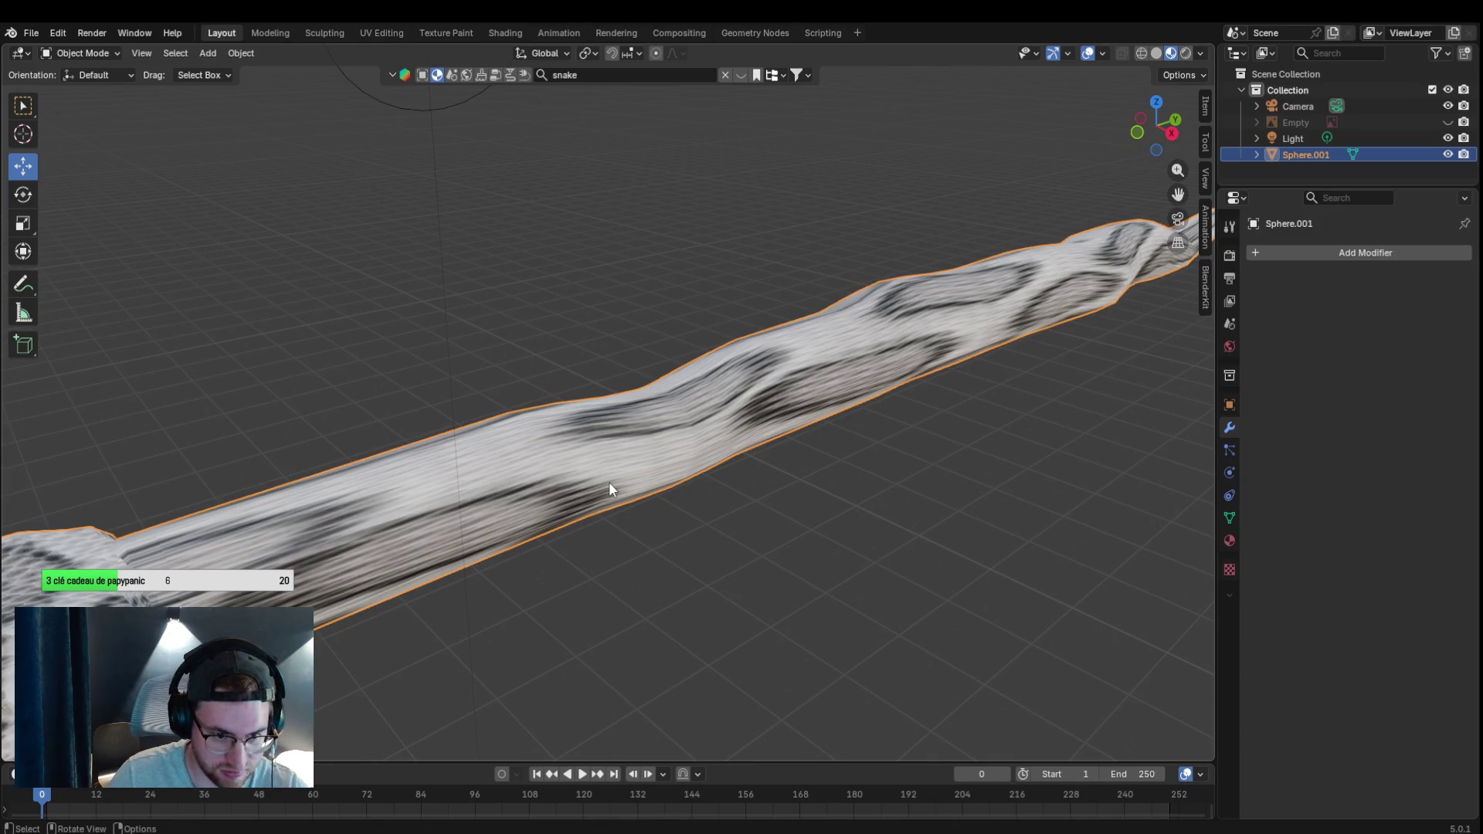
pyautogui.moveTo(660, 592); pyautogui.dragTo(771, 550)
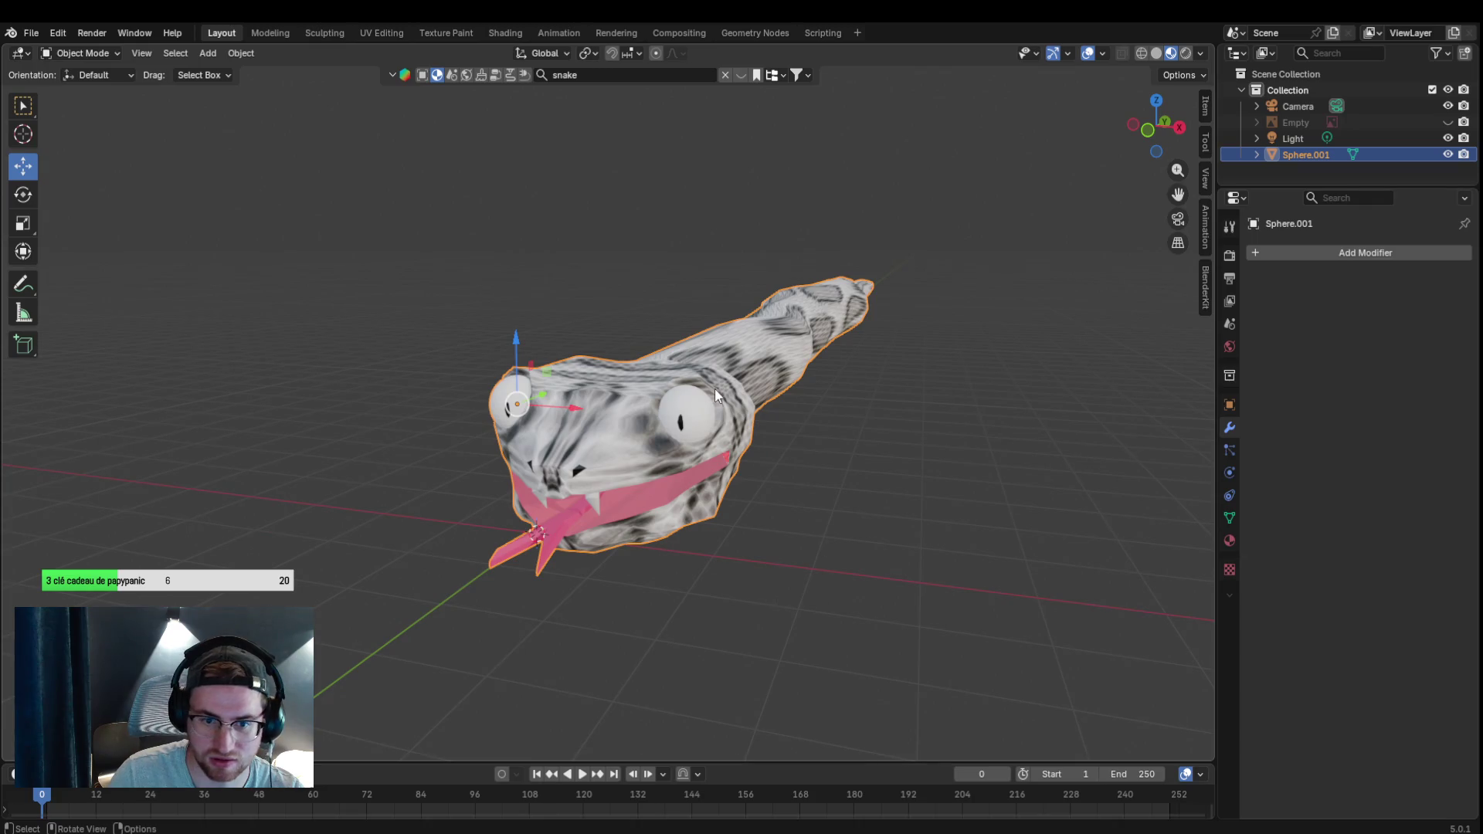
pyautogui.click(31, 33)
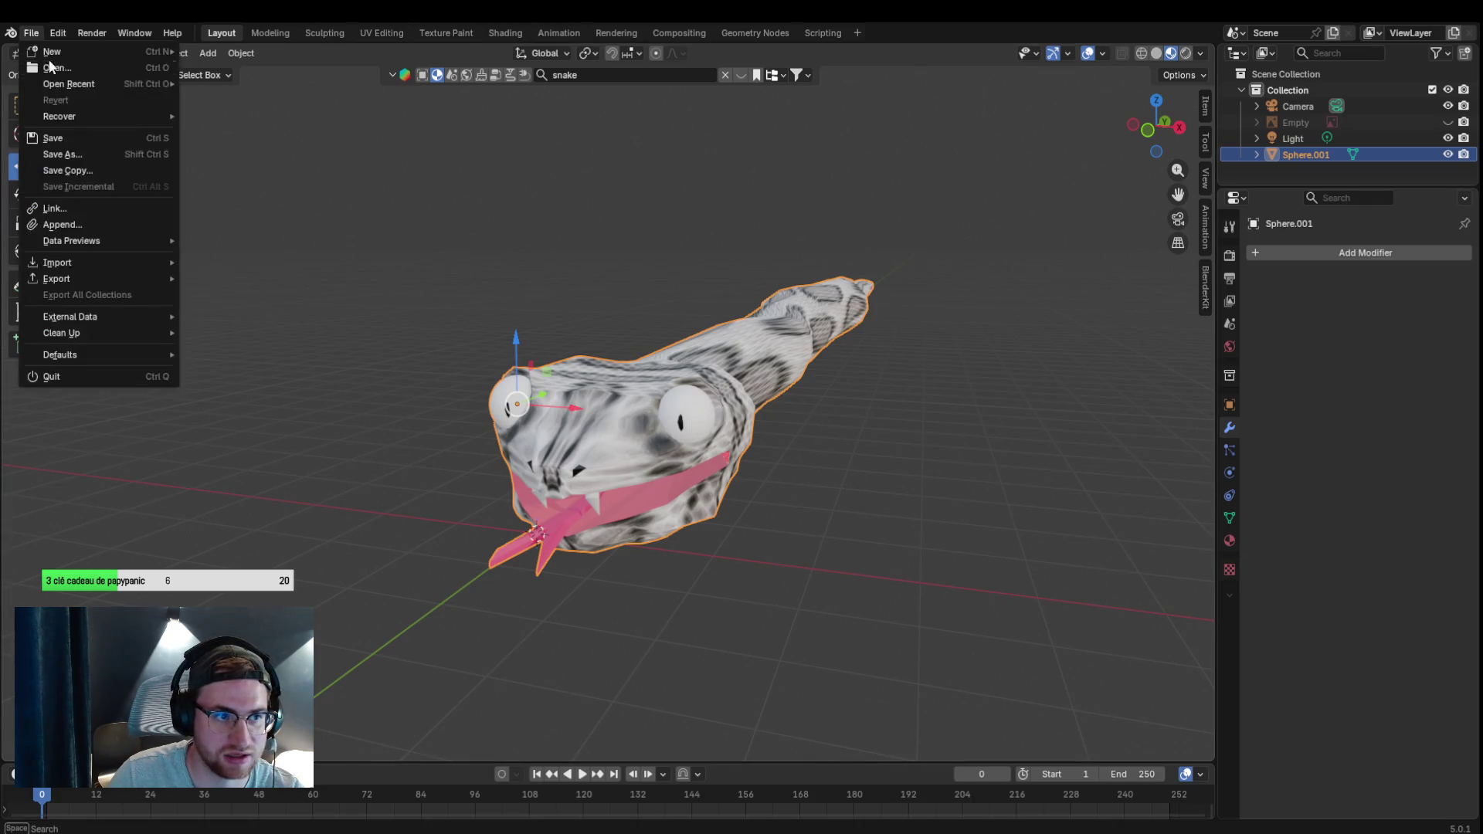
# Close the export options without exporting and dismiss the viewport search filter.
pyautogui.moveTo(89, 275)
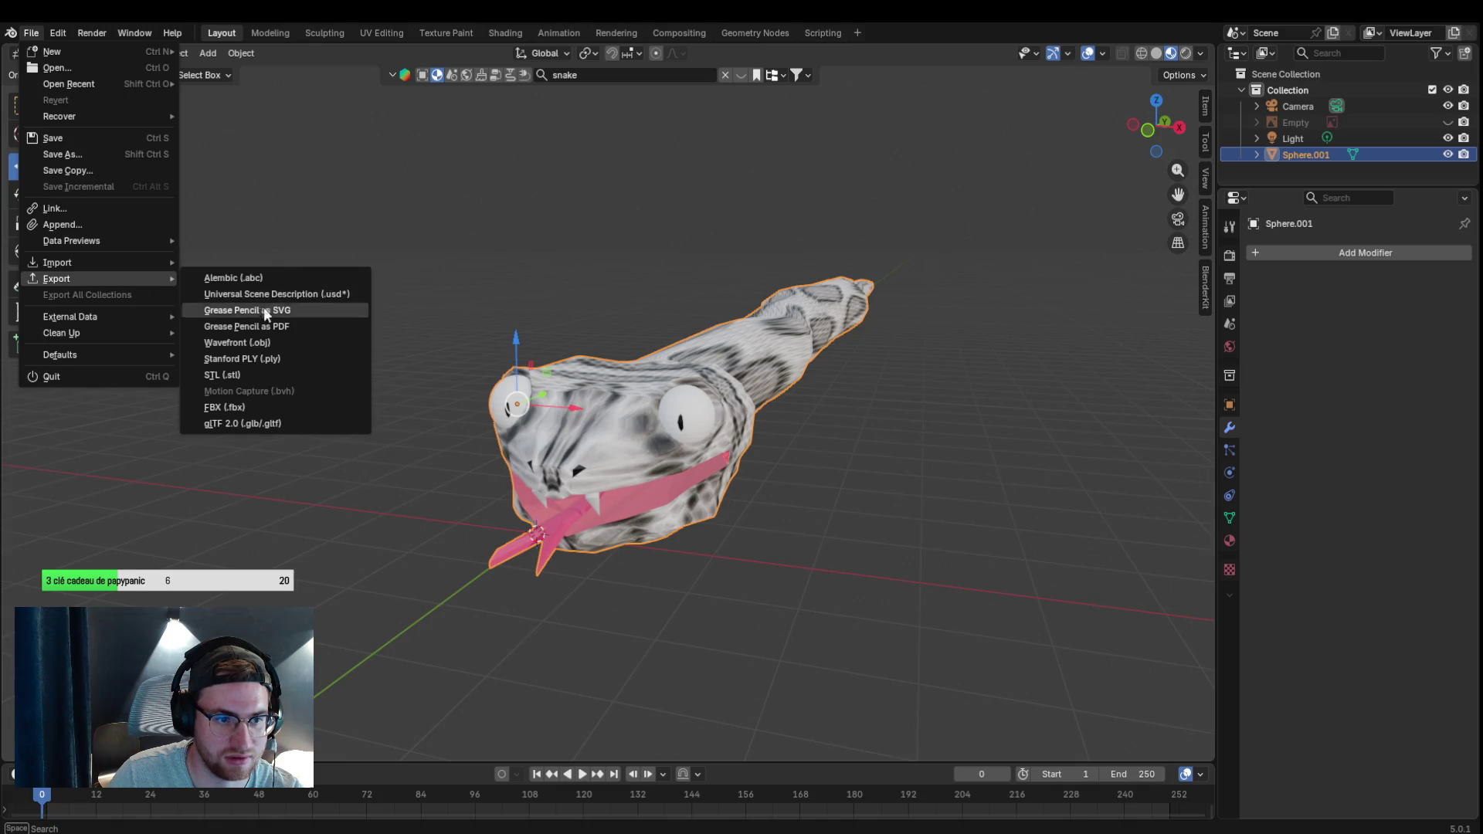
pyautogui.press('Escape')
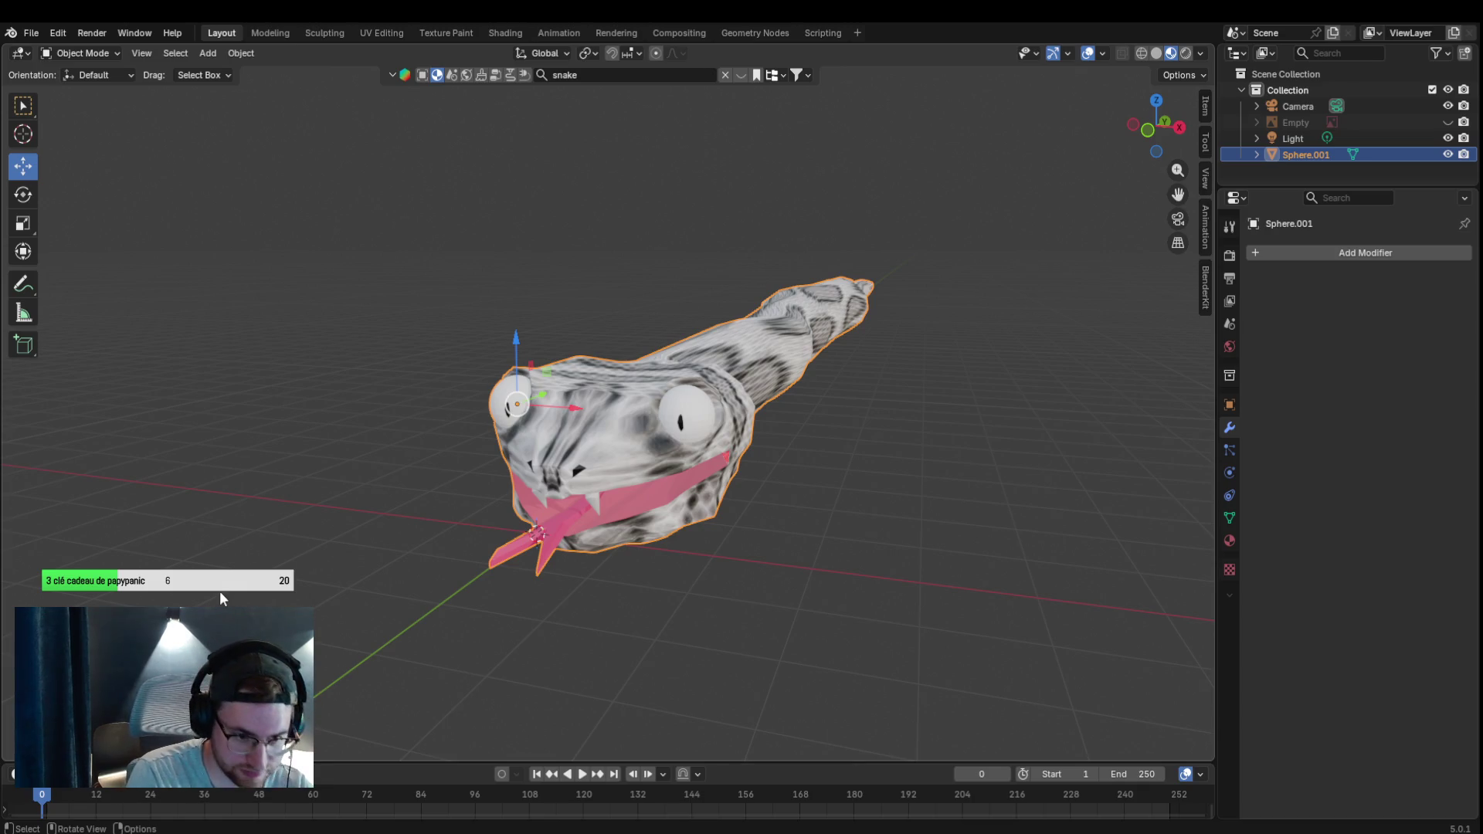
pyautogui.hotkey('ctrl', 'f')
pyautogui.press('Escape')
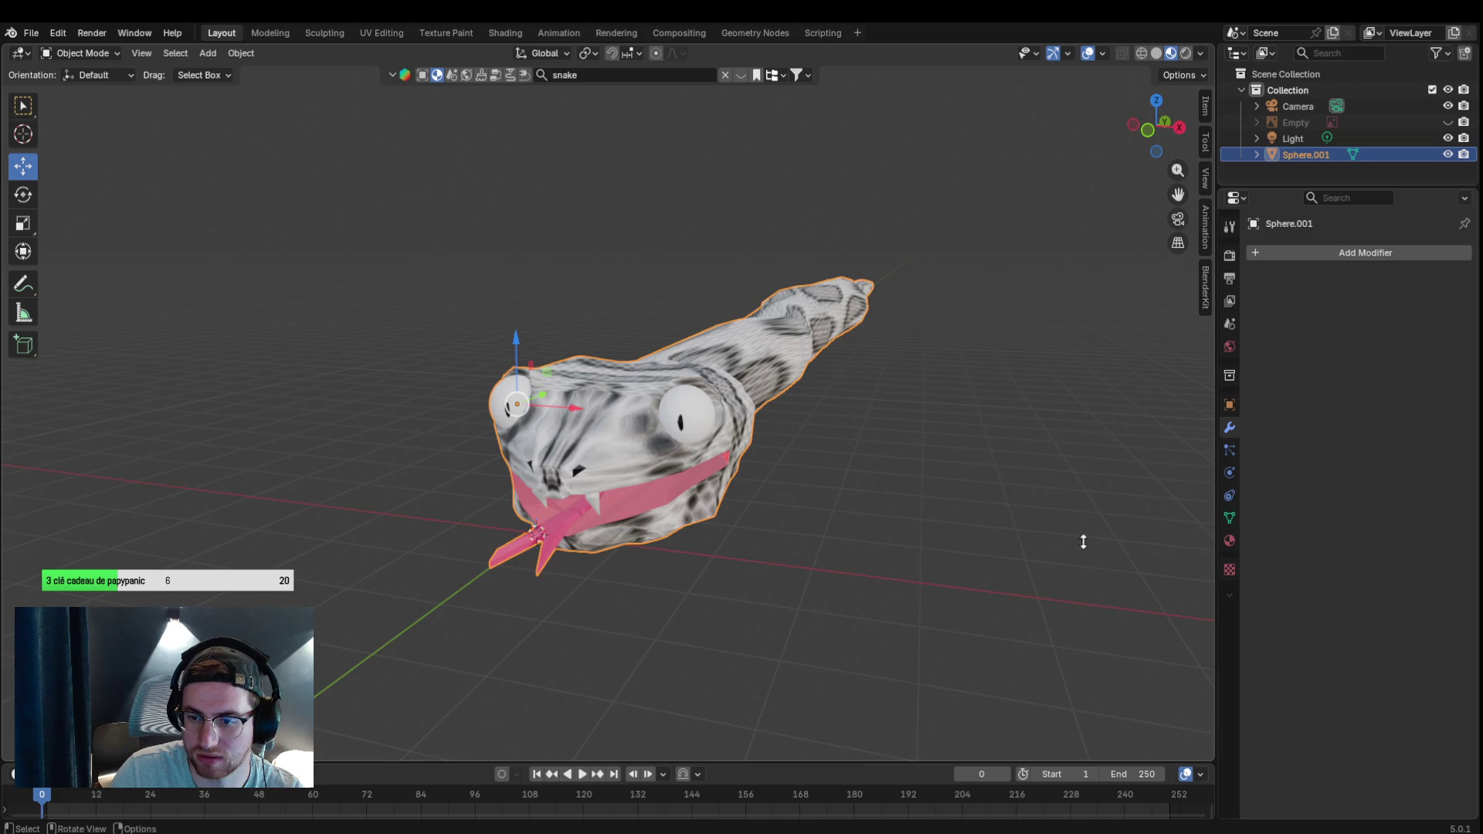
# Pack the external resources into the snake's .blend file via External Data > Pack Resources.
pyautogui.click(21, 52)
pyautogui.click(31, 33)
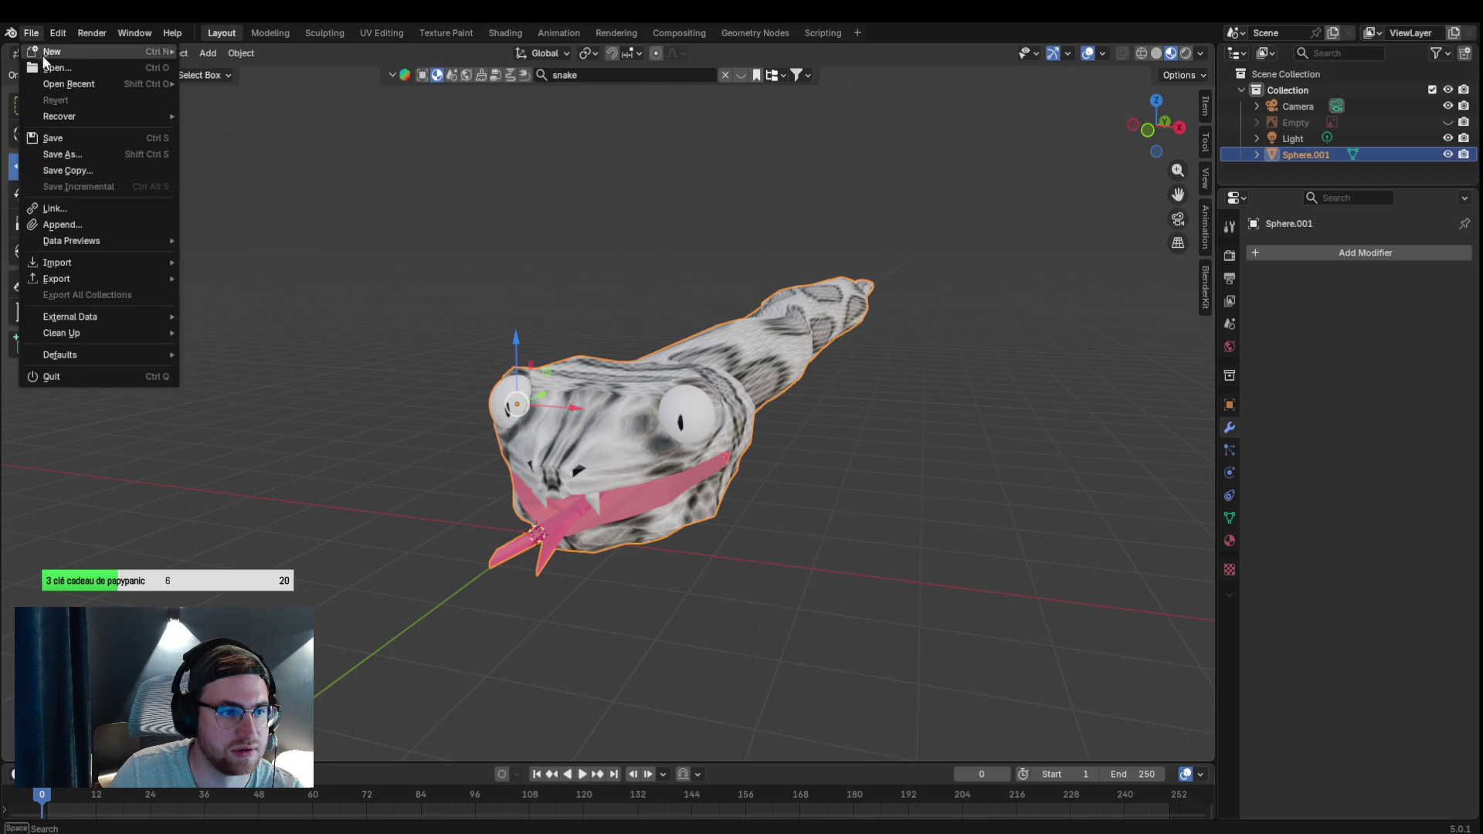
pyautogui.moveTo(77, 317)
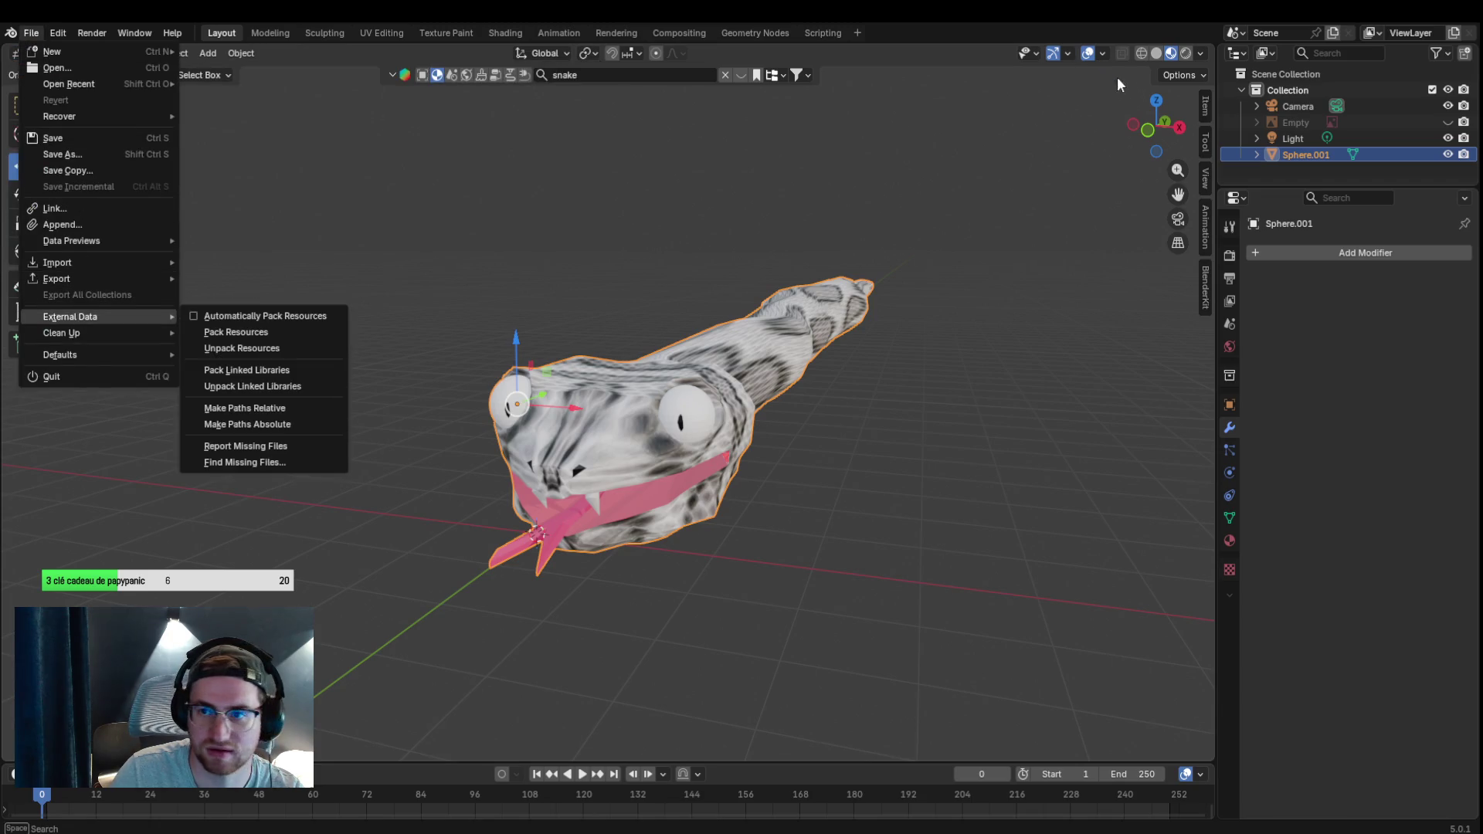
pyautogui.click(210, 317)
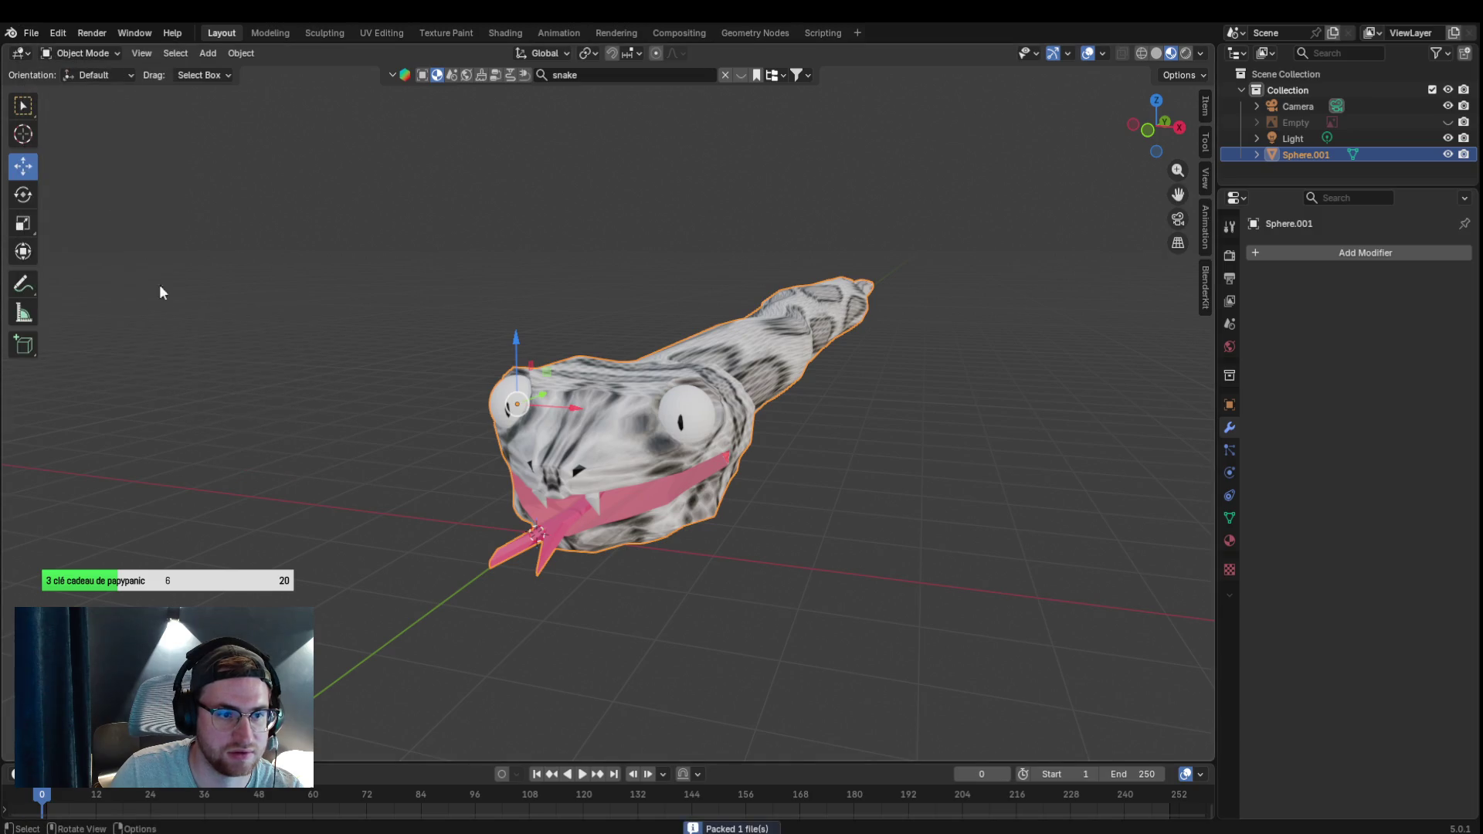
pyautogui.click(33, 33)
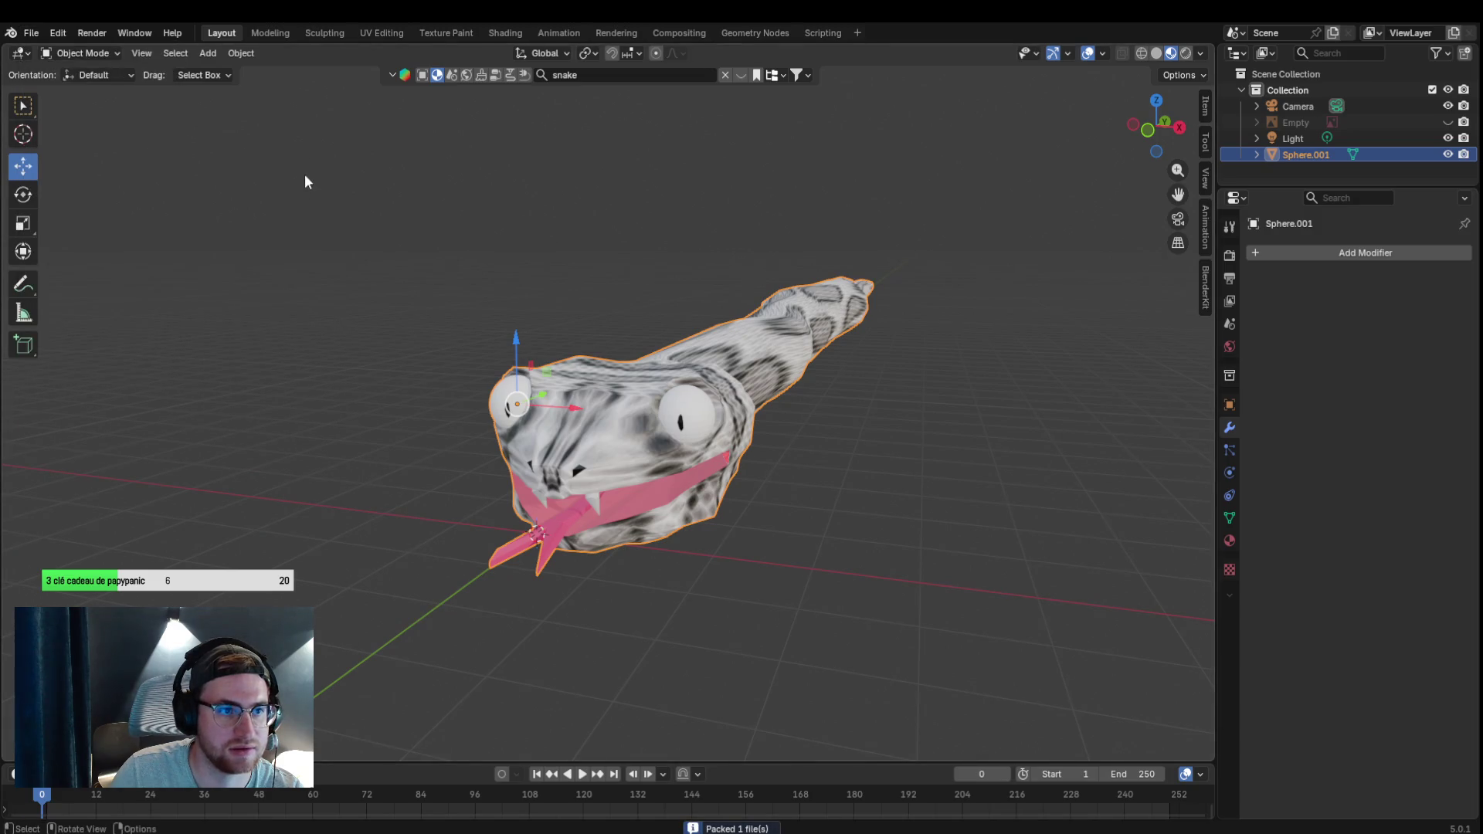
pyautogui.click(40, 29)
pyautogui.moveTo(172, 33)
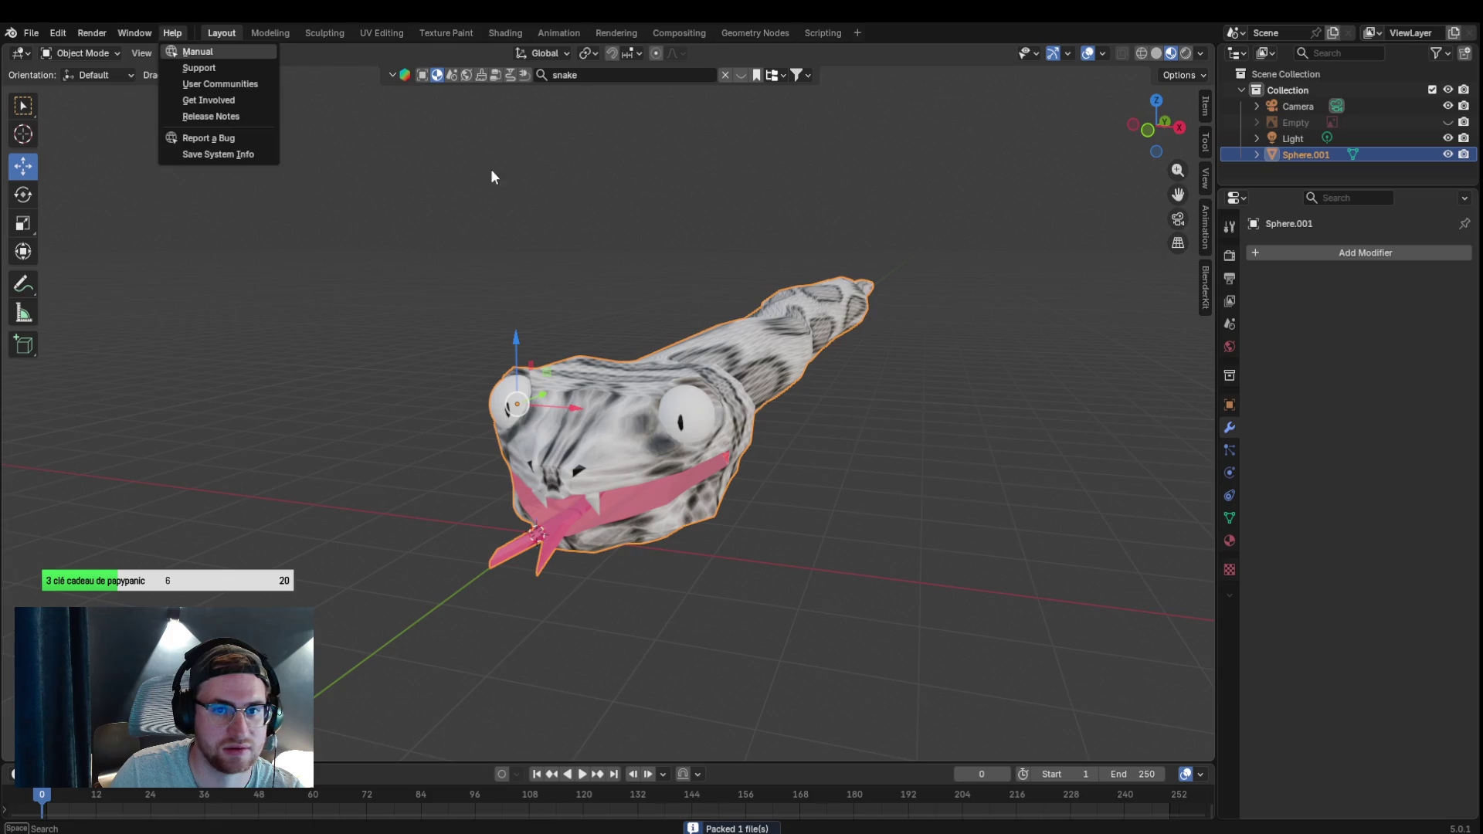
pyautogui.click(31, 32)
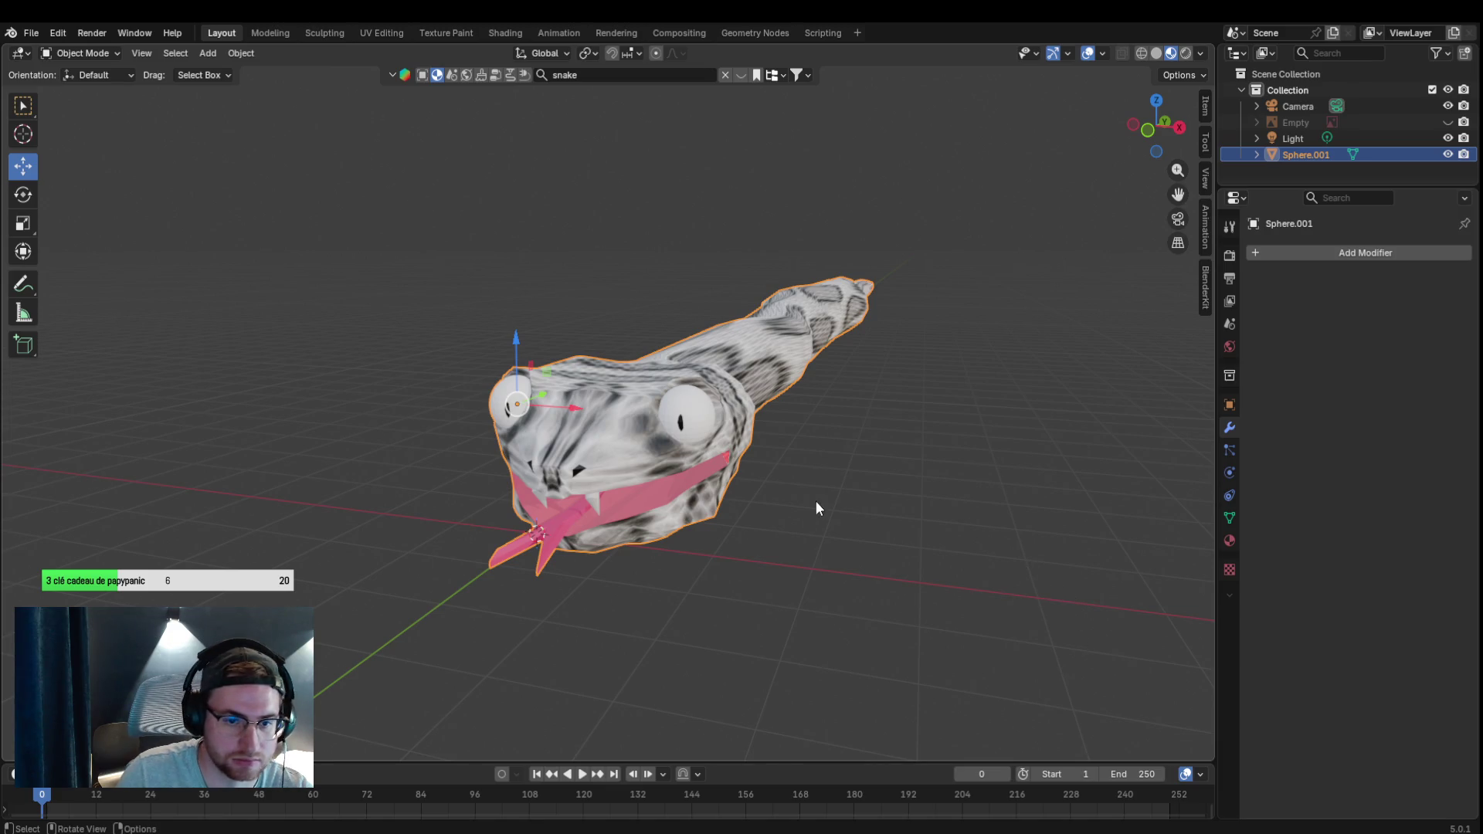
pyautogui.scroll(-3, 738, 471)
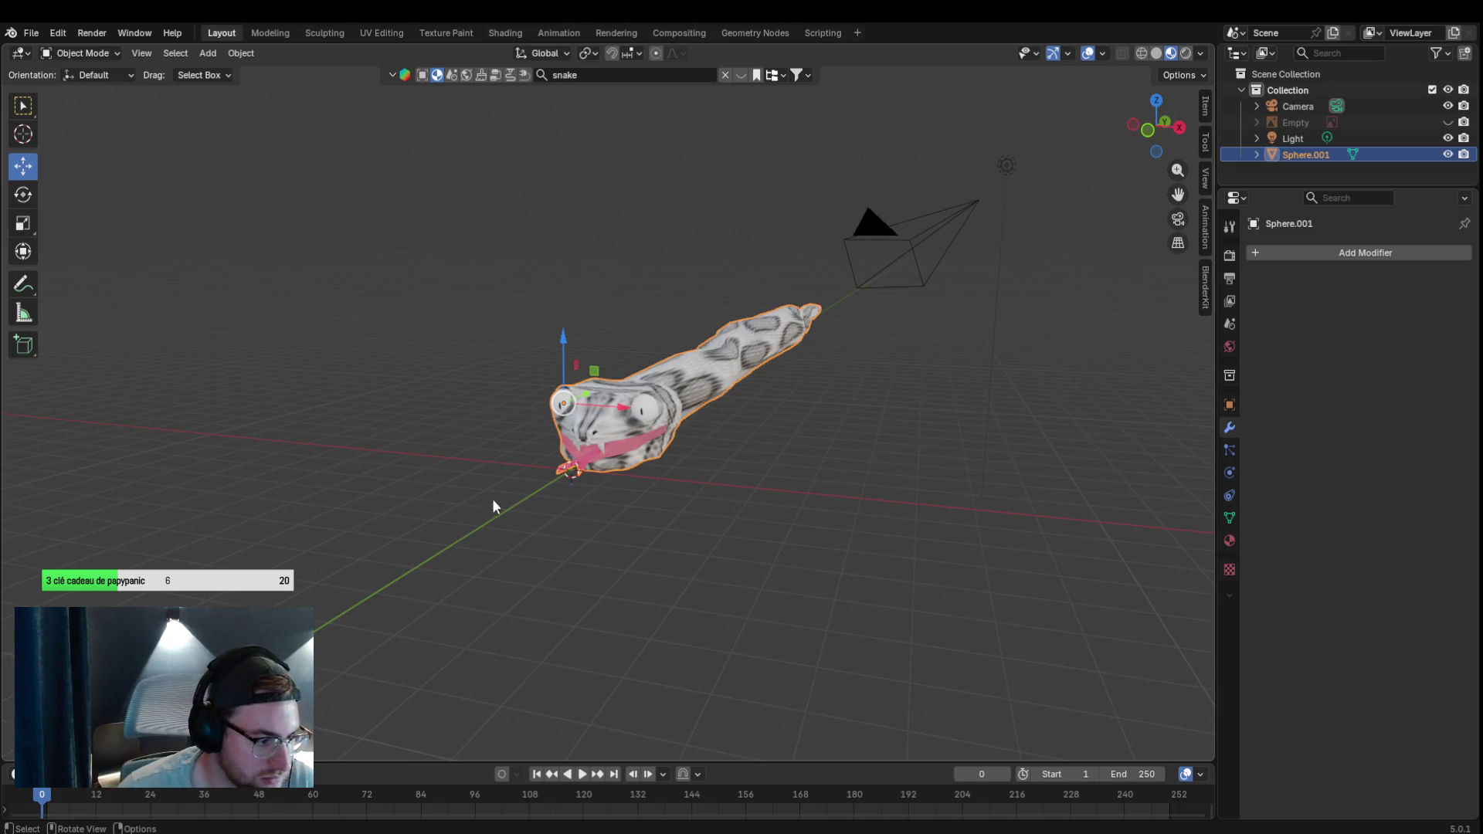
pyautogui.moveTo(458, 382)
pyautogui.mouseDown()
pyautogui.moveTo(441, 387)
pyautogui.moveTo(460, 394)
pyautogui.moveTo(443, 385)
pyautogui.mouseUp()
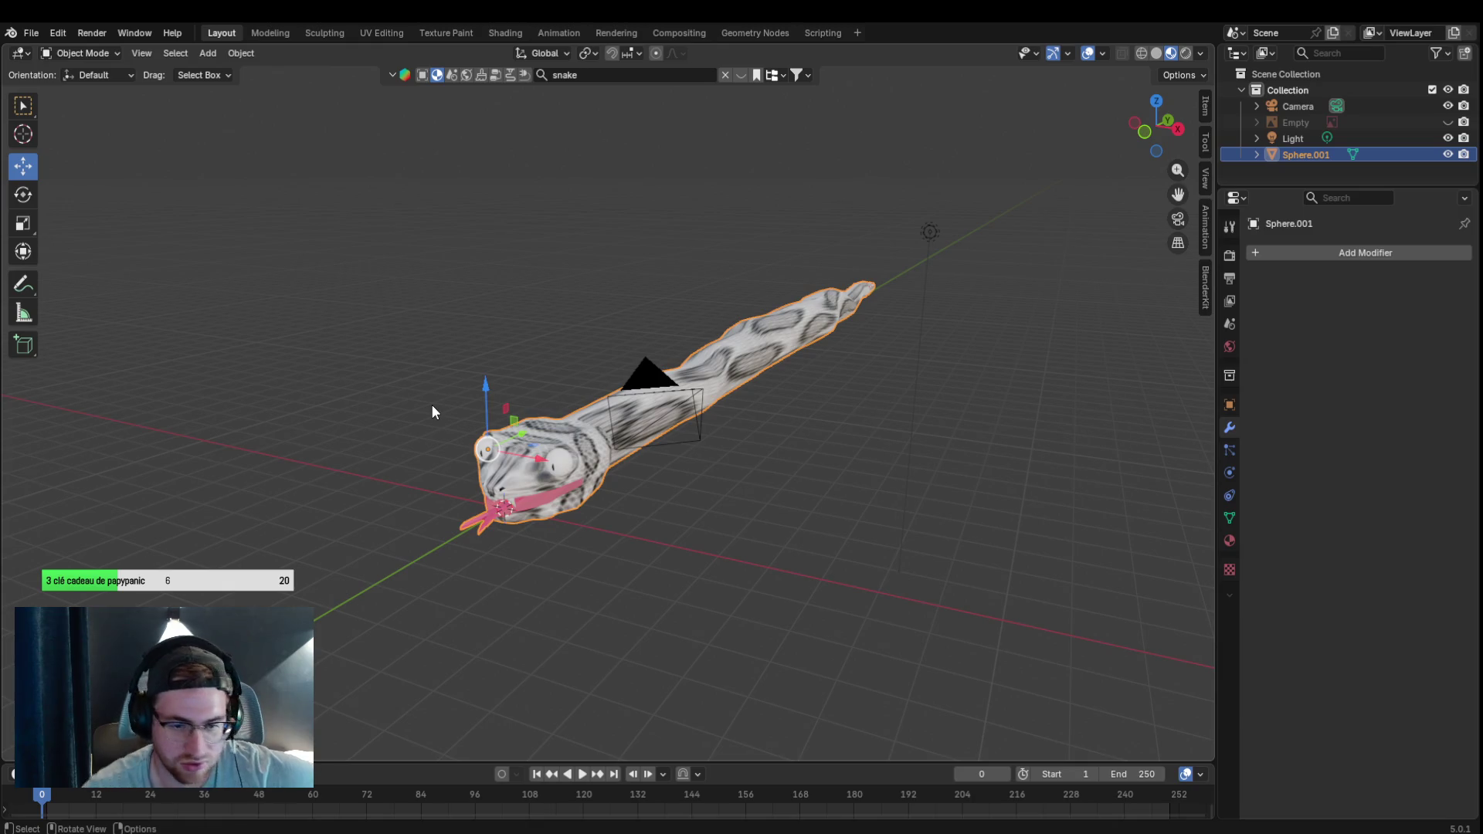
pyautogui.scroll(5, 507, 378)
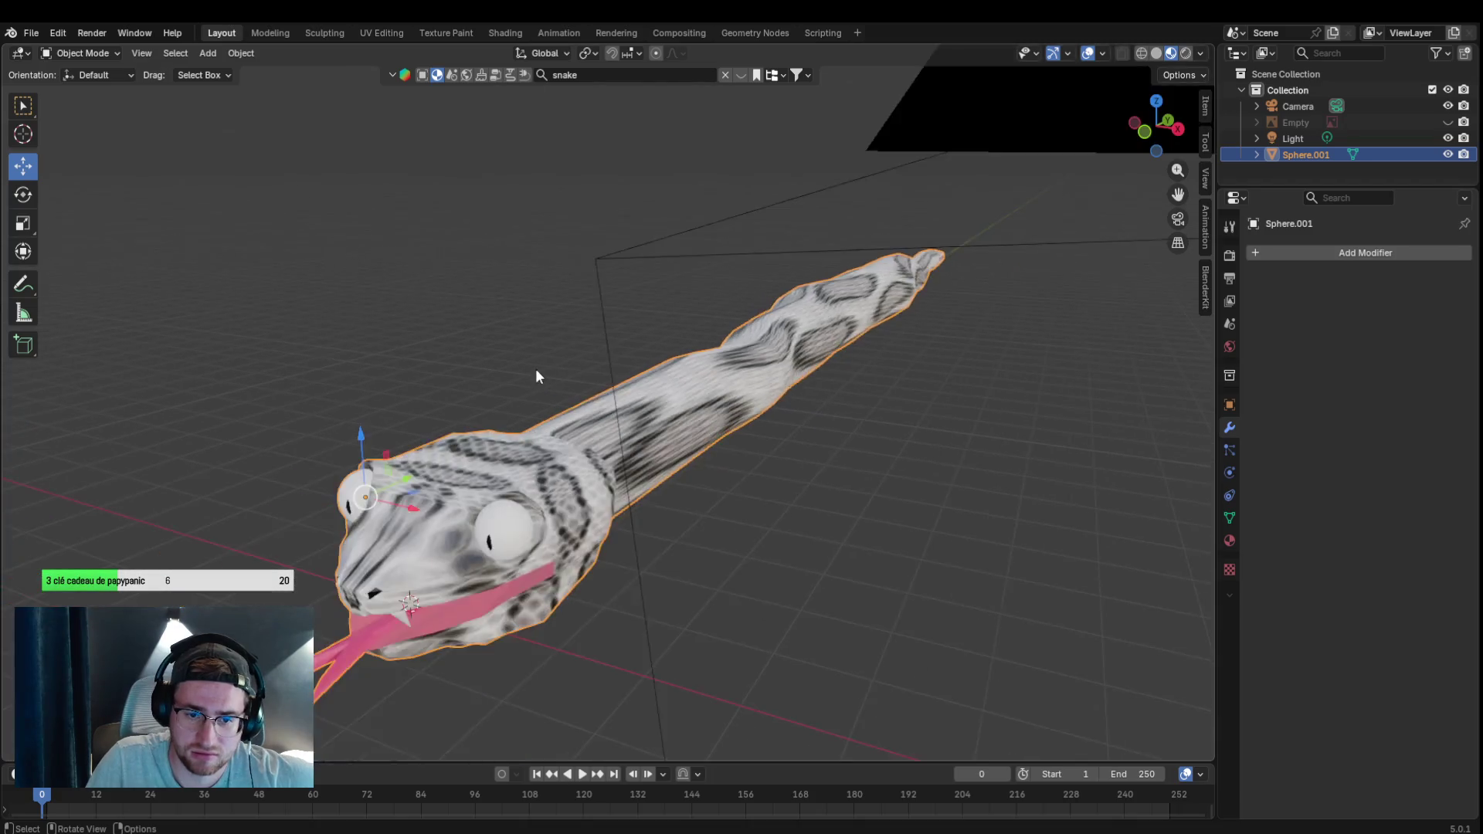
pyautogui.scroll(4, 535, 371)
pyautogui.click(85, 53)
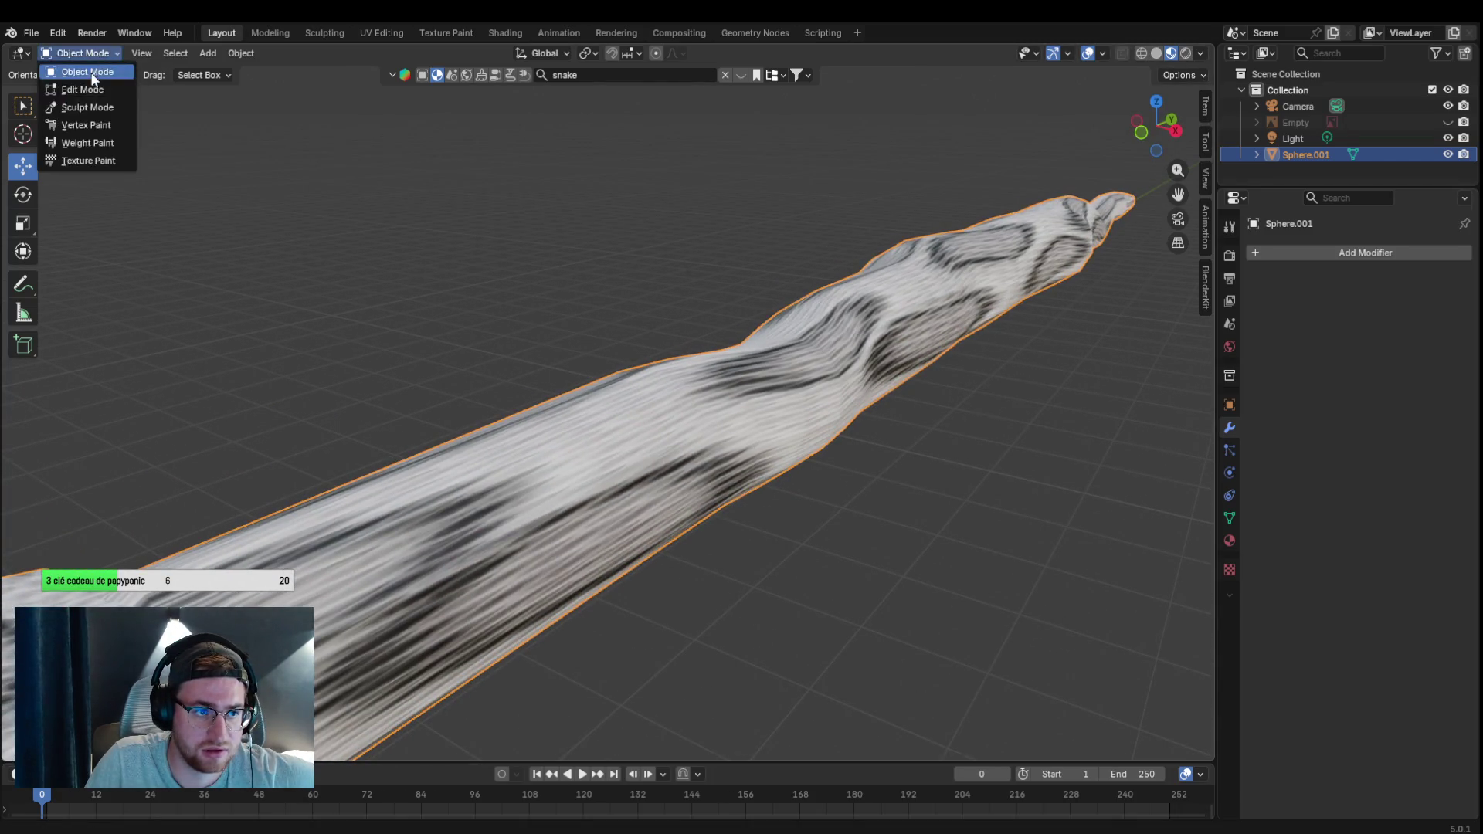
# In Edit Mode face select, box-select the left body faces and assign the Snake Scale Skin material.
pyautogui.click(81, 90)
pyautogui.scroll(-2, 480, 310)
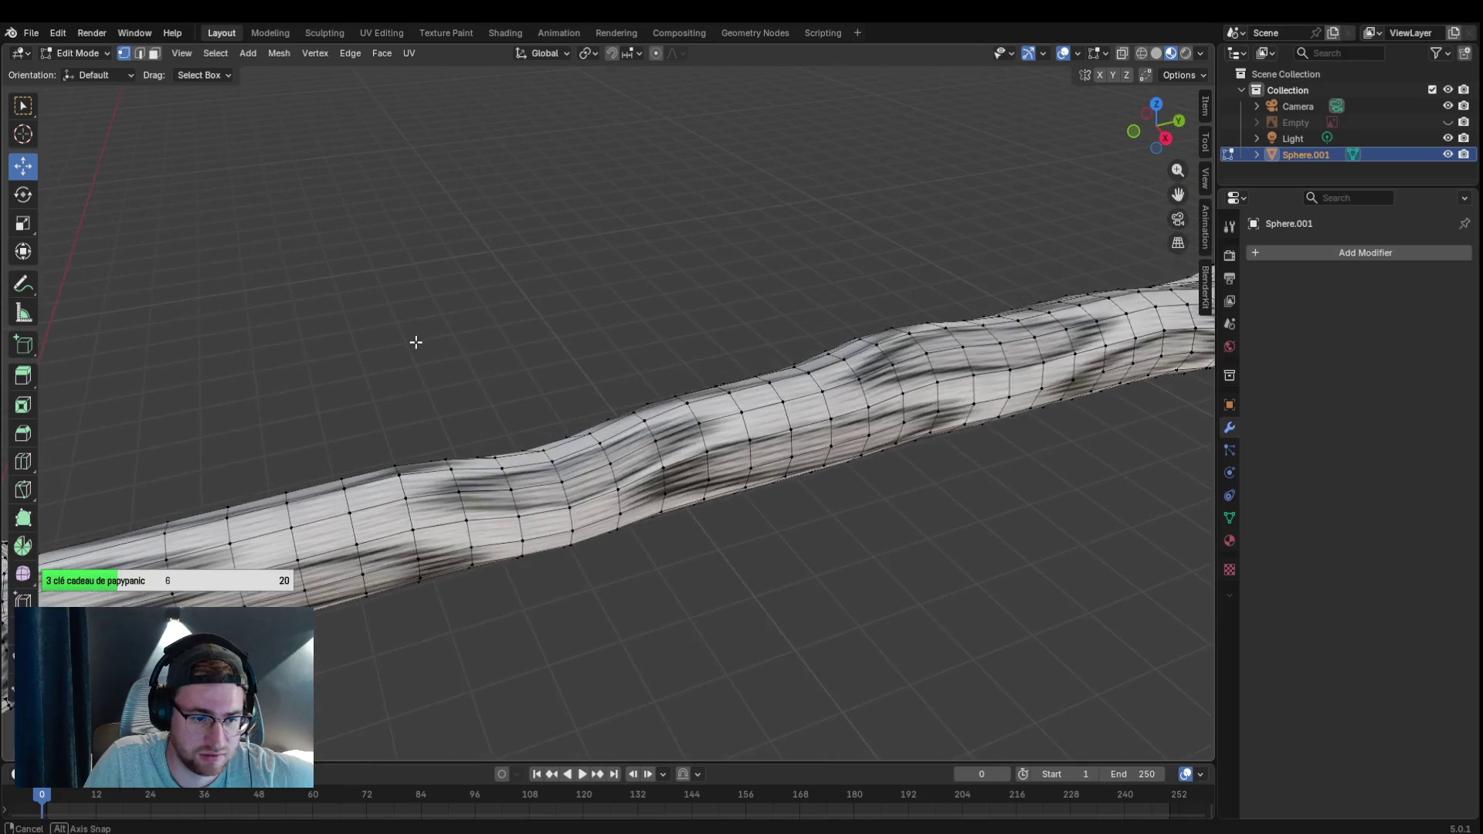
pyautogui.moveTo(229, 472)
pyautogui.mouseDown()
pyautogui.moveTo(517, 693)
pyautogui.moveTo(686, 691)
pyautogui.mouseUp()
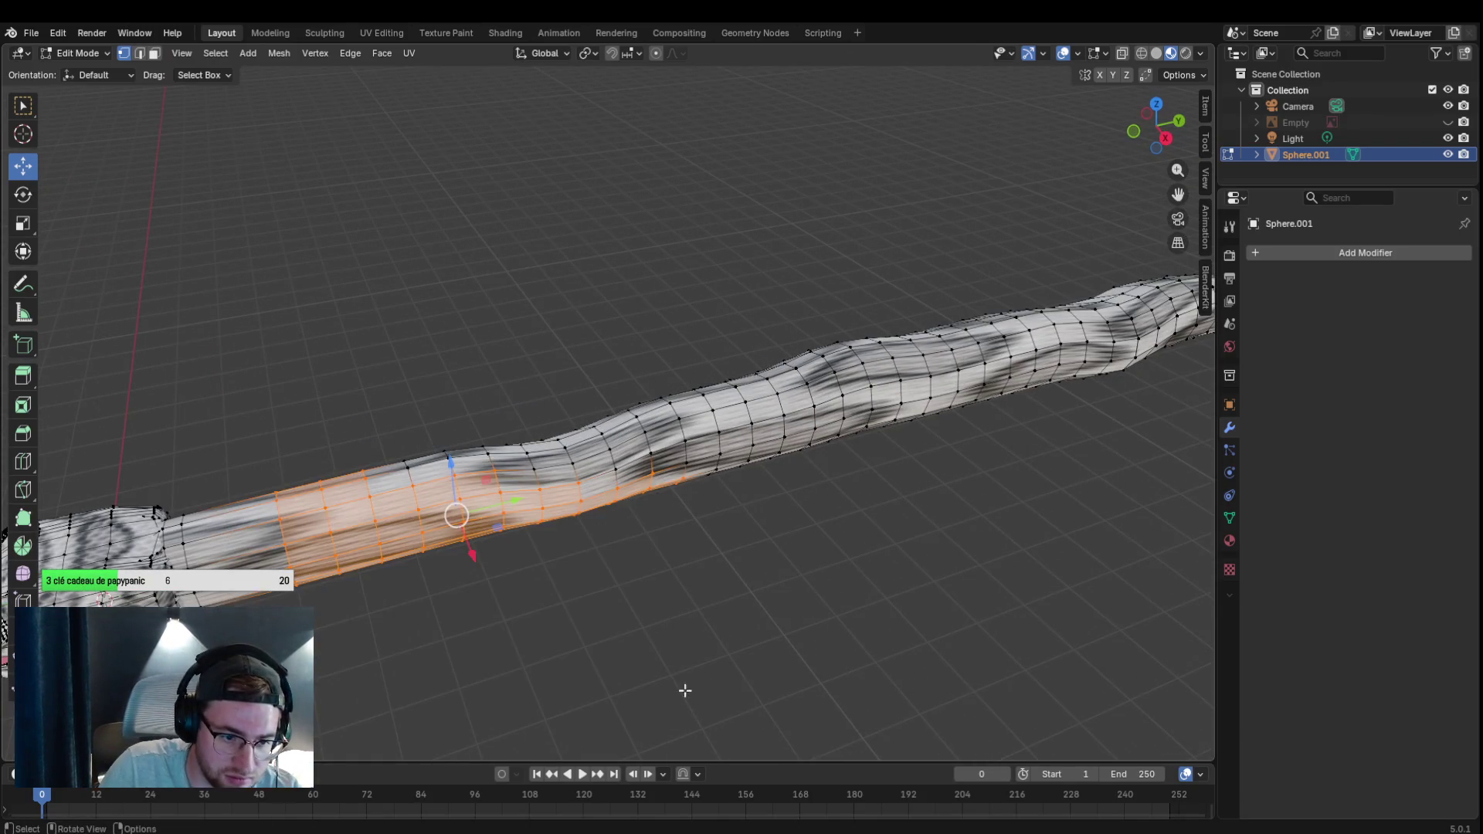
pyautogui.hotkey('alt', 'a')
pyautogui.moveTo(202, 490)
pyautogui.mouseDown()
pyautogui.moveTo(231, 606)
pyautogui.moveTo(286, 556)
pyautogui.mouseUp()
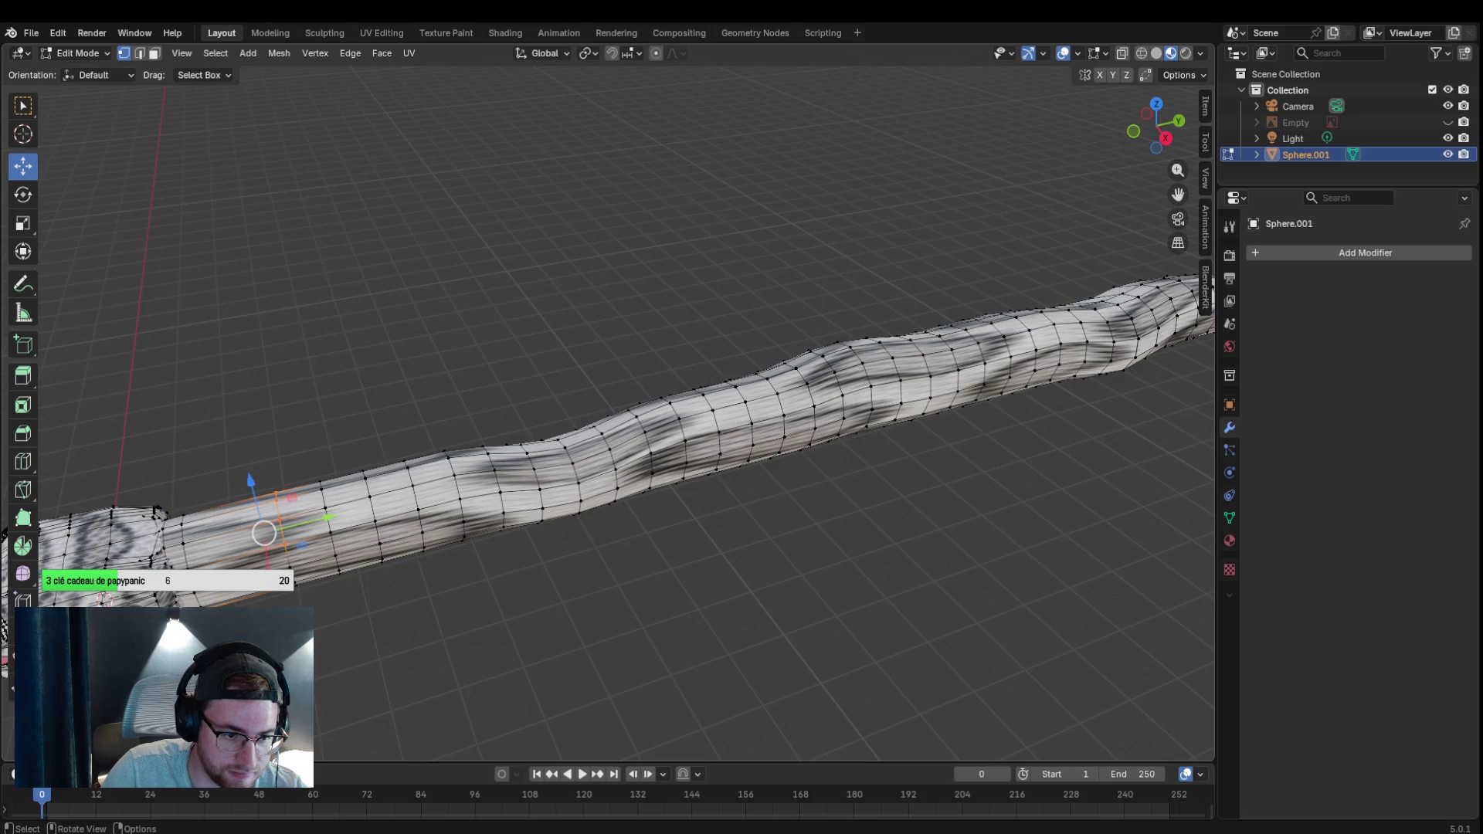
pyautogui.click(152, 53)
pyautogui.moveTo(198, 420)
pyautogui.mouseDown()
pyautogui.moveTo(569, 706)
pyautogui.moveTo(591, 706)
pyautogui.mouseUp()
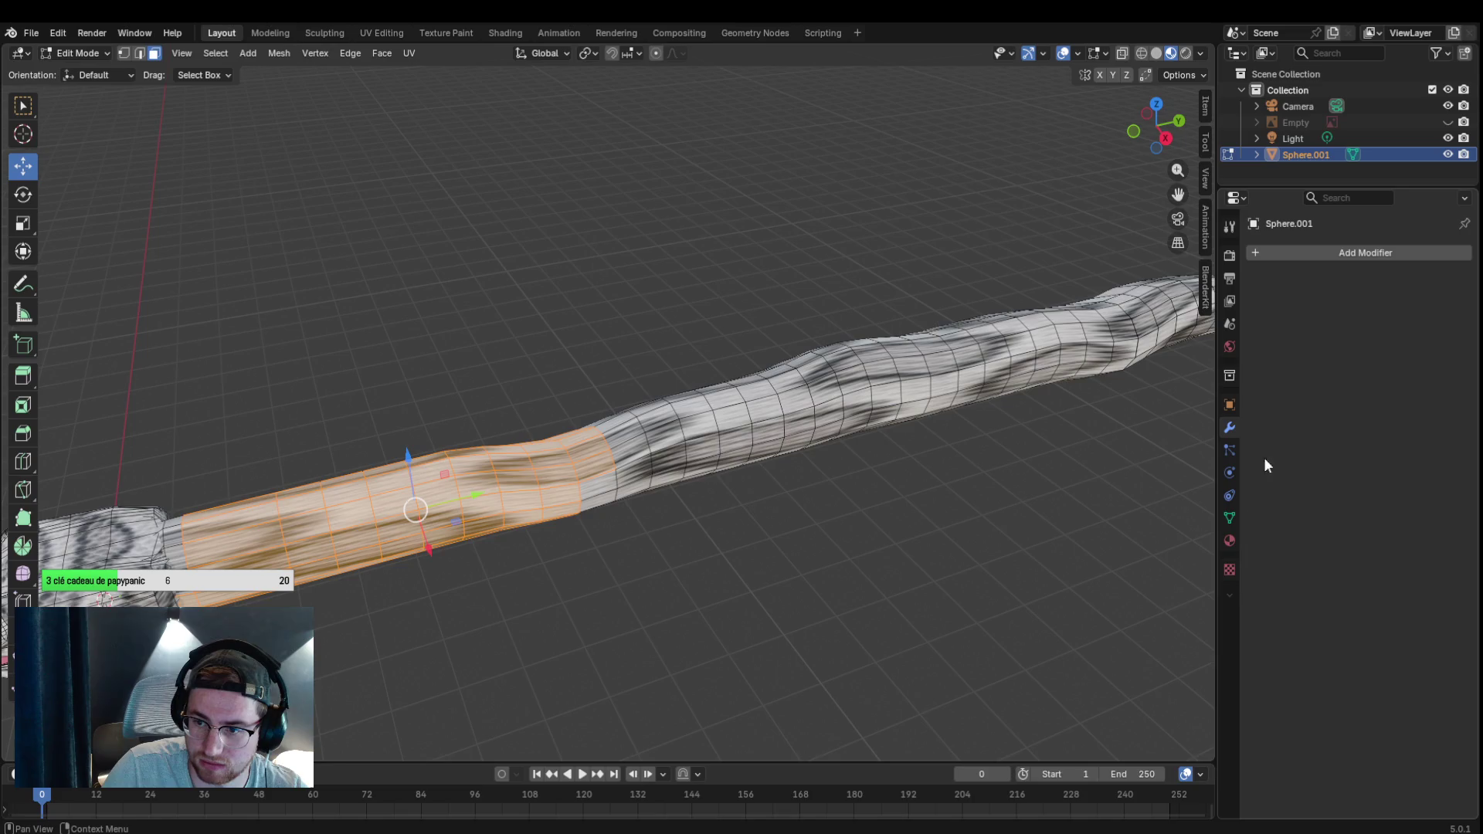
pyautogui.click(1229, 540)
pyautogui.click(1342, 258)
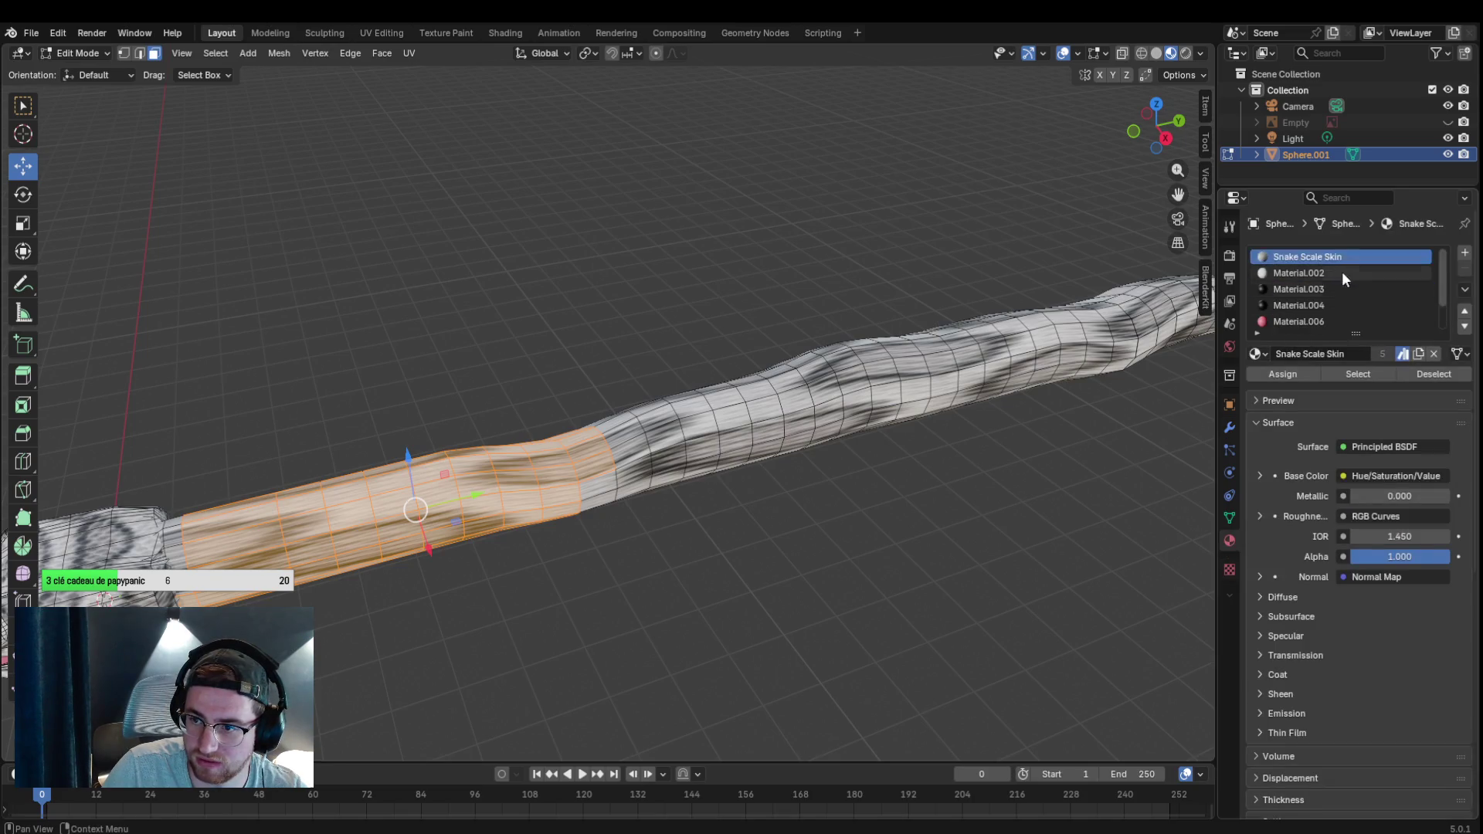
pyautogui.click(1286, 374)
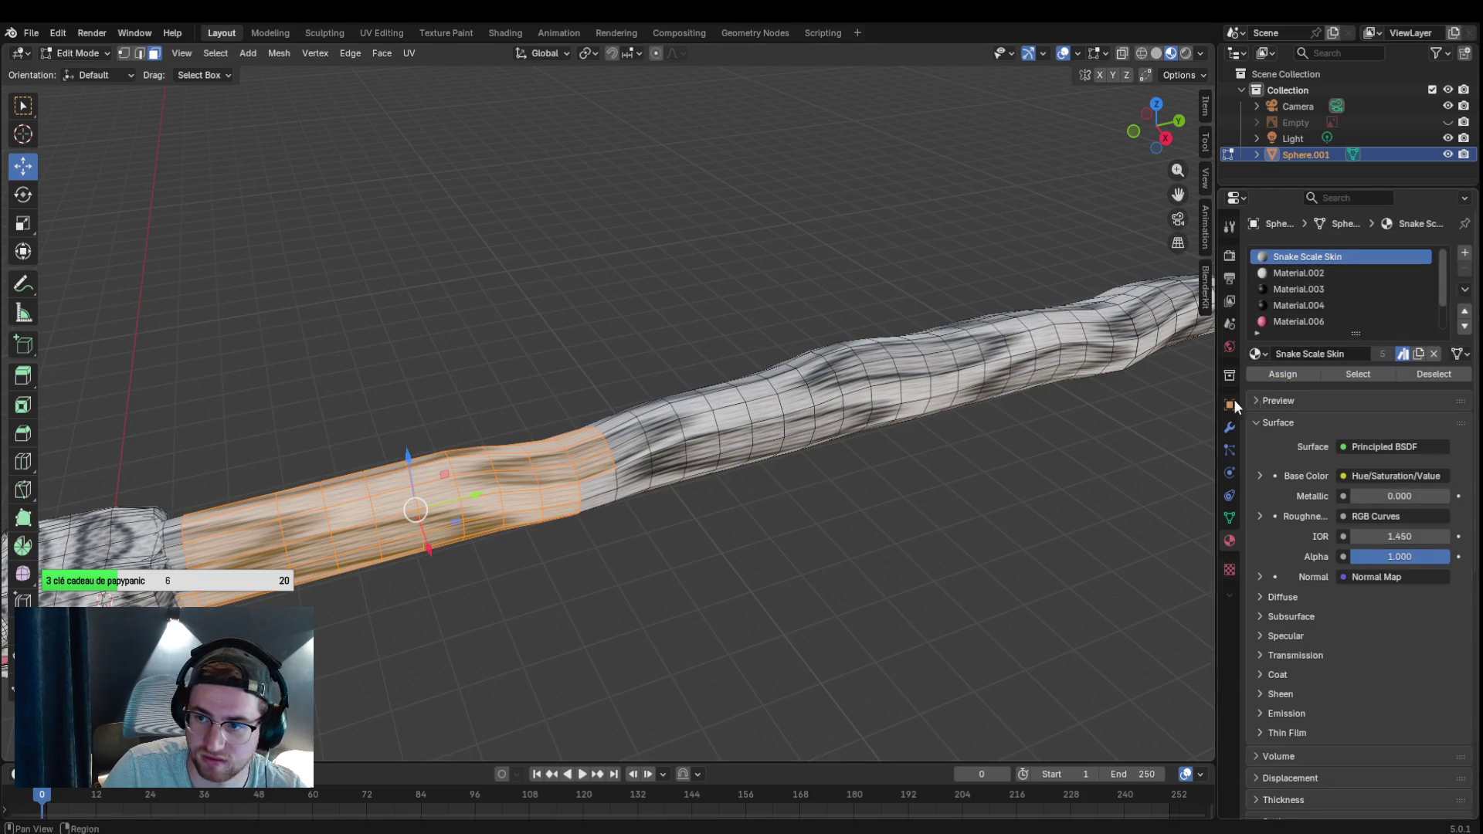
# Select a longer run of body faces and re-unwrap them with Smart UV Project.
pyautogui.click(307, 527)
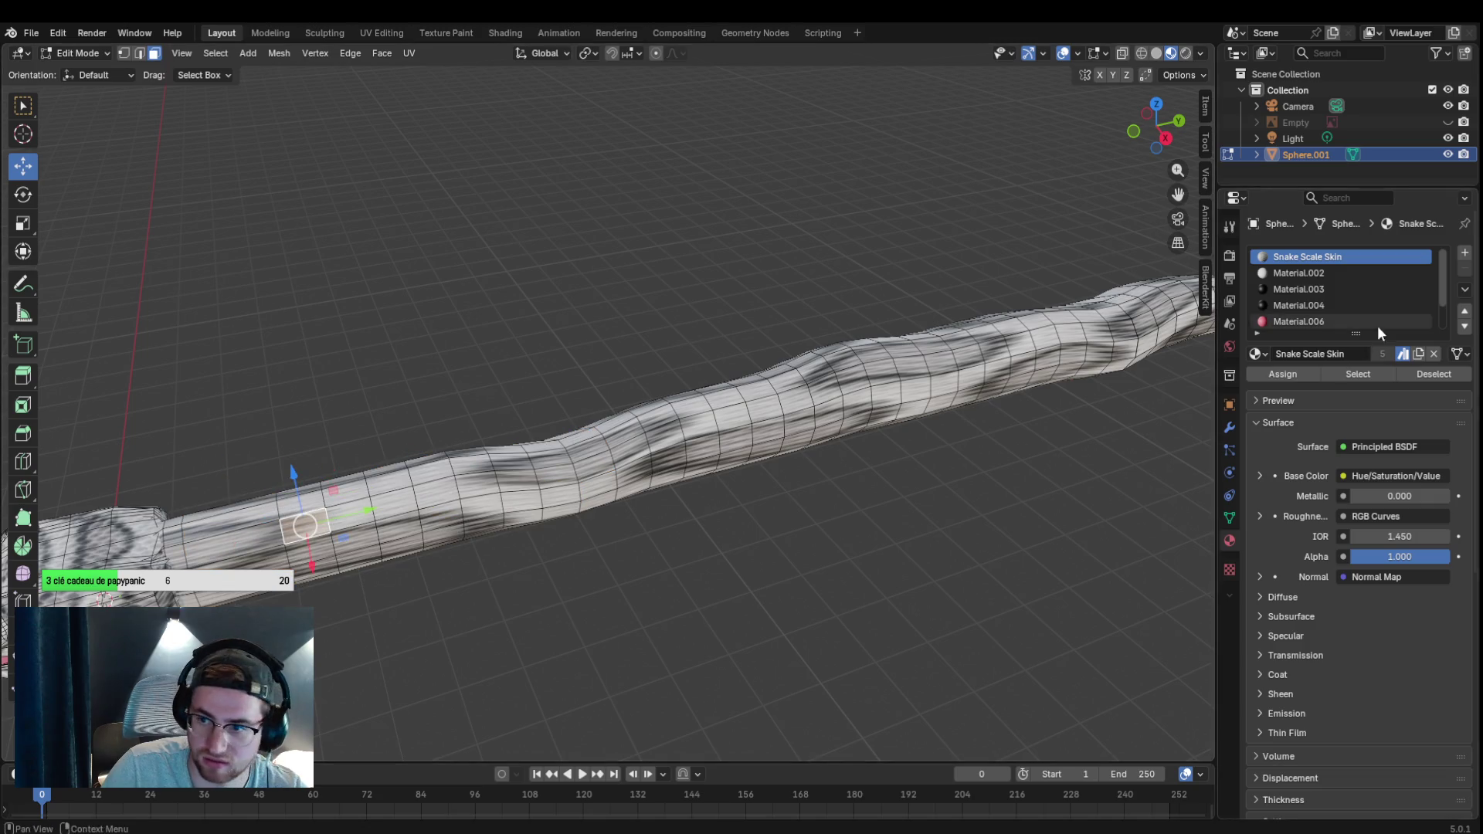
pyautogui.moveTo(190, 403); pyautogui.dragTo(730, 714)
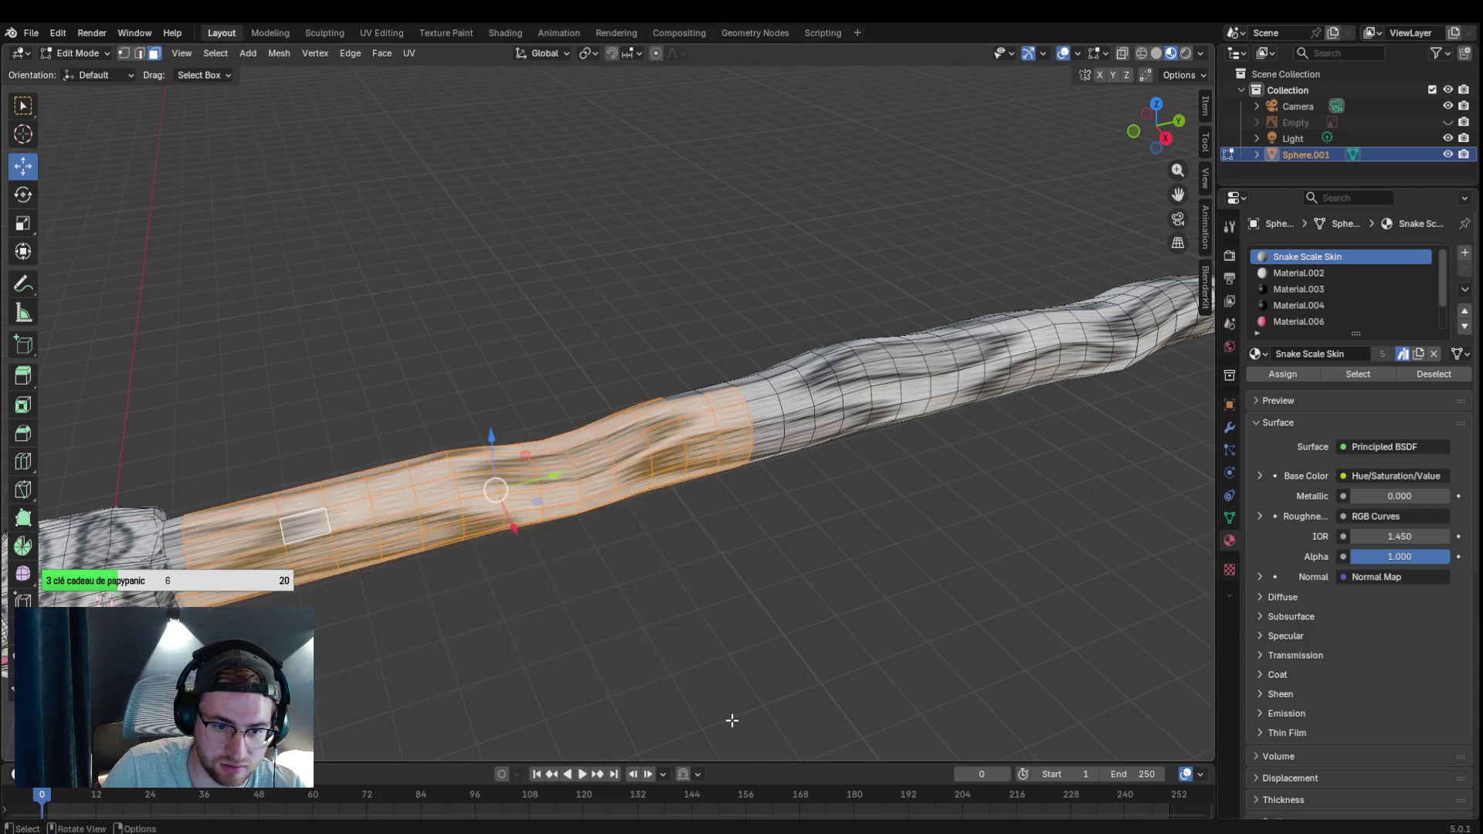
pyautogui.press('u')
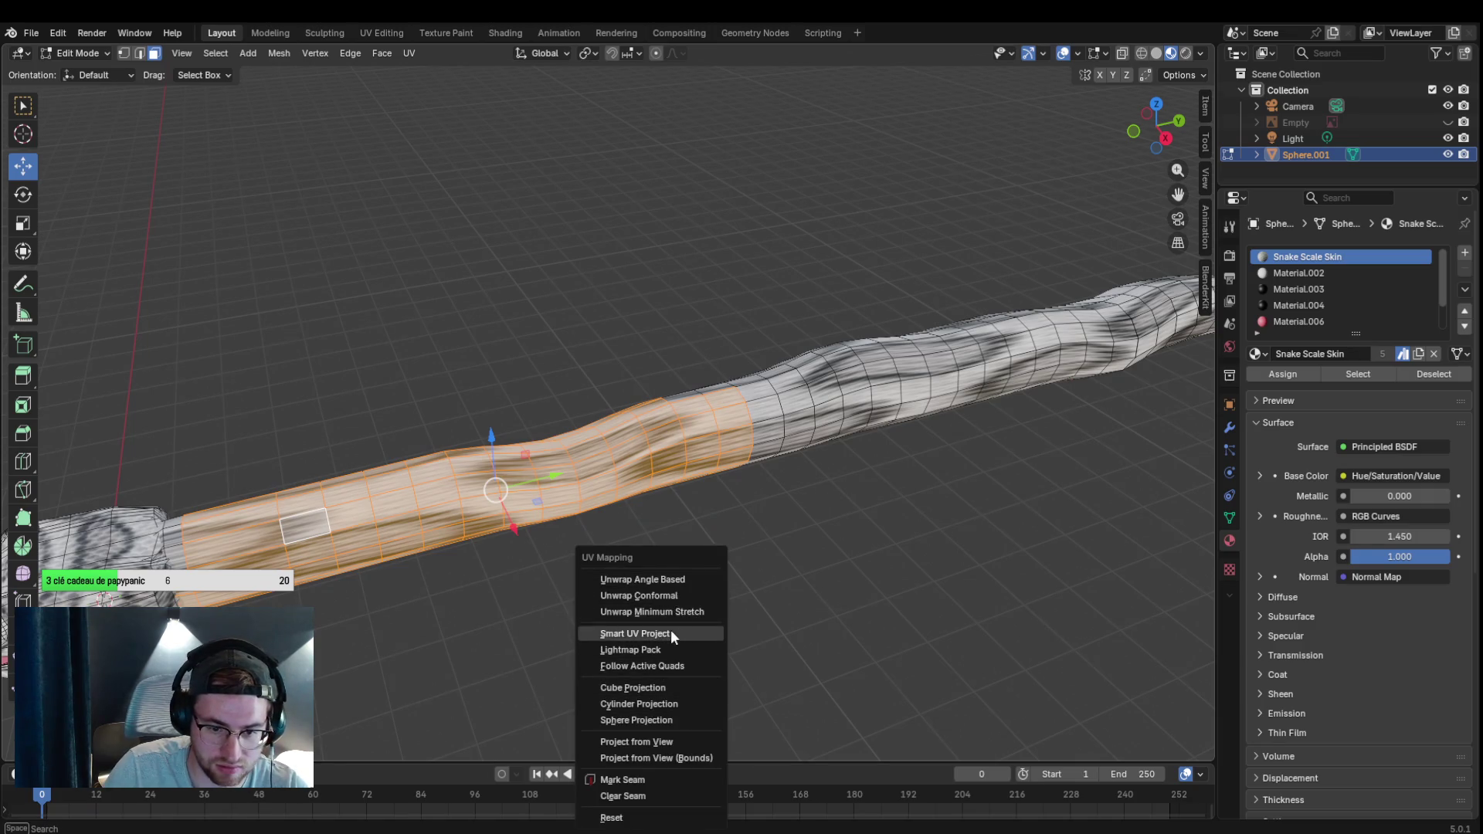
pyautogui.click(673, 631)
pyautogui.click(594, 786)
pyautogui.click(661, 666)
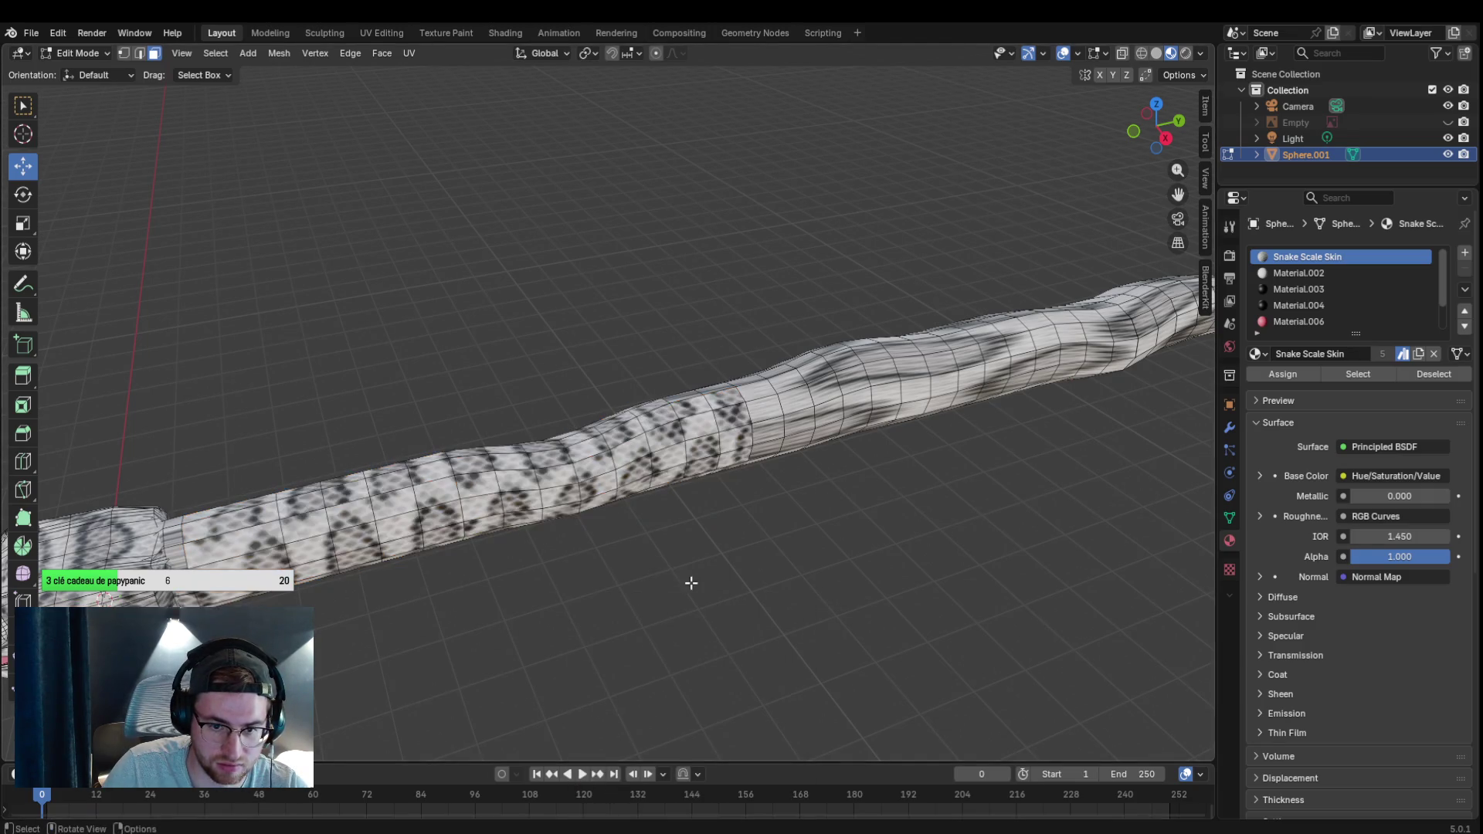
# Box-select the rear body section and Smart UV Project it too, then select the tail.
pyautogui.moveTo(719, 563)
pyautogui.mouseDown()
pyautogui.moveTo(656, 576)
pyautogui.moveTo(646, 623)
pyautogui.moveTo(705, 611)
pyautogui.mouseUp()
pyautogui.scroll(-3, 704, 612)
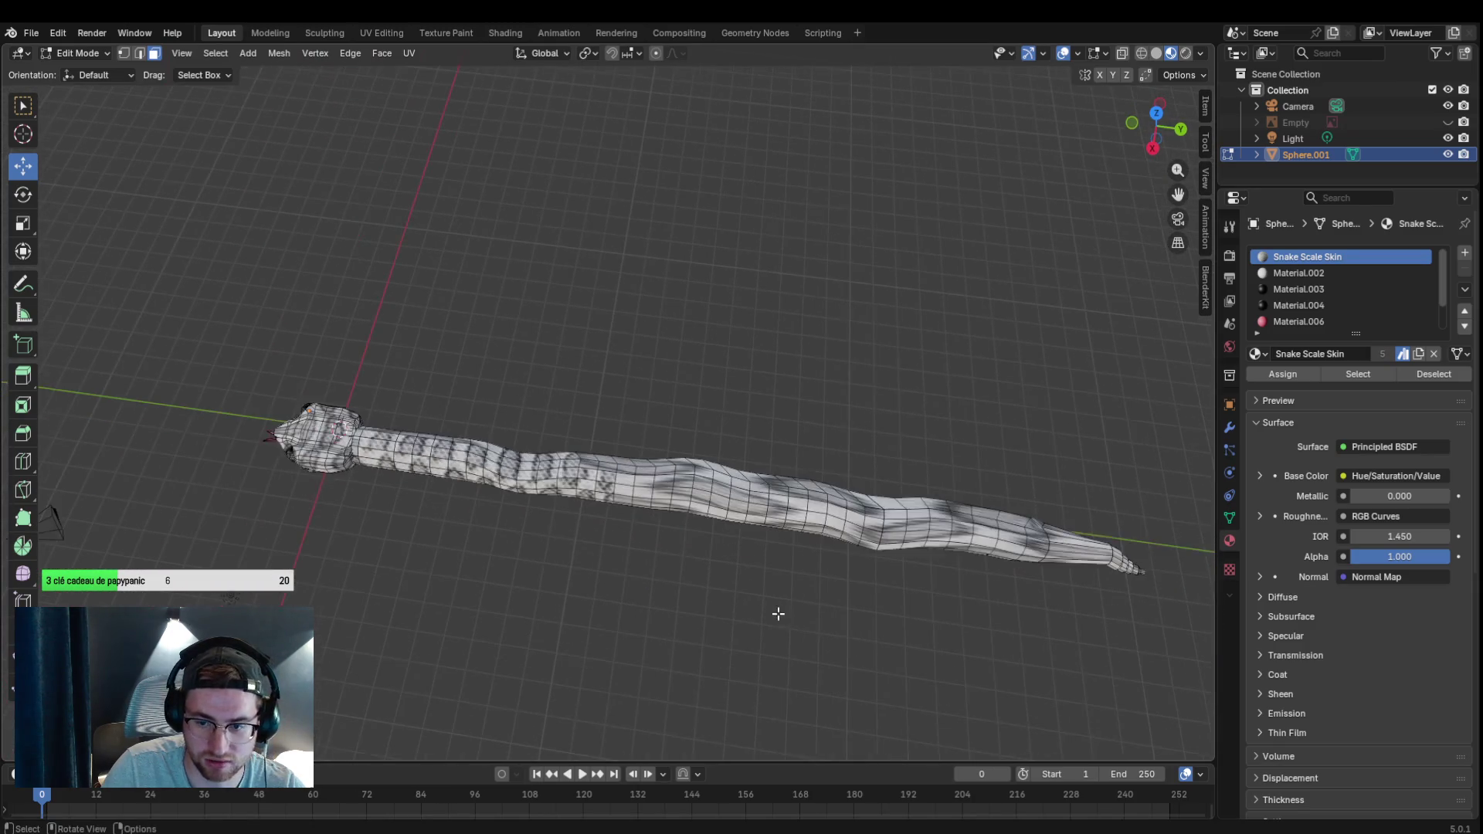
pyautogui.moveTo(587, 393); pyautogui.dragTo(1063, 688)
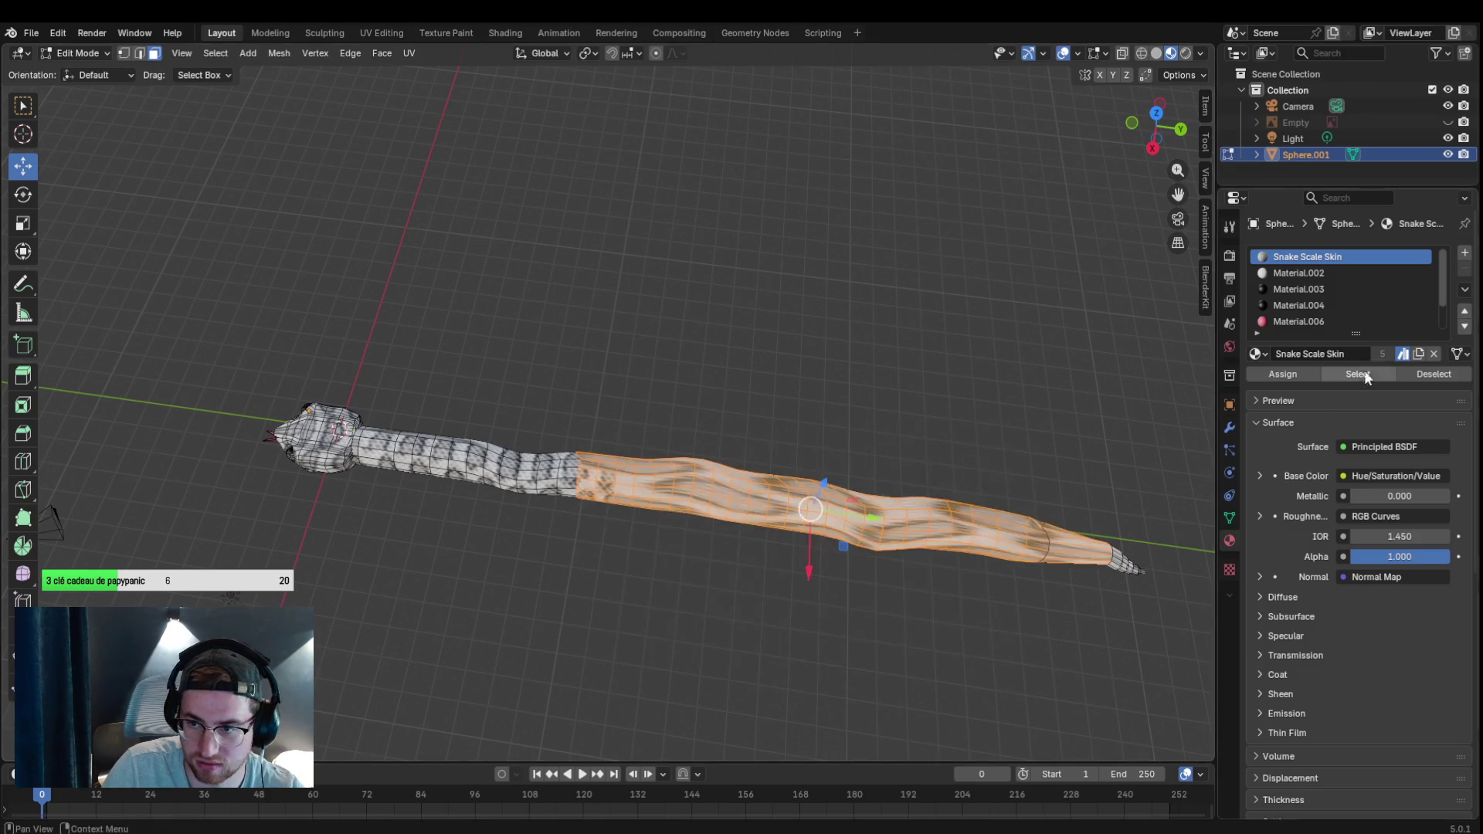
pyautogui.press('u')
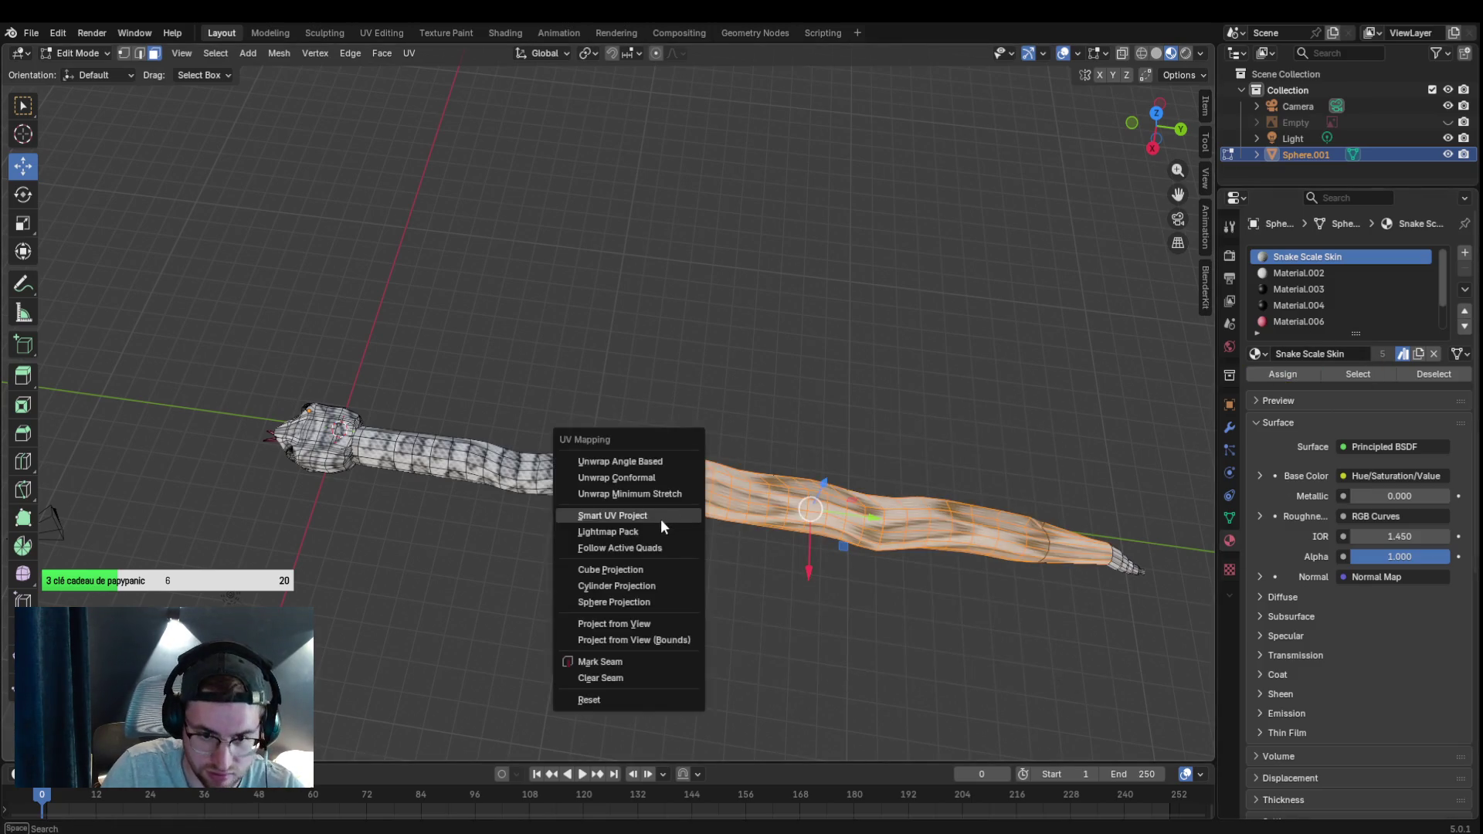
pyautogui.click(659, 519)
pyautogui.click(636, 672)
pyautogui.click(653, 601)
pyautogui.moveTo(725, 545)
pyautogui.mouseDown()
pyautogui.moveTo(753, 437)
pyautogui.moveTo(911, 364)
pyautogui.moveTo(992, 448)
pyautogui.moveTo(1090, 503)
pyautogui.moveTo(487, 421)
pyautogui.mouseUp()
pyautogui.moveTo(160, 273); pyautogui.dragTo(599, 515)
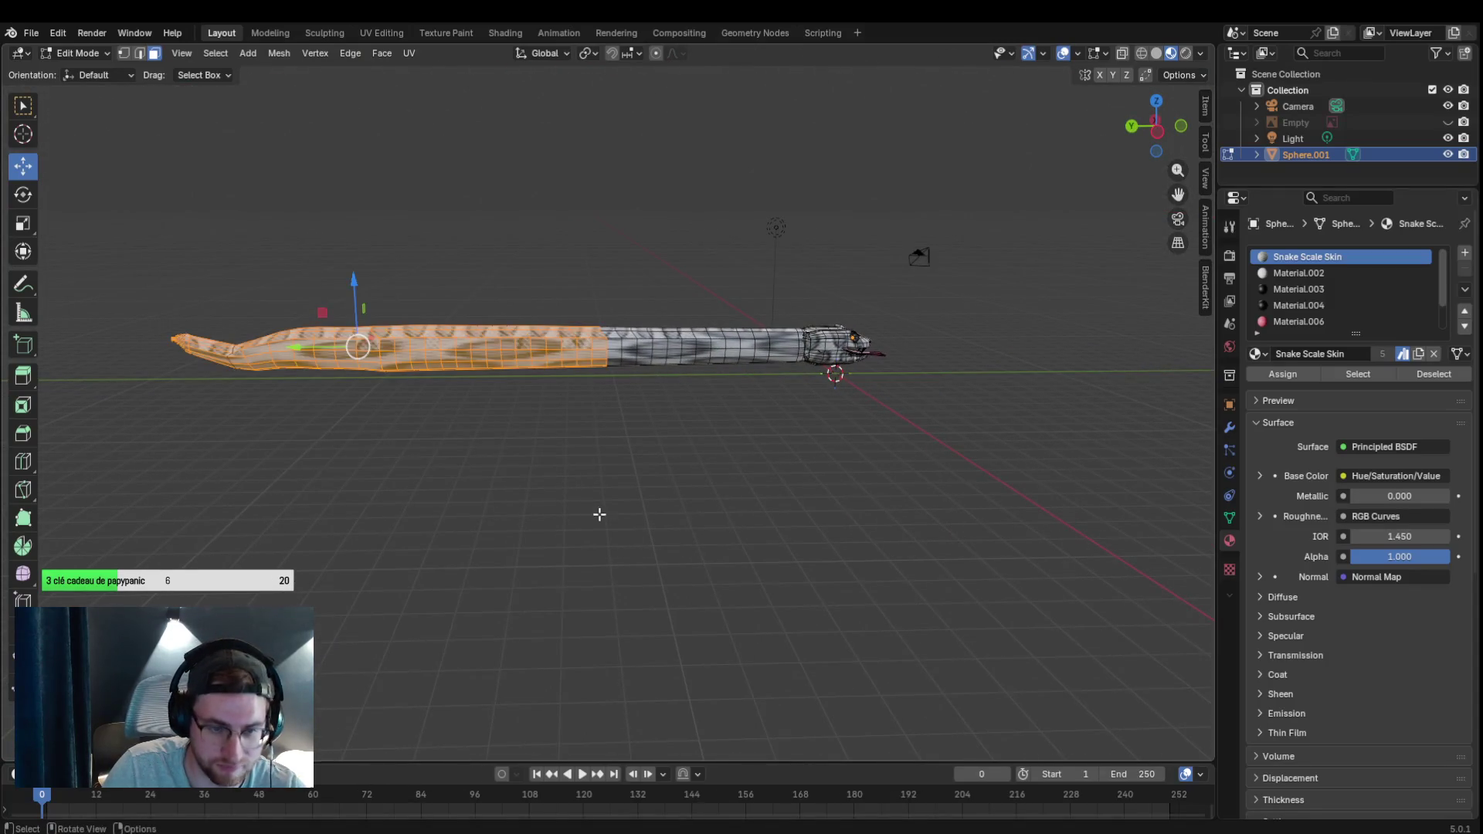
# Smart UV Project the tail faces, then select and Smart UV Project the middle section.
pyautogui.press('u')
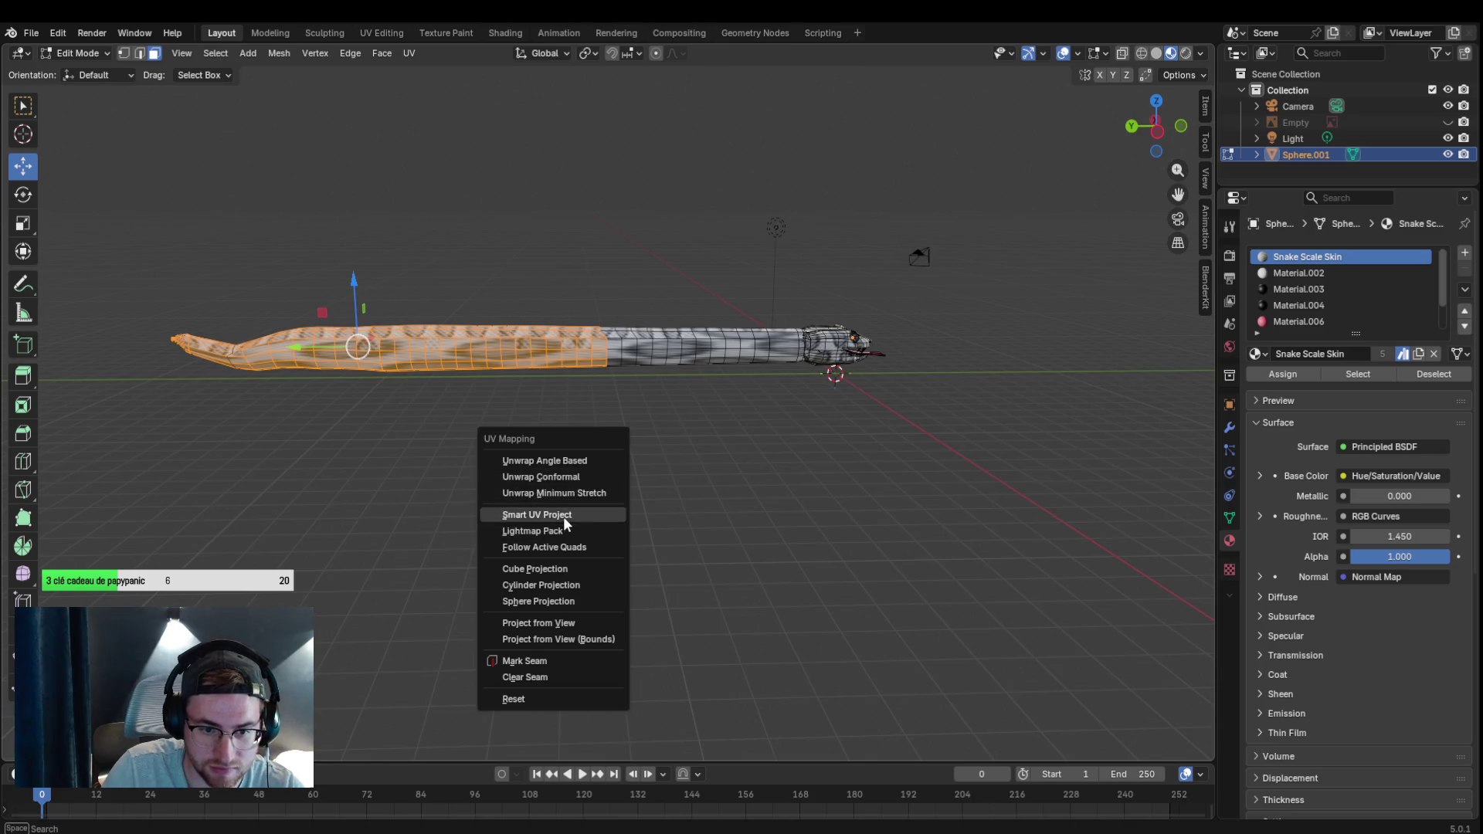
pyautogui.click(563, 517)
pyautogui.click(542, 667)
pyautogui.moveTo(570, 255); pyautogui.dragTo(801, 460)
pyautogui.press('u')
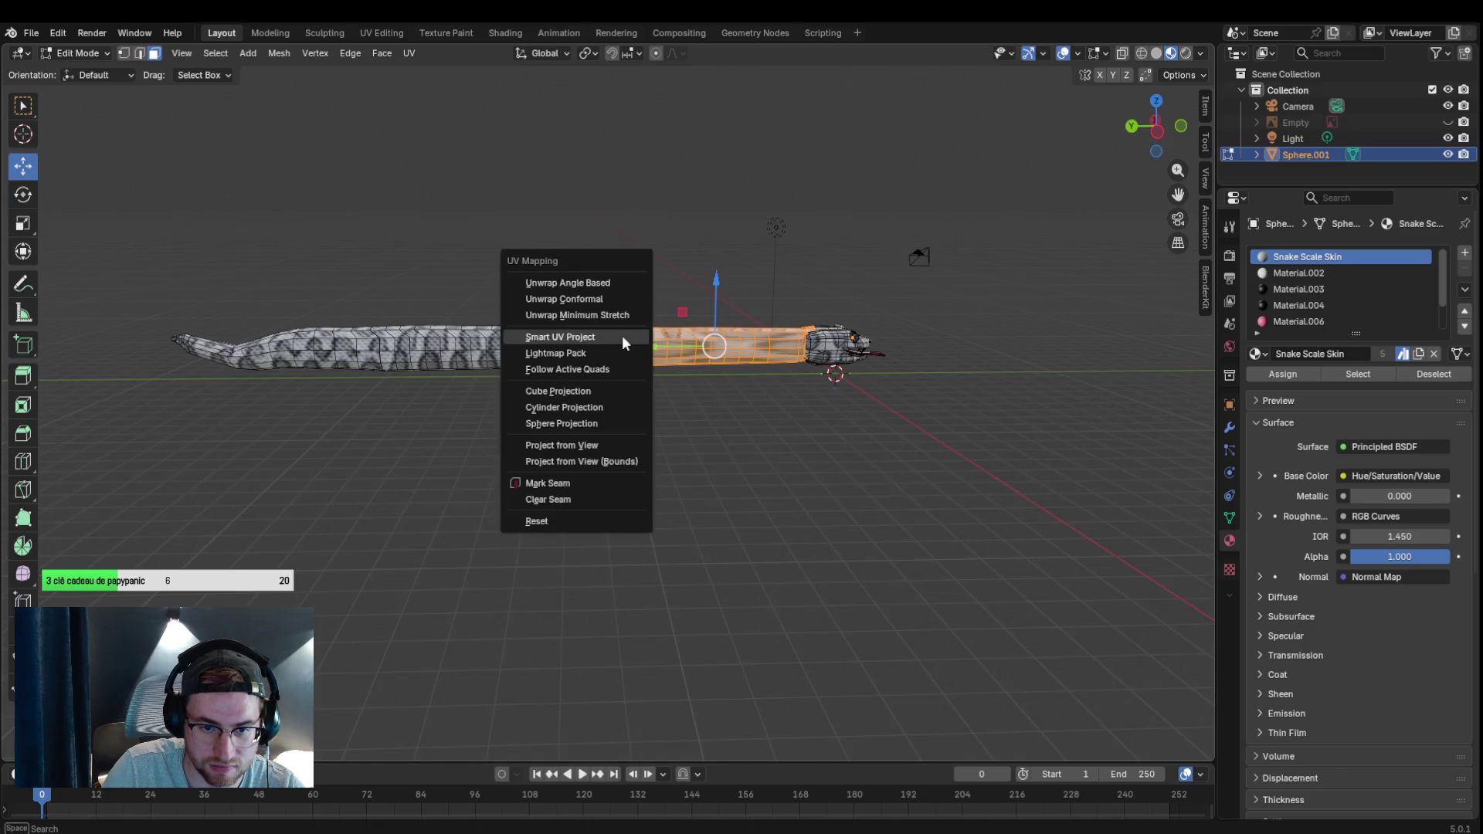
pyautogui.click(593, 340)
pyautogui.click(569, 493)
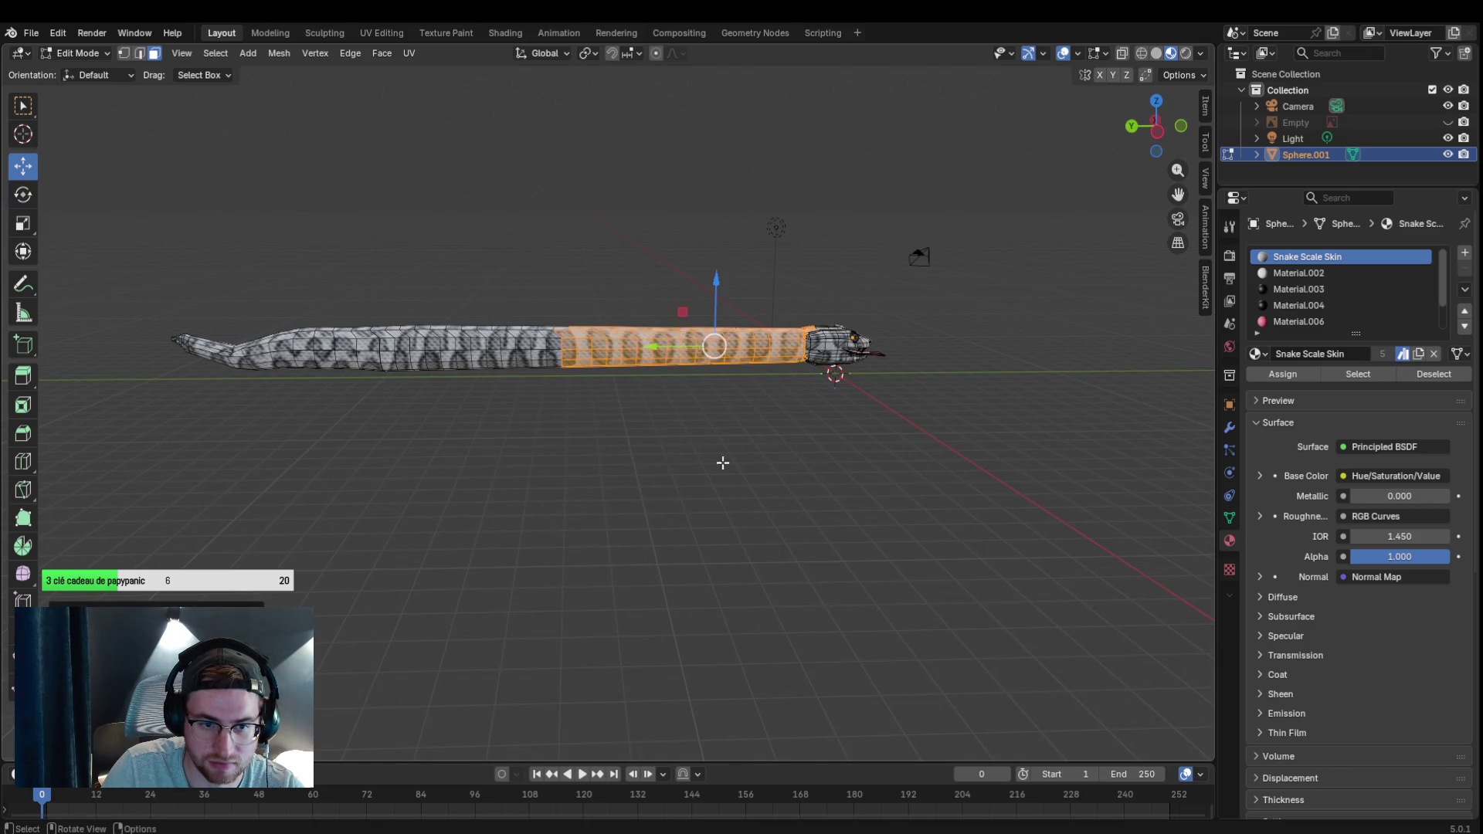
# Smart UV Project the front body faces, then deselect and orbit to check the scale texture.
pyautogui.scroll(-5, 662, 476)
pyautogui.scroll(3, 662, 476)
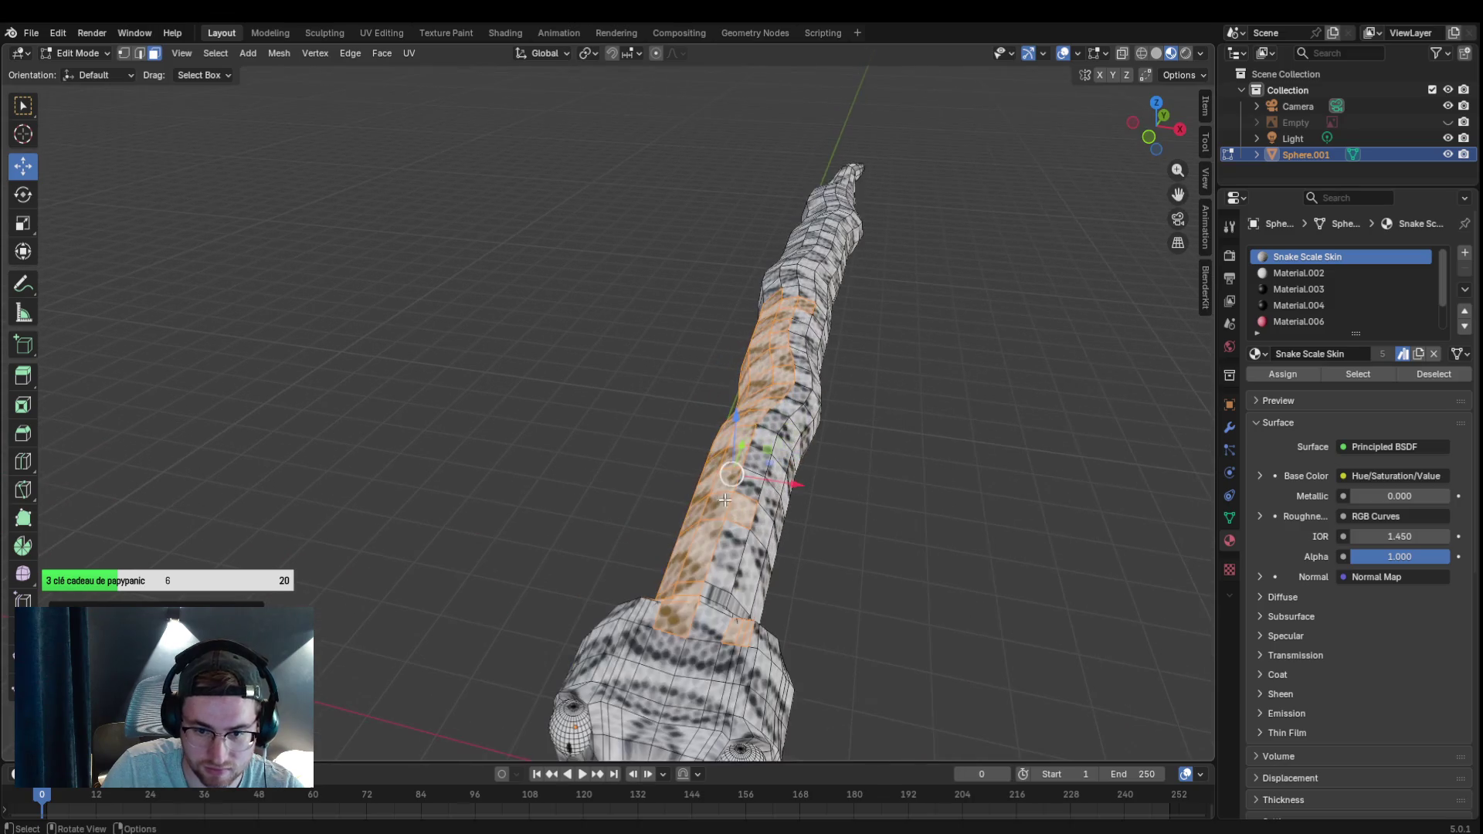
pyautogui.moveTo(680, 473)
pyautogui.mouseDown()
pyautogui.moveTo(720, 466)
pyautogui.moveTo(675, 629)
pyautogui.moveTo(794, 480)
pyautogui.moveTo(598, 449)
pyautogui.moveTo(860, 358)
pyautogui.moveTo(1059, 636)
pyautogui.moveTo(1175, 699)
pyautogui.mouseUp()
pyautogui.click(677, 629)
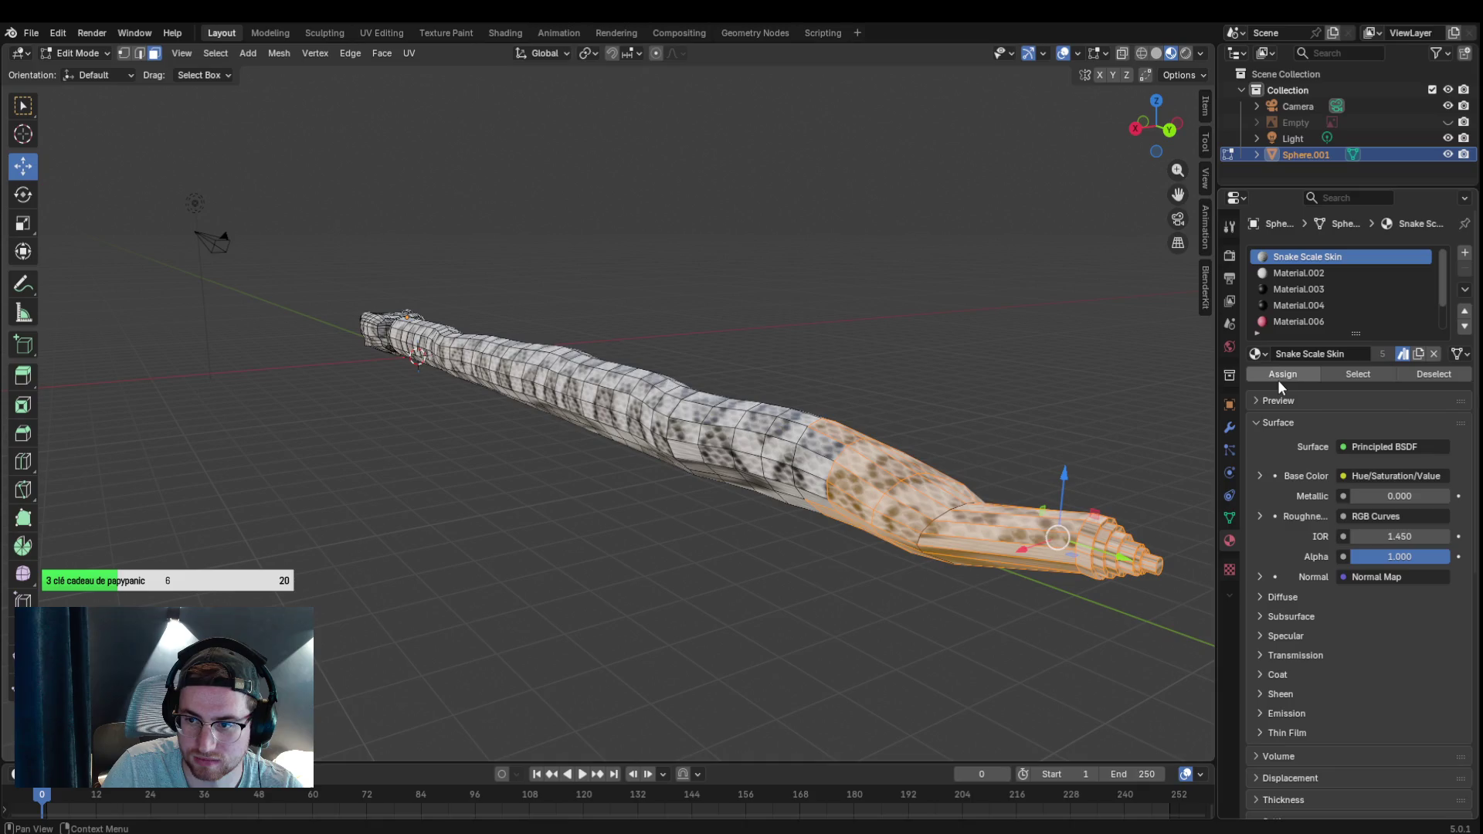
pyautogui.press('u')
pyautogui.click(914, 536)
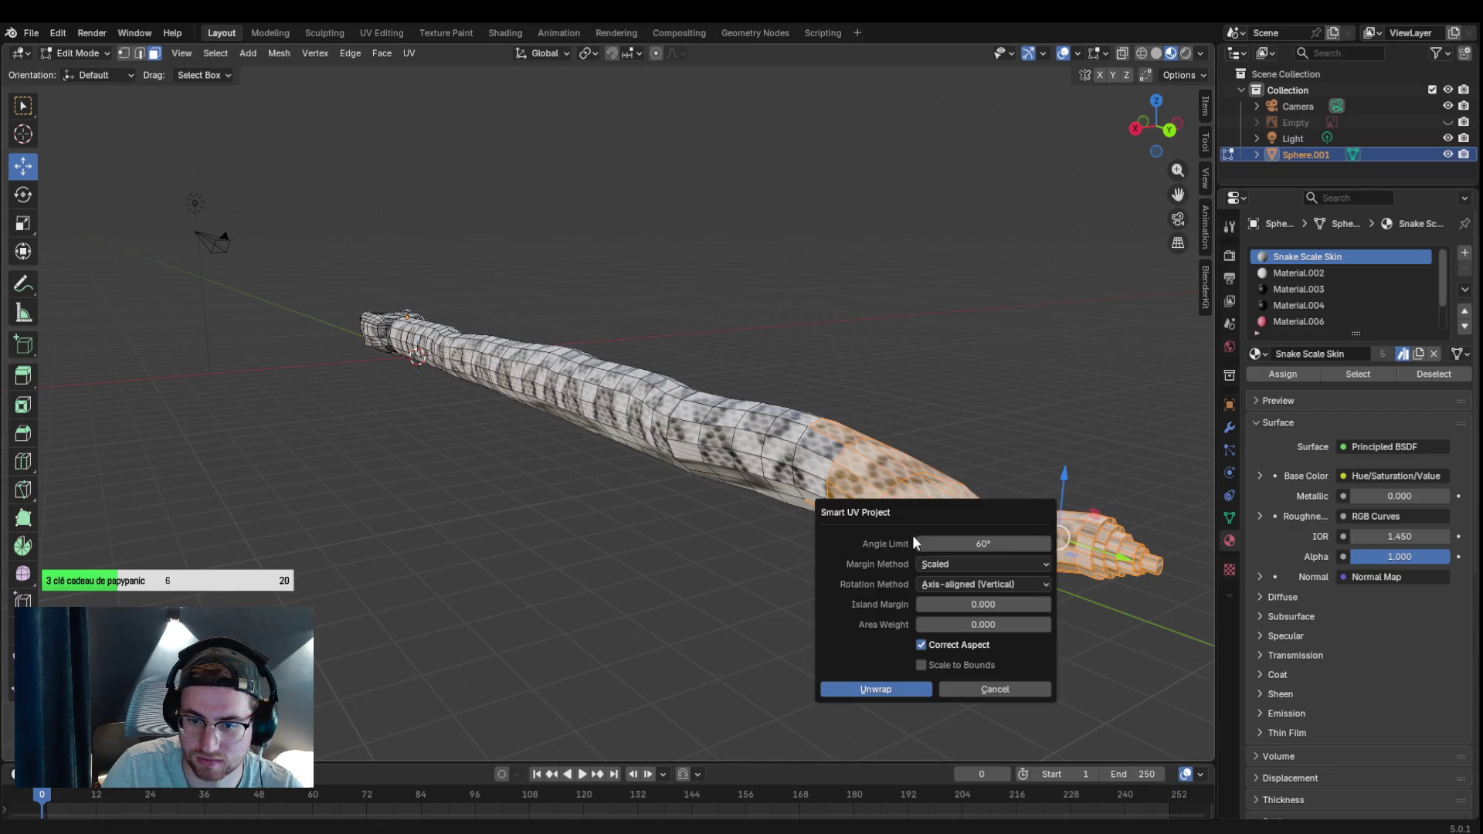
pyautogui.click(876, 688)
pyautogui.click(771, 616)
pyautogui.moveTo(741, 600); pyautogui.dragTo(729, 626)
pyautogui.scroll(-4, 844, 640)
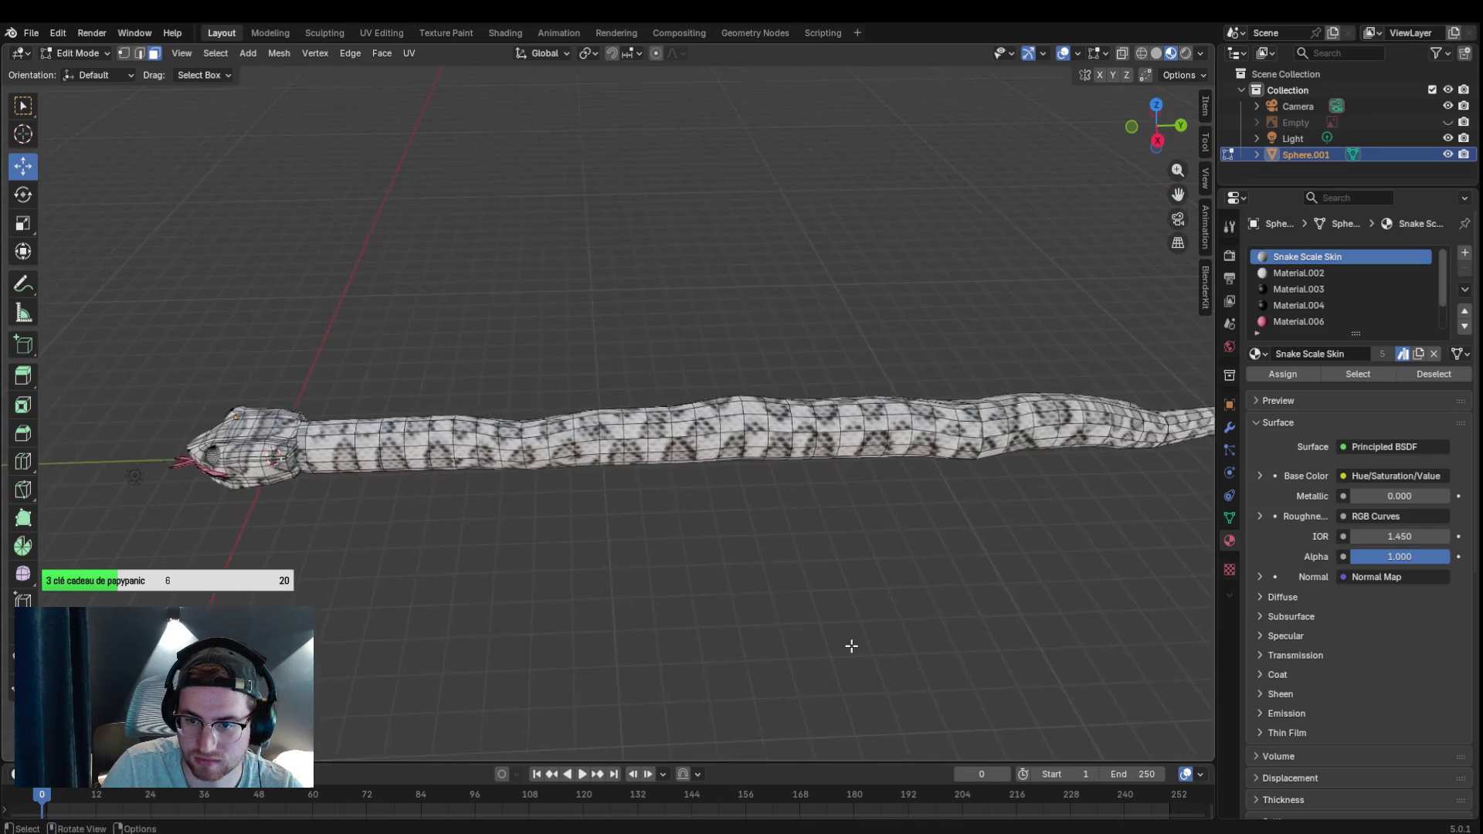
# Select the whole snake, Smart UV Project it, then deselect and tilt the view.
pyautogui.moveTo(479, 358)
pyautogui.mouseDown()
pyautogui.moveTo(607, 448)
pyautogui.moveTo(961, 524)
pyautogui.moveTo(947, 531)
pyautogui.mouseUp()
pyautogui.press('u')
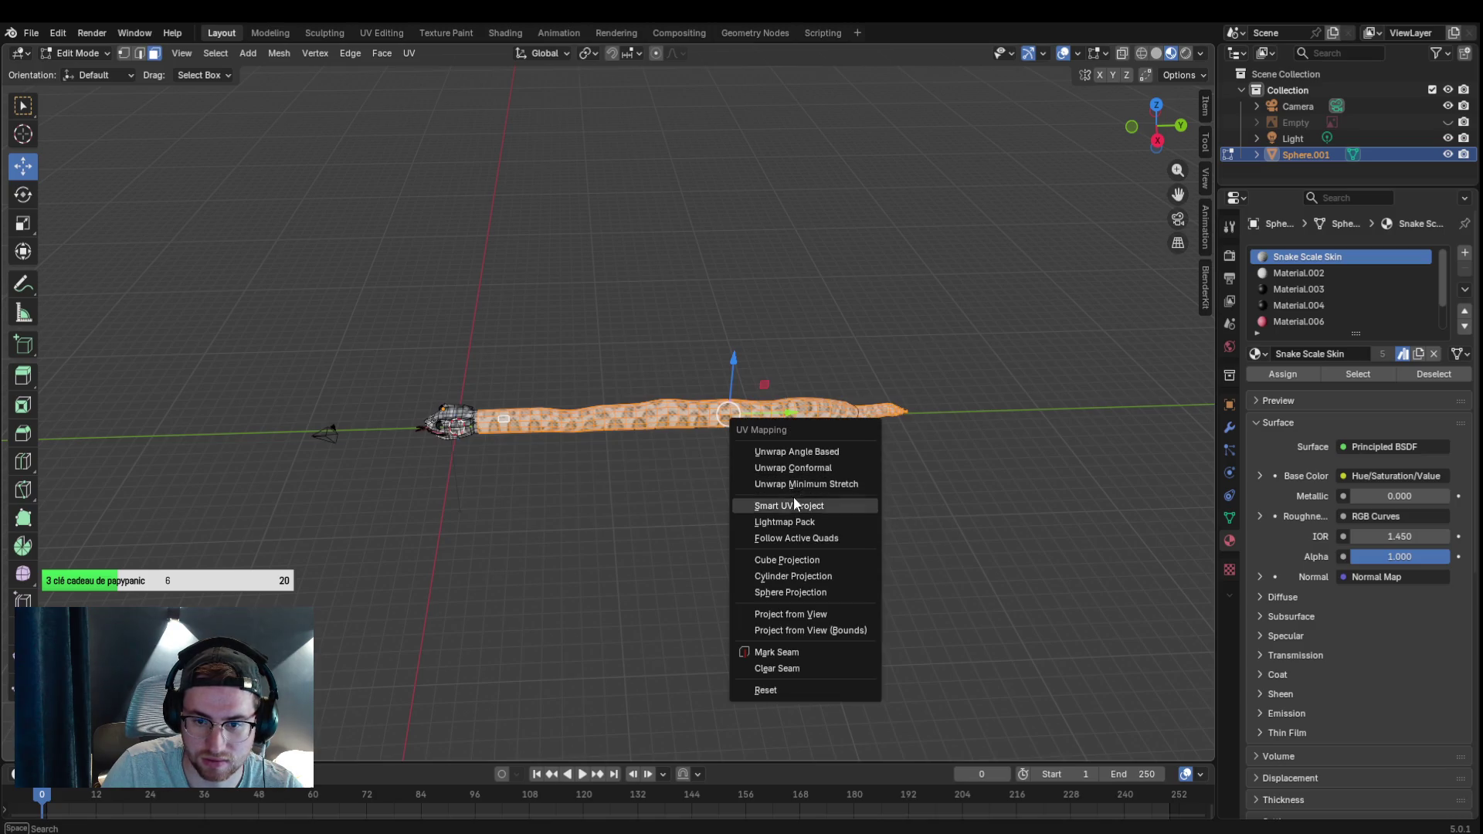
pyautogui.click(794, 503)
pyautogui.click(753, 654)
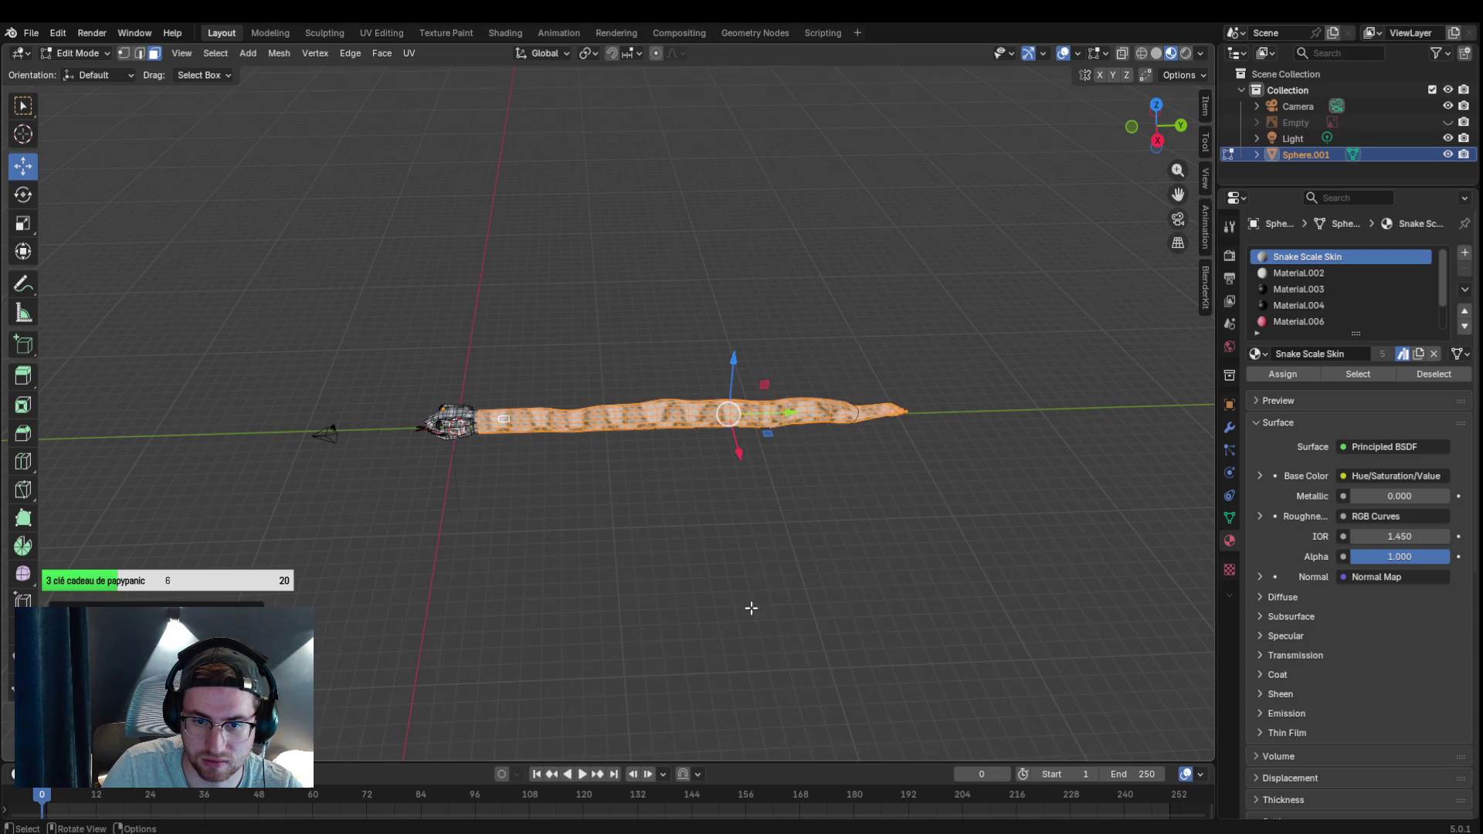
pyautogui.scroll(5, 649, 472)
pyautogui.click(662, 489)
pyautogui.moveTo(693, 533)
pyautogui.mouseDown()
pyautogui.moveTo(711, 434)
pyautogui.moveTo(742, 437)
pyautogui.moveTo(862, 346)
pyautogui.mouseUp()
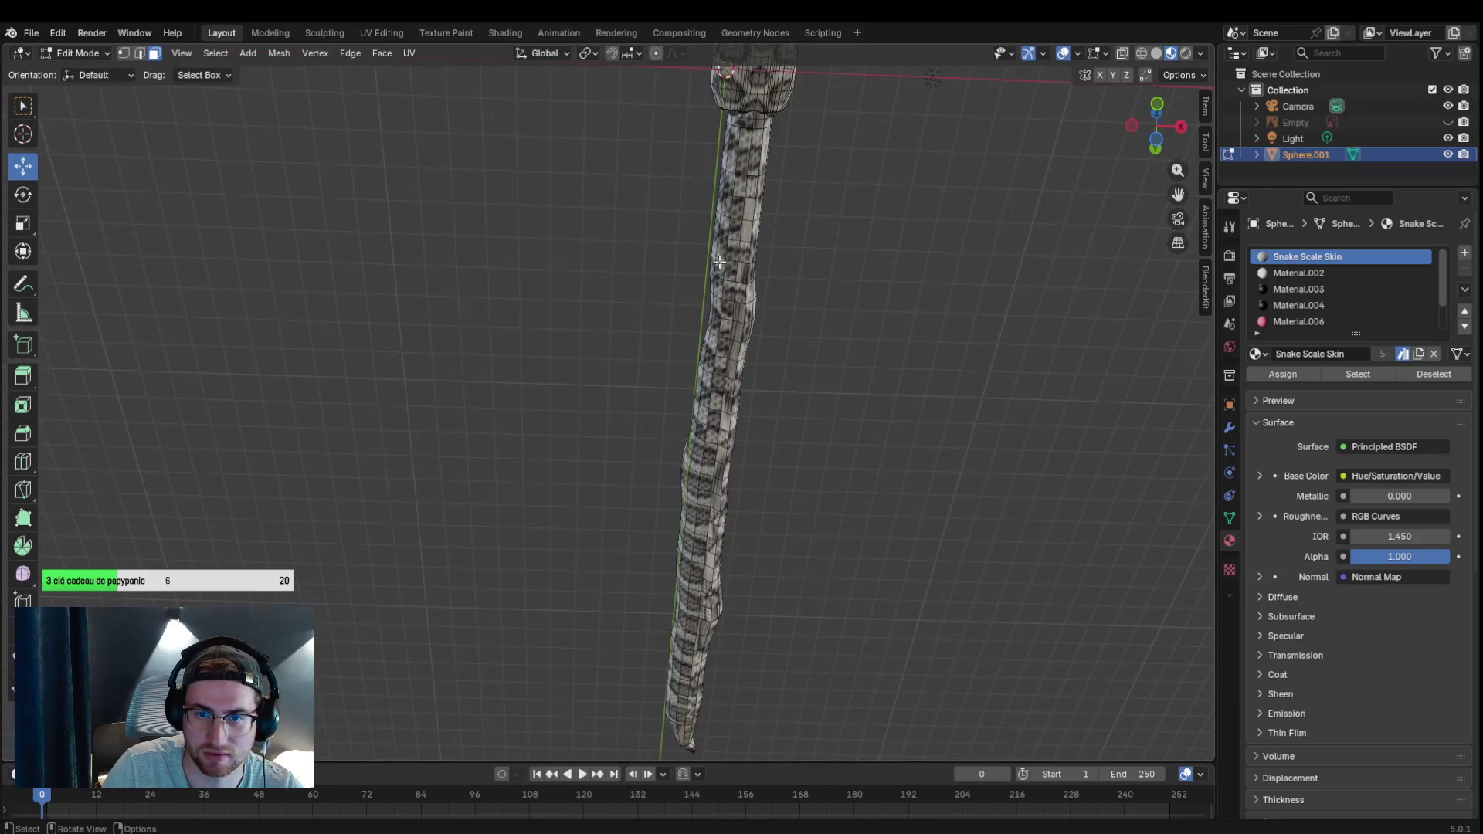
# Select the snake's upper body faces and Smart UV Project them.
pyautogui.moveTo(631, 119)
pyautogui.mouseDown()
pyautogui.moveTo(741, 406)
pyautogui.moveTo(600, 285)
pyautogui.moveTo(626, 241)
pyautogui.moveTo(672, 290)
pyautogui.mouseUp()
pyautogui.moveTo(1178, 193)
pyautogui.mouseDown()
pyautogui.moveTo(1178, 147)
pyautogui.moveTo(1092, 281)
pyautogui.mouseUp()
pyautogui.click(744, 406)
pyautogui.moveTo(623, 168)
pyautogui.mouseDown()
pyautogui.moveTo(785, 636)
pyautogui.moveTo(818, 656)
pyautogui.mouseUp()
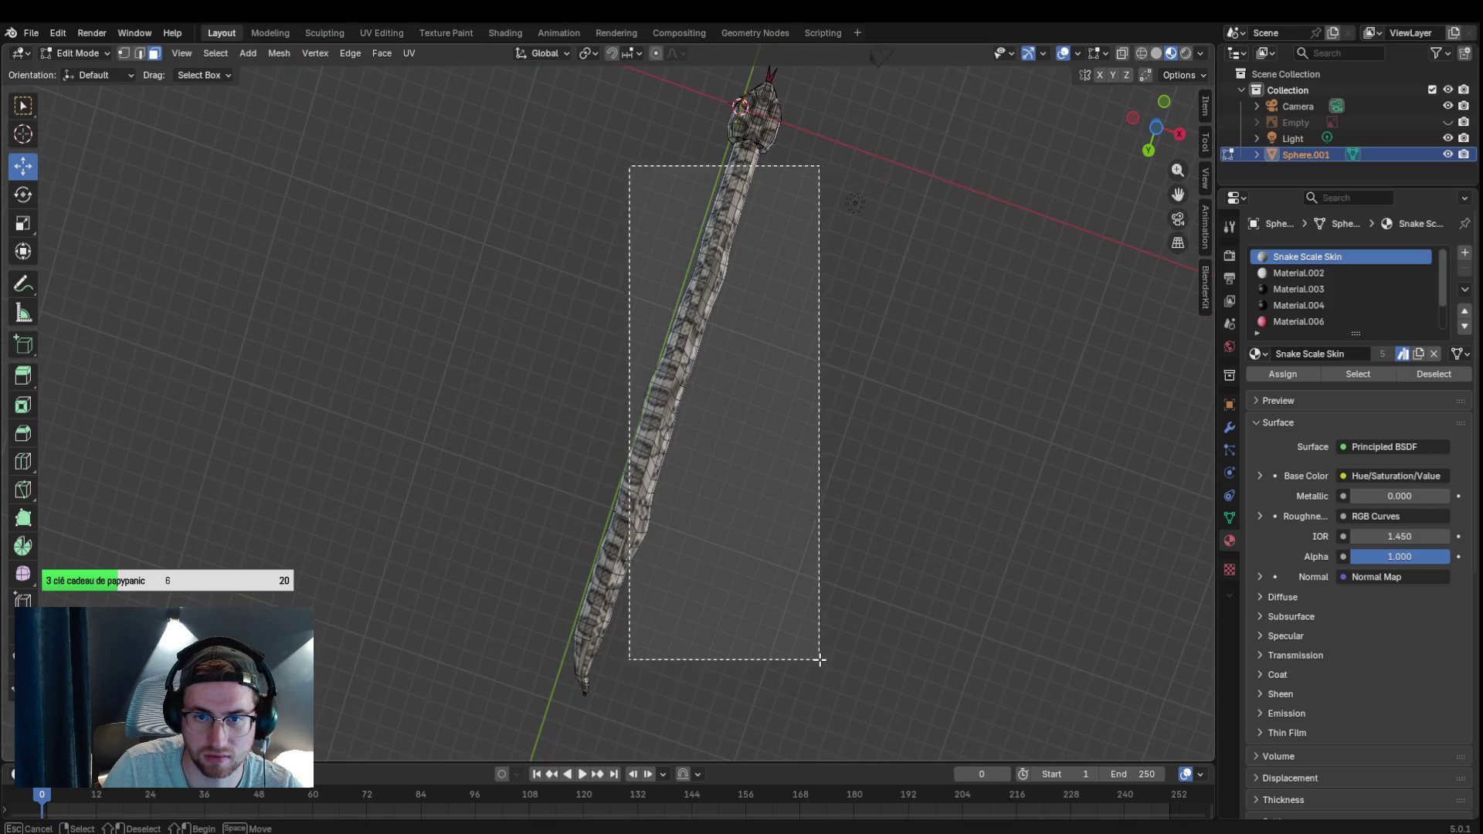
pyautogui.press('u')
pyautogui.click(766, 630)
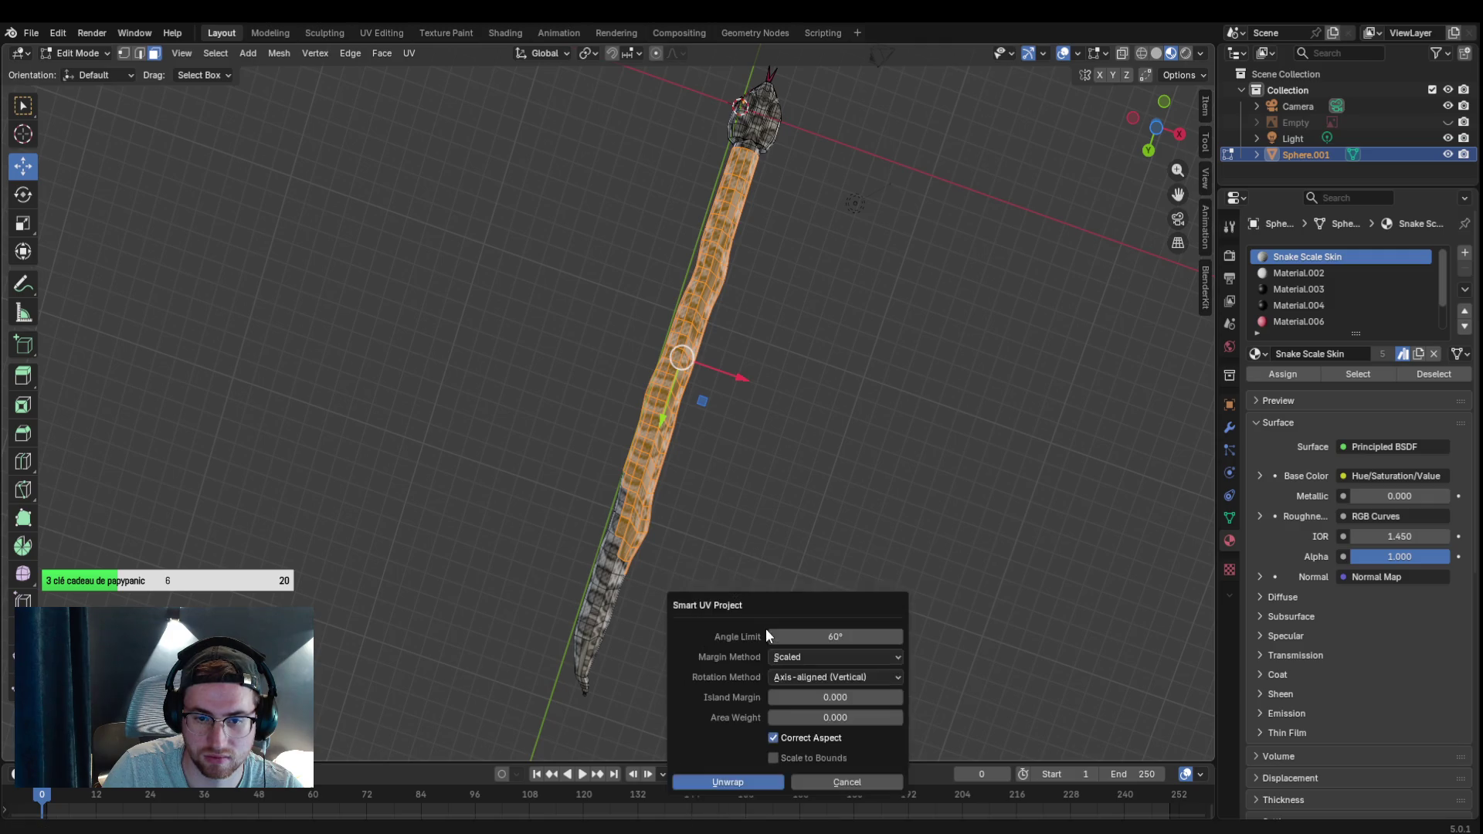
pyautogui.click(740, 782)
# Smart UV Project the lower body faces, then clear the selection.
pyautogui.moveTo(517, 487); pyautogui.dragTo(730, 700)
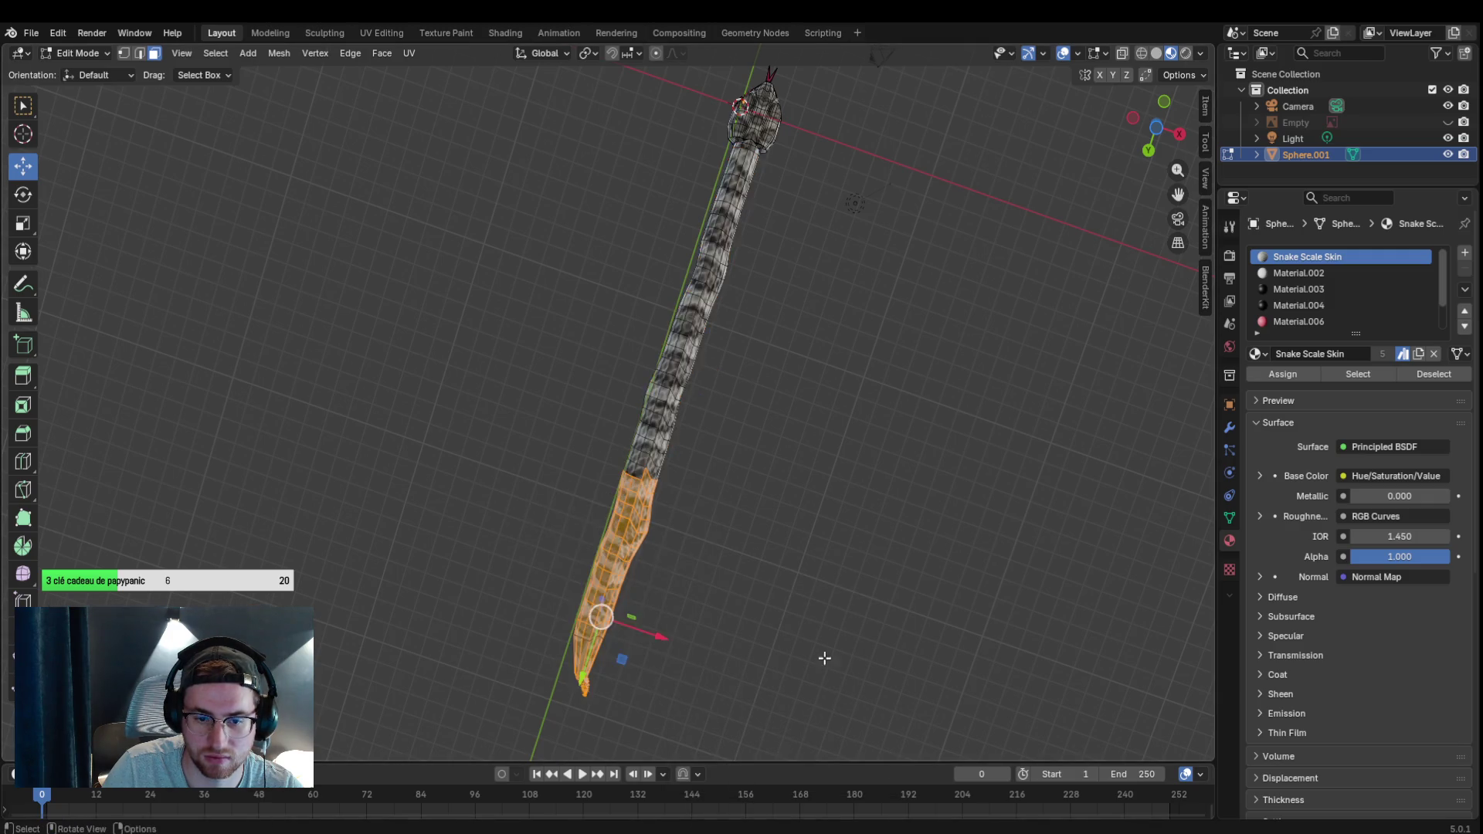
pyautogui.press('u')
pyautogui.click(753, 550)
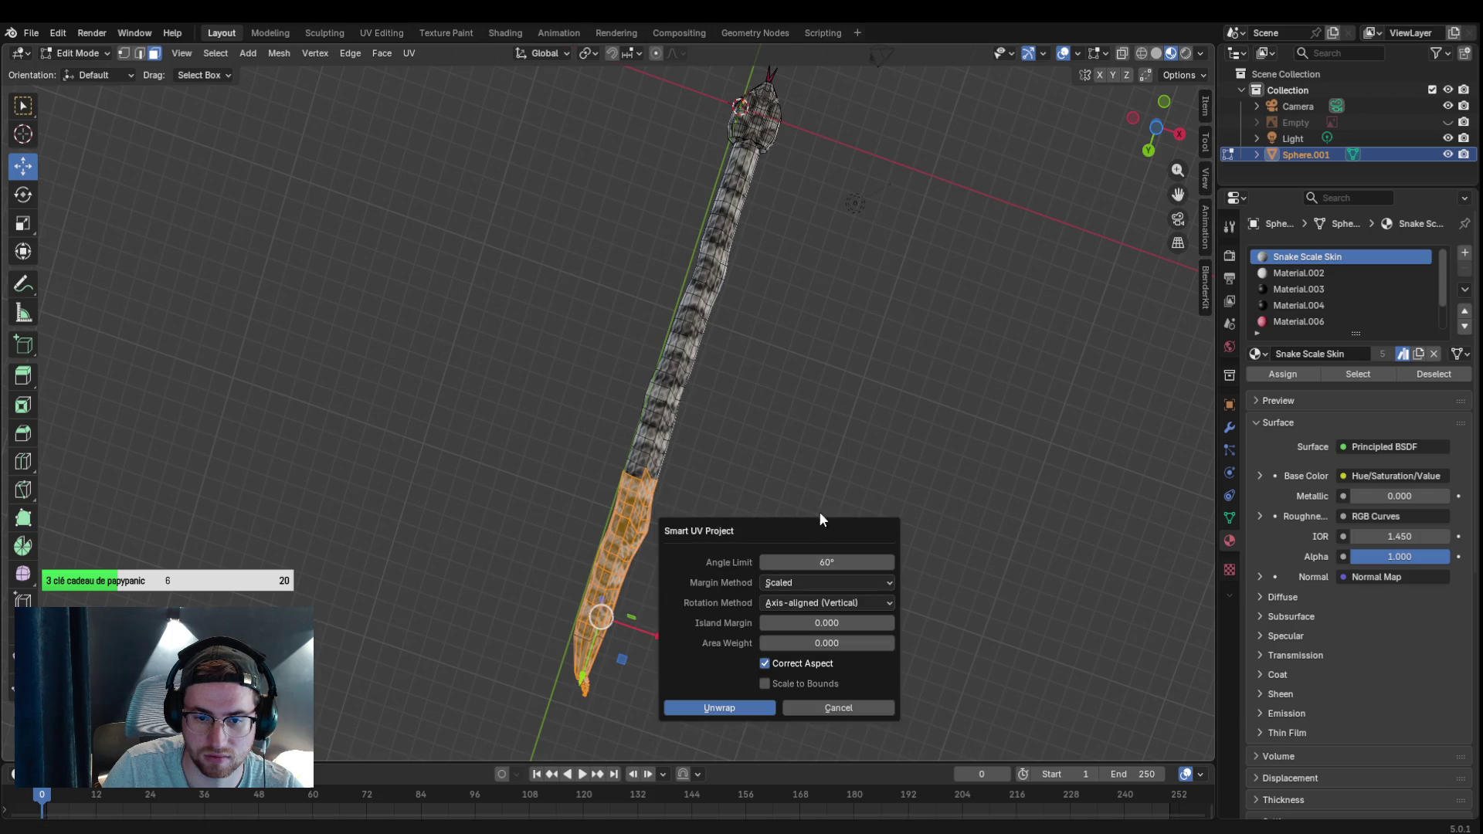
pyautogui.click(743, 712)
pyautogui.click(838, 440)
pyautogui.moveTo(838, 439)
pyautogui.mouseDown()
pyautogui.moveTo(904, 679)
pyautogui.moveTo(745, 682)
pyautogui.moveTo(638, 663)
pyautogui.mouseUp()
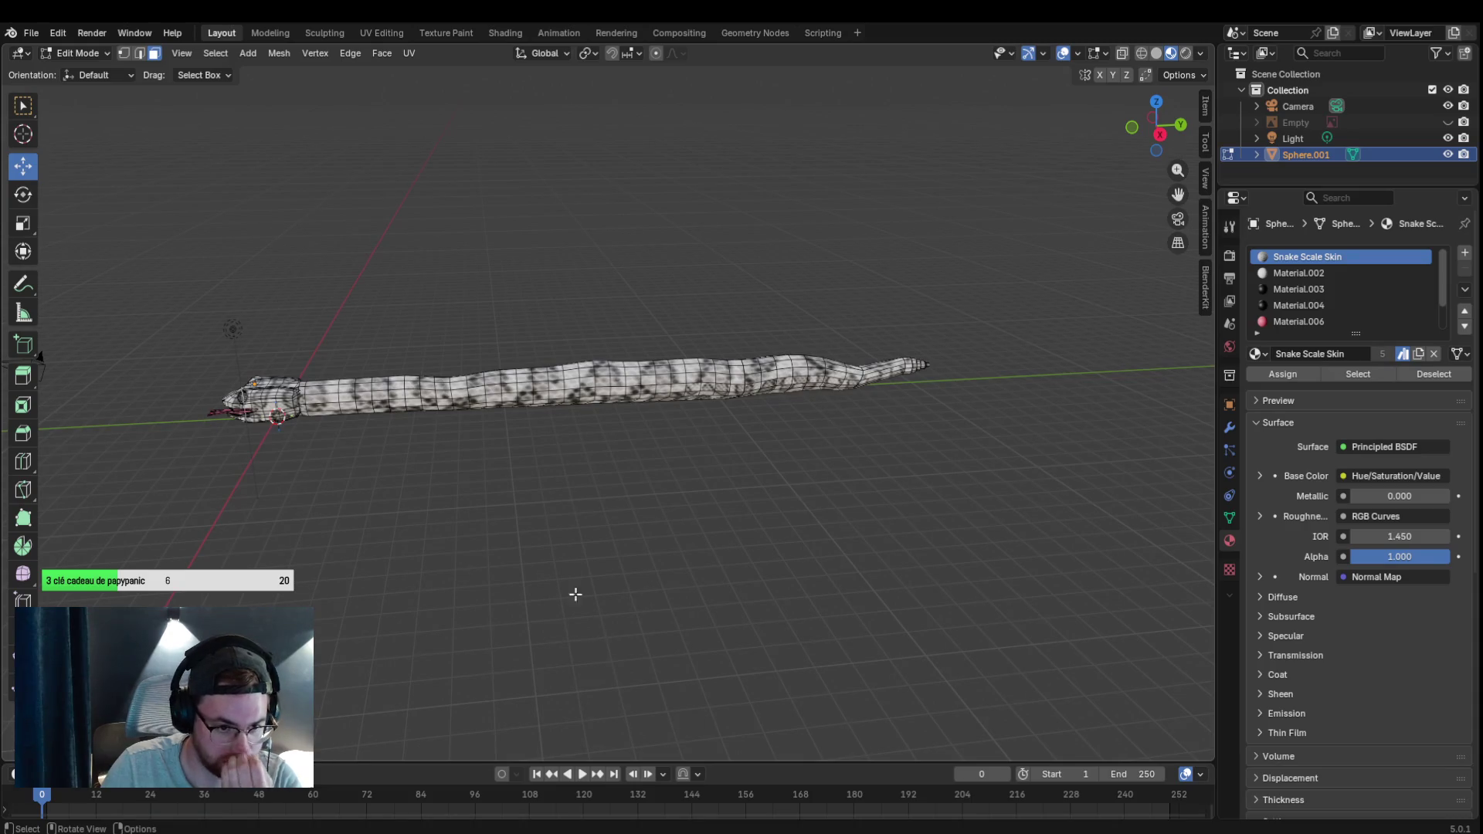
# Box-select the tail and mid-body faces along the snake.
pyautogui.moveTo(323, 333)
pyautogui.mouseDown()
pyautogui.moveTo(404, 424)
pyautogui.moveTo(706, 530)
pyautogui.moveTo(857, 494)
pyautogui.moveTo(872, 422)
pyautogui.mouseUp()
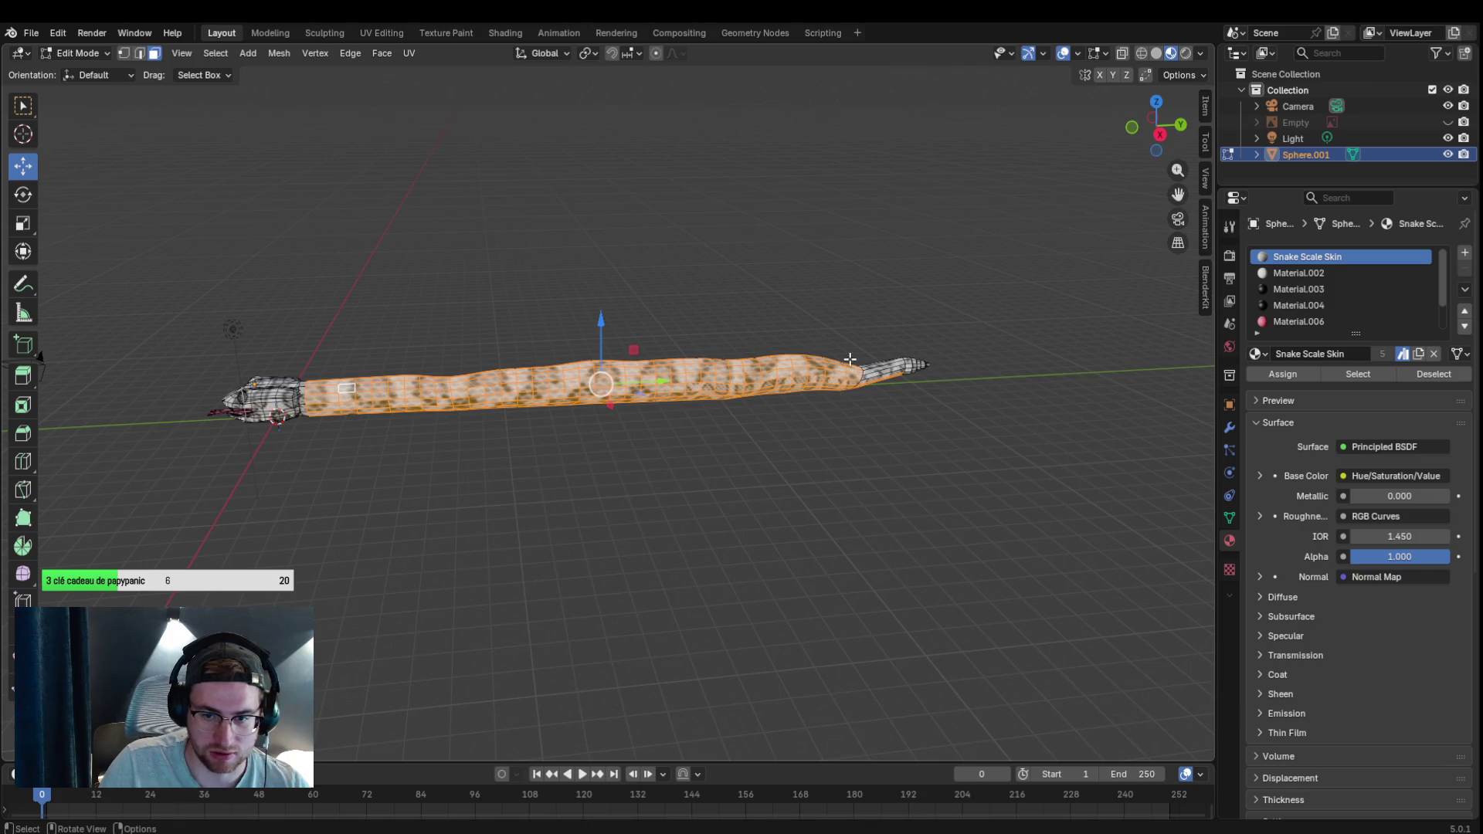
pyautogui.moveTo(843, 325)
pyautogui.mouseDown()
pyautogui.moveTo(980, 480)
pyautogui.moveTo(858, 510)
pyautogui.moveTo(831, 351)
pyautogui.moveTo(999, 237)
pyautogui.moveTo(1133, 327)
pyautogui.moveTo(1186, 409)
pyautogui.mouseUp()
pyautogui.moveTo(385, 376)
pyautogui.mouseDown()
pyautogui.moveTo(668, 458)
pyautogui.moveTo(814, 540)
pyautogui.mouseUp()
pyautogui.moveTo(662, 321); pyautogui.dragTo(860, 497)
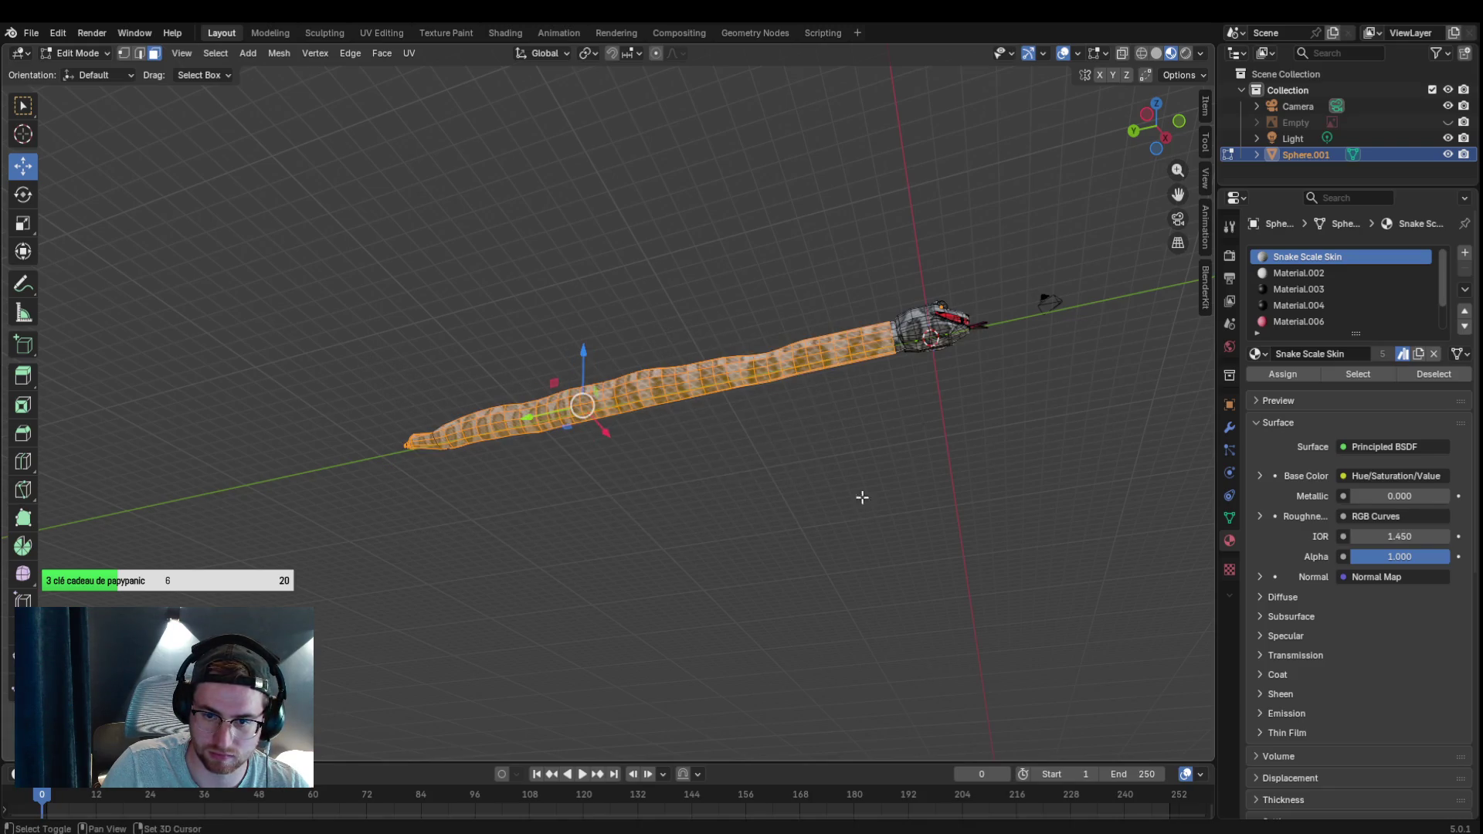
# Re-unwrap the selected body faces with Smart UV Project at a 10° angle limit.
pyautogui.press('u')
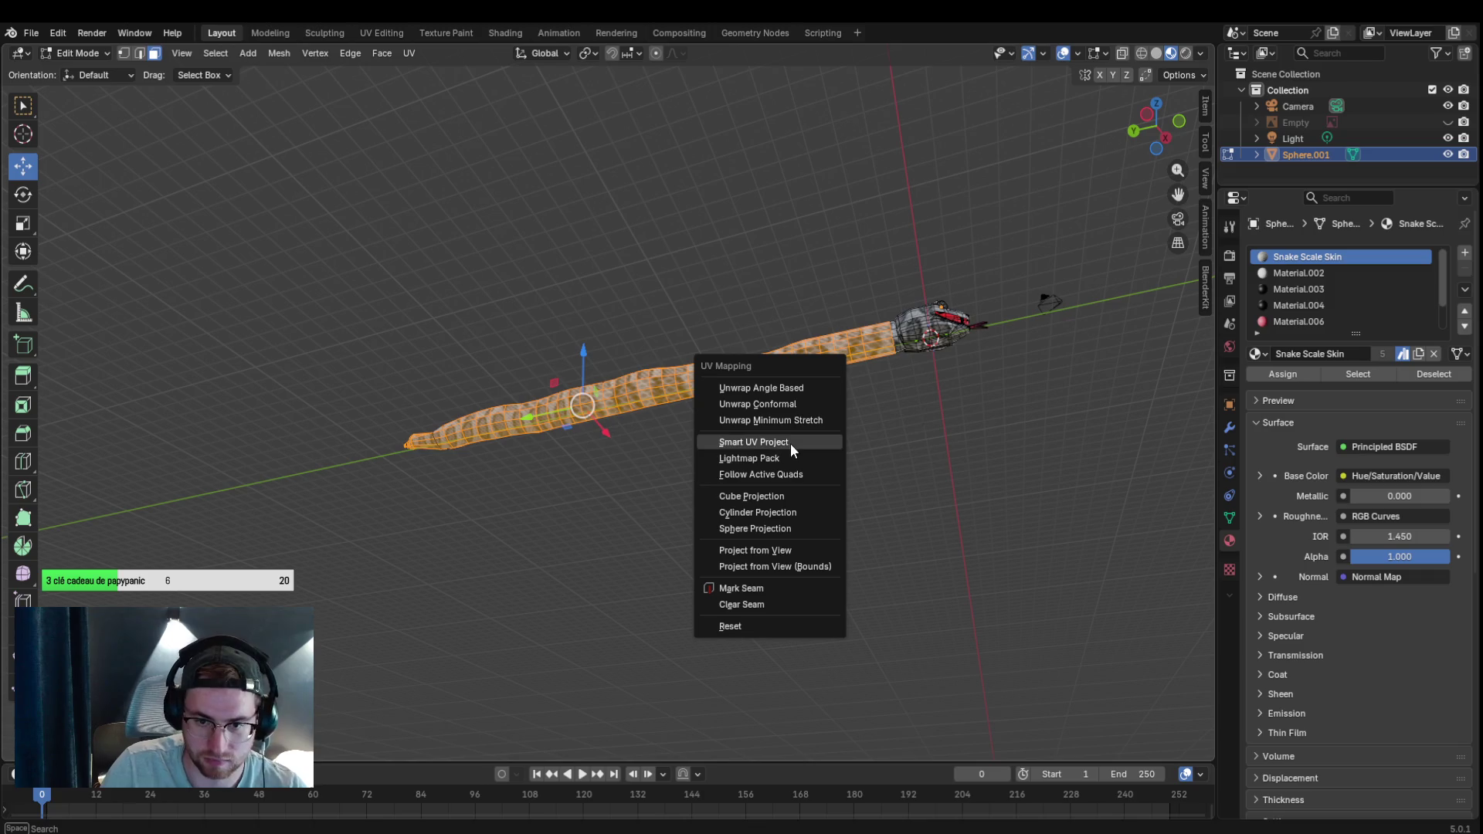
pyautogui.click(790, 443)
pyautogui.click(921, 448)
pyautogui.write('10')
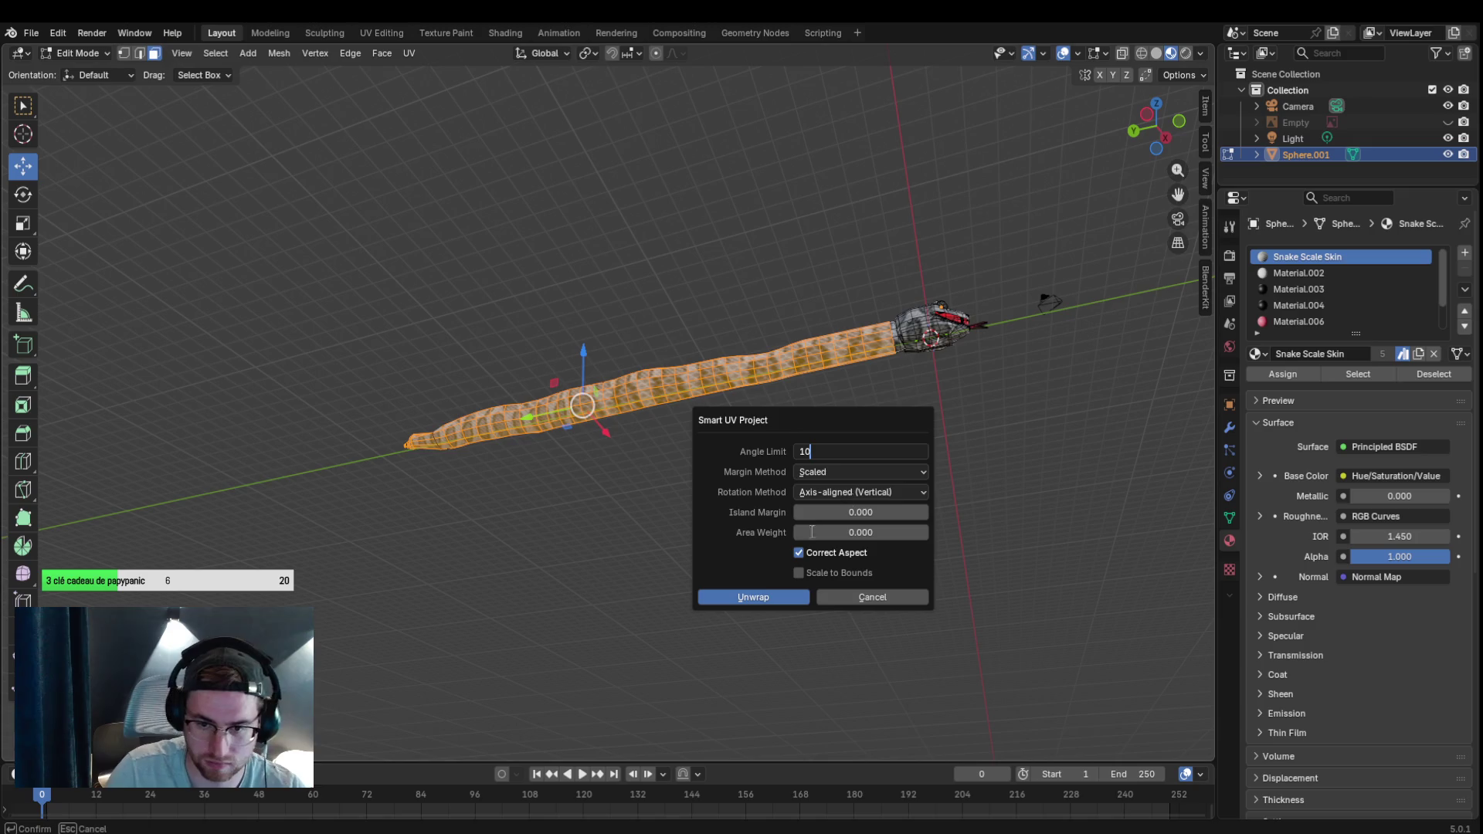
pyautogui.press('Return')
pyautogui.click(748, 593)
# Close in on the head and select the snout faces for unwrapping.
pyautogui.moveTo(857, 458)
pyautogui.mouseDown()
pyautogui.moveTo(699, 570)
pyautogui.moveTo(563, 427)
pyautogui.mouseUp()
pyautogui.moveTo(815, 533)
pyautogui.mouseDown()
pyautogui.moveTo(695, 549)
pyautogui.moveTo(889, 492)
pyautogui.moveTo(870, 561)
pyautogui.mouseUp()
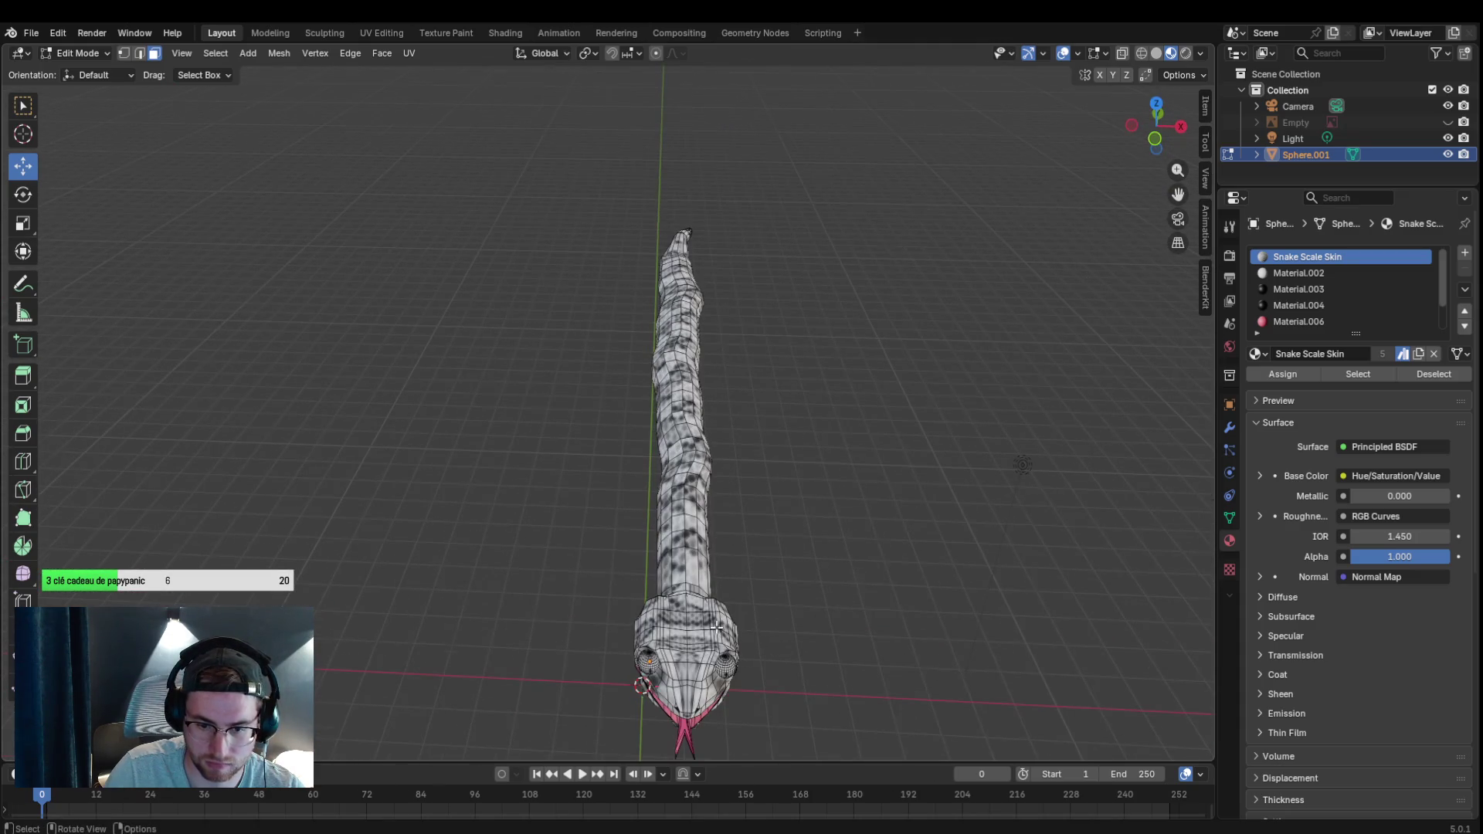
pyautogui.scroll(2, 717, 626)
pyautogui.moveTo(1182, 291)
pyautogui.mouseDown()
pyautogui.moveTo(1152, 695)
pyautogui.moveTo(682, 442)
pyautogui.mouseUp()
pyautogui.moveTo(565, 545)
pyautogui.mouseDown()
pyautogui.moveTo(723, 774)
pyautogui.moveTo(727, 736)
pyautogui.mouseUp()
pyautogui.press('u')
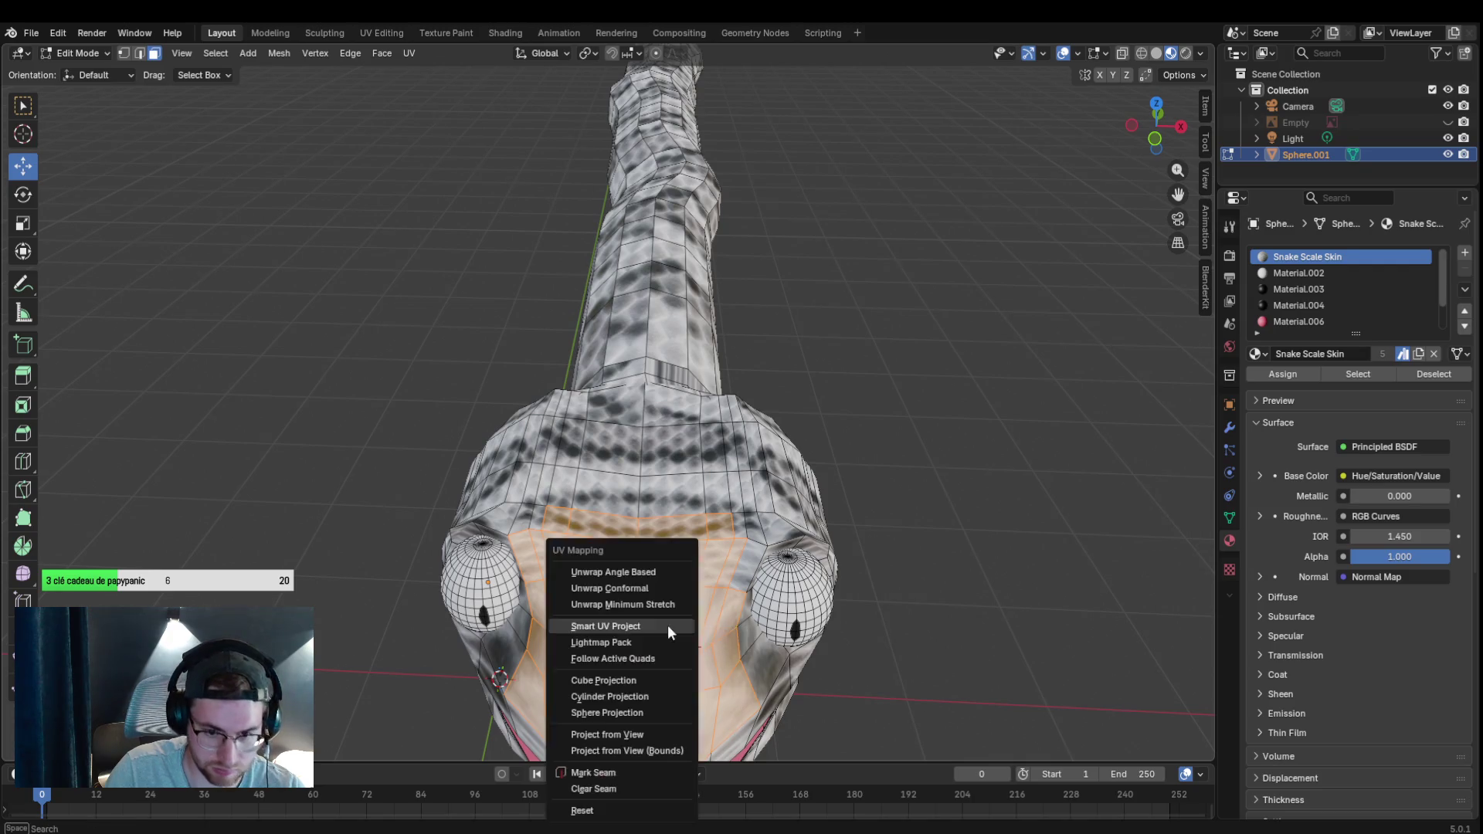
pyautogui.click(654, 632)
pyautogui.click(623, 776)
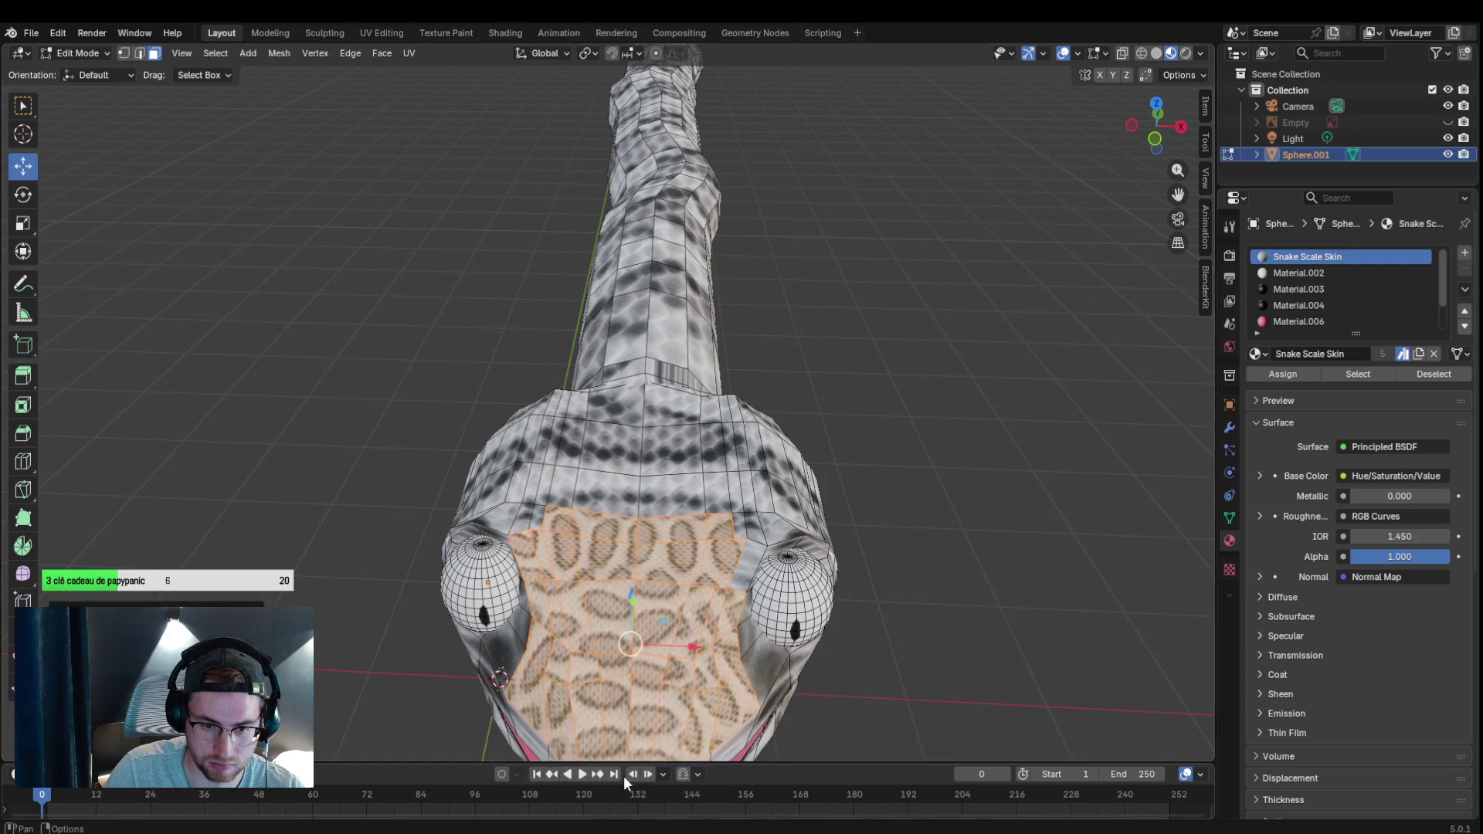
pyautogui.hotkey('alt', 'a')
pyautogui.scroll(-3, 882, 546)
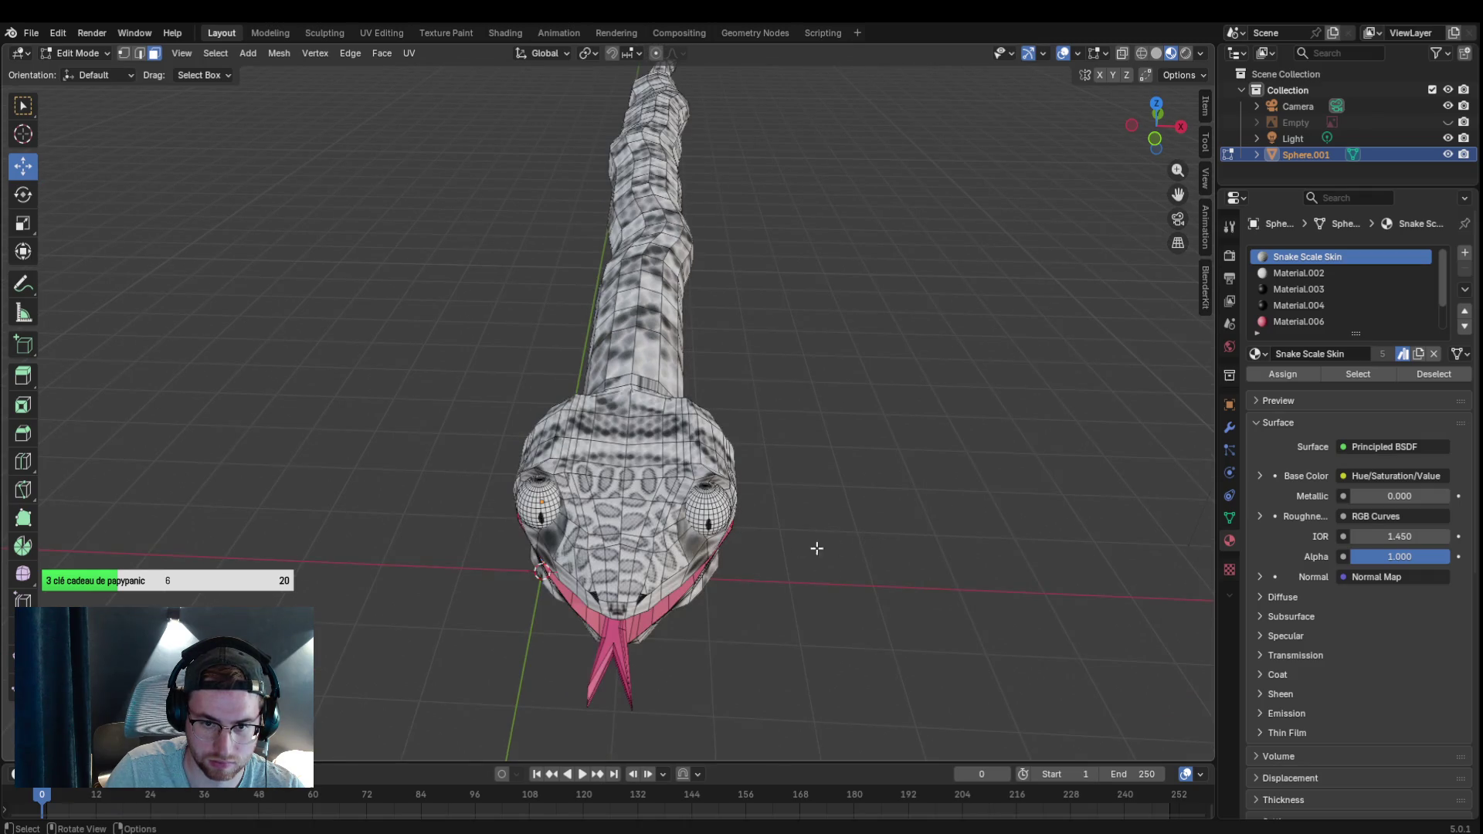
pyautogui.hotkey('ctrl', 'z')
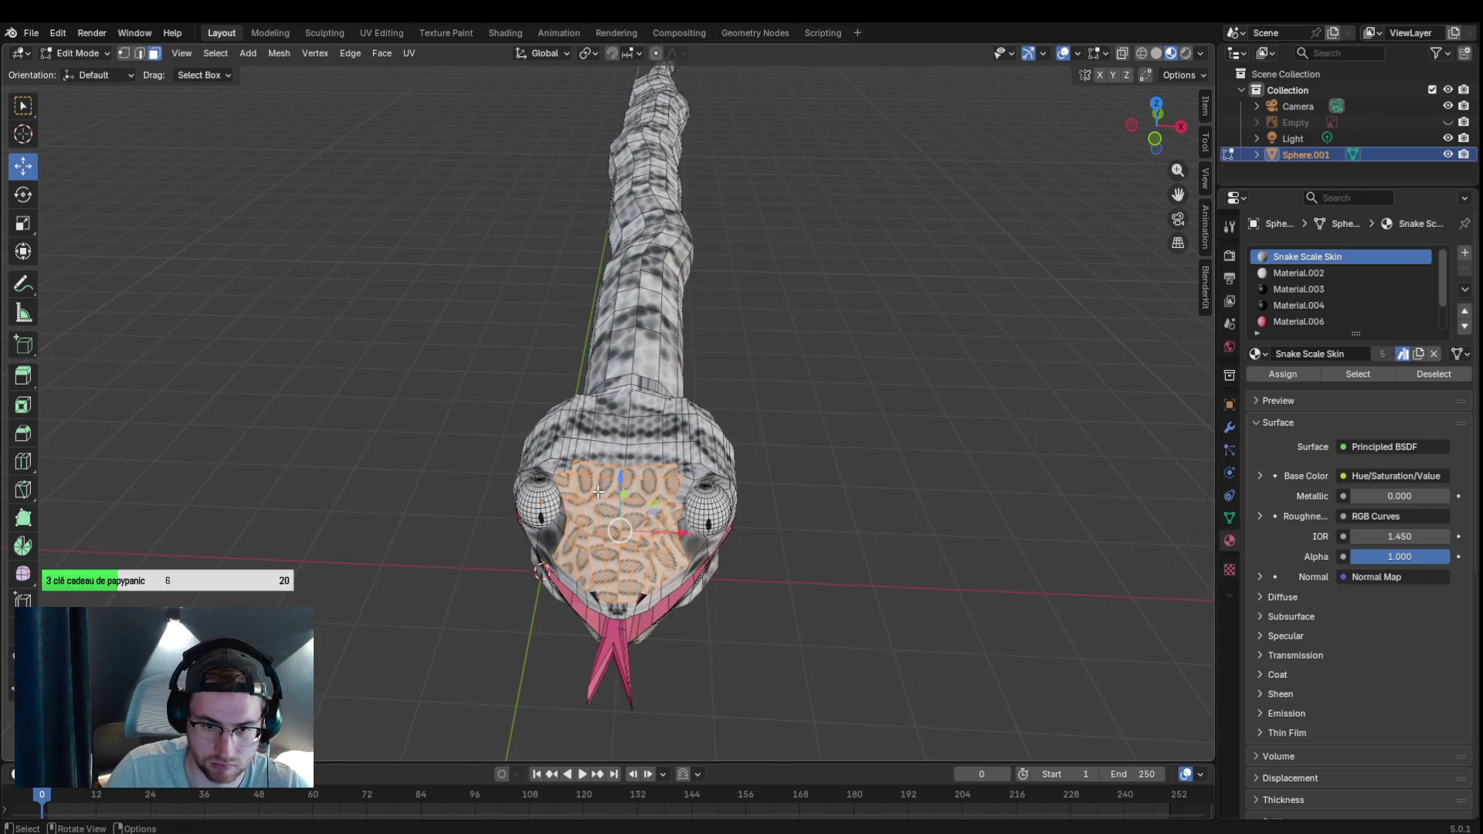
pyautogui.press('u')
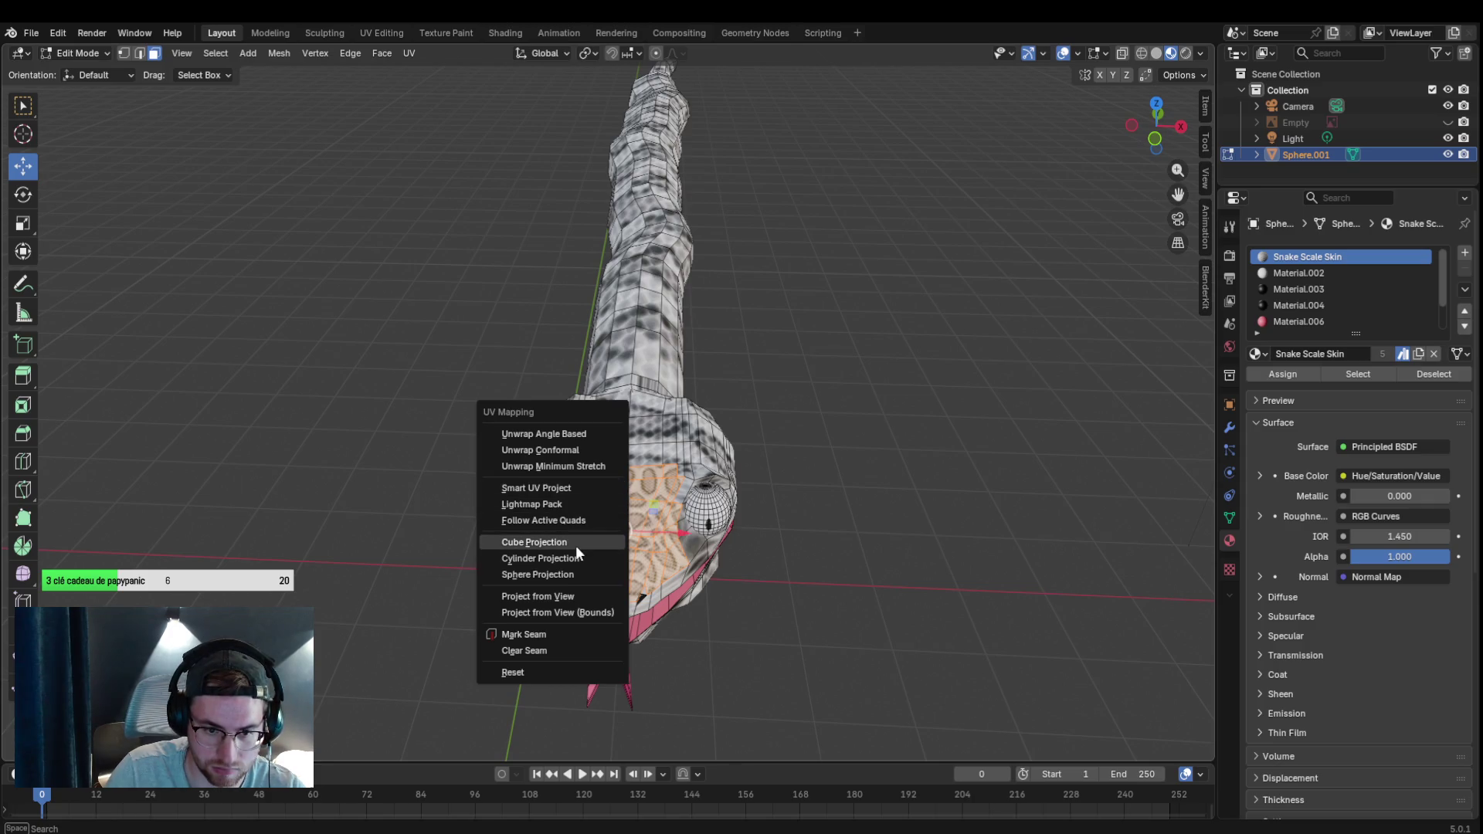
pyautogui.click(575, 546)
pyautogui.press('u')
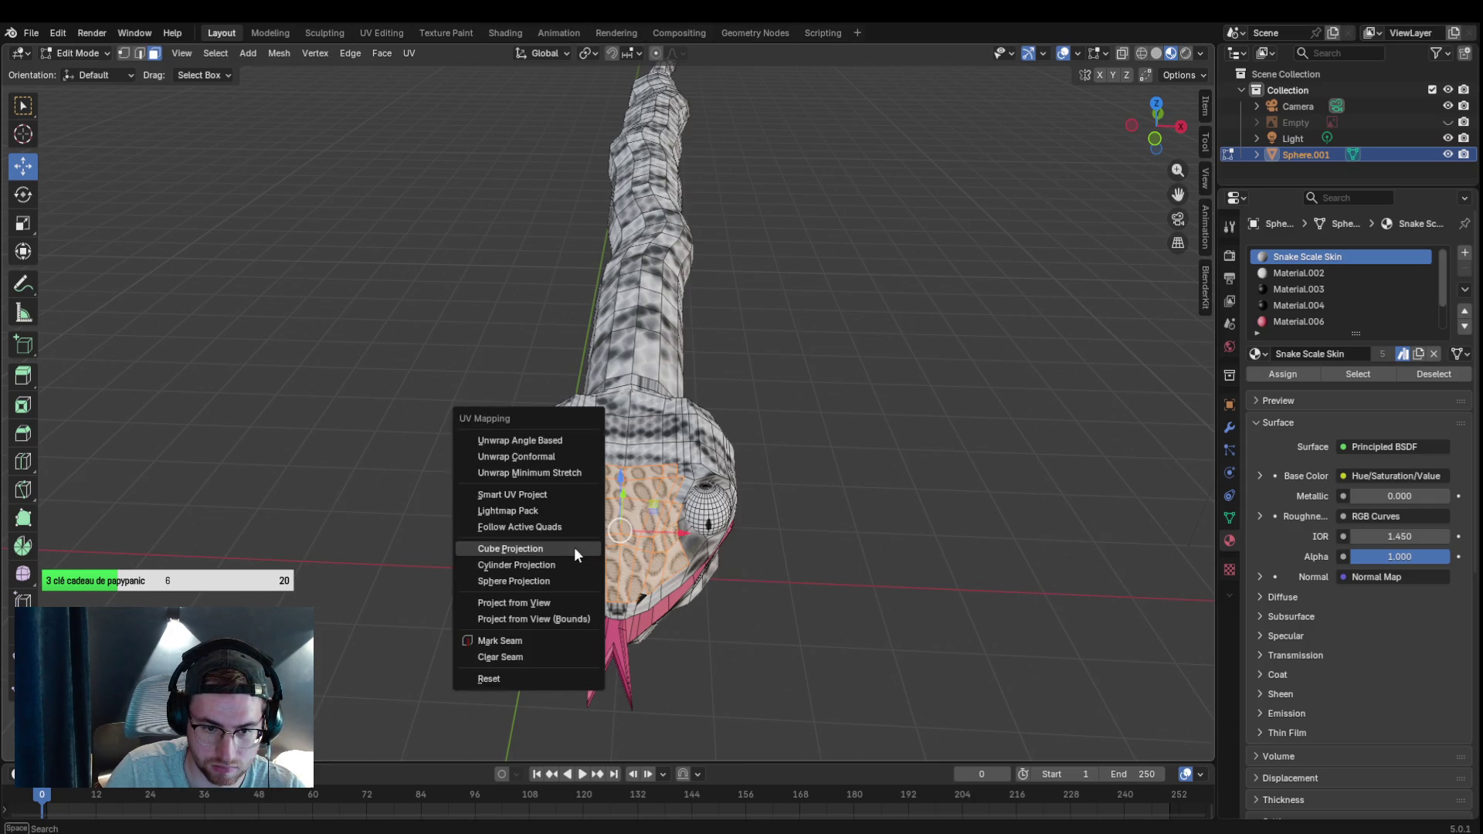
pyautogui.click(540, 567)
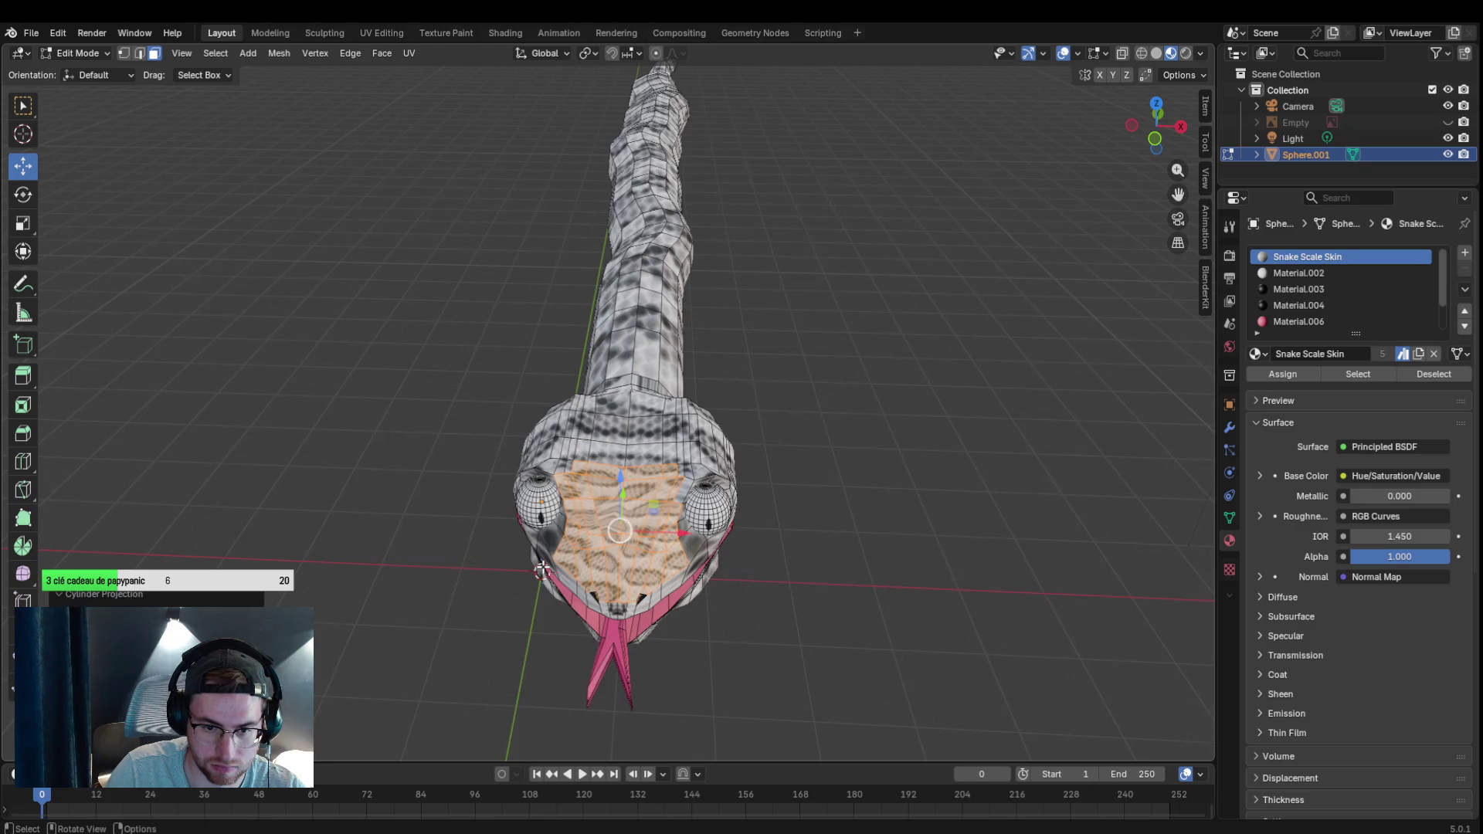
pyautogui.press('u')
pyautogui.click(516, 499)
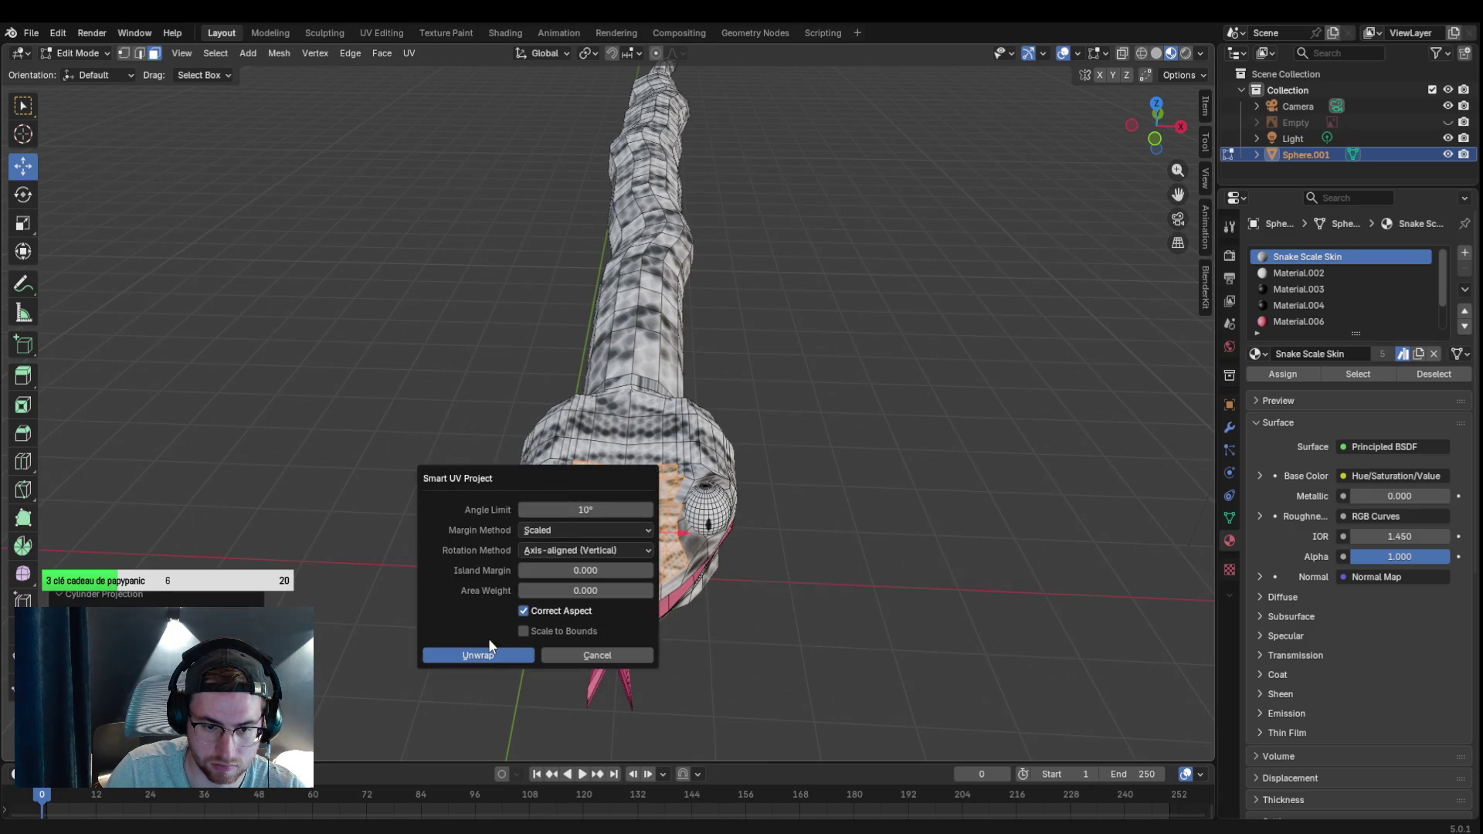
pyautogui.click(511, 655)
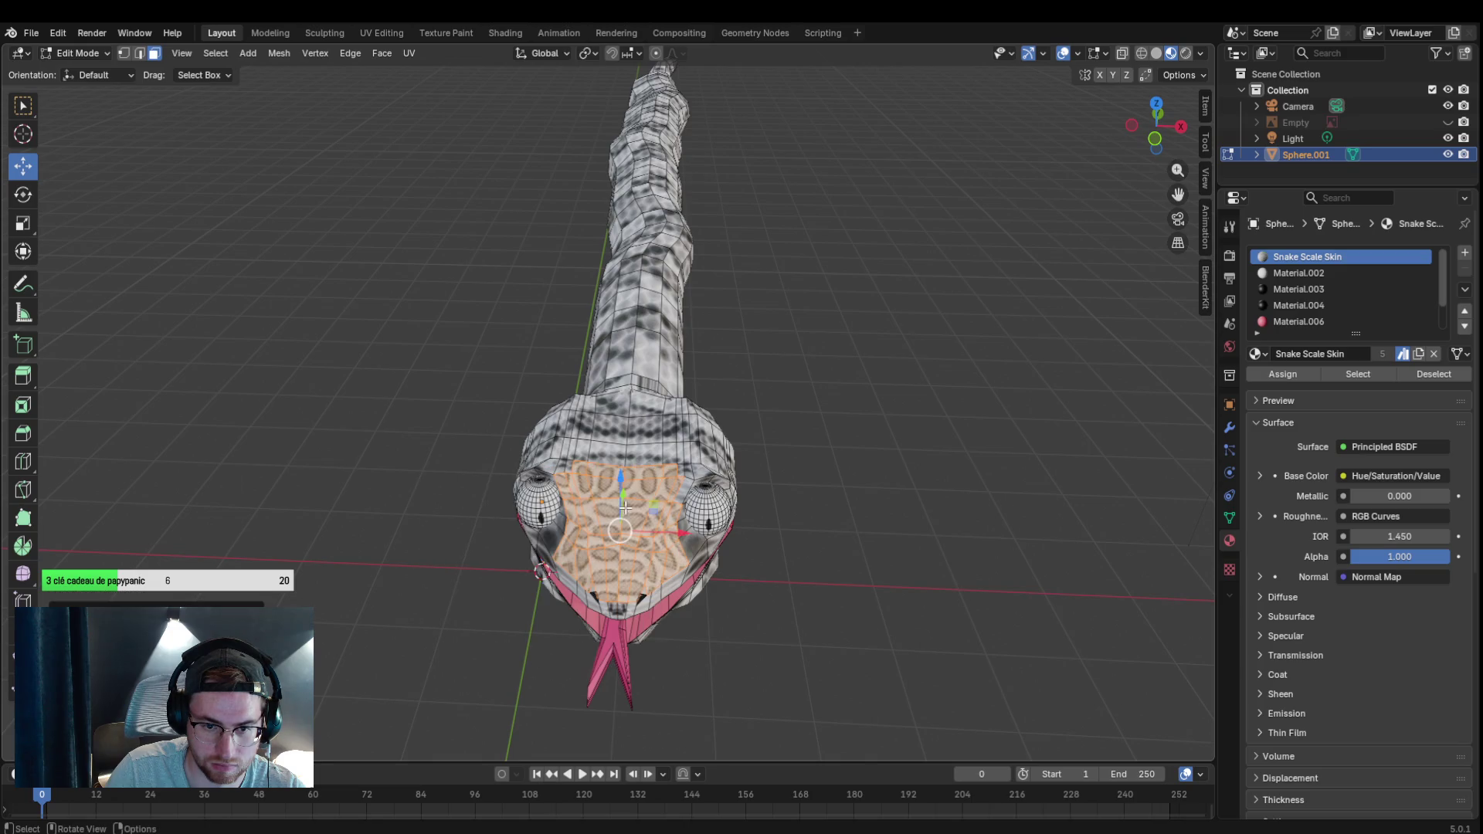
pyautogui.press('u')
pyautogui.click(578, 493)
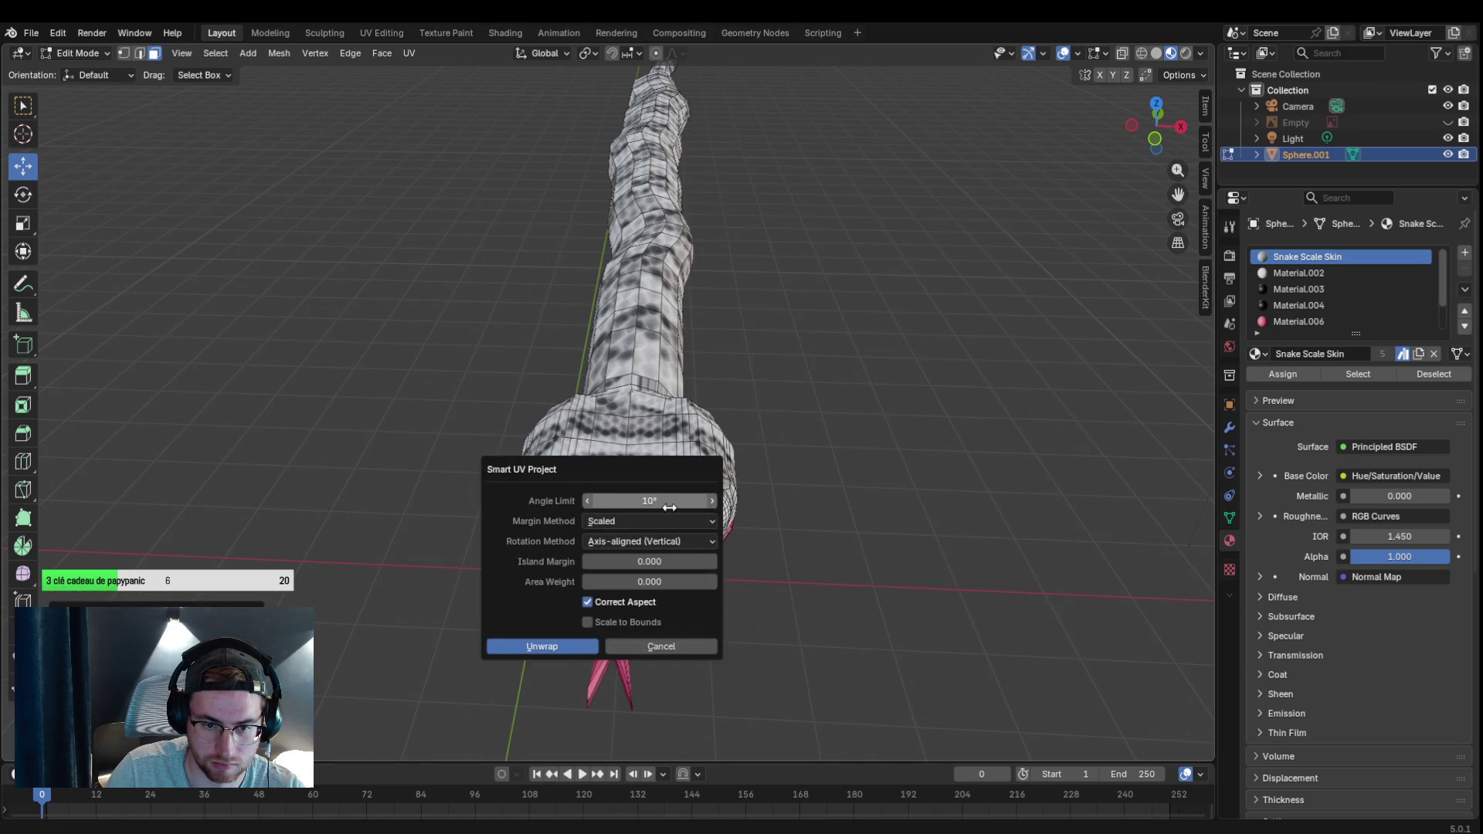
pyautogui.write('60')
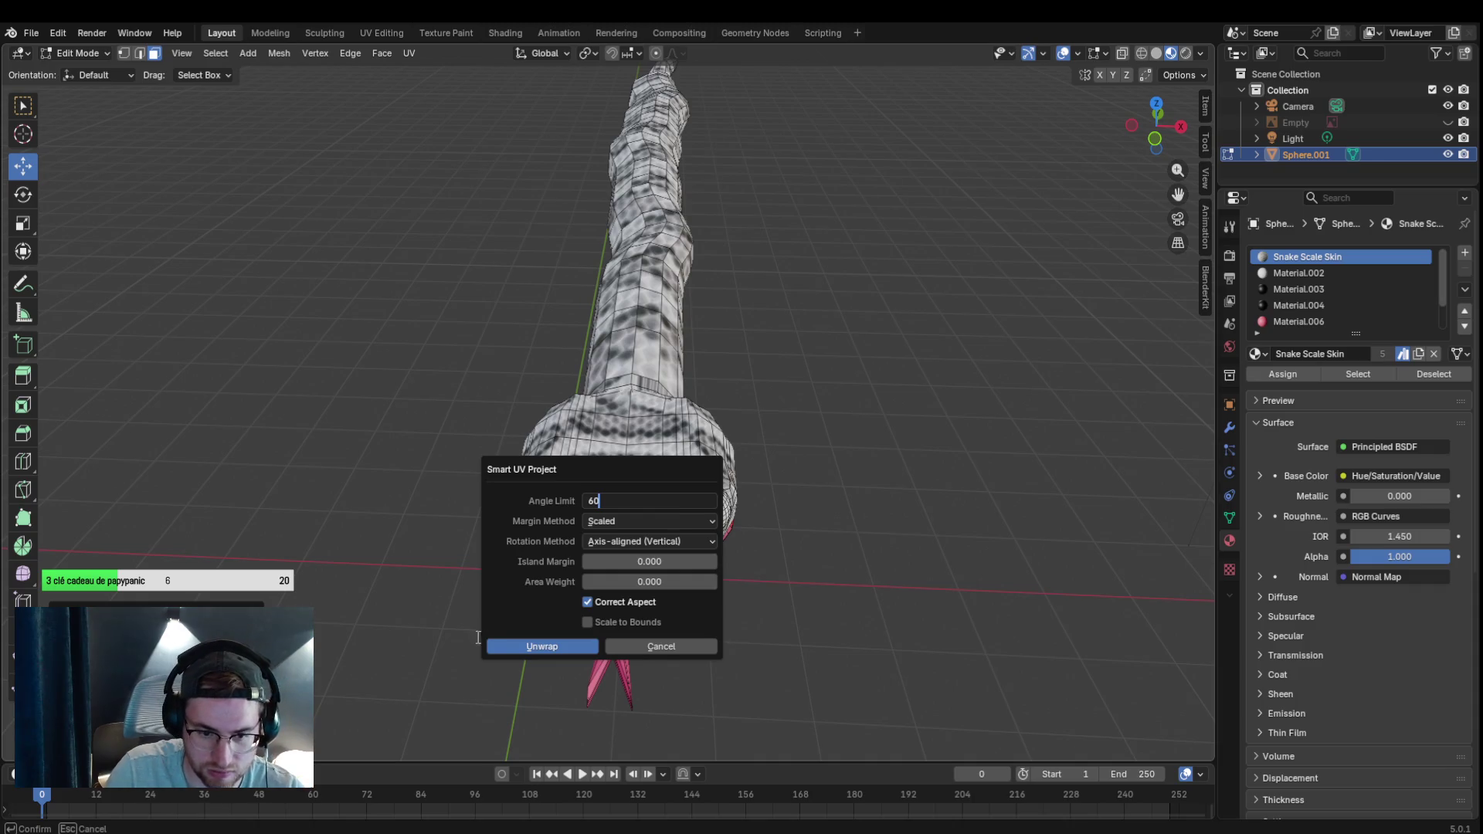
pyautogui.click(497, 650)
pyautogui.scroll(3, 658, 536)
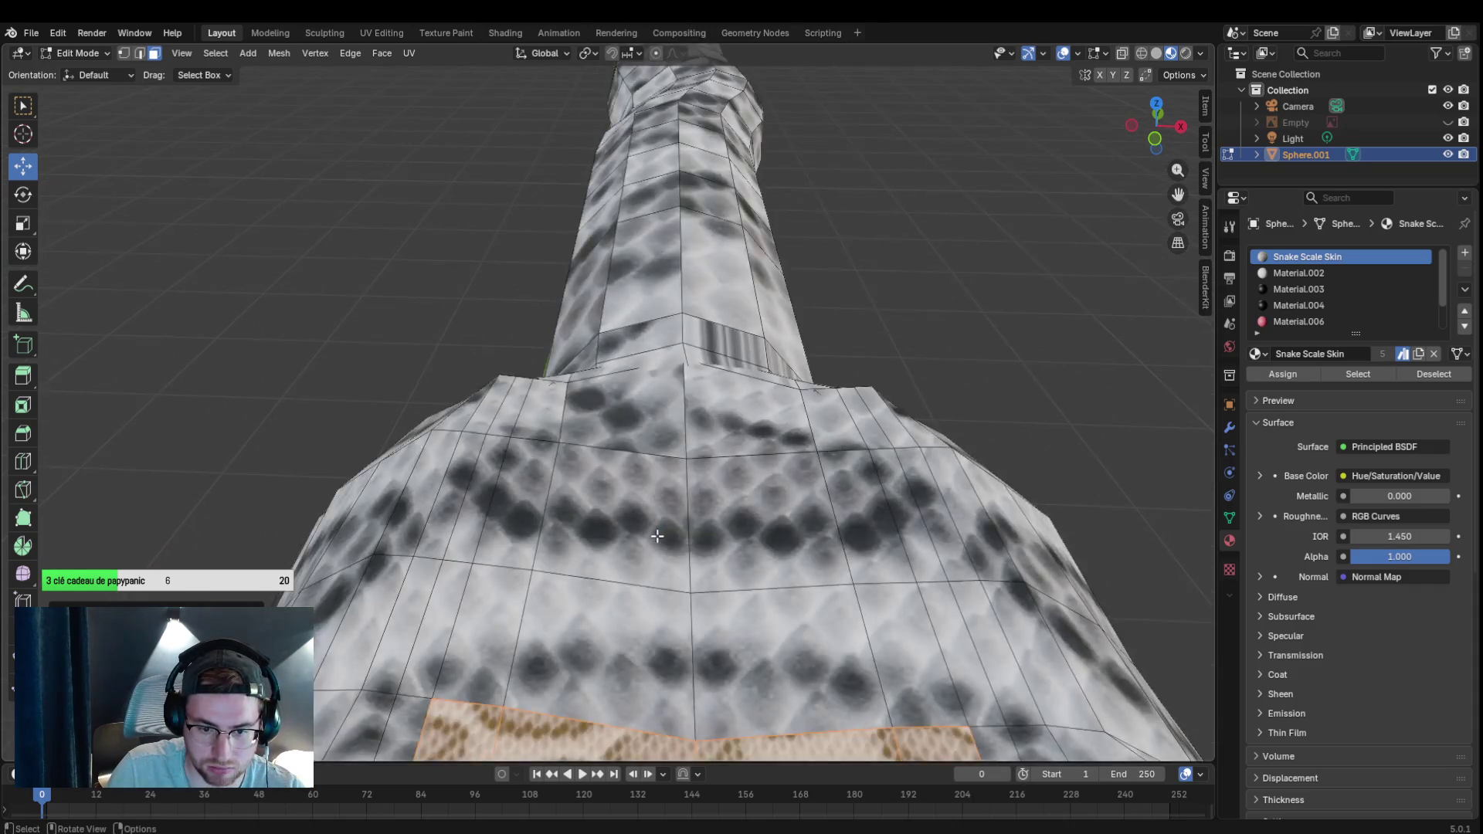
pyautogui.scroll(-1, 658, 537)
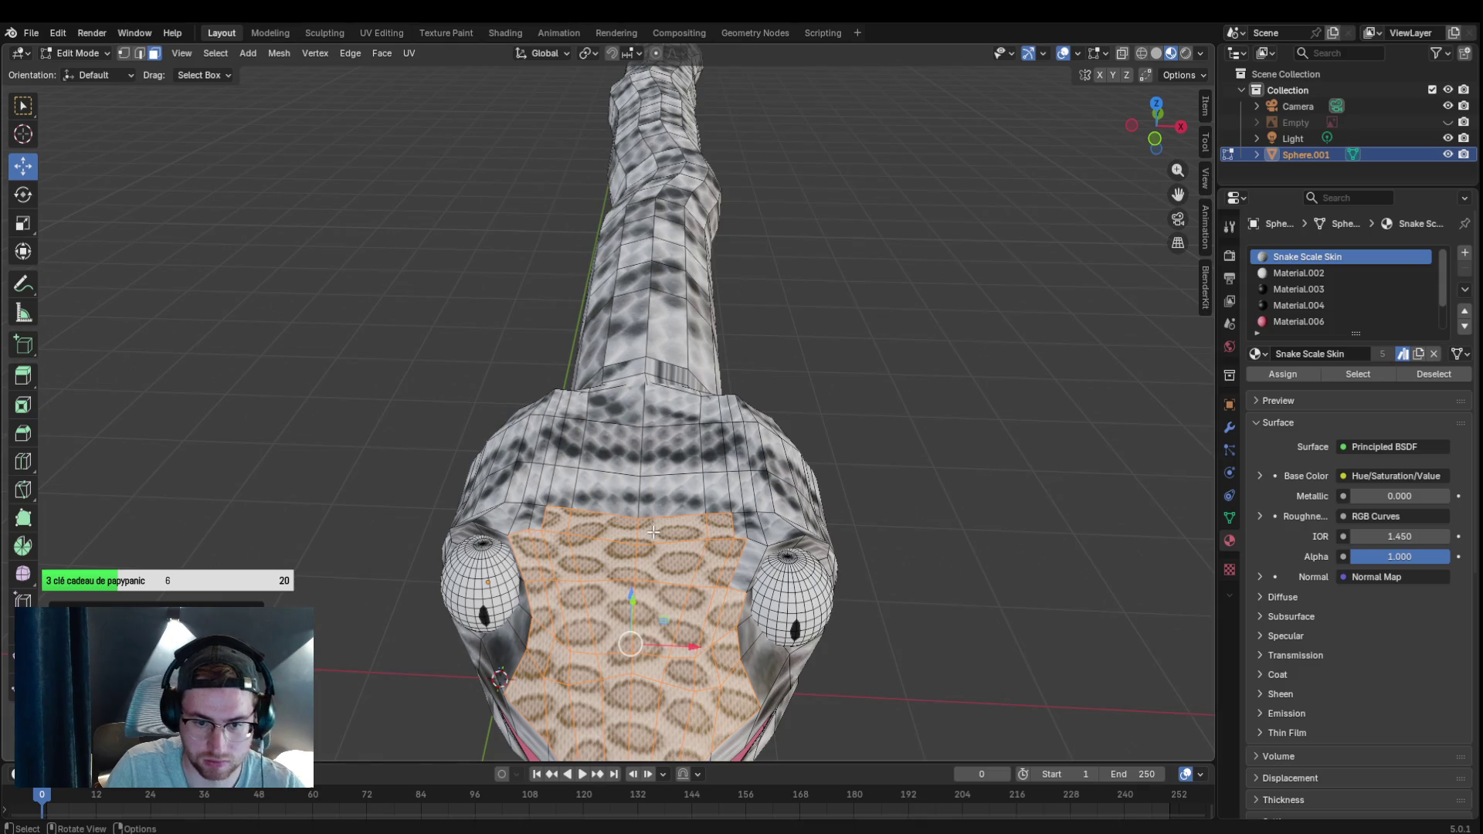
pyautogui.scroll(-4, 652, 532)
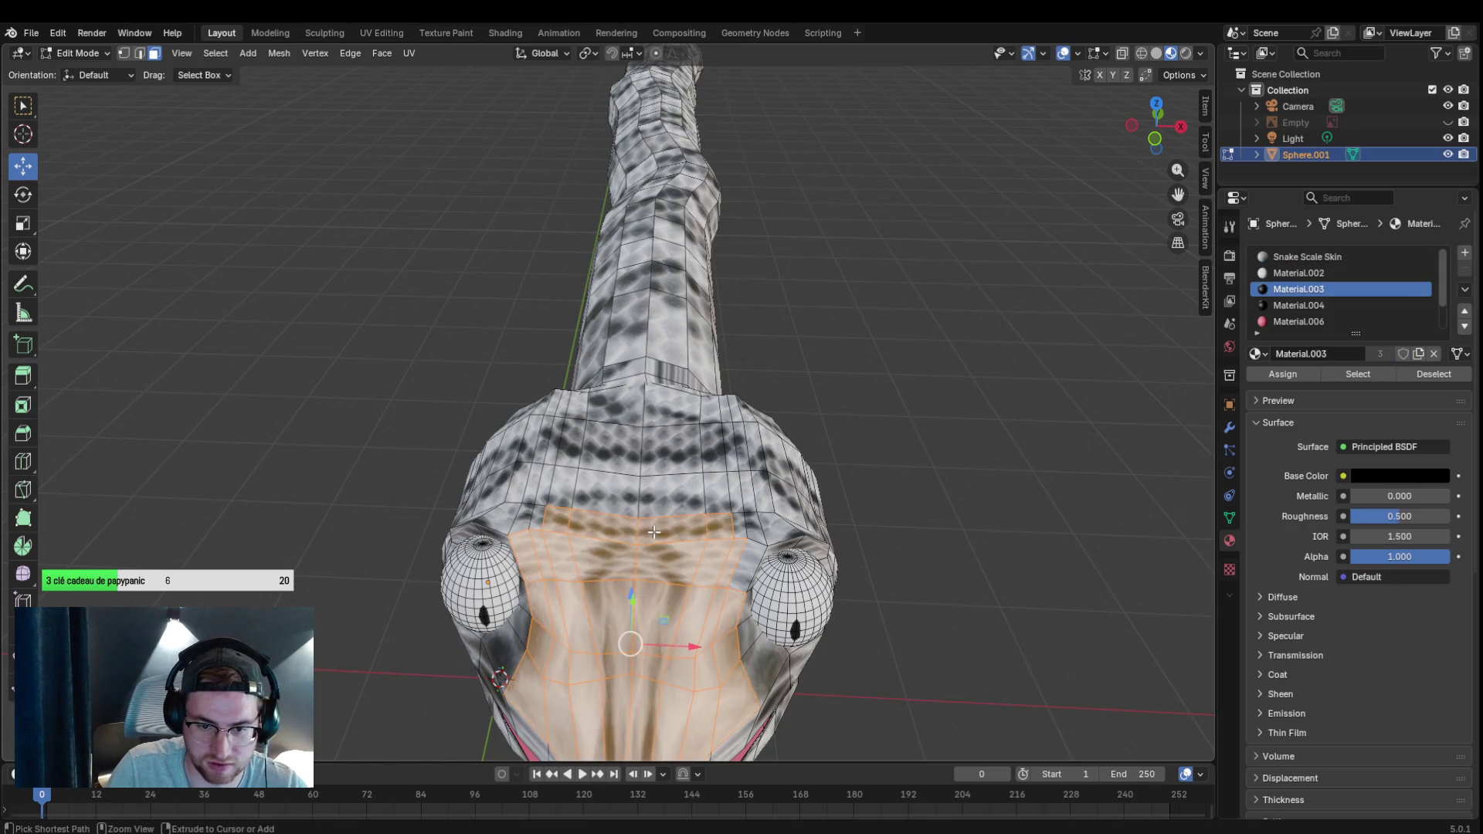
pyautogui.click(993, 407)
pyautogui.moveTo(962, 459); pyautogui.dragTo(947, 444)
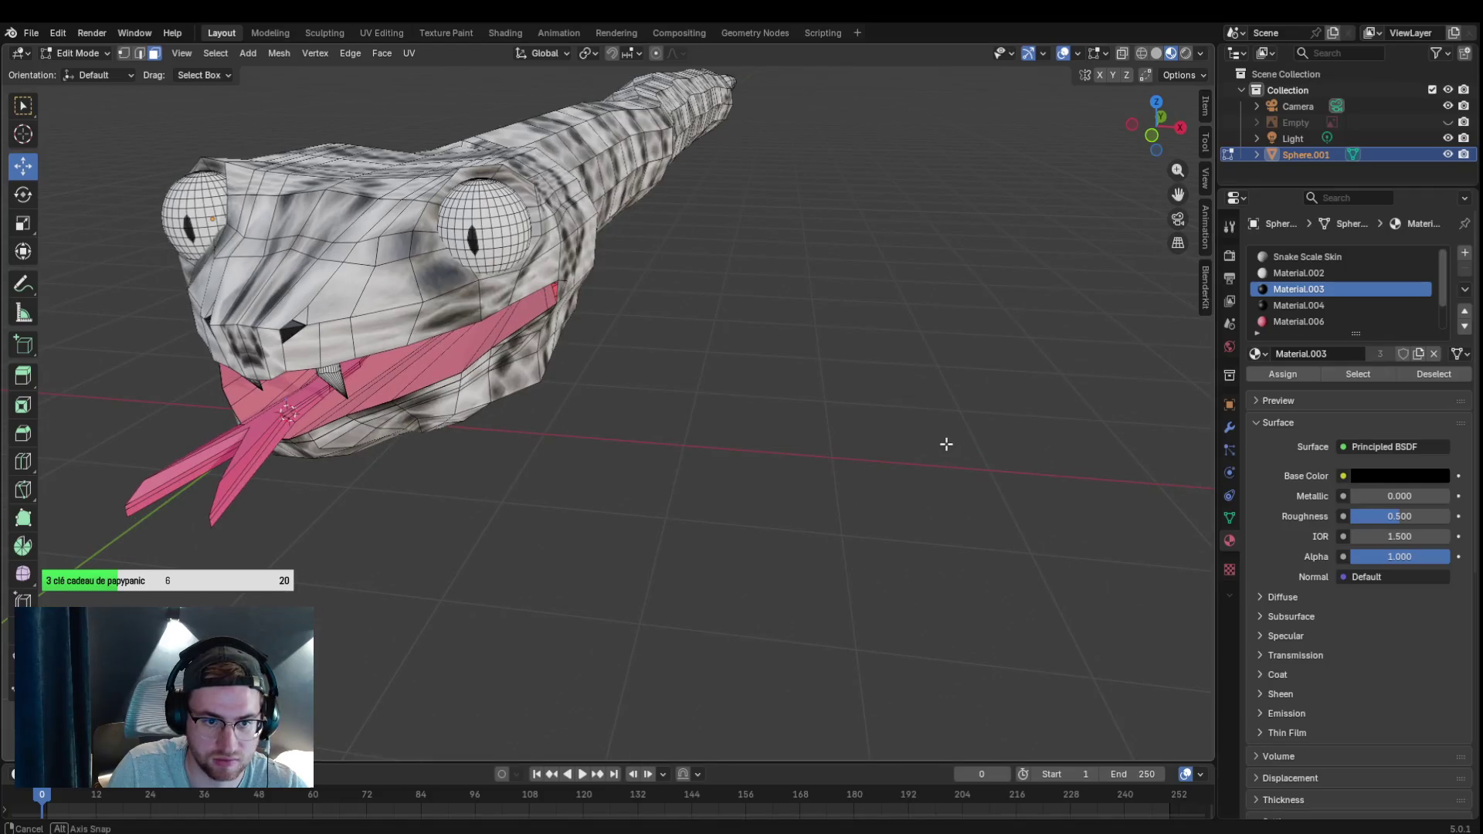
pyautogui.scroll(-3, 901, 394)
pyautogui.scroll(5, 780, 301)
pyautogui.moveTo(739, 264); pyautogui.dragTo(707, 335)
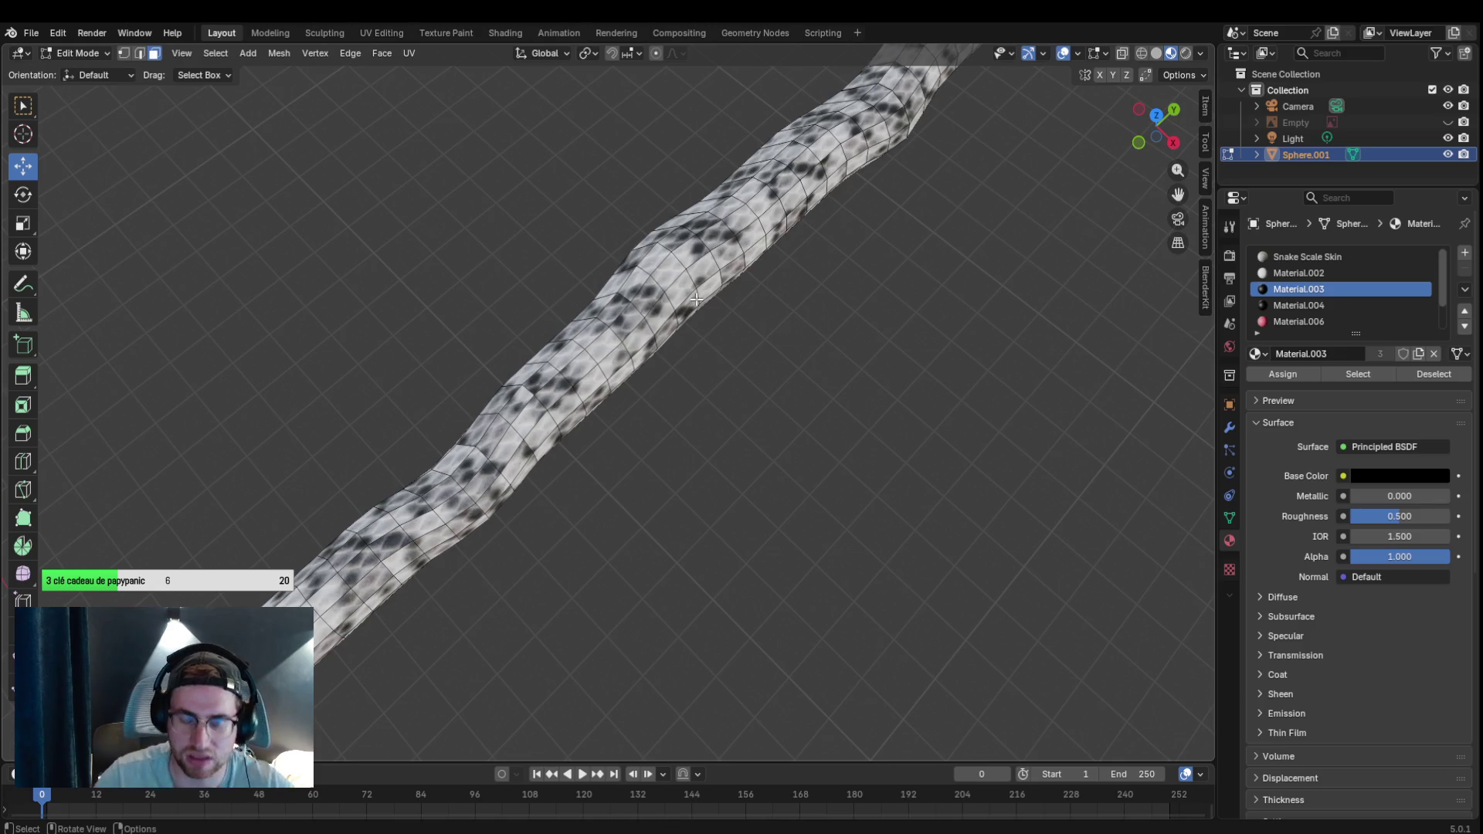
pyautogui.scroll(-2, 745, 377)
pyautogui.moveTo(758, 430)
pyautogui.mouseDown()
pyautogui.moveTo(738, 450)
pyautogui.moveTo(670, 433)
pyautogui.moveTo(658, 374)
pyautogui.moveTo(709, 407)
pyautogui.moveTo(748, 399)
pyautogui.mouseUp()
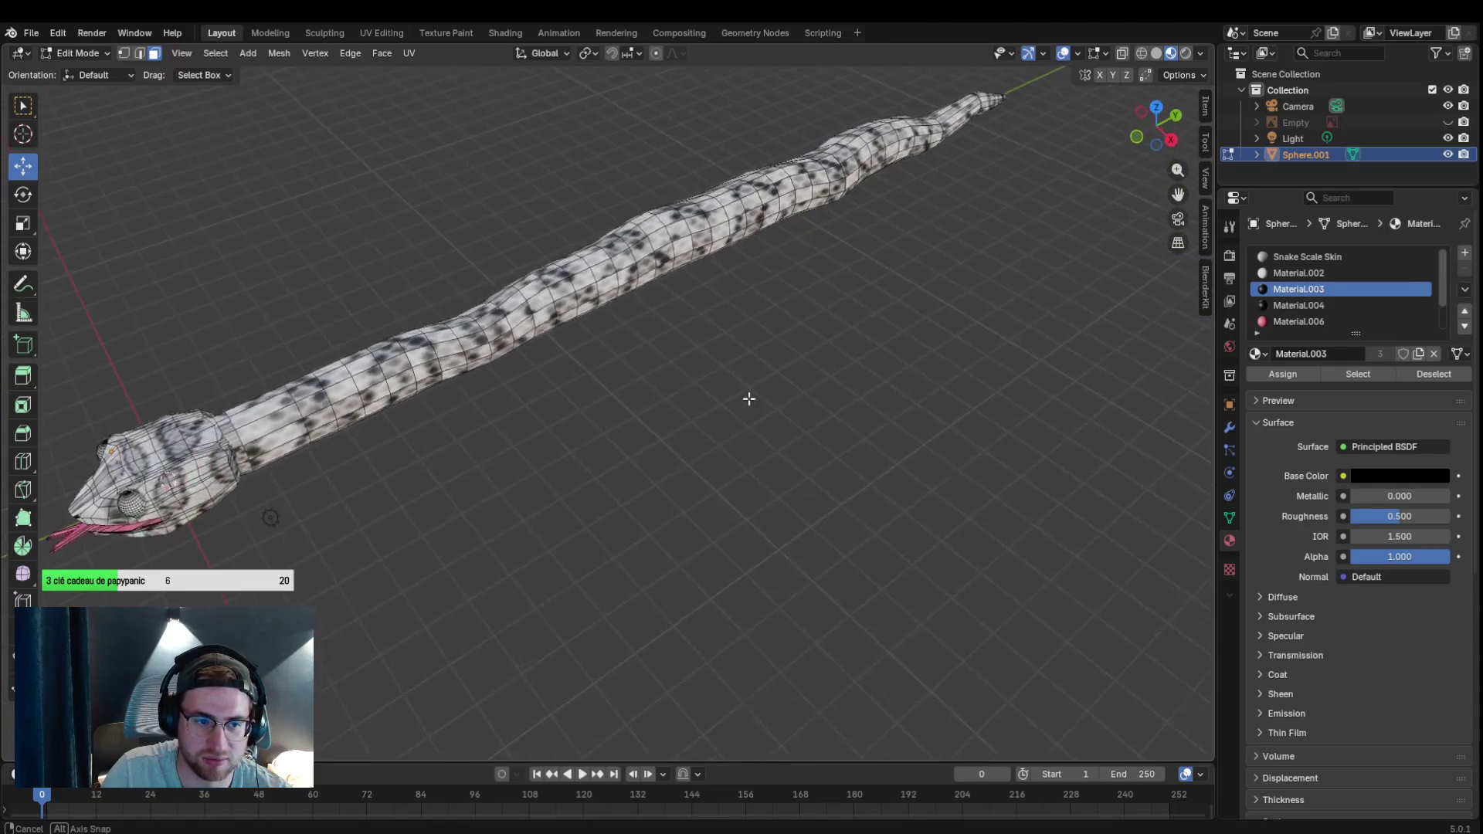
pyautogui.scroll(5, 749, 399)
pyautogui.moveTo(1177, 194); pyautogui.dragTo(1177, 432)
pyautogui.click(547, 418)
pyautogui.keyDown('shift'); pyautogui.click(540, 463); pyautogui.keyUp('shift')
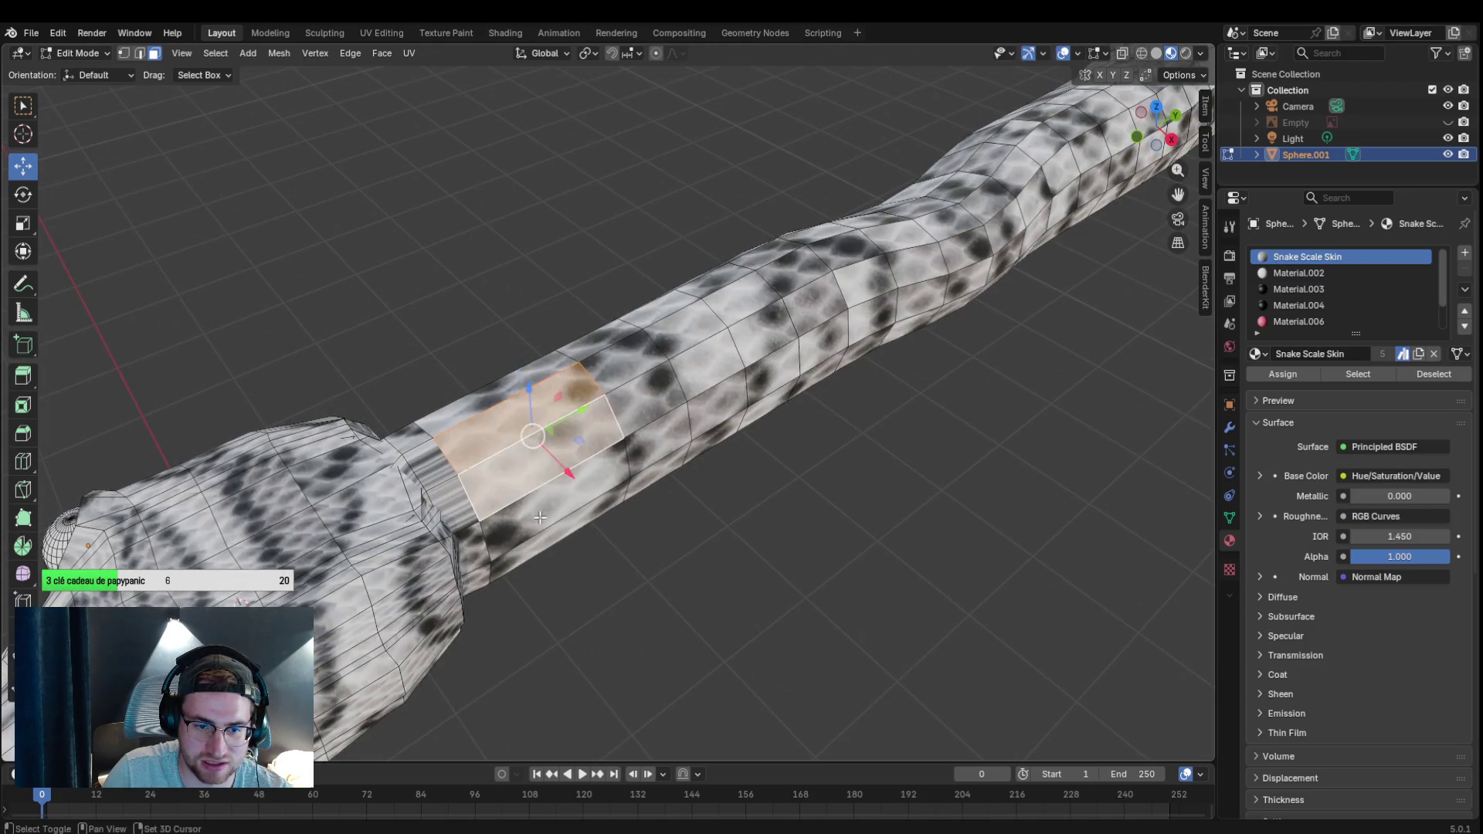
pyautogui.moveTo(552, 511)
pyautogui.mouseDown()
pyautogui.moveTo(533, 490)
pyautogui.moveTo(561, 499)
pyautogui.moveTo(536, 467)
pyautogui.moveTo(511, 483)
pyautogui.moveTo(700, 454)
pyautogui.mouseUp()
pyautogui.keyDown('alt'); pyautogui.click(224, 409); pyautogui.keyUp('alt')
pyautogui.keyDown('alt'); pyautogui.click(174, 417); pyautogui.keyUp('alt')
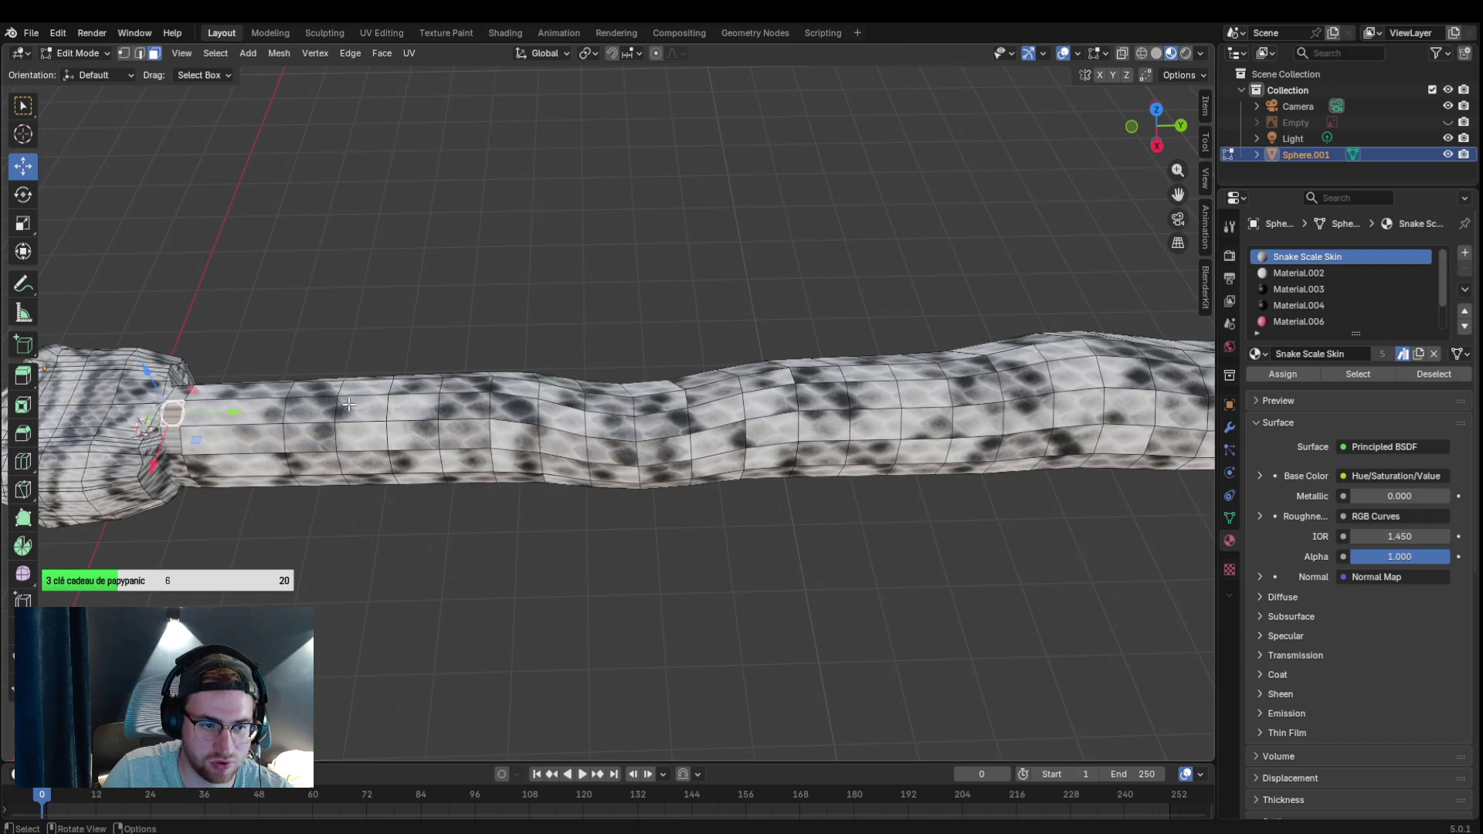
pyautogui.moveTo(762, 477); pyautogui.dragTo(674, 437)
pyautogui.click(784, 471)
pyautogui.keyDown('shift'); pyautogui.click(753, 547); pyautogui.keyUp('shift')
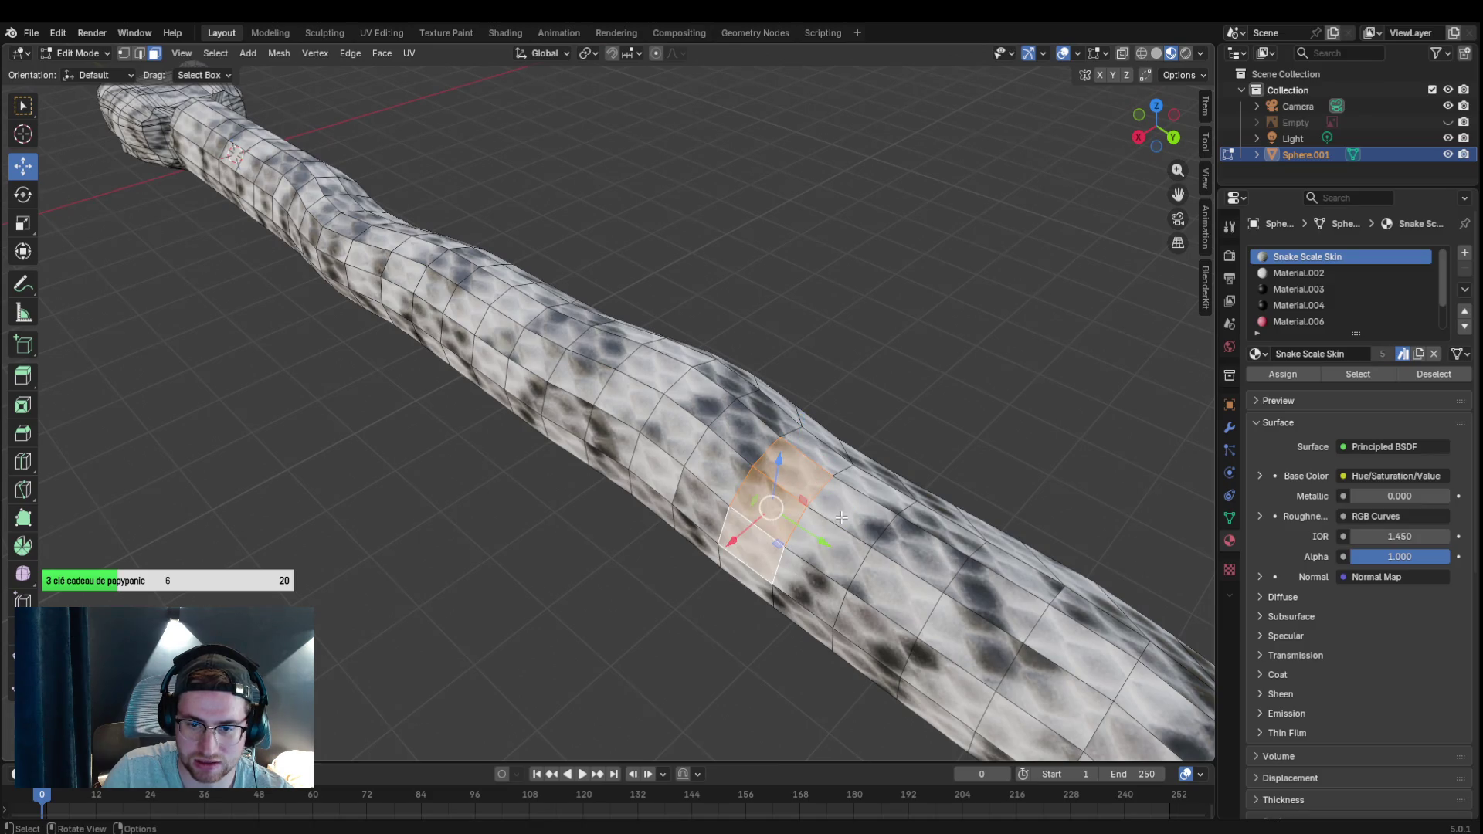
pyautogui.scroll(-8, 842, 517)
pyautogui.moveTo(523, 567)
pyautogui.mouseDown()
pyautogui.moveTo(628, 533)
pyautogui.moveTo(763, 529)
pyautogui.mouseUp()
pyautogui.scroll(10, 742, 448)
pyautogui.click(698, 304)
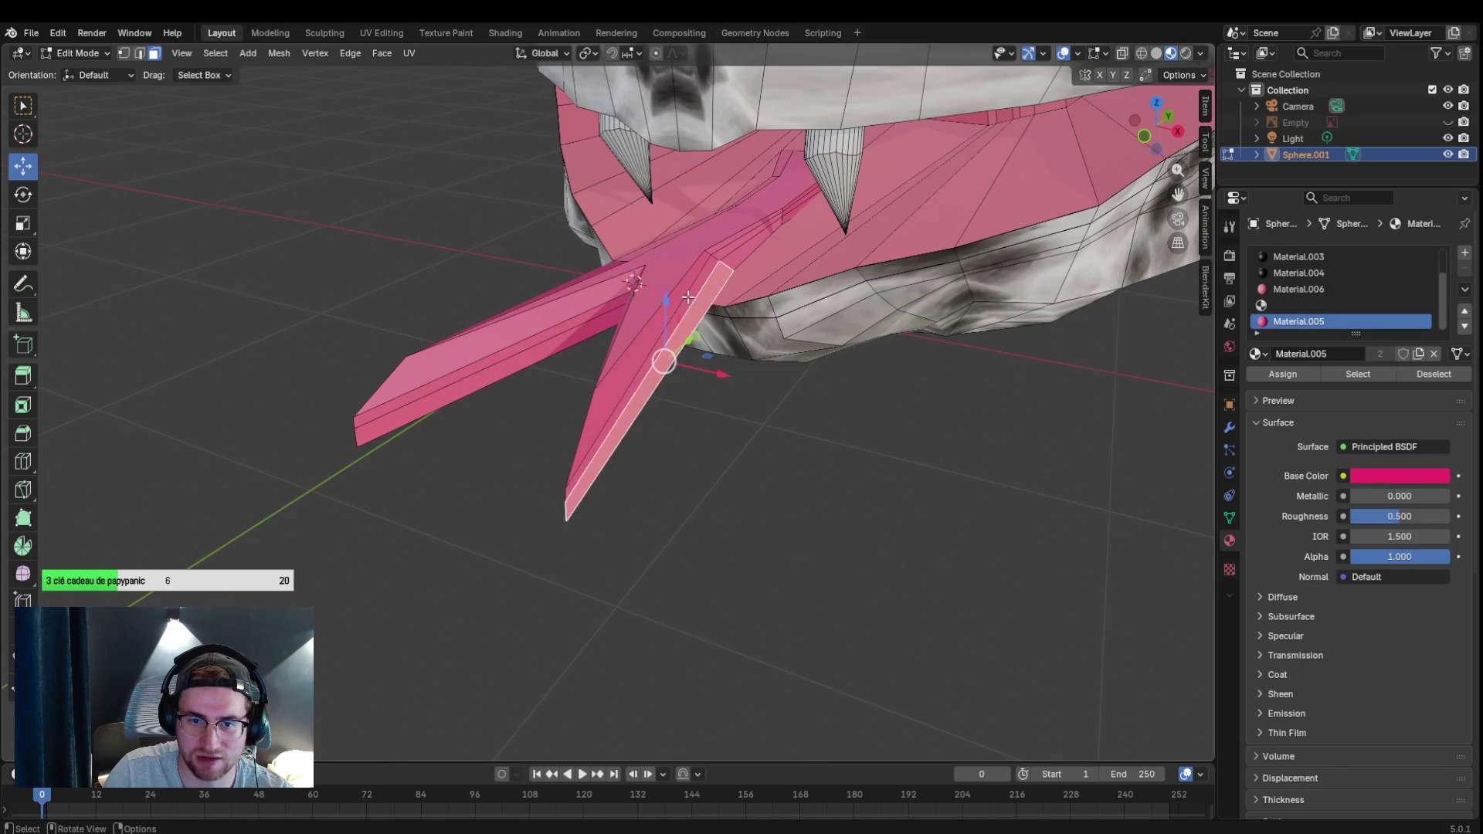
# Check the tongue face's material, then deselect it and orbit around the head.
pyautogui.click(687, 300)
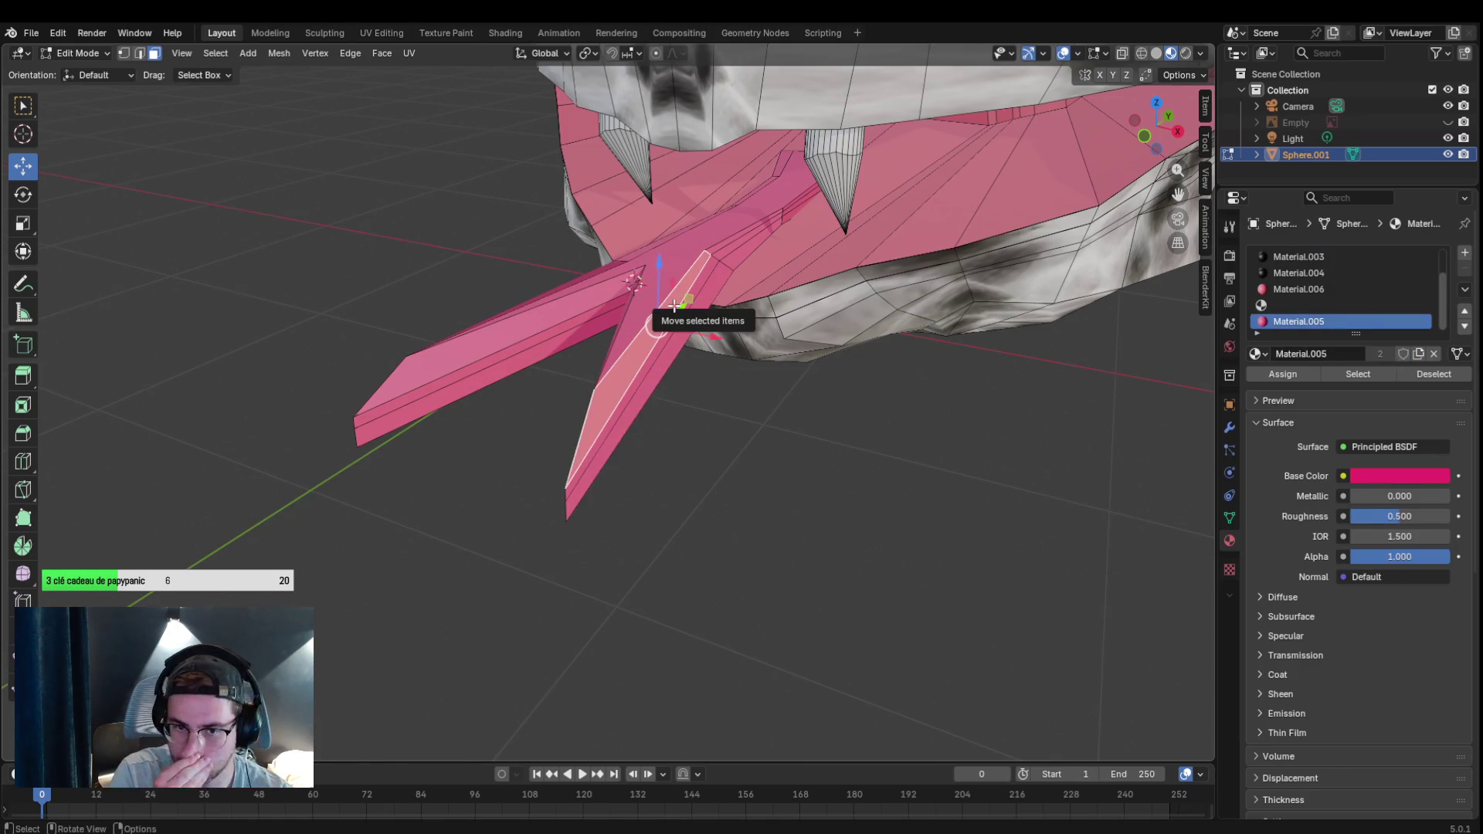
pyautogui.scroll(-8, 772, 332)
pyautogui.click(816, 356)
pyautogui.scroll(8, 915, 335)
pyautogui.scroll(-5, 997, 305)
pyautogui.moveTo(996, 304)
pyautogui.mouseDown()
pyautogui.moveTo(954, 305)
pyautogui.moveTo(990, 314)
pyautogui.mouseUp()
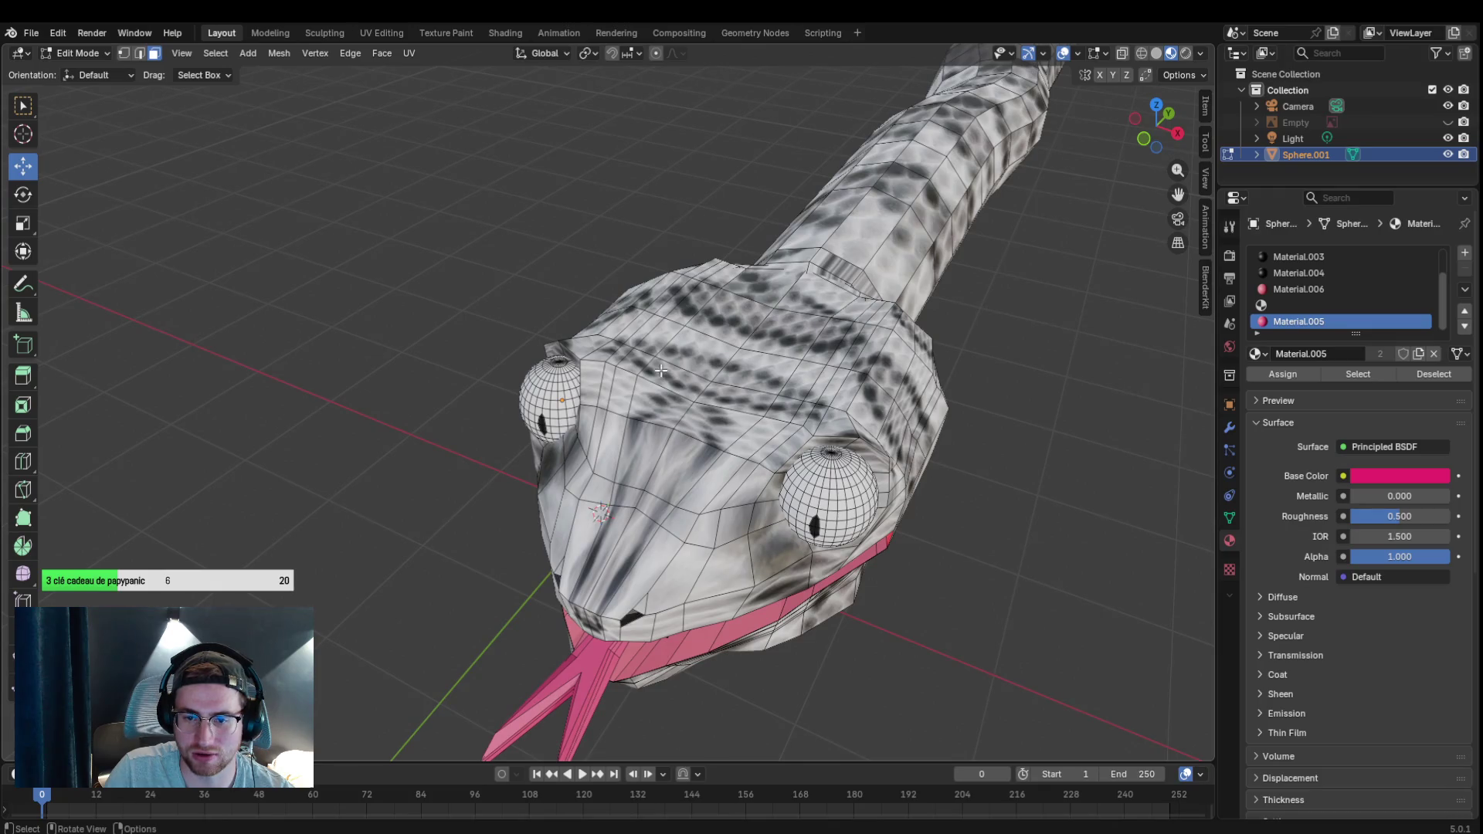
pyautogui.scroll(4, 856, 415)
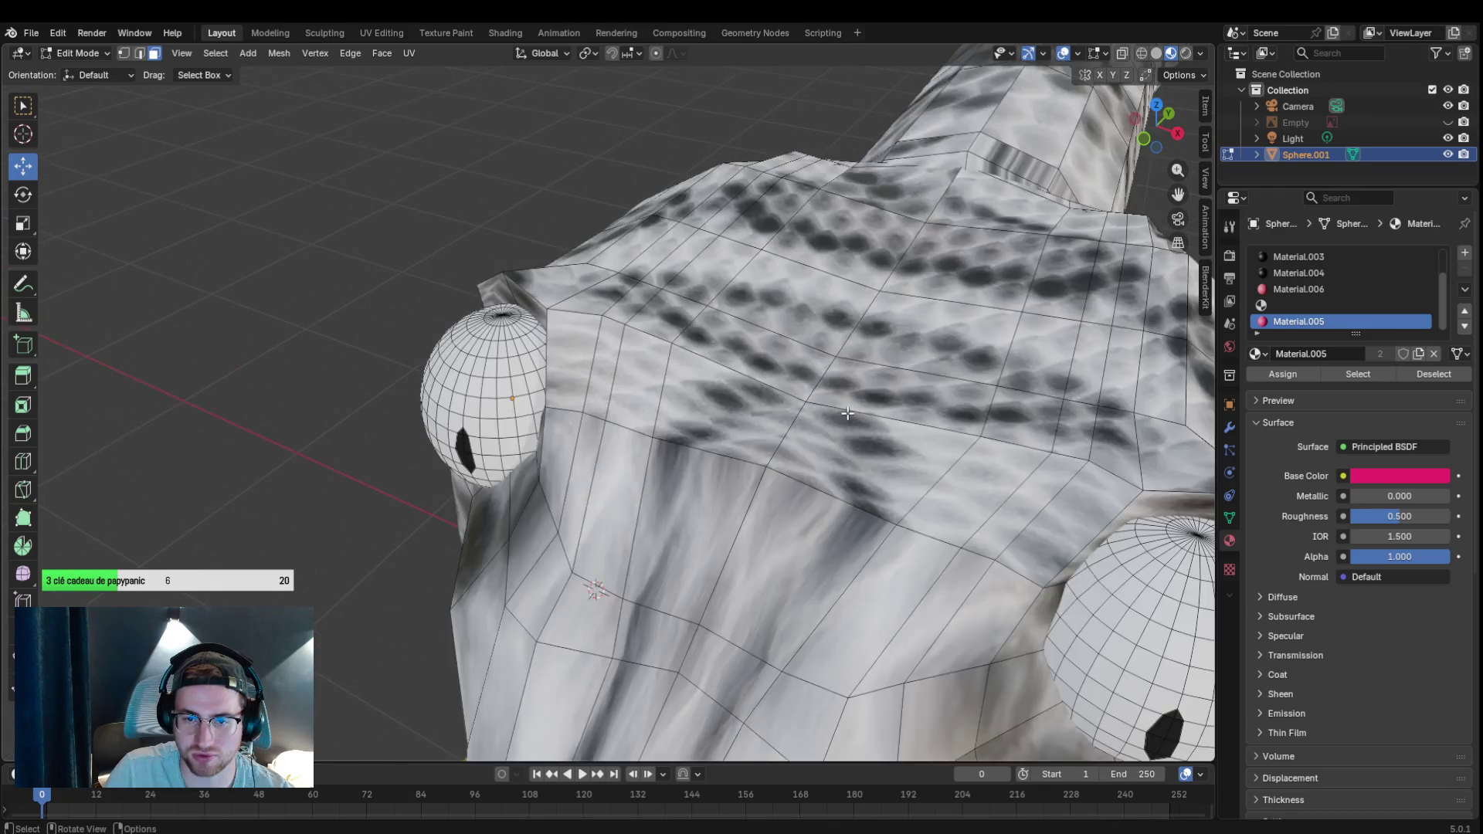
# Switch to vertex select, nudge a head vertex, and turn on X-ray to reveal hidden vertices.
pyautogui.click(120, 52)
pyautogui.click(103, 55)
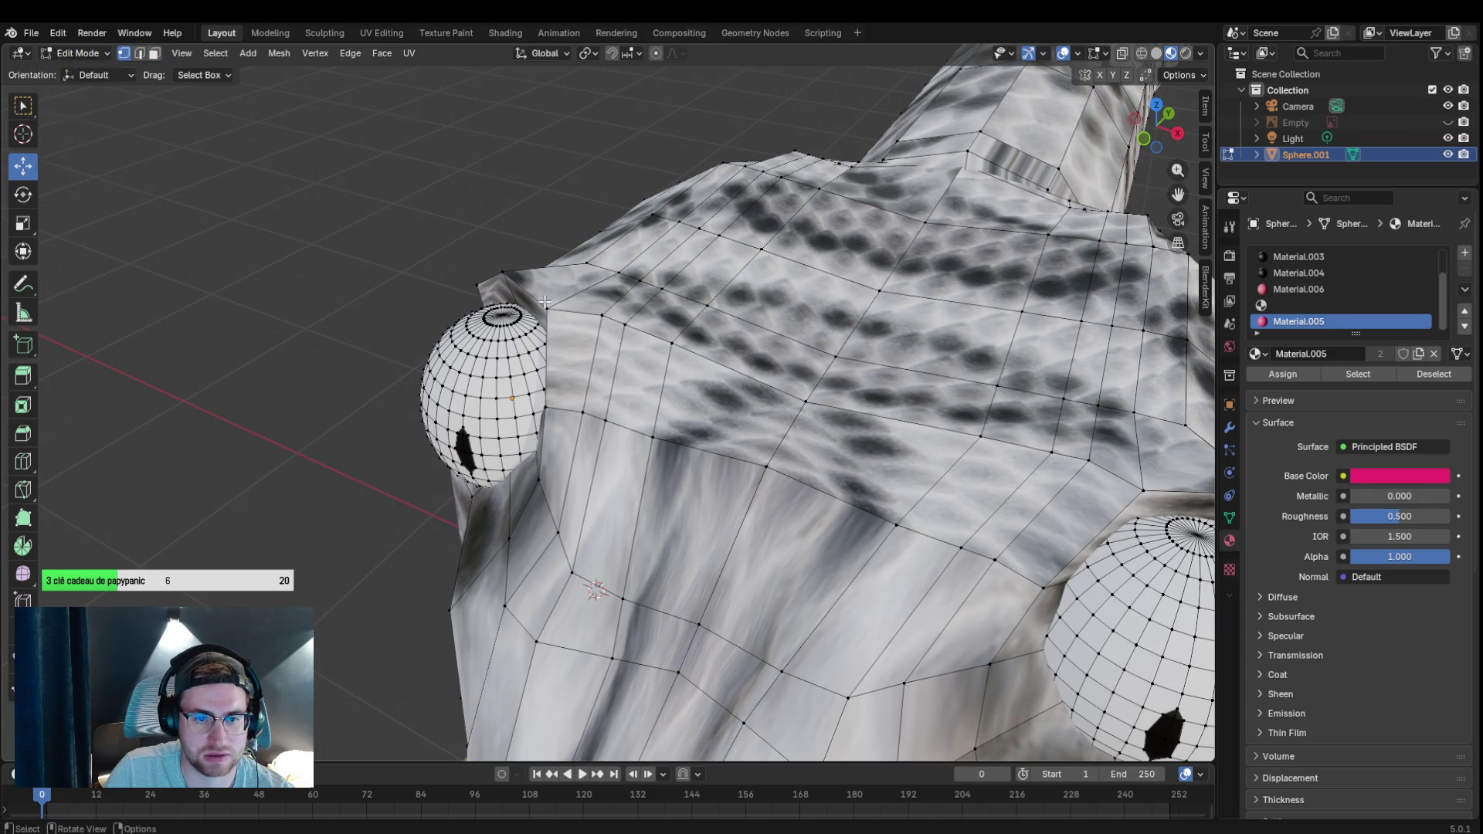
pyautogui.moveTo(539, 316); pyautogui.dragTo(541, 317)
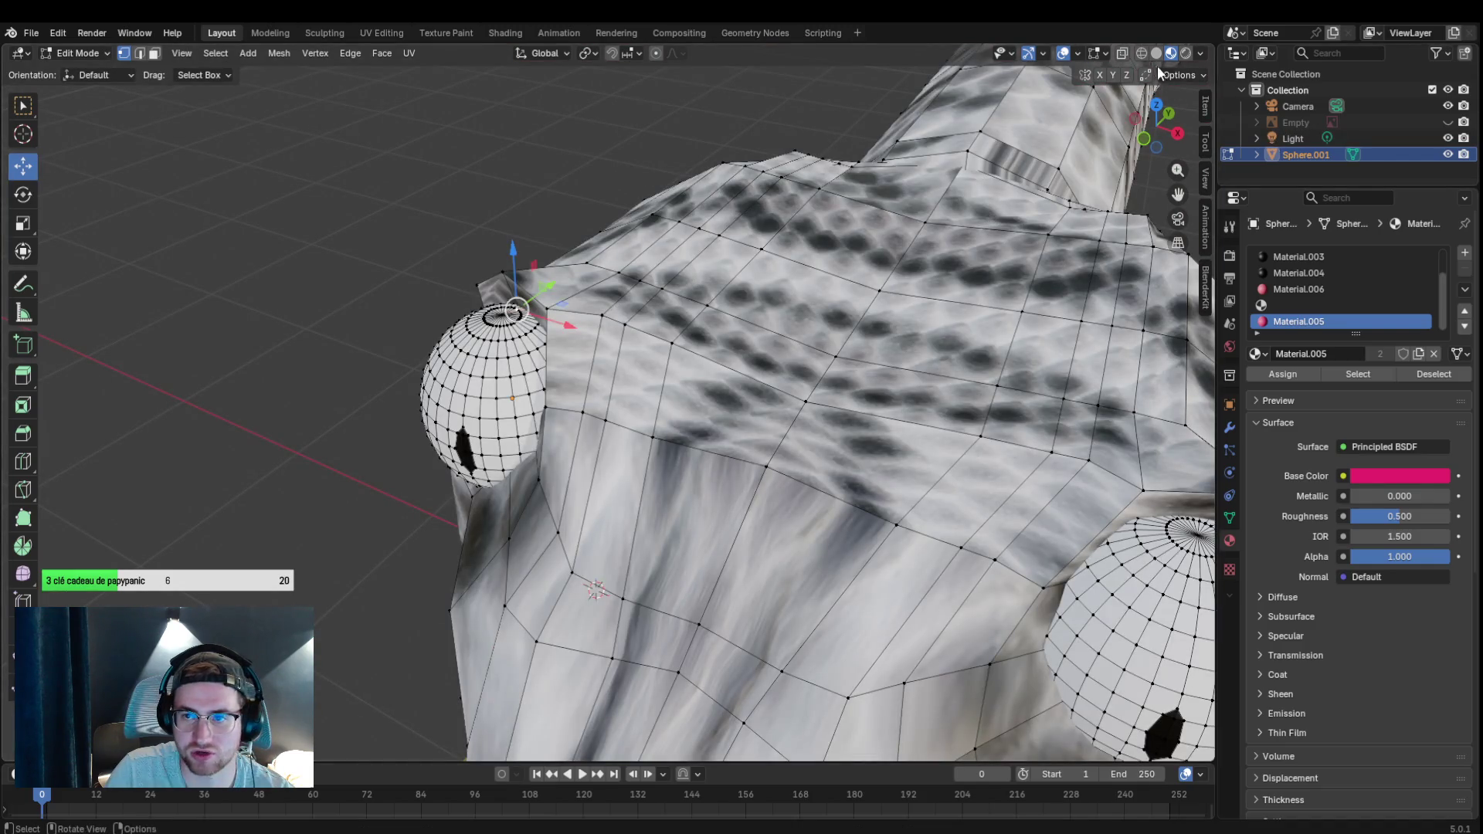
pyautogui.hotkey('alt', 'z')
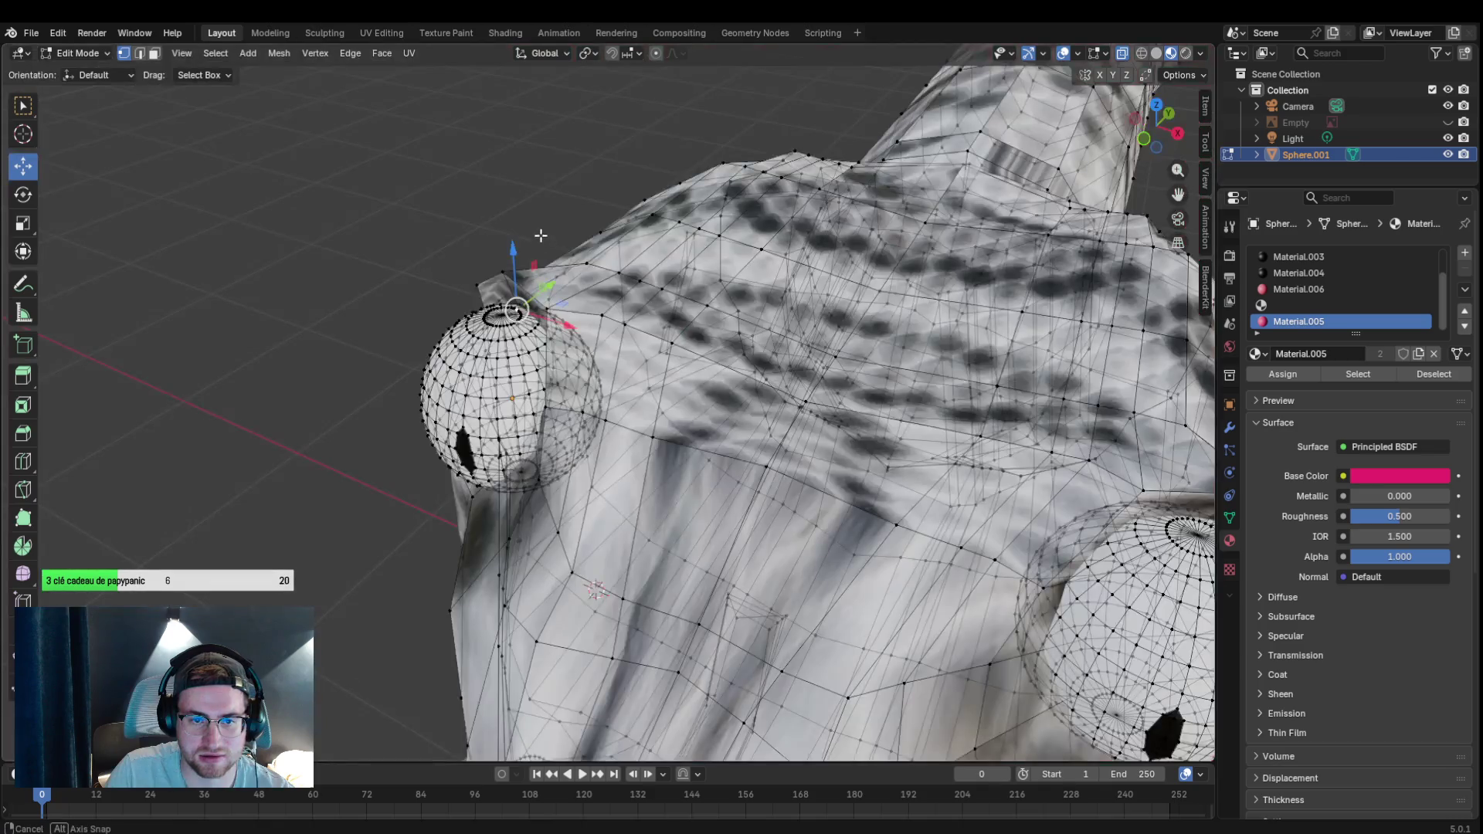
pyautogui.moveTo(516, 255)
pyautogui.mouseDown()
pyautogui.moveTo(564, 242)
pyautogui.moveTo(1210, 305)
pyautogui.mouseUp()
pyautogui.moveTo(1178, 194)
pyautogui.mouseDown()
pyautogui.moveTo(1171, 216)
pyautogui.moveTo(621, 403)
pyautogui.moveTo(834, 437)
pyautogui.moveTo(1032, 370)
pyautogui.mouseUp()
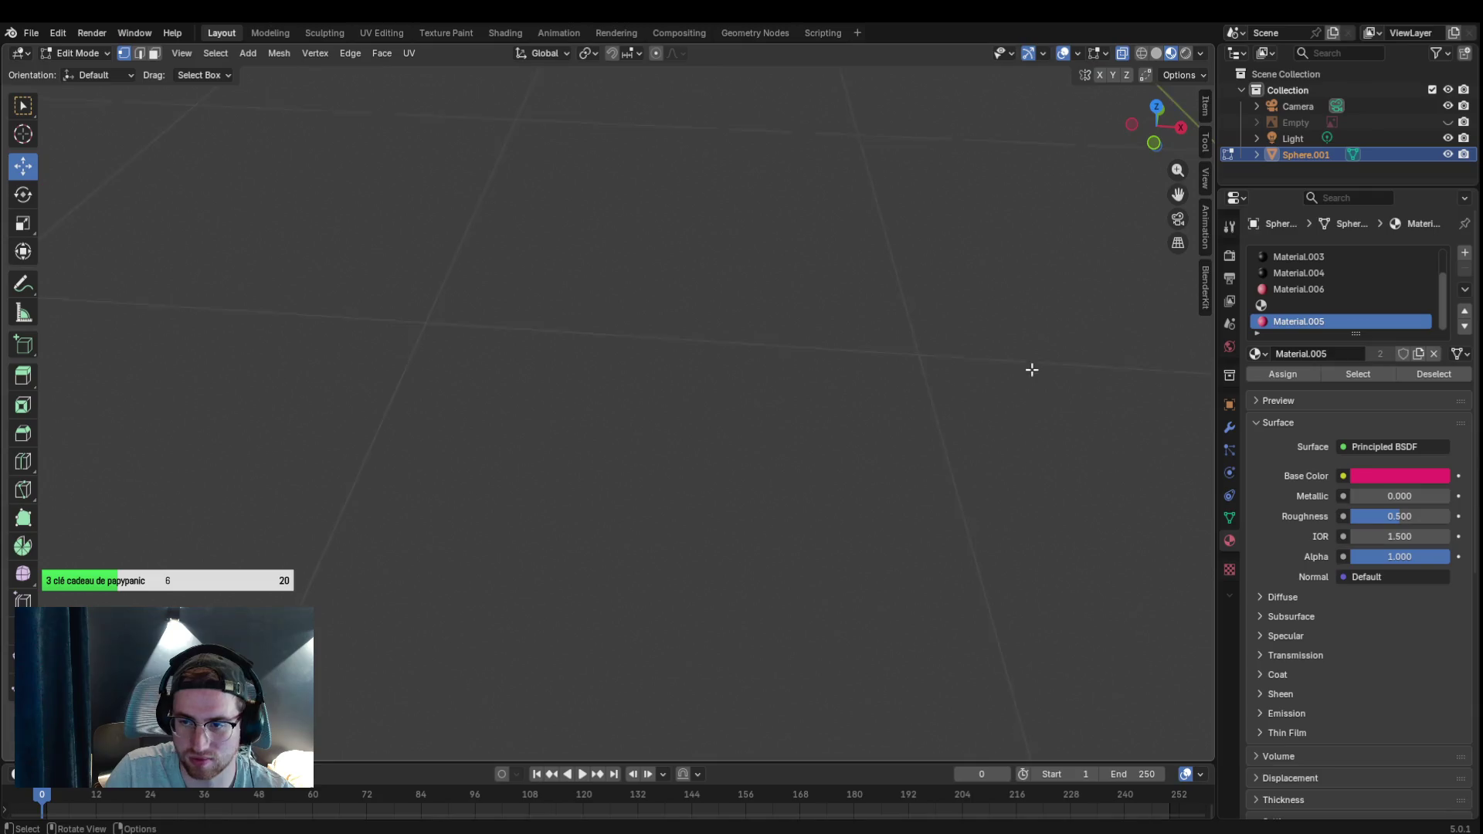
# Zoom out to the whole snake and bring up the File export menu, then dismiss the format list.
pyautogui.moveTo(1178, 195)
pyautogui.mouseDown()
pyautogui.moveTo(927, 309)
pyautogui.moveTo(1175, 197)
pyautogui.mouseUp()
pyautogui.scroll(-5, 1175, 197)
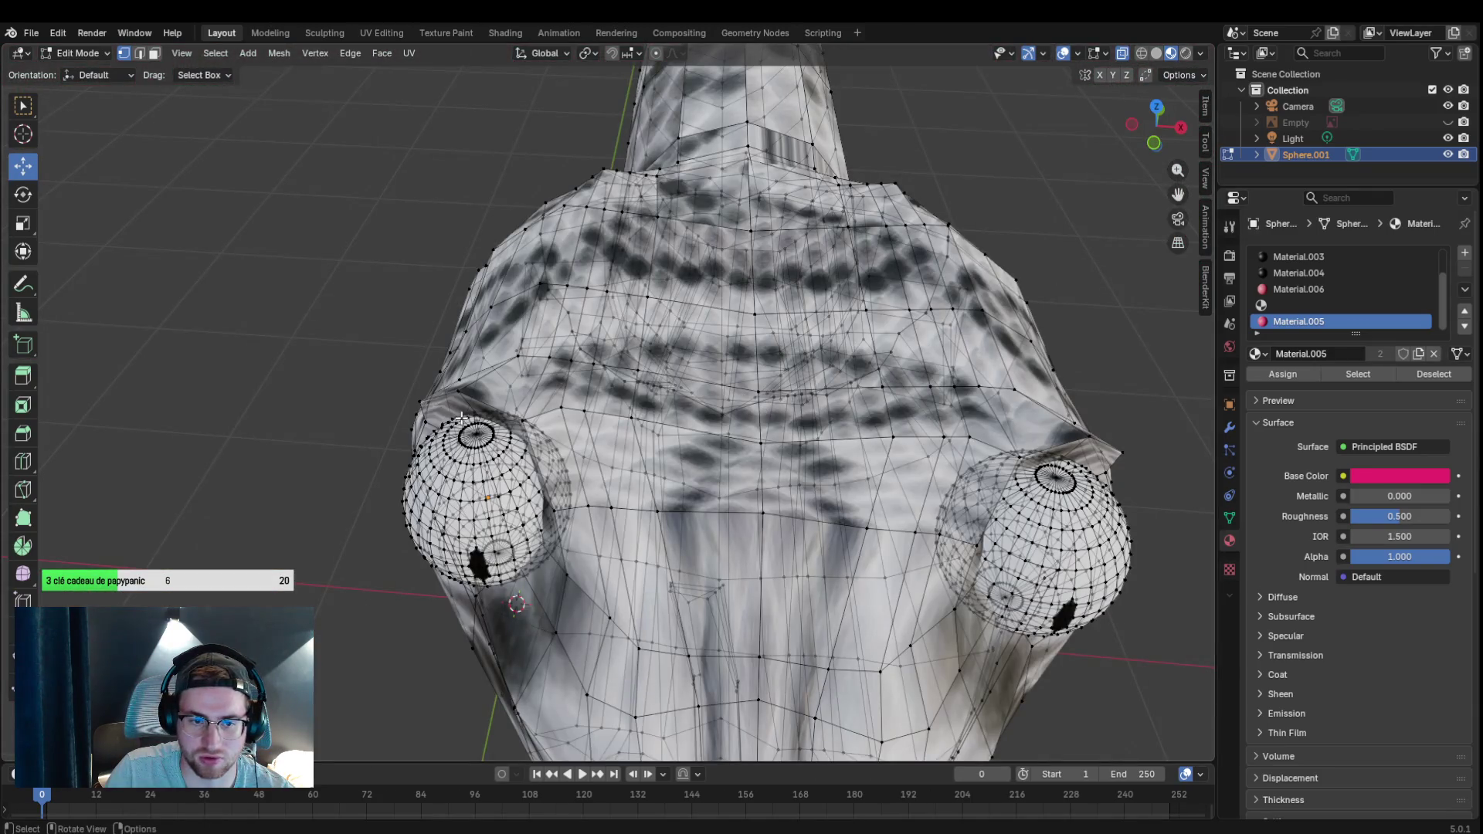
pyautogui.scroll(-5, 417, 184)
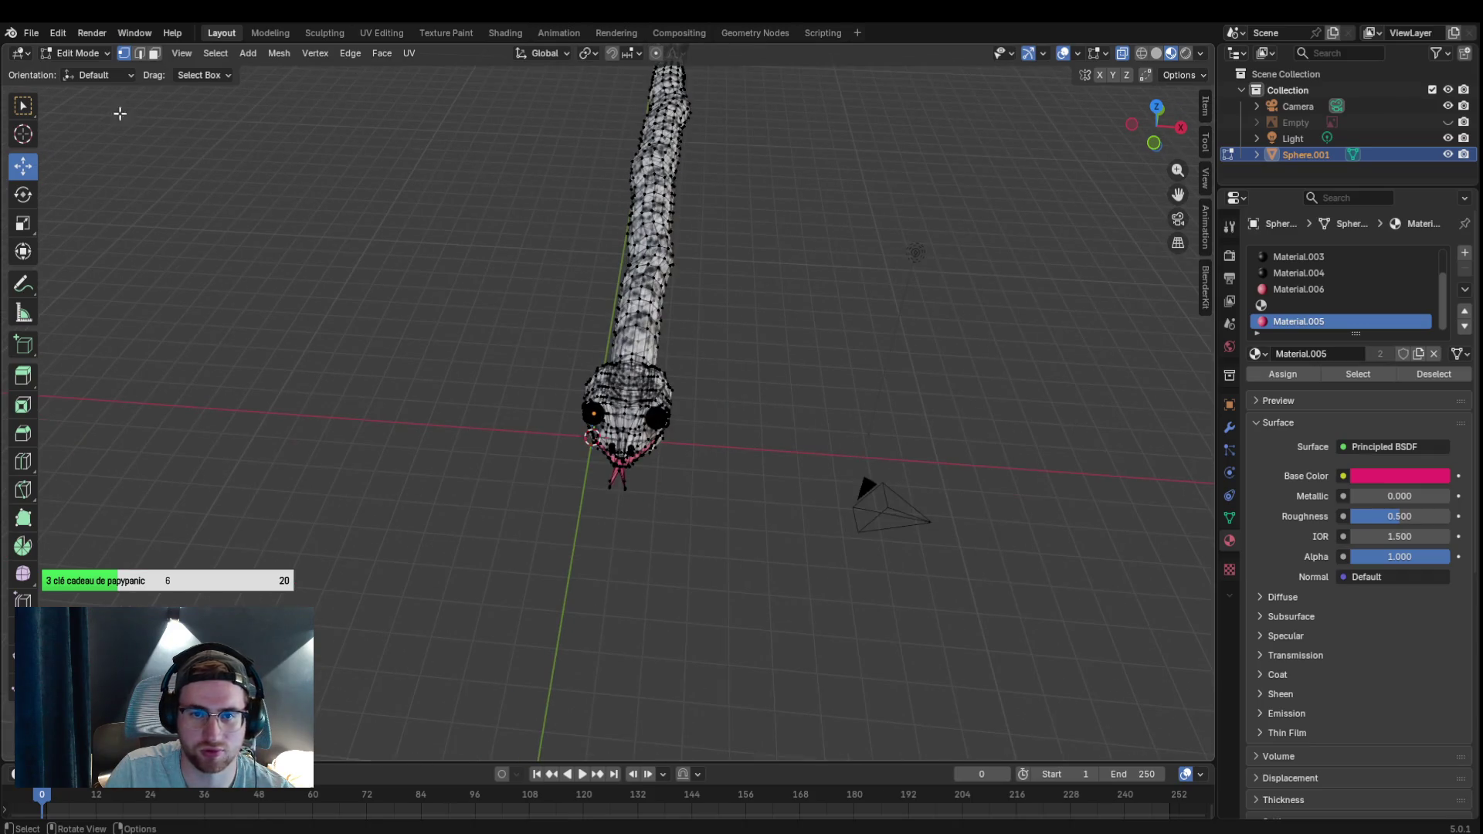
pyautogui.click(31, 33)
pyautogui.moveTo(96, 278)
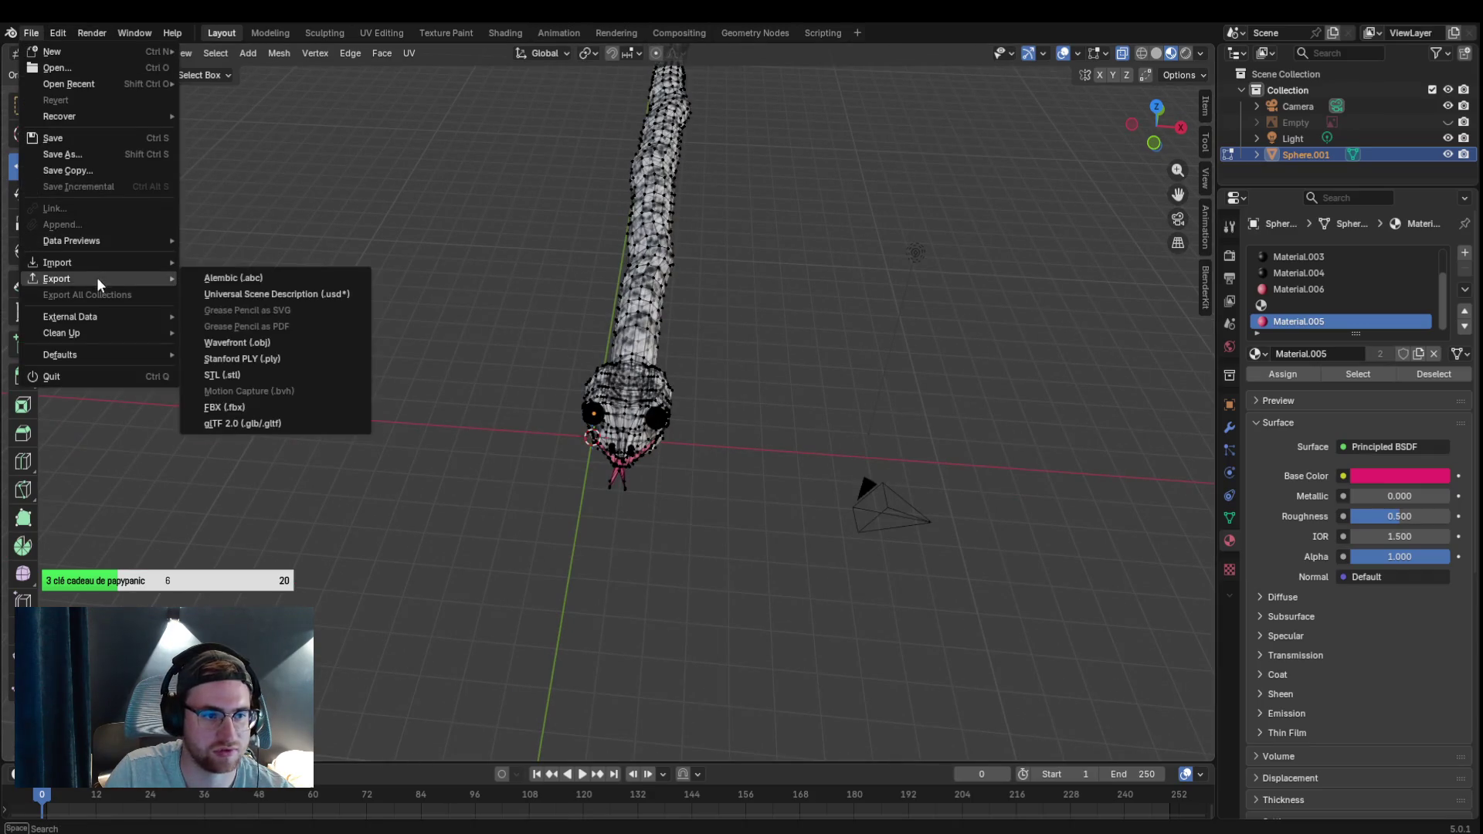
pyautogui.press('Escape')
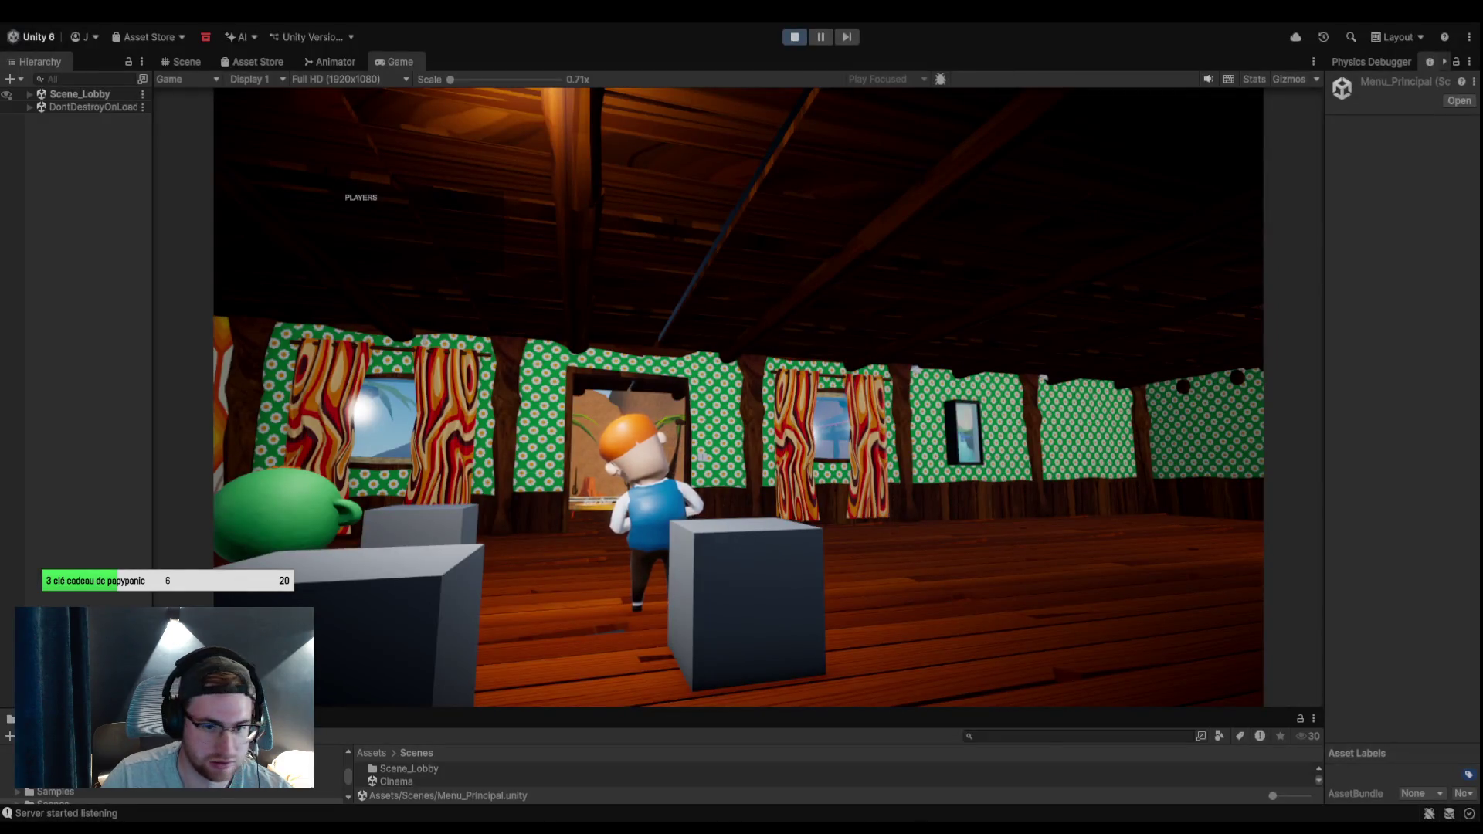
# Stop the running game and enlarge the Project panel.
pyautogui.click(846, 549)
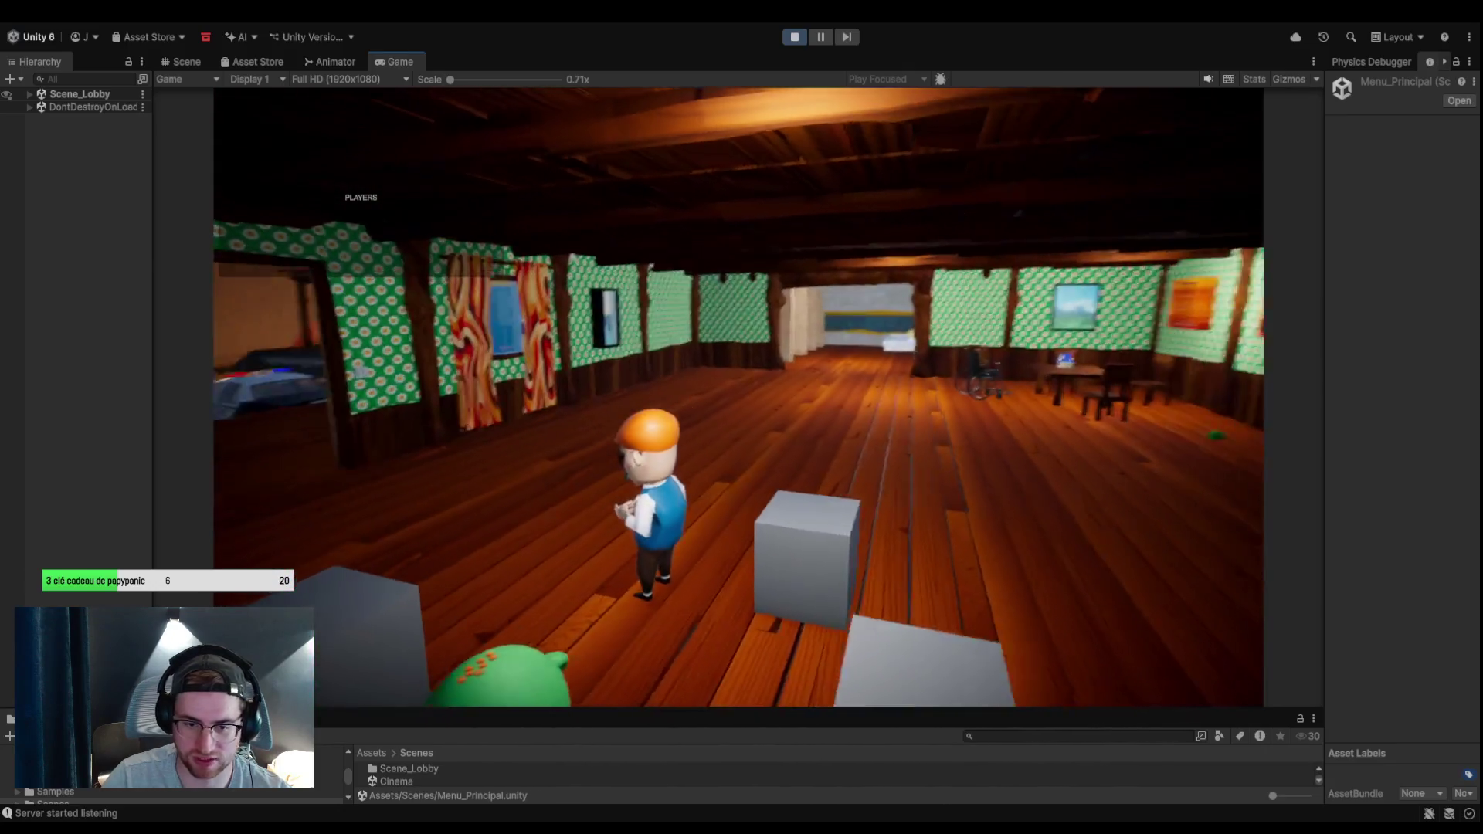
pyautogui.click(795, 39)
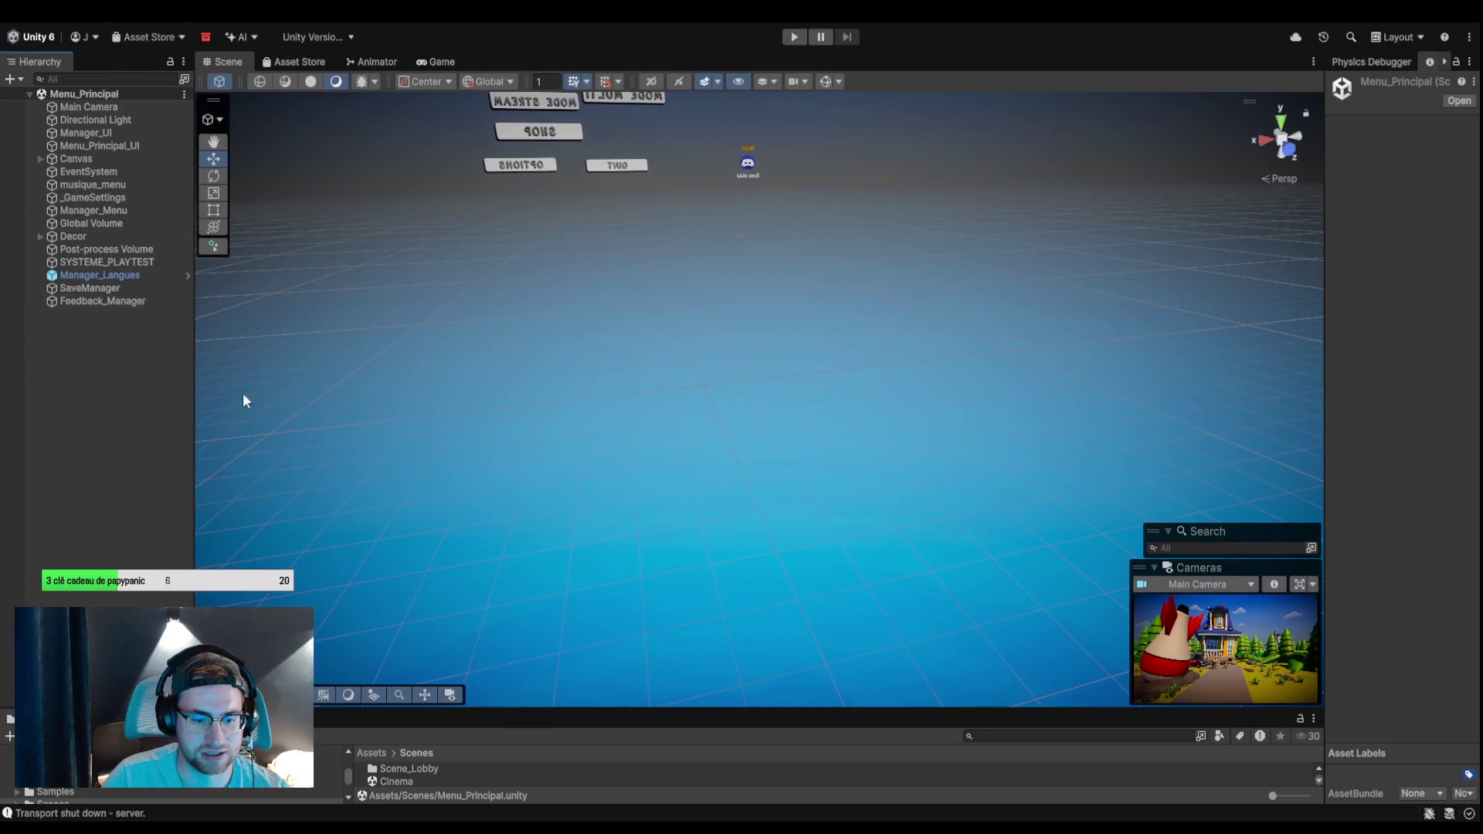
pyautogui.moveTo(531, 708); pyautogui.dragTo(513, 491)
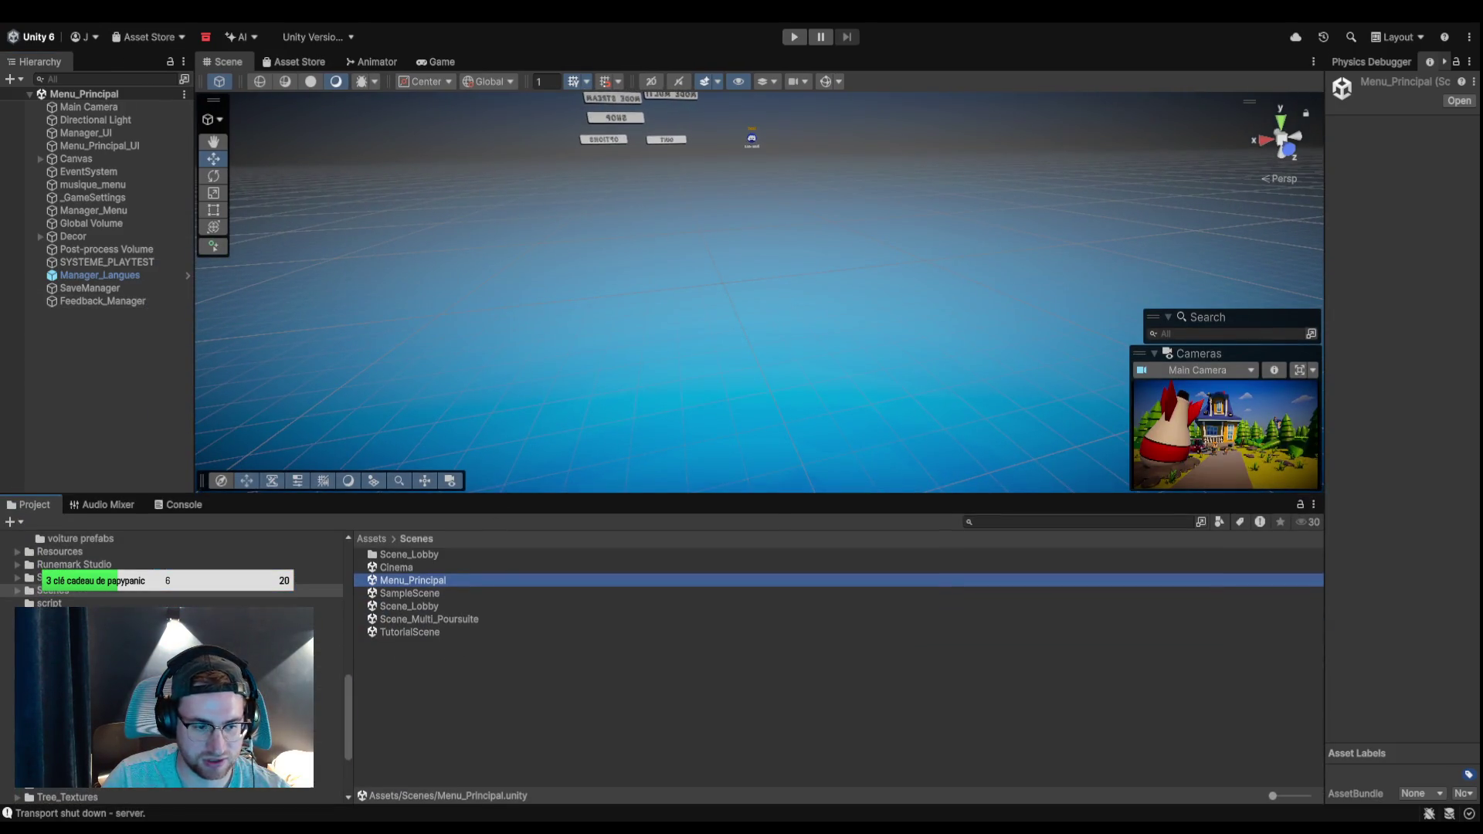
# Open the temporaire folder and select the serpent model to view its import settings.
pyautogui.scroll(-5, 174, 664)
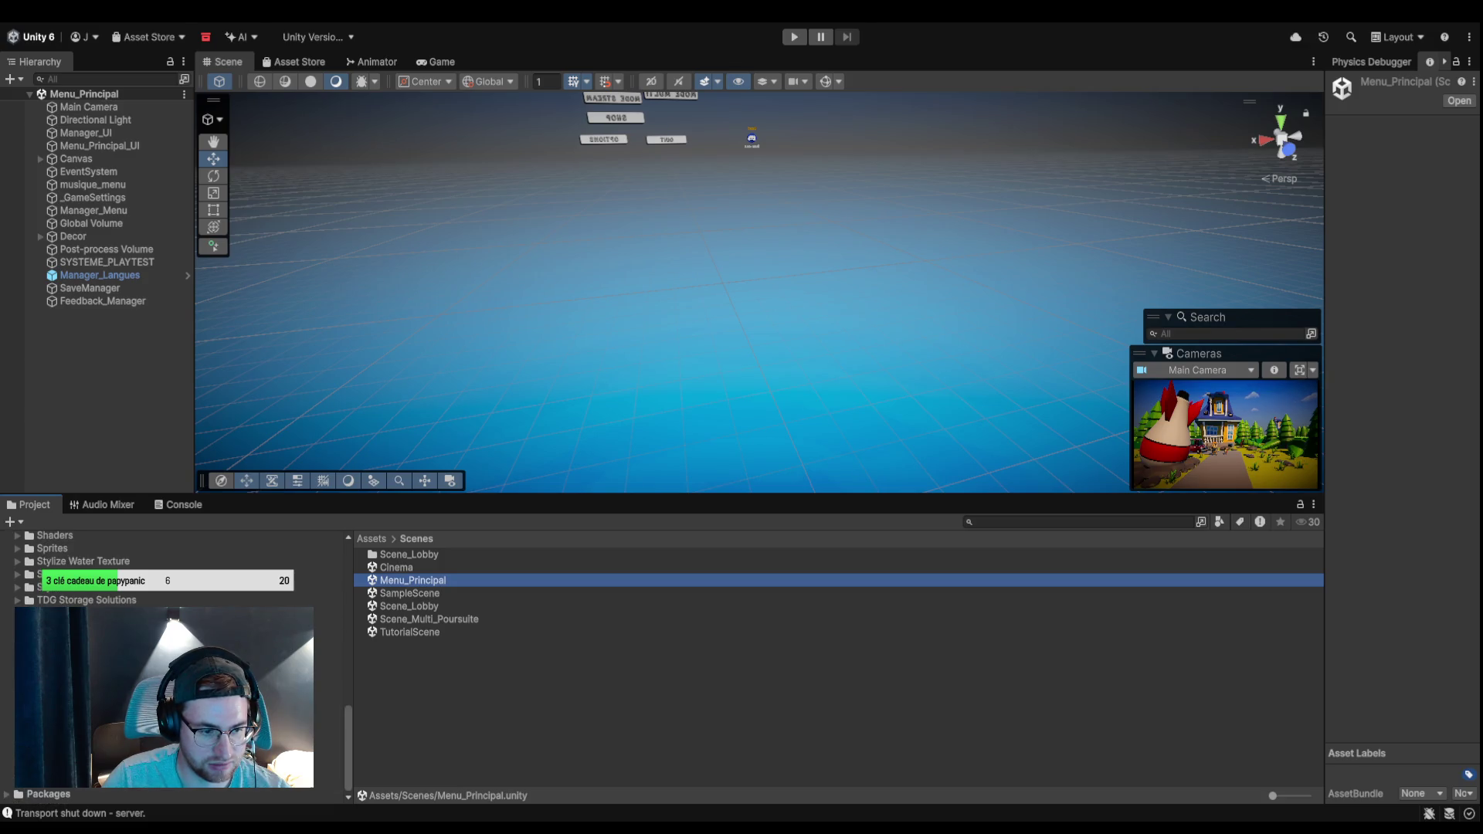
pyautogui.click(85, 614)
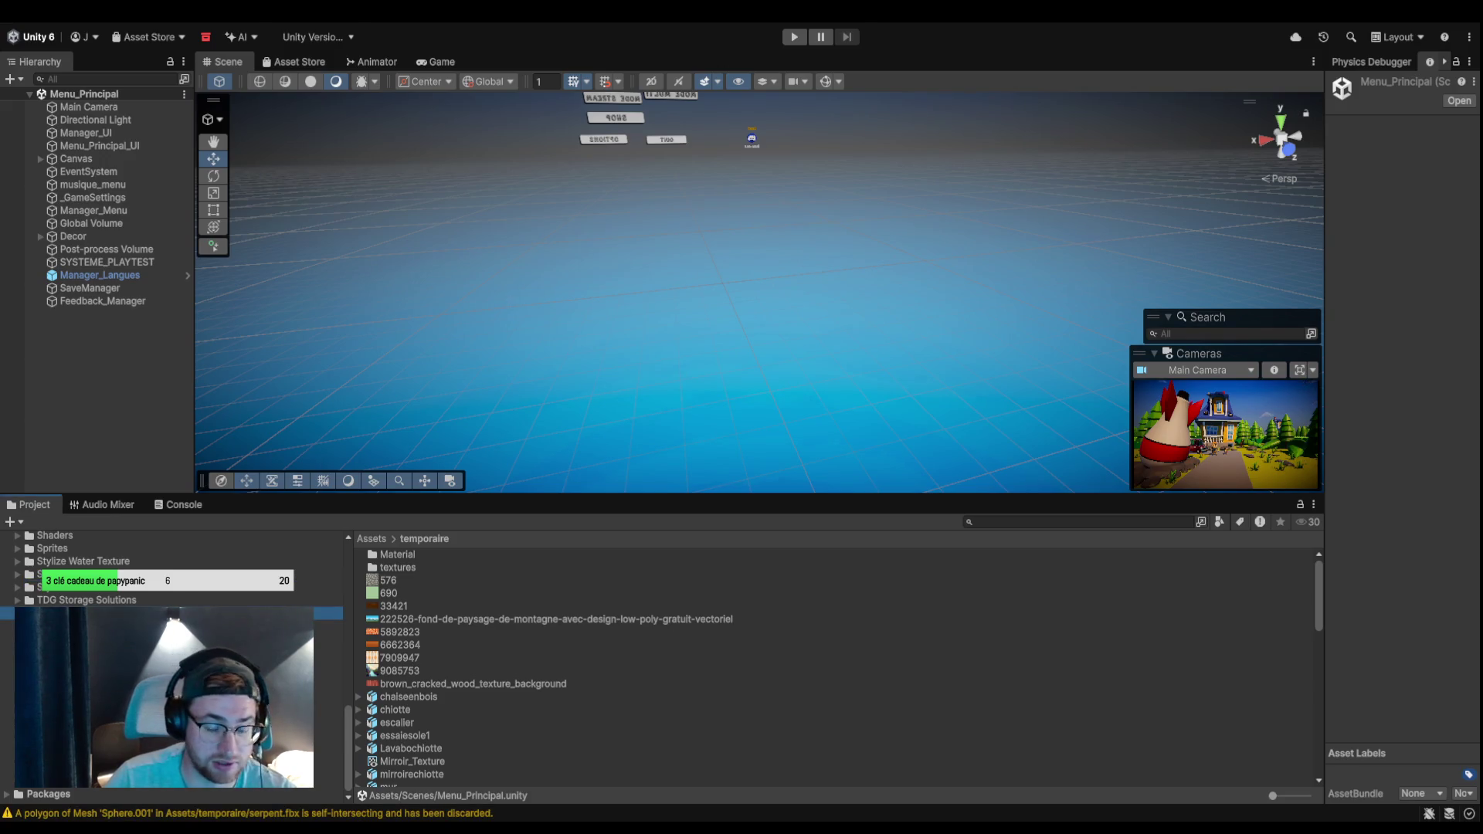
pyautogui.scroll(-15, 834, 665)
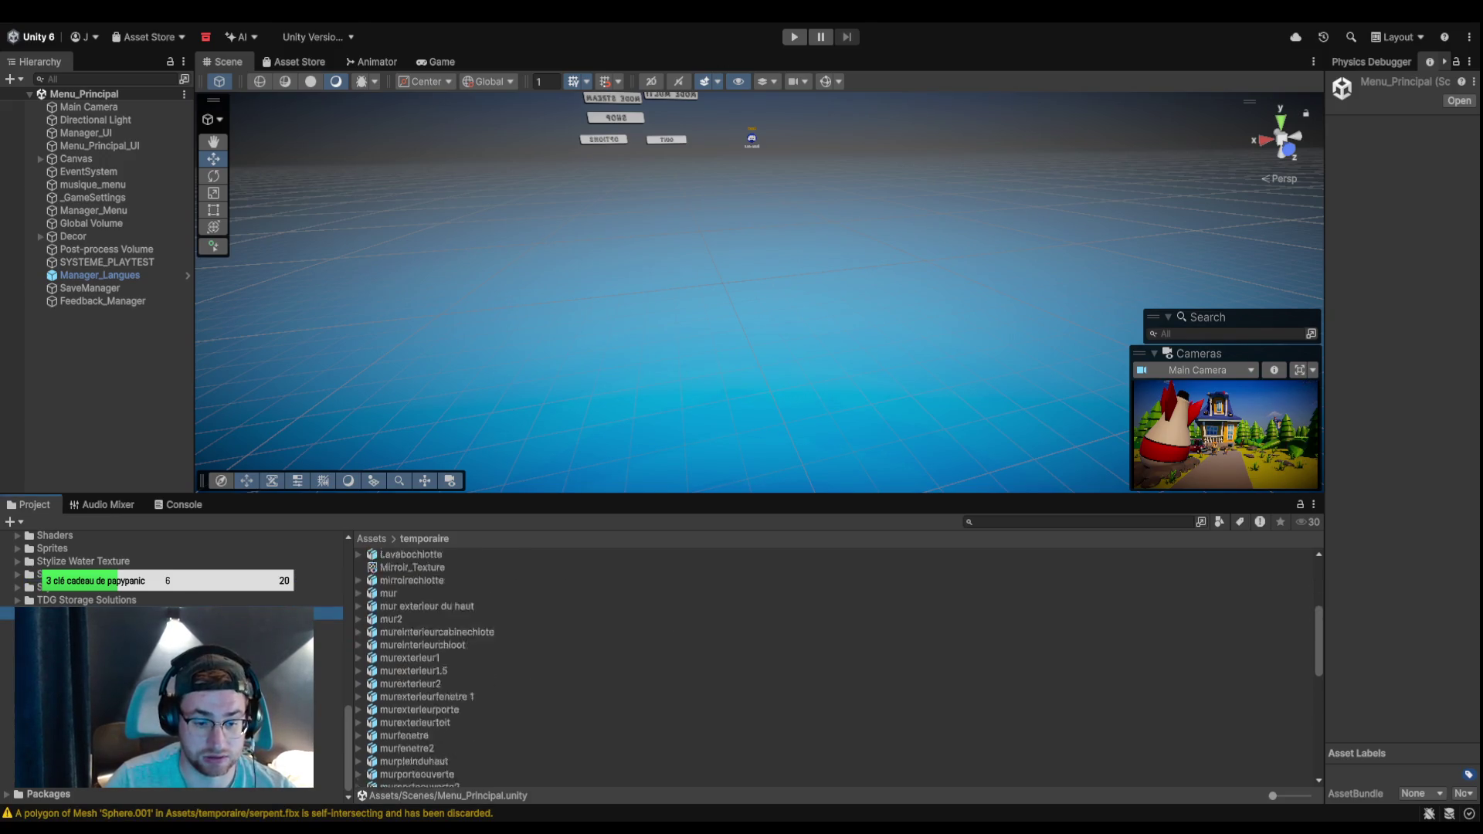
pyautogui.click(397, 690)
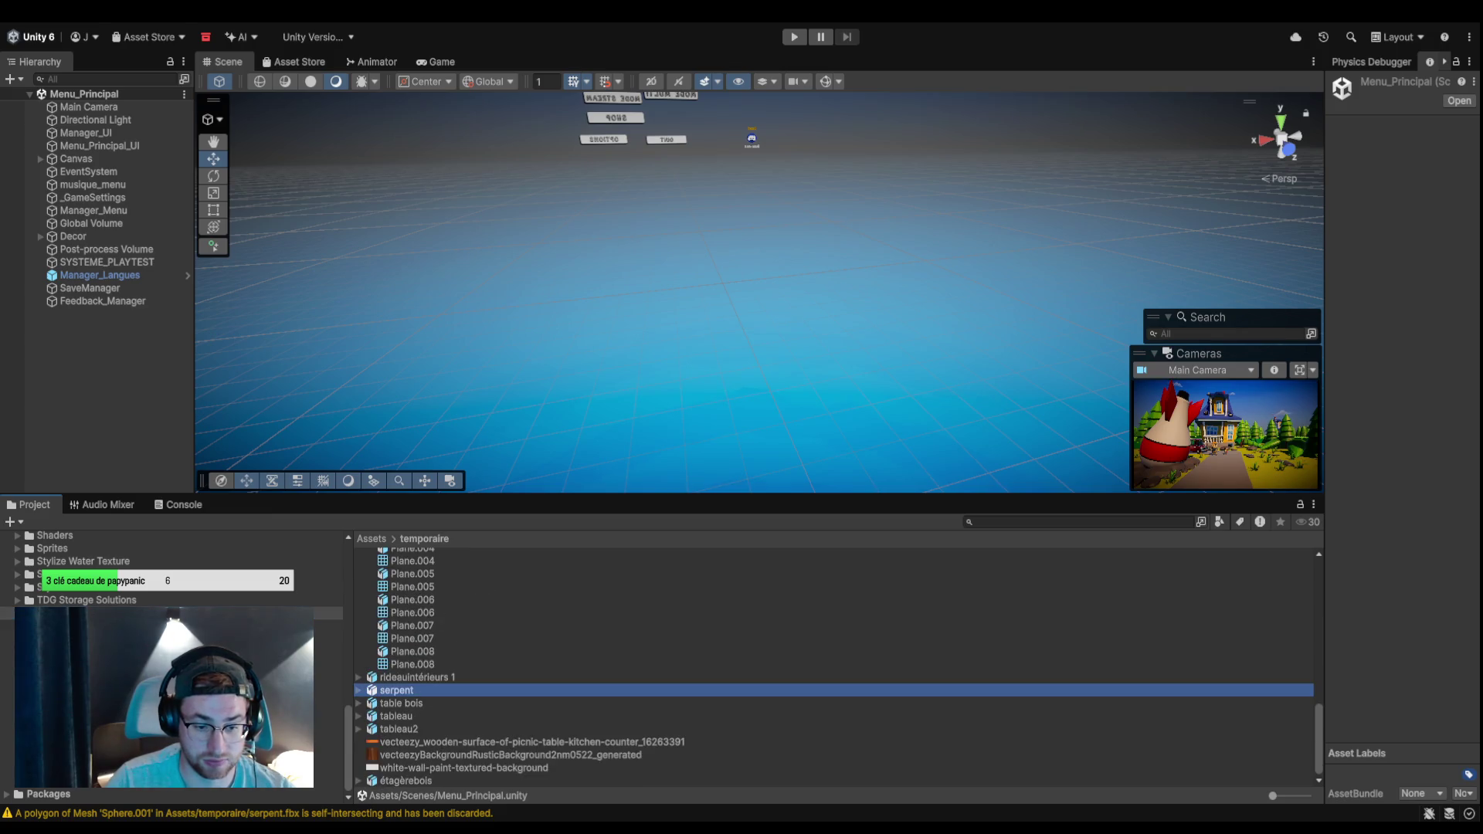
# Widen the Inspector and reselect the serpent model to review its material import settings.
pyautogui.moveTo(1323, 177); pyautogui.dragTo(1044, 177)
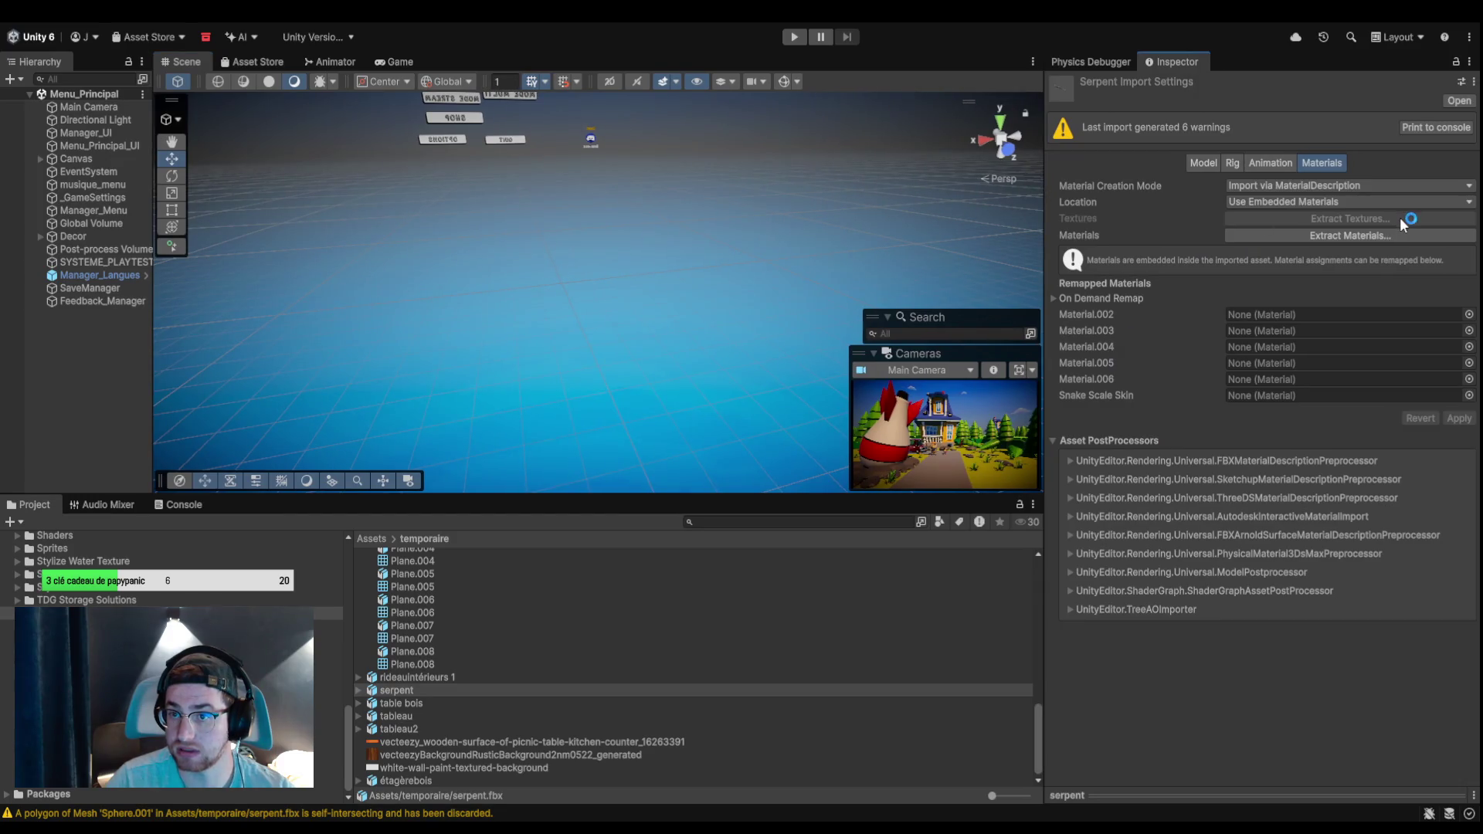
pyautogui.click(984, 211)
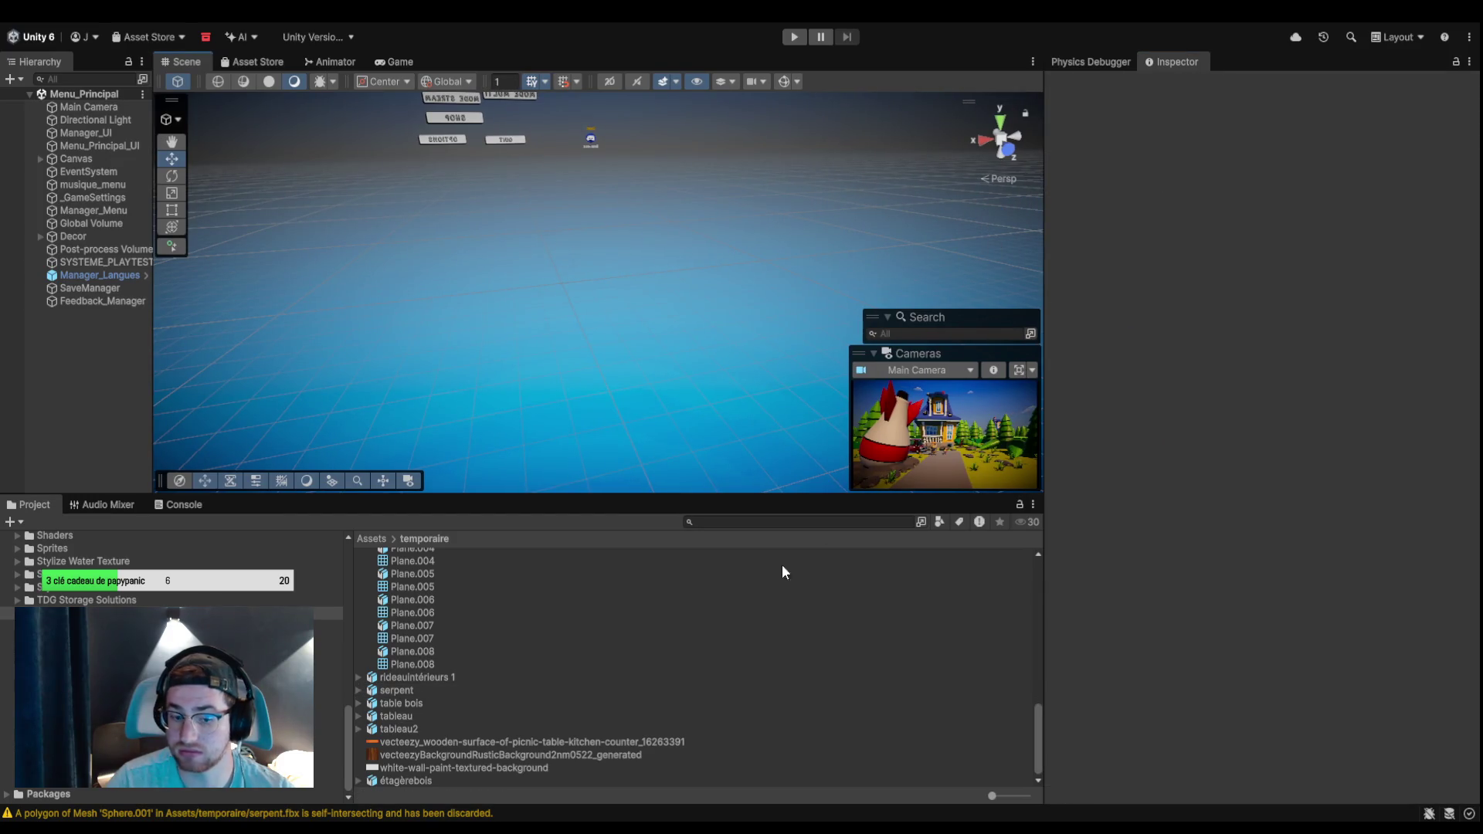
pyautogui.click(516, 699)
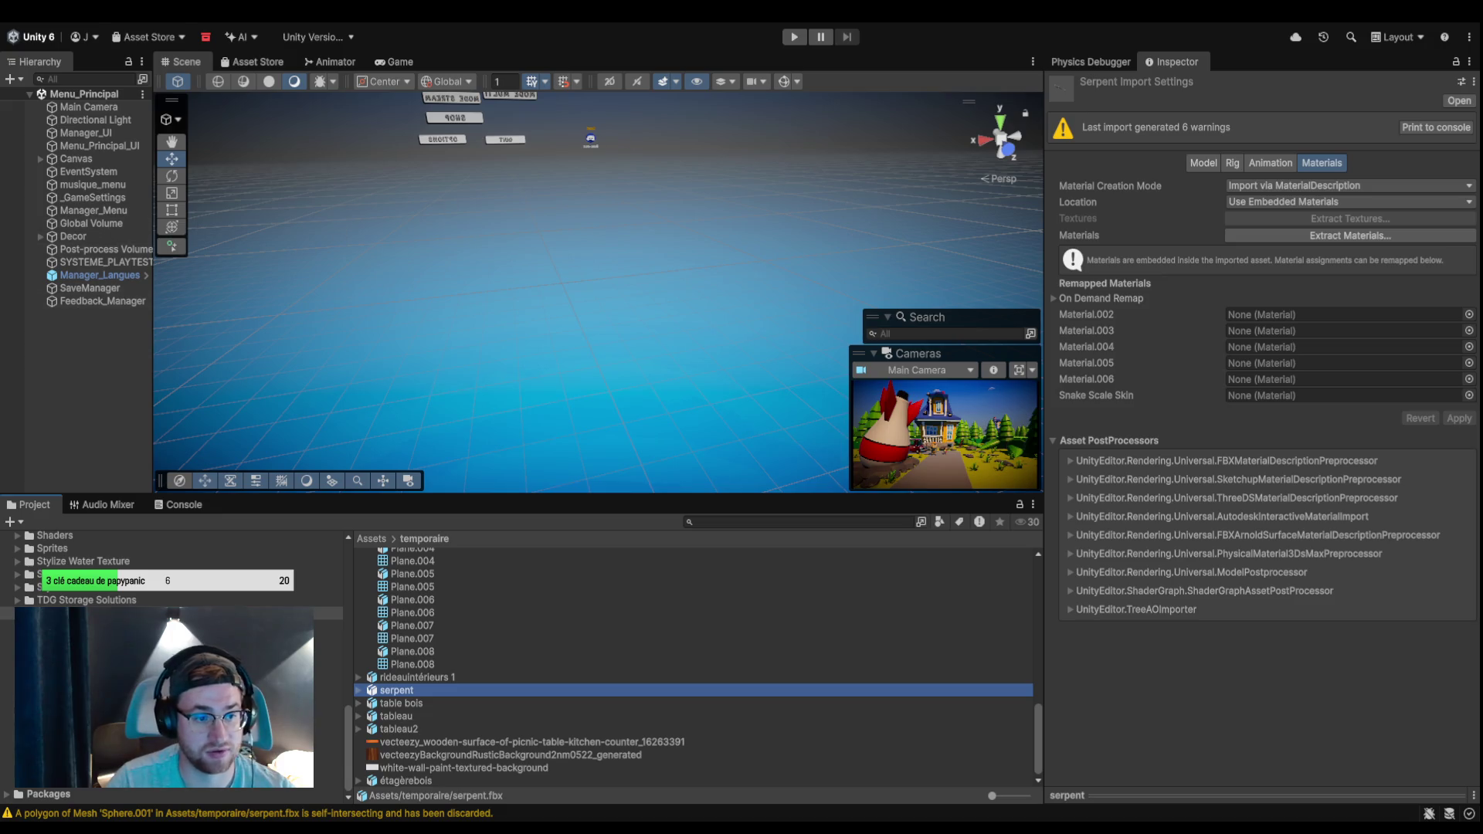
# Open the Scene_Lobby scene from the Assets > Scenes folder.
pyautogui.scroll(5, 169, 664)
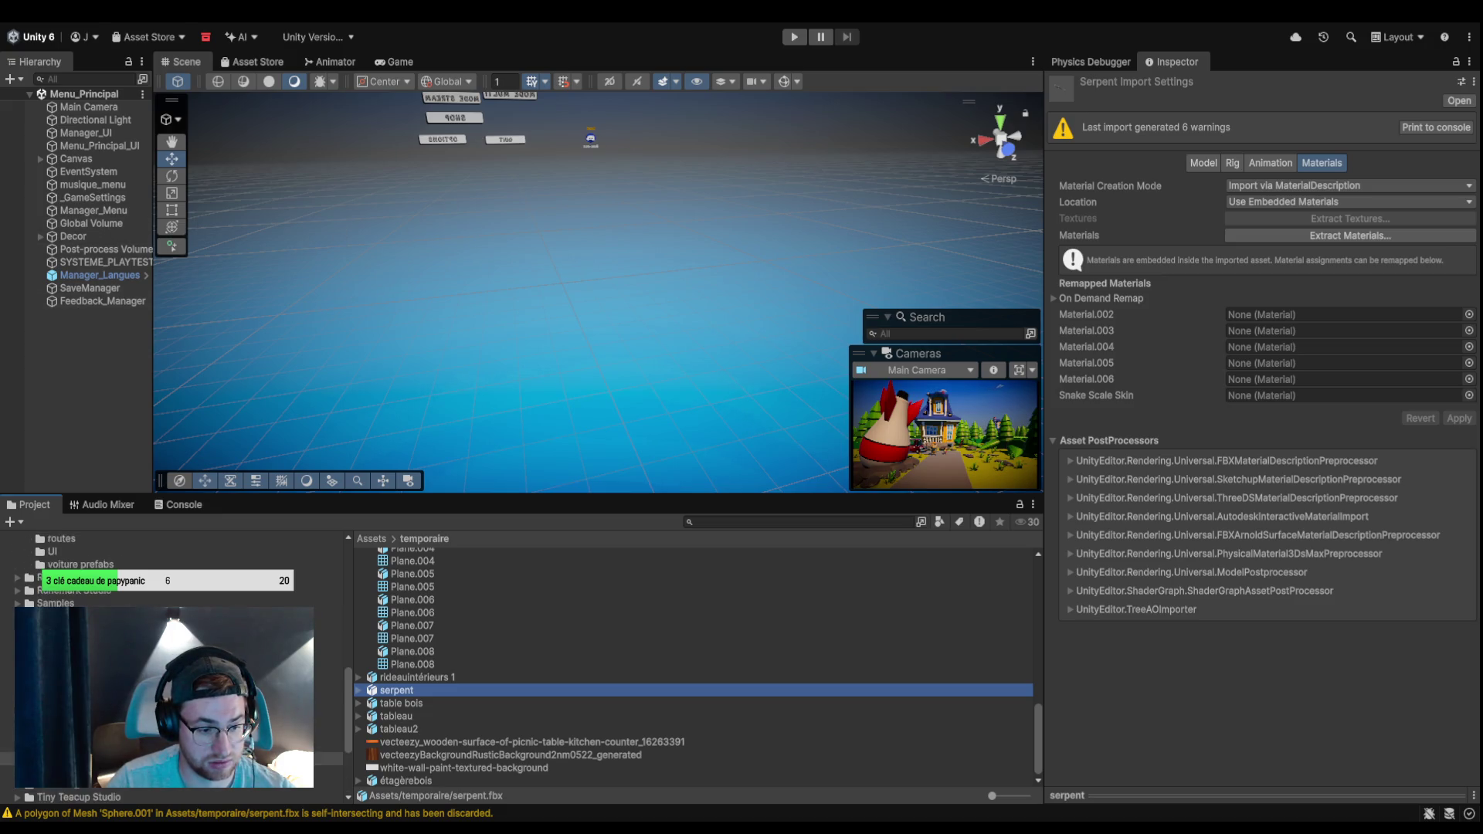
pyautogui.click(62, 748)
pyautogui.click(62, 762)
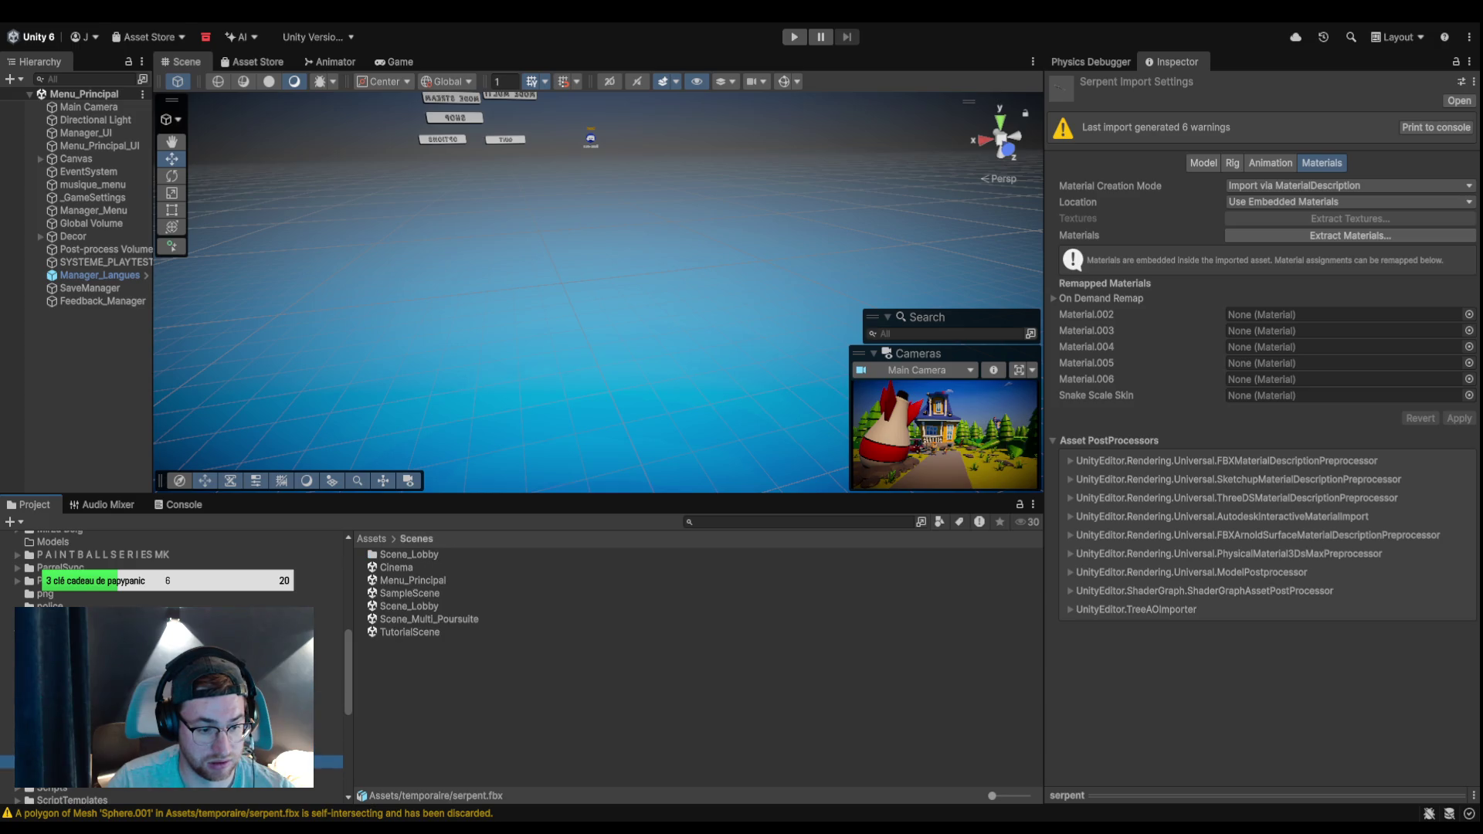
pyautogui.doubleClick(447, 604)
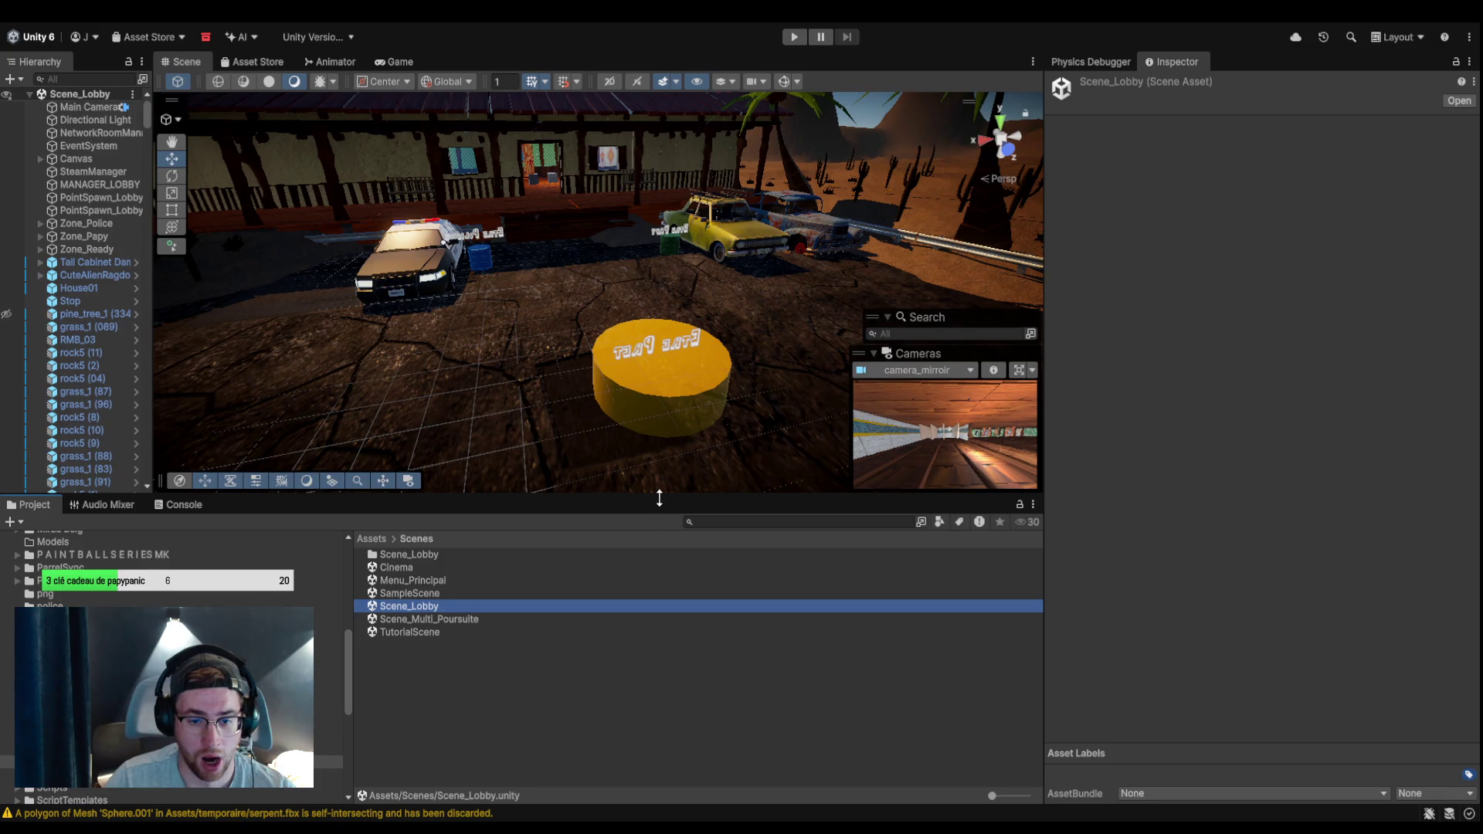
# Place the serpent from temporaire next to the yellow platform and open its import settings.
pyautogui.moveTo(659, 498); pyautogui.dragTo(659, 629)
pyautogui.scroll(-2, 62, 772)
pyautogui.click(77, 696)
pyautogui.scroll(-3, 635, 735)
pyautogui.scroll(-5, 572, 738)
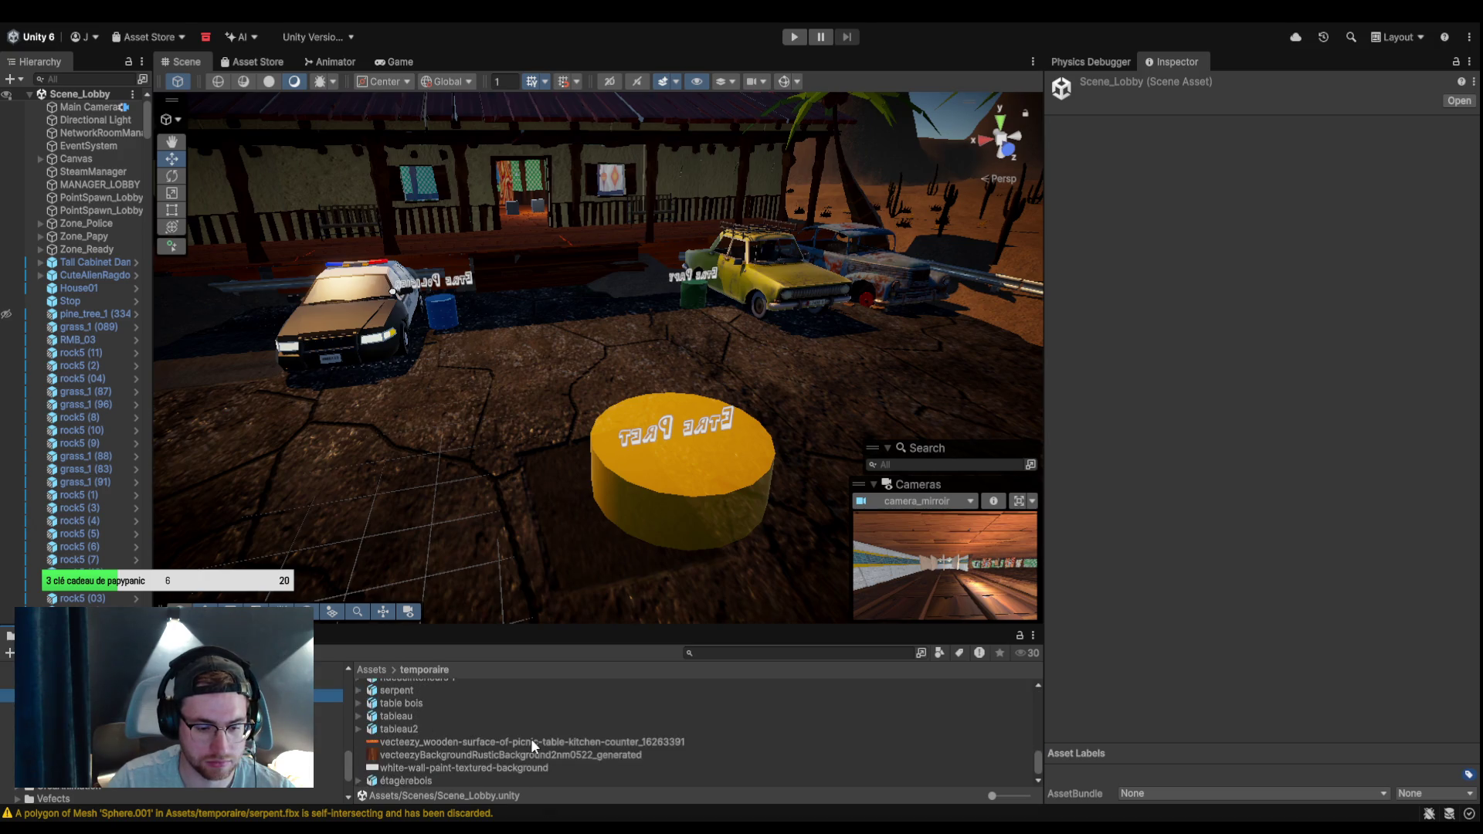
pyautogui.moveTo(419, 692)
pyautogui.mouseDown()
pyautogui.moveTo(494, 695)
pyautogui.moveTo(517, 511)
pyautogui.moveTo(472, 498)
pyautogui.moveTo(475, 566)
pyautogui.mouseUp()
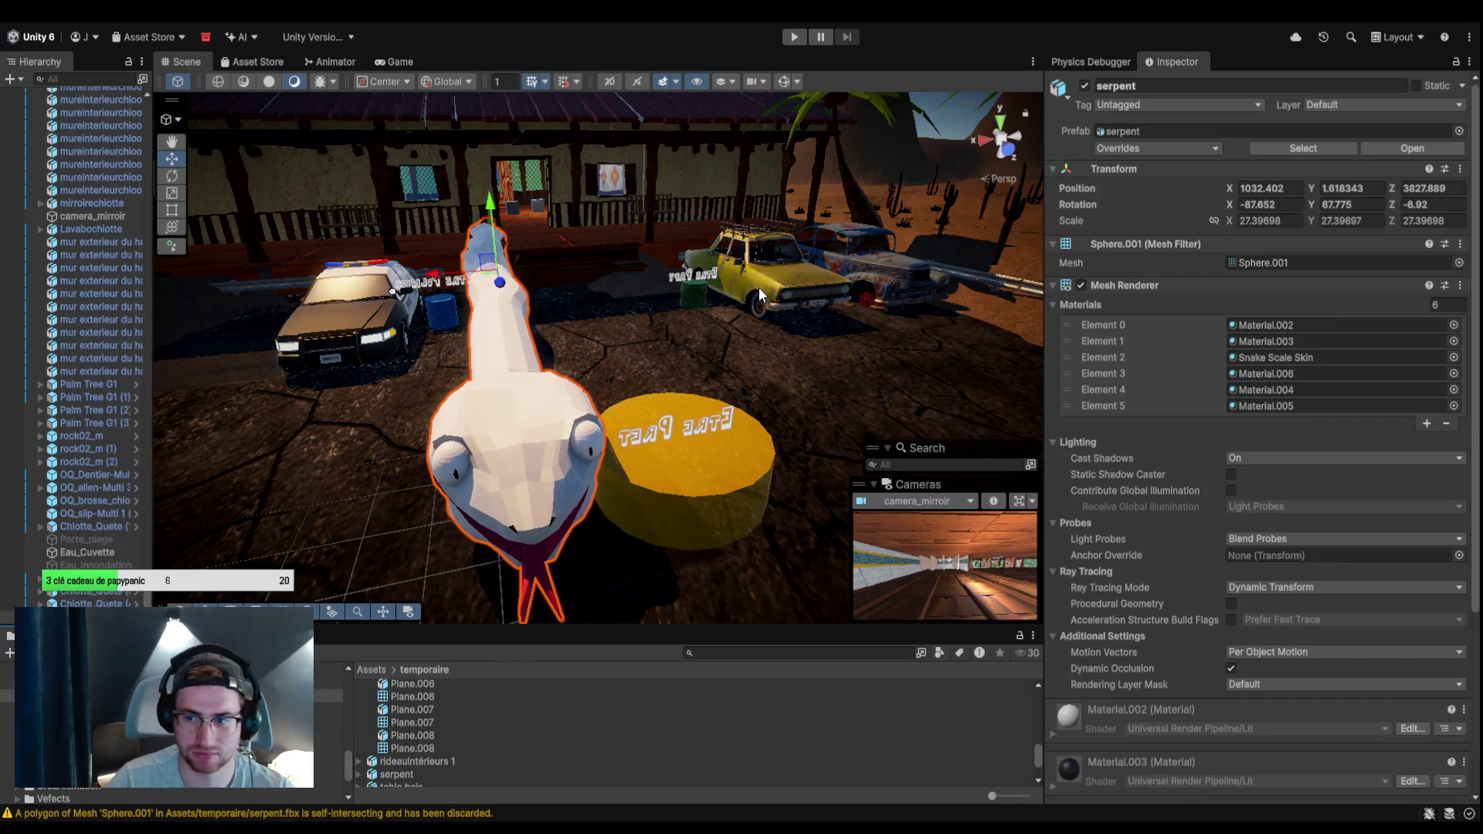
pyautogui.click(419, 768)
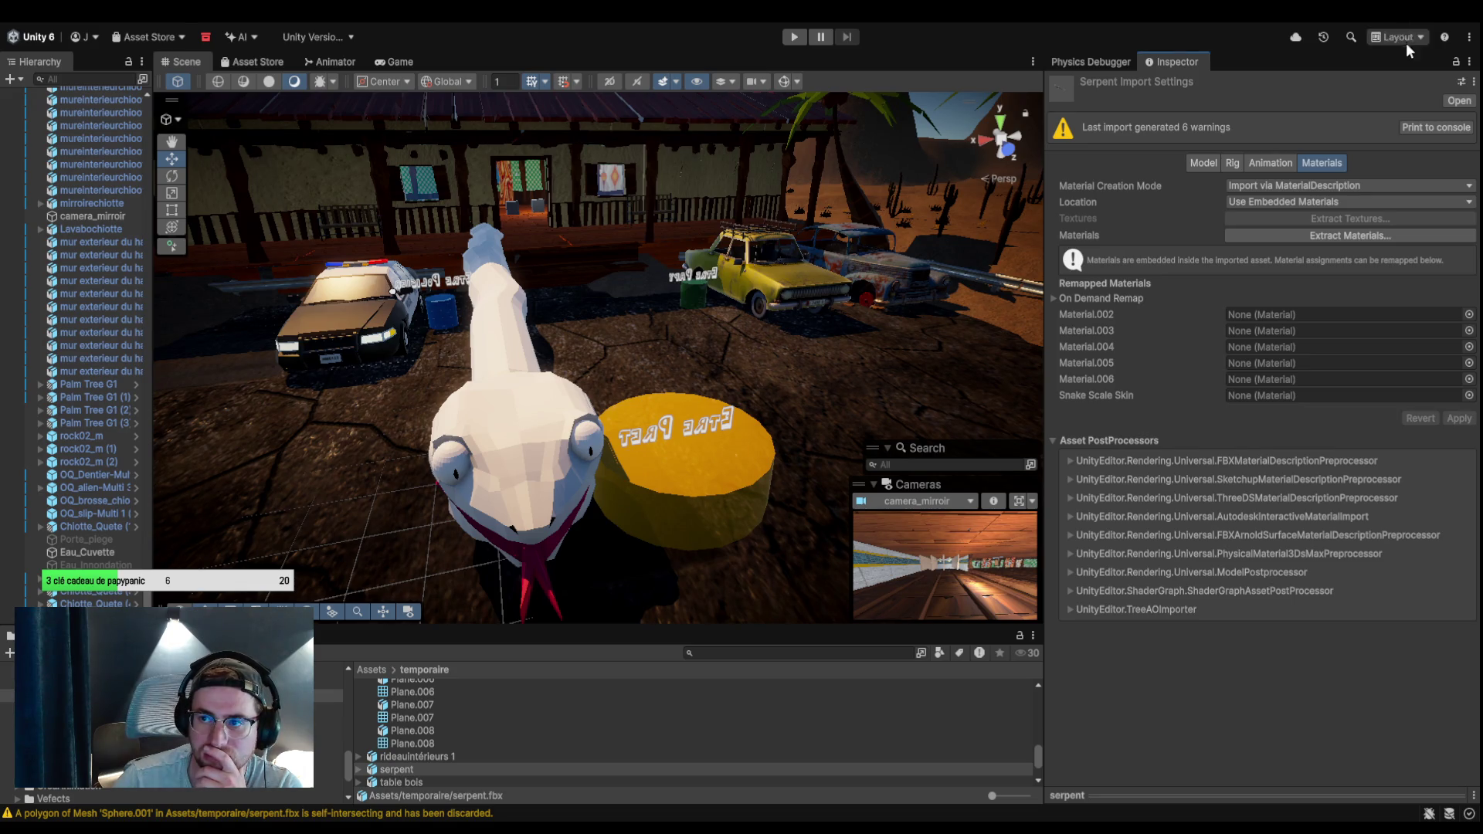
# Extract the serpent's six materials and expand Snake Scale Skin on the scene serpent.
pyautogui.click(1314, 233)
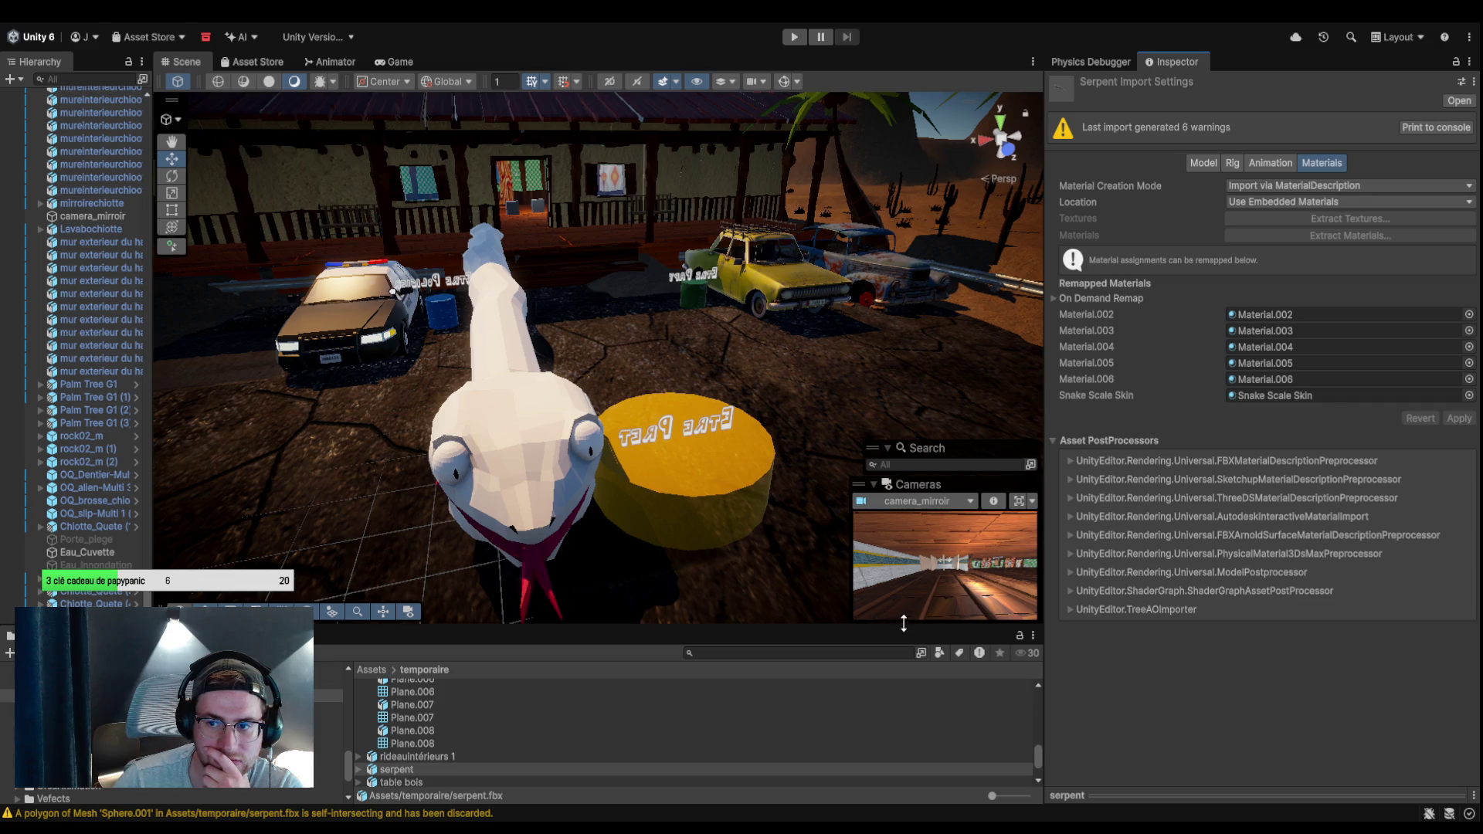
pyautogui.click(470, 383)
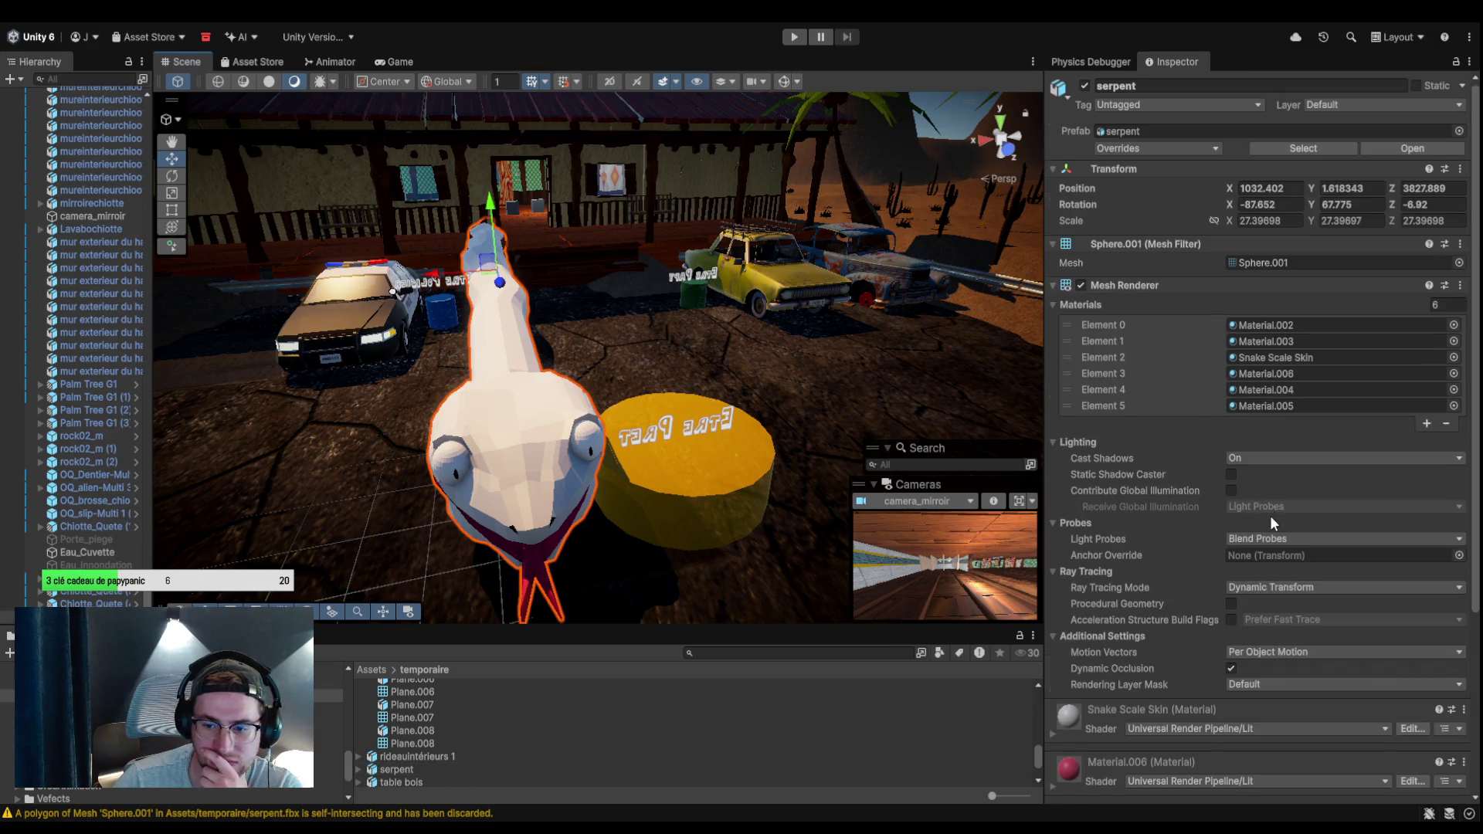
pyautogui.scroll(-5, 1270, 516)
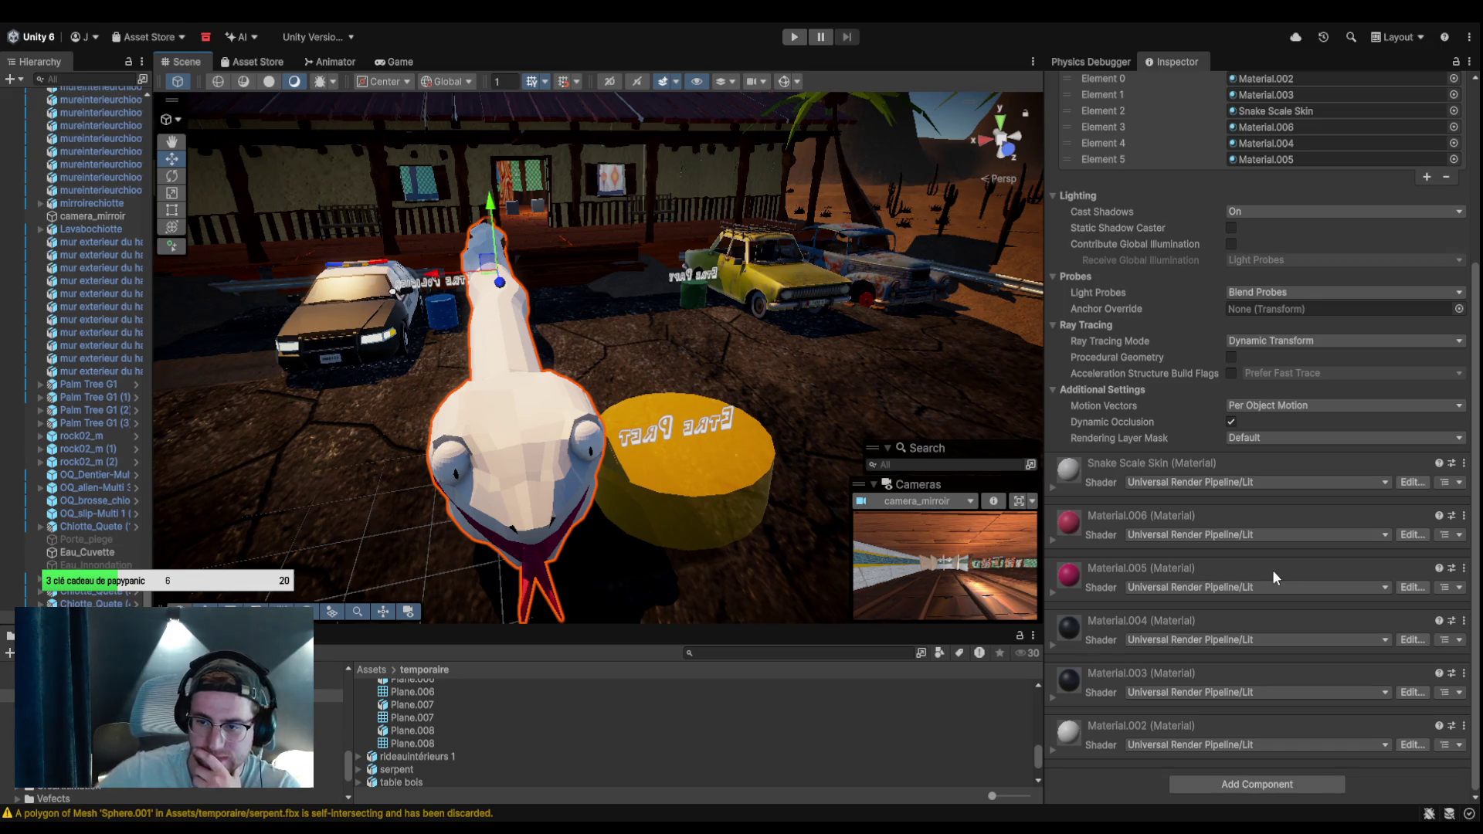
pyautogui.click(1053, 491)
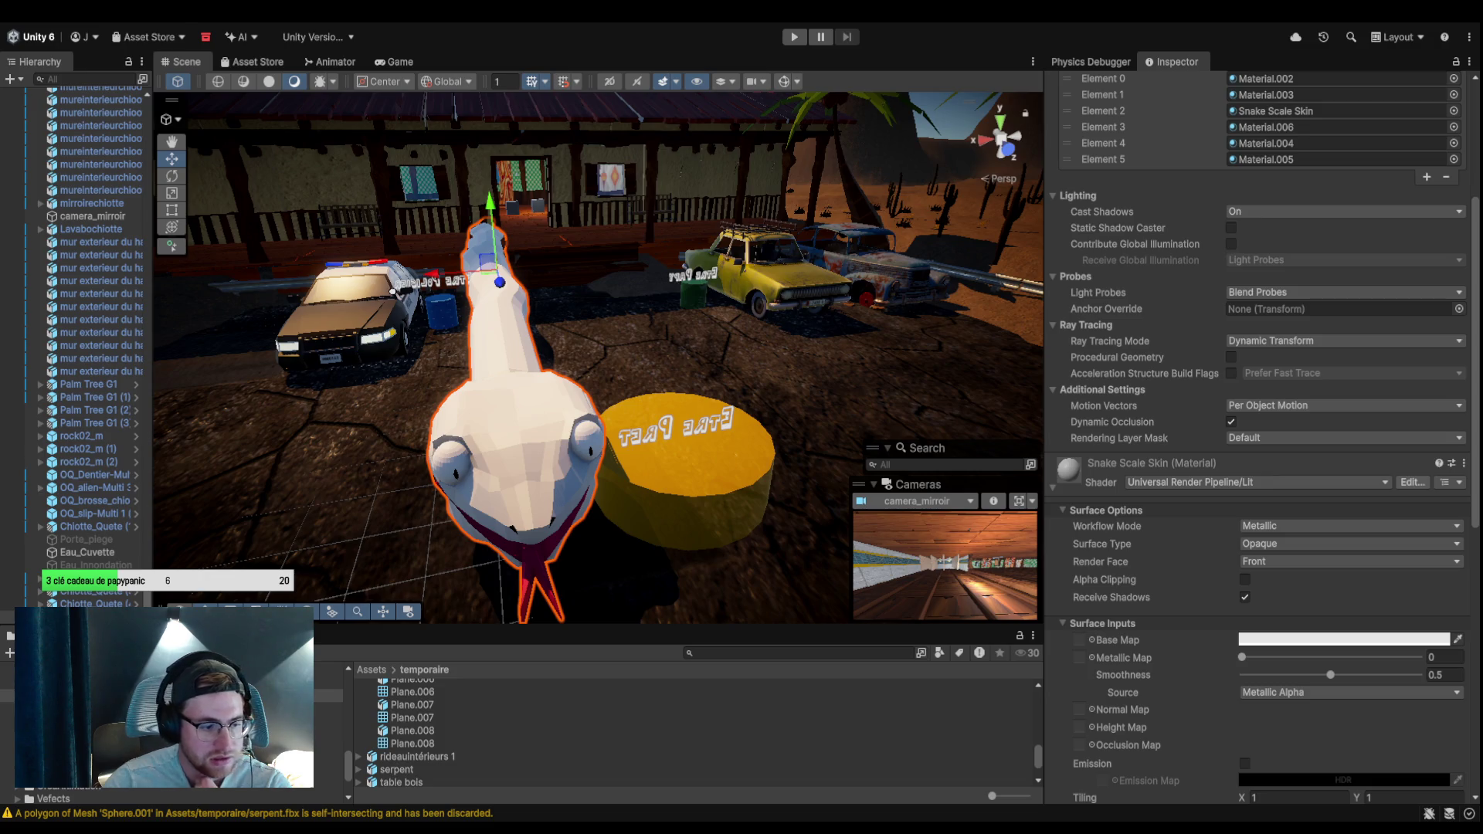
# Reframe the lobby courtyard from higher up and select the terrain tile at X 1000.
pyautogui.click(493, 377)
pyautogui.click(607, 345)
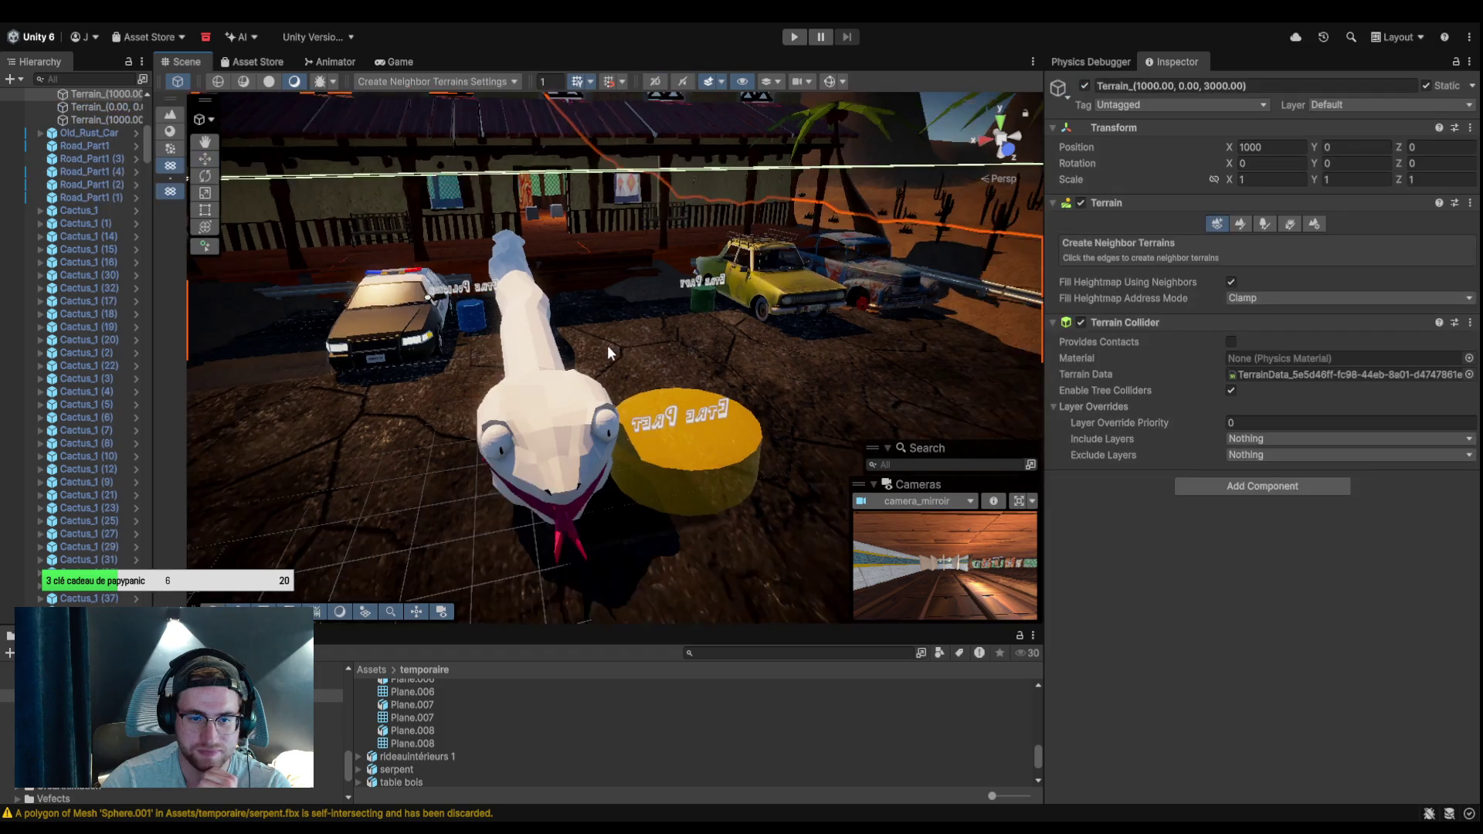
pyautogui.scroll(-5, 646, 339)
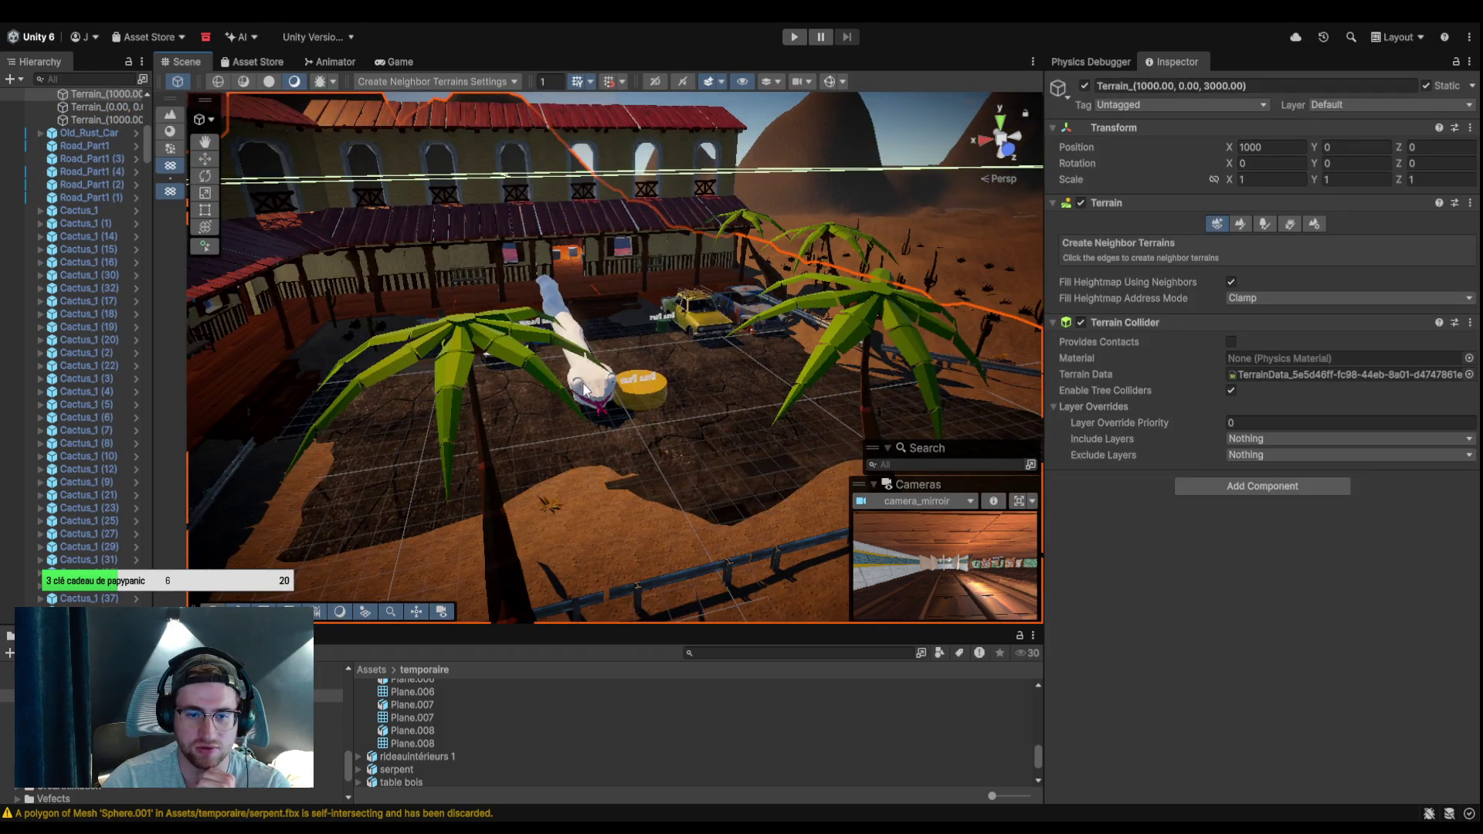
pyautogui.click(848, 162)
pyautogui.click(751, 114)
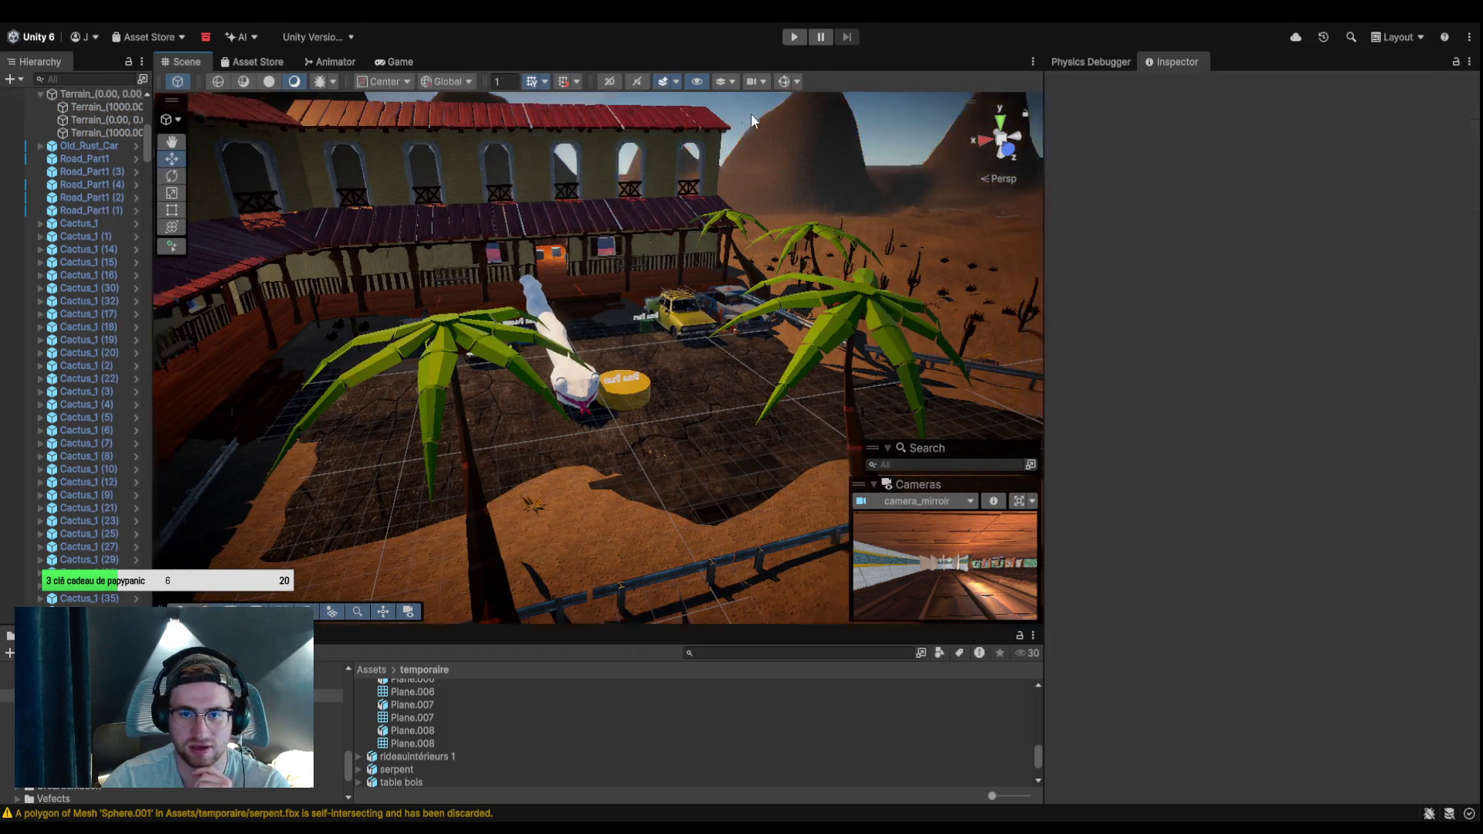
pyautogui.click(588, 367)
pyautogui.moveTo(699, 302)
pyautogui.mouseDown()
pyautogui.moveTo(1047, 415)
pyautogui.moveTo(1228, 371)
pyautogui.mouseUp()
pyautogui.click(590, 452)
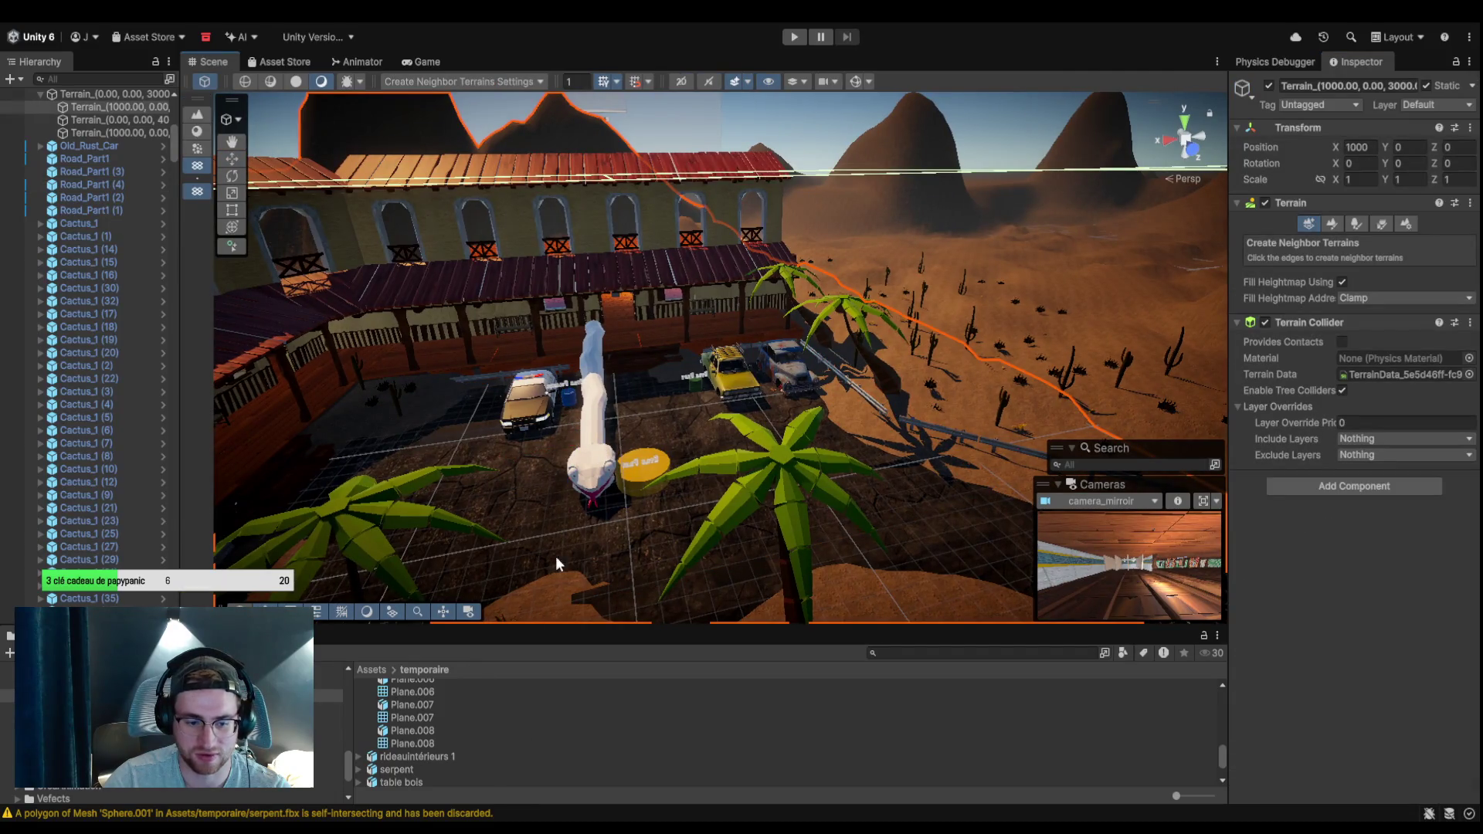
pyautogui.scroll(-15, 77, 456)
# Select the serpent and nudge it slightly further along Z.
pyautogui.moveTo(170, 166); pyautogui.dragTo(178, 266)
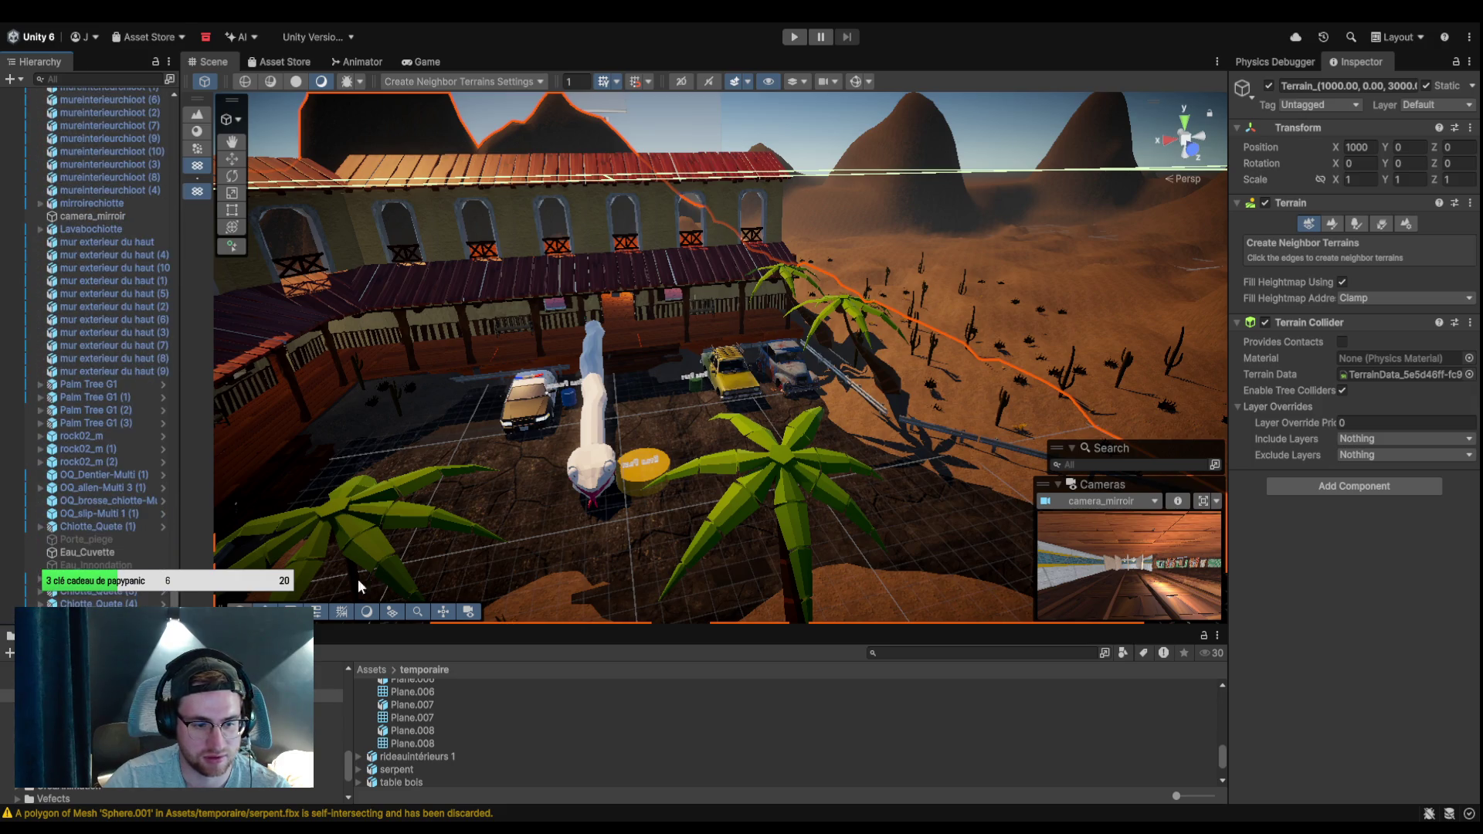
pyautogui.click(606, 442)
pyautogui.moveTo(580, 398)
pyautogui.mouseDown()
pyautogui.moveTo(583, 421)
pyautogui.moveTo(633, 451)
pyautogui.moveTo(571, 429)
pyautogui.mouseUp()
# Set the serpent's Transform Scale X, Y and Z to 20.
pyautogui.click(1348, 221)
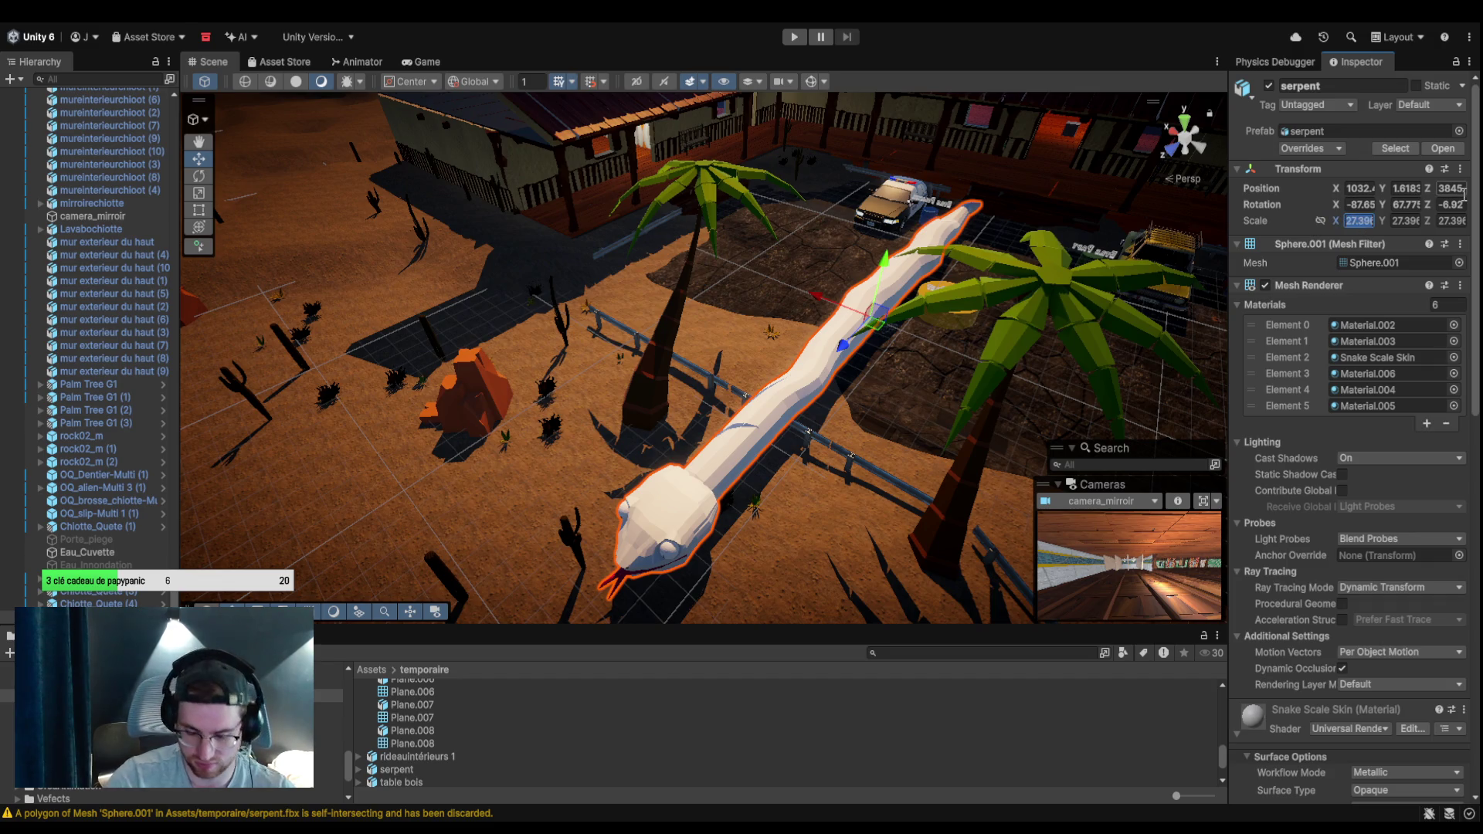
pyautogui.write('20')
pyautogui.click(1410, 221)
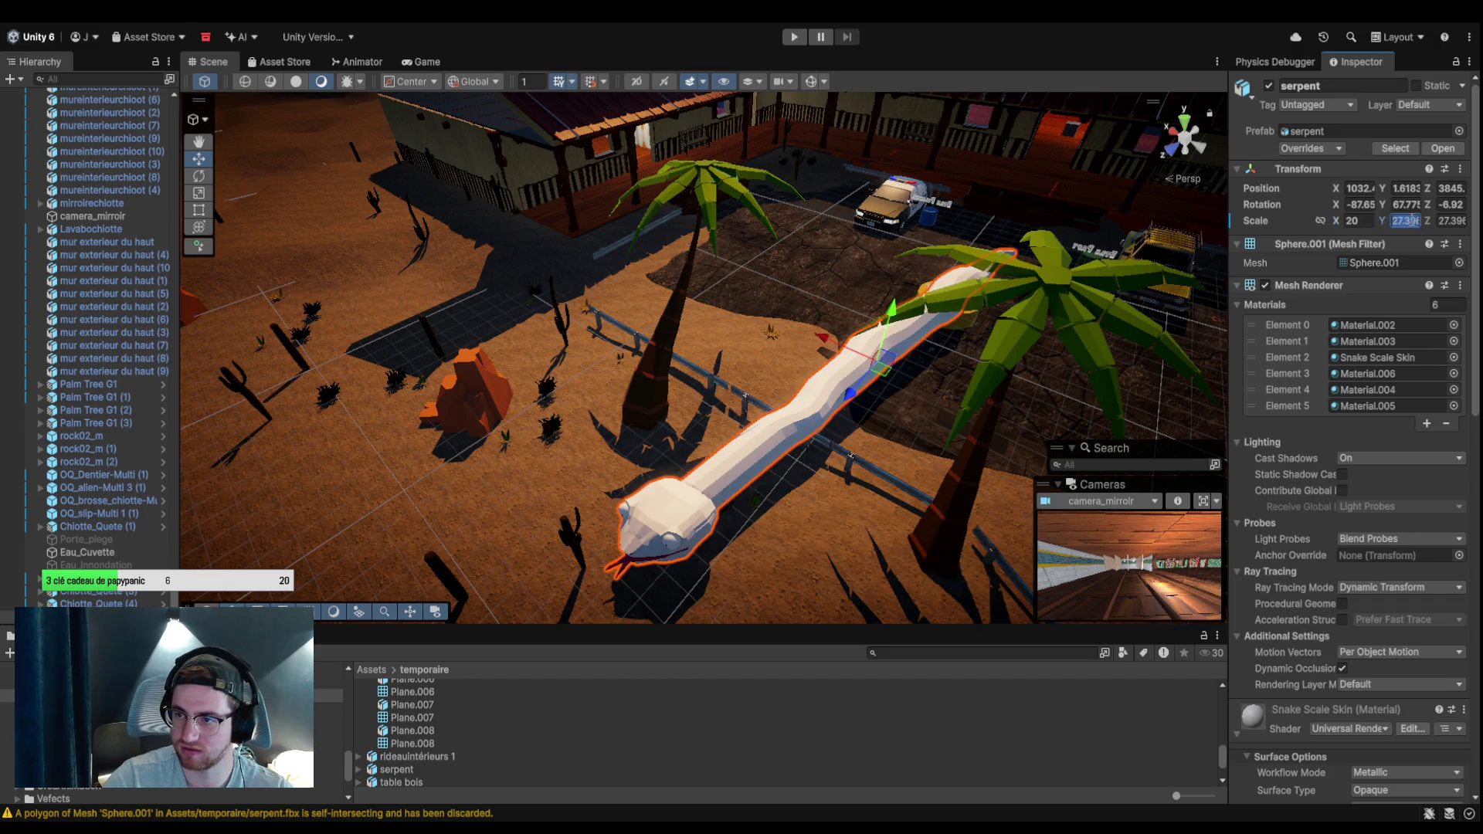
pyautogui.write('20')
pyautogui.click(1460, 222)
pyautogui.write('20')
pyautogui.moveTo(780, 232)
pyautogui.mouseDown()
pyautogui.moveTo(592, 171)
pyautogui.moveTo(808, 202)
pyautogui.moveTo(703, 199)
pyautogui.moveTo(927, 308)
pyautogui.mouseUp()
pyautogui.moveTo(937, 490)
pyautogui.mouseDown()
pyautogui.moveTo(821, 258)
pyautogui.moveTo(895, 289)
pyautogui.moveTo(914, 401)
pyautogui.moveTo(937, 424)
pyautogui.moveTo(987, 431)
pyautogui.moveTo(623, 414)
pyautogui.moveTo(523, 309)
pyautogui.moveTo(555, 147)
pyautogui.moveTo(679, 144)
pyautogui.moveTo(465, 340)
pyautogui.mouseUp()
# Select the terrain tile at Z 3000 in the Hierarchy.
pyautogui.scroll(-10, 123, 344)
pyautogui.scroll(10, 111, 397)
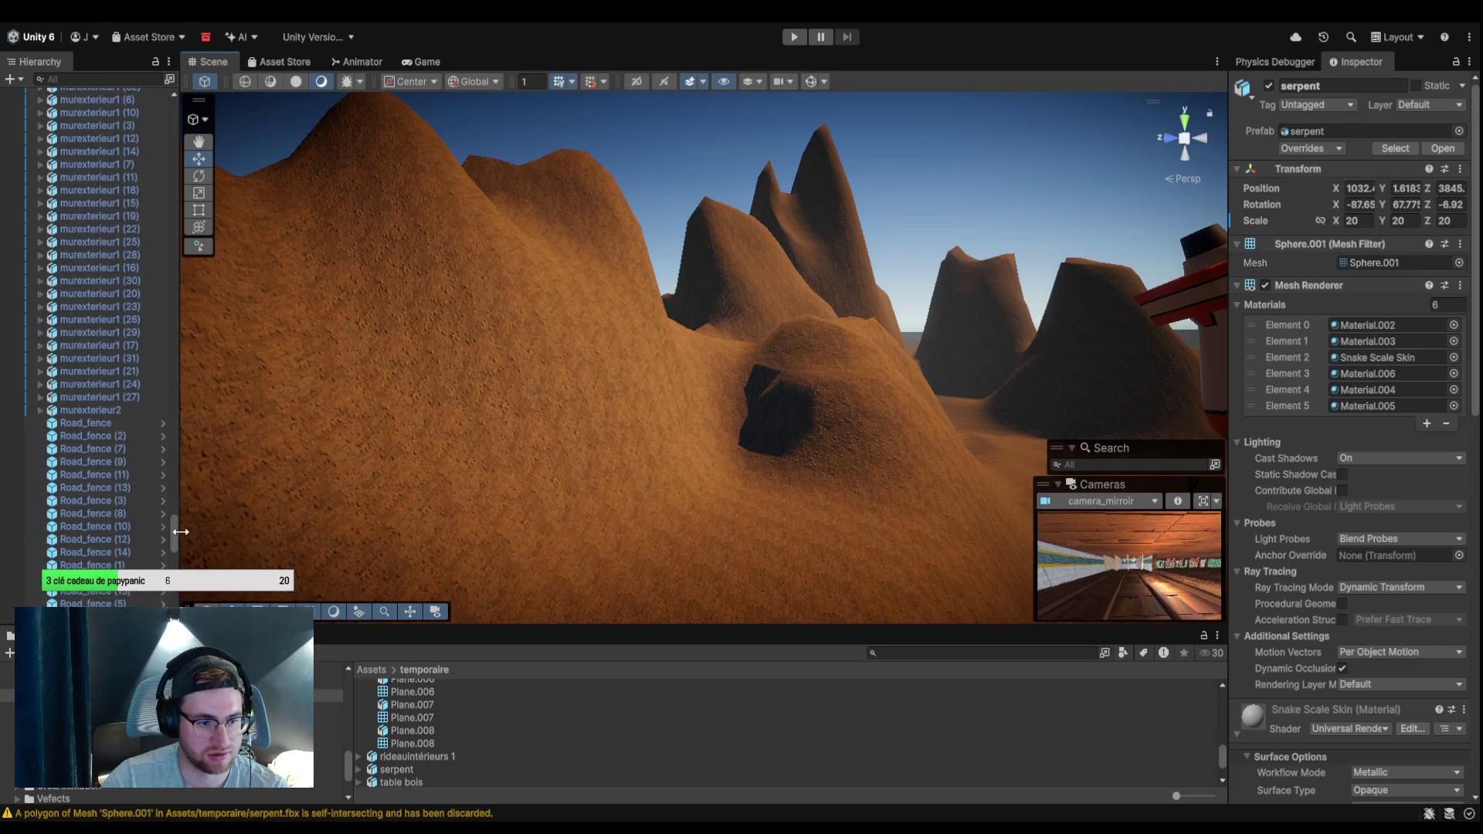
pyautogui.moveTo(173, 513)
pyautogui.mouseDown()
pyautogui.moveTo(192, 298)
pyautogui.moveTo(183, 382)
pyautogui.moveTo(162, 161)
pyautogui.mouseUp()
pyautogui.click(95, 225)
pyautogui.scroll(5, 91, 474)
pyautogui.click(95, 493)
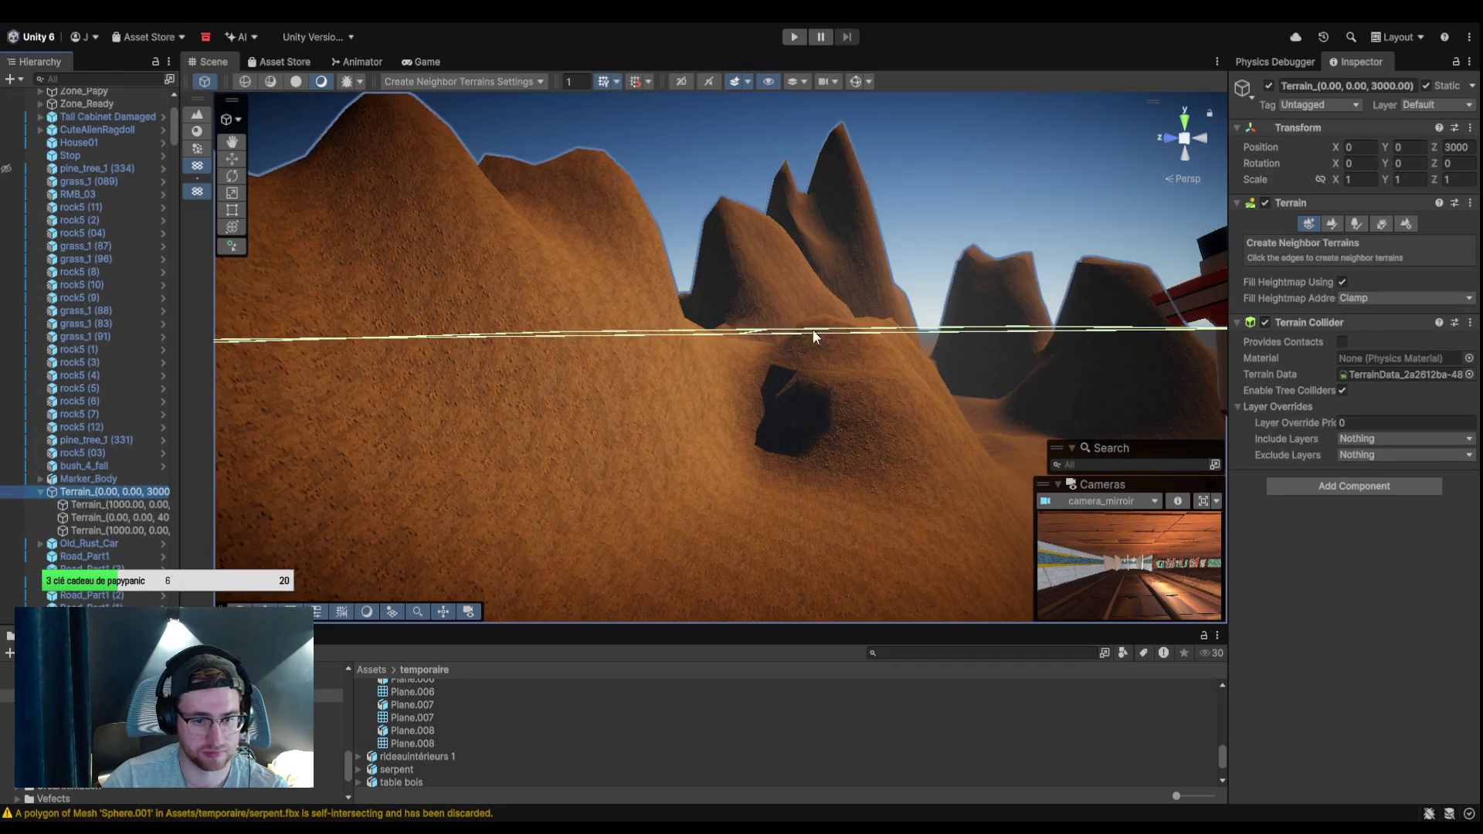
pyautogui.moveTo(1151, 249); pyautogui.dragTo(1380, 244)
# Switch the terrain tool to Paint Holes and select the tile at X 1000.
pyautogui.click(1356, 224)
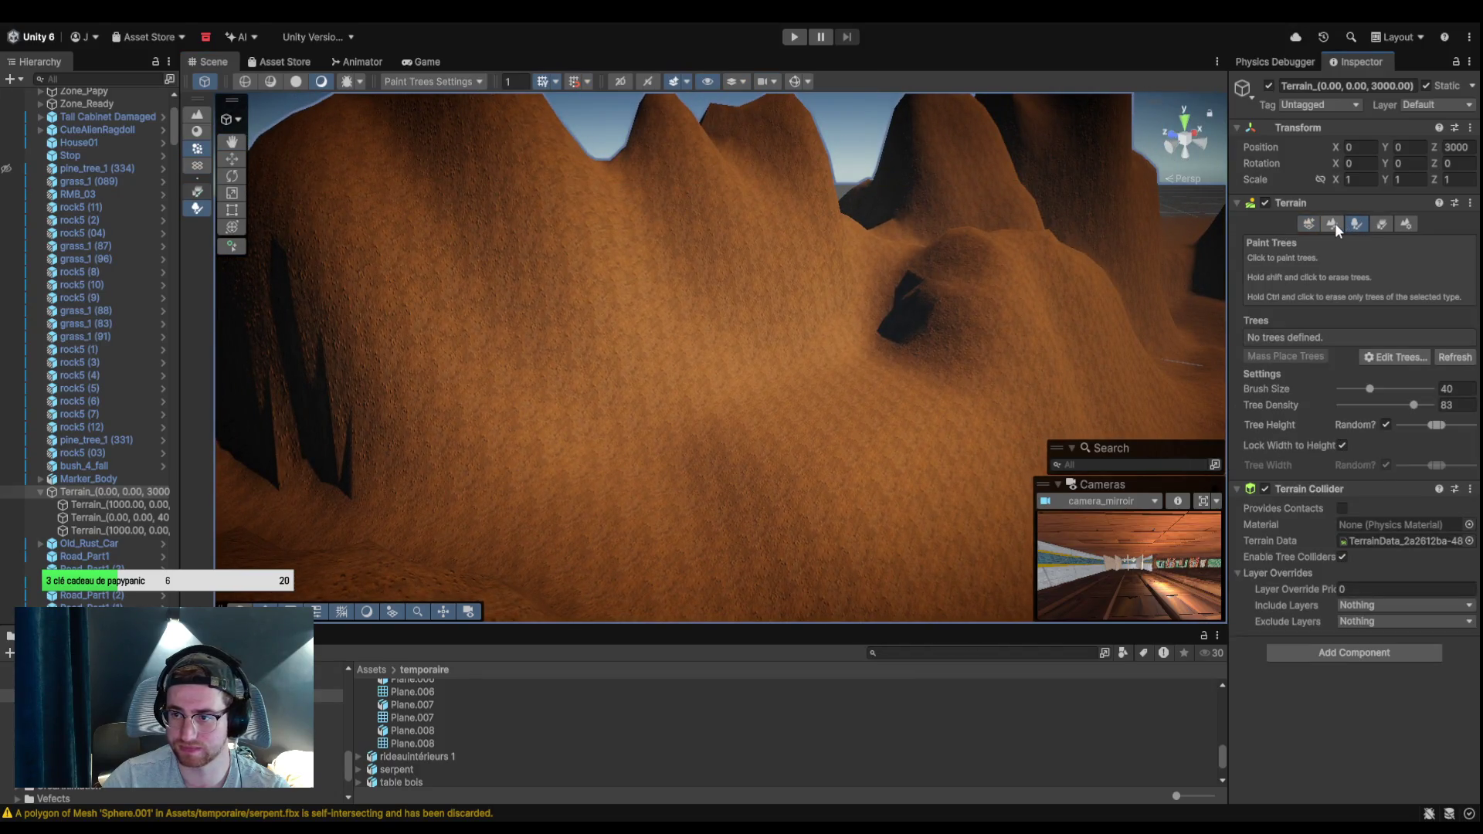
pyautogui.click(1332, 224)
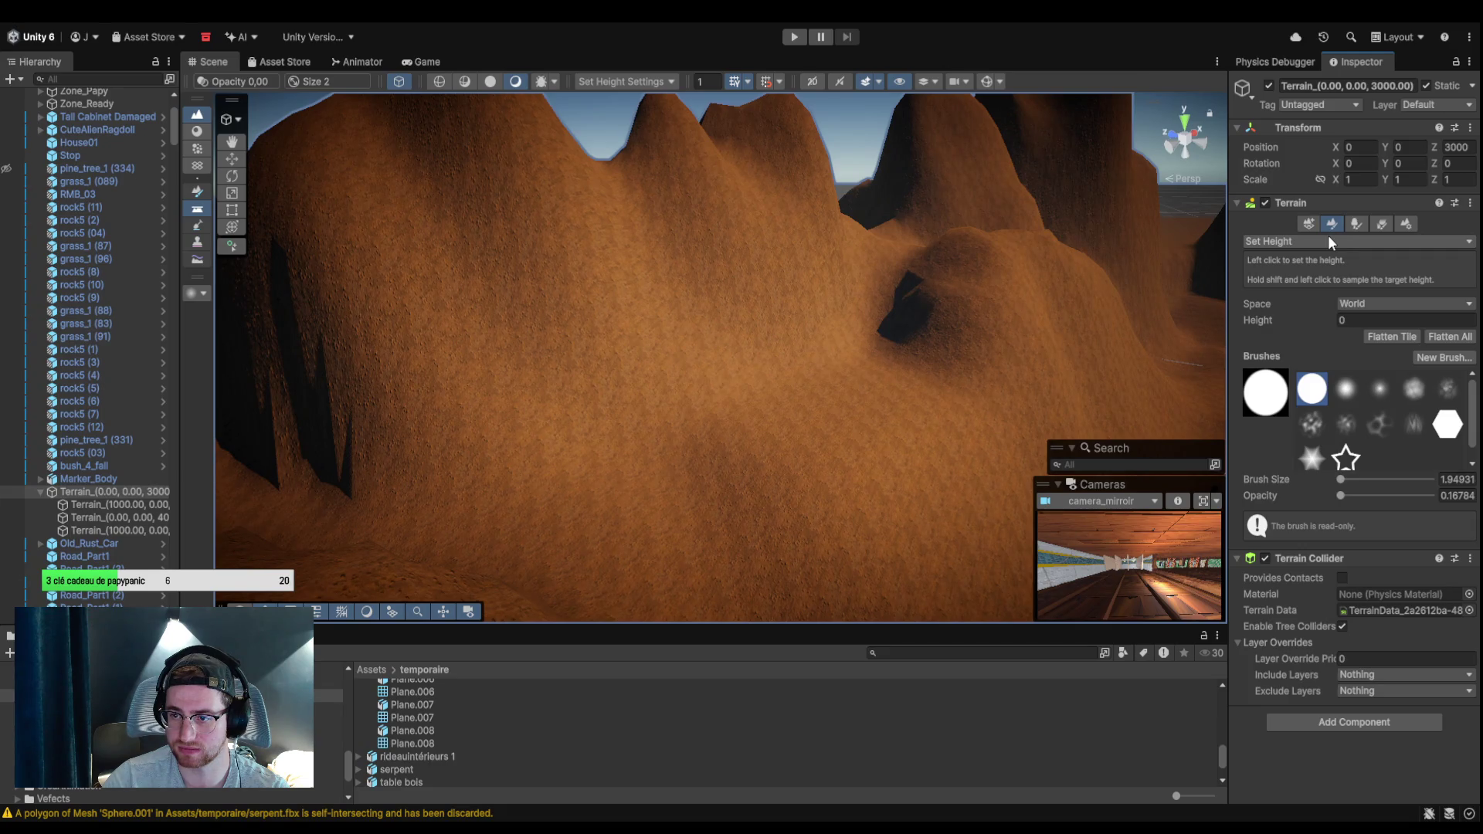
pyautogui.click(1329, 241)
pyautogui.click(1329, 272)
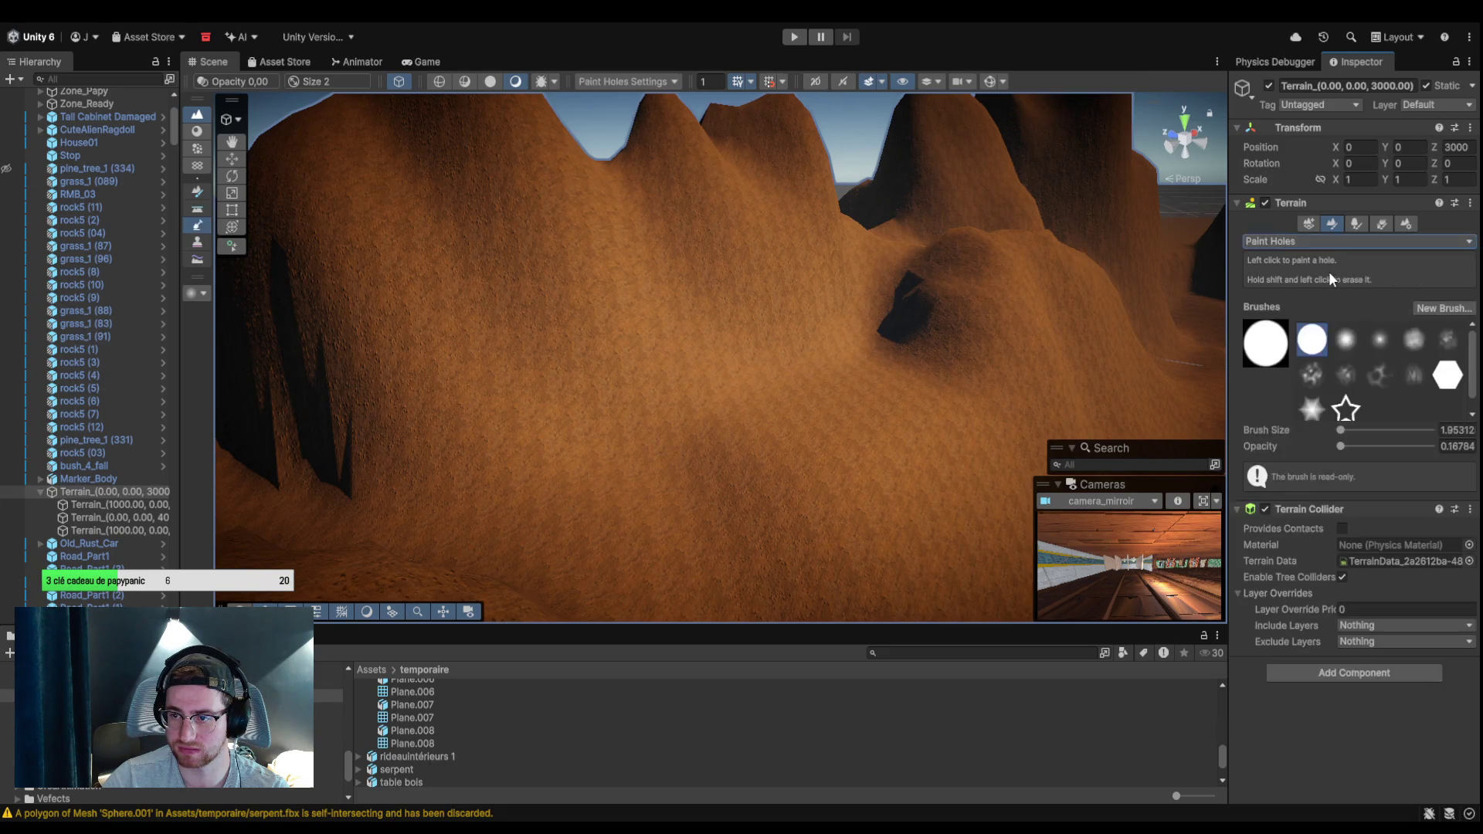
pyautogui.click(683, 339)
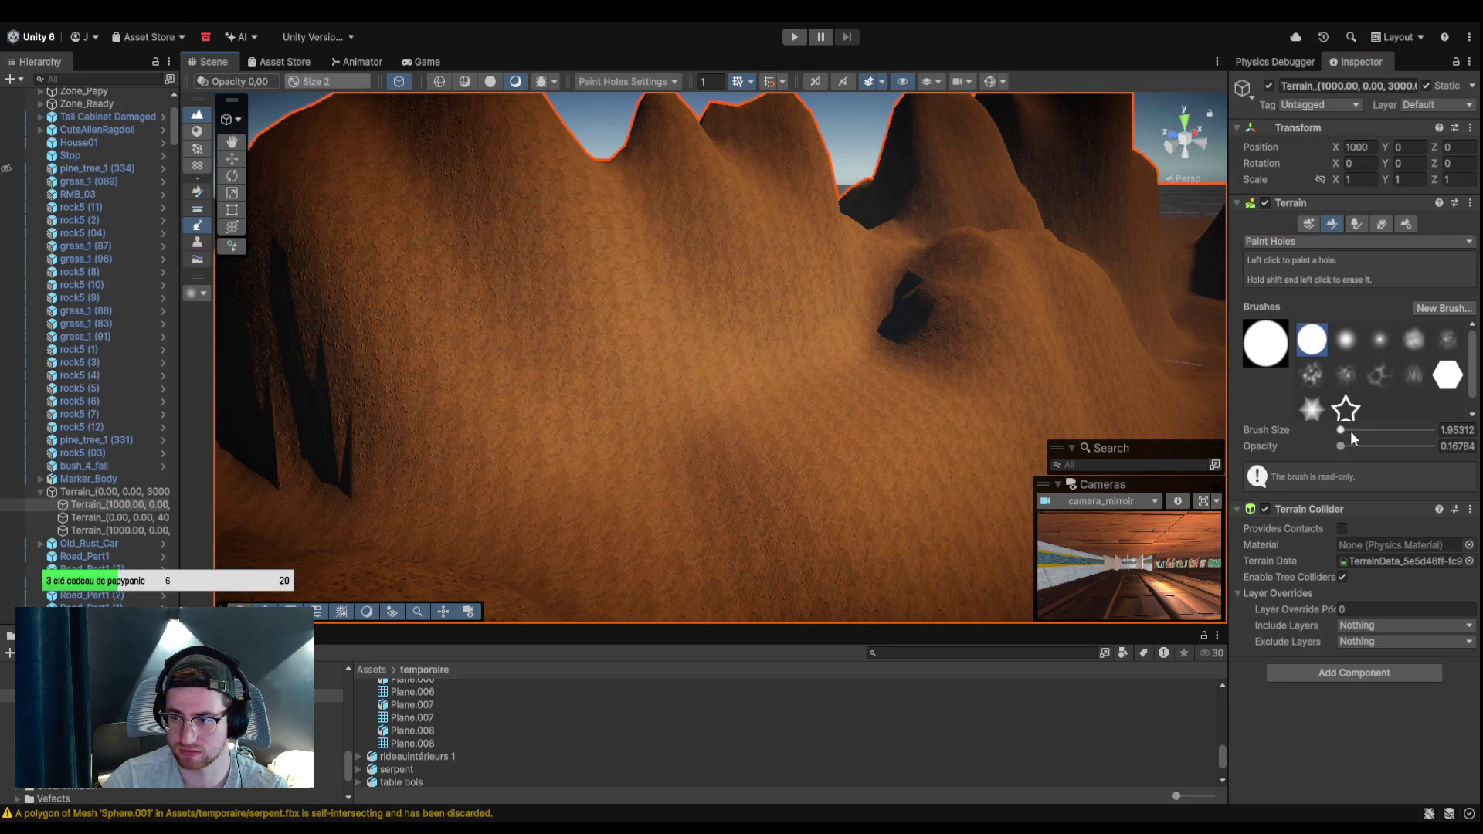
# Raise the Paint Holes opacity to 18.9 and paint a trial hole in the slope.
pyautogui.moveTo(1342, 446); pyautogui.dragTo(1358, 449)
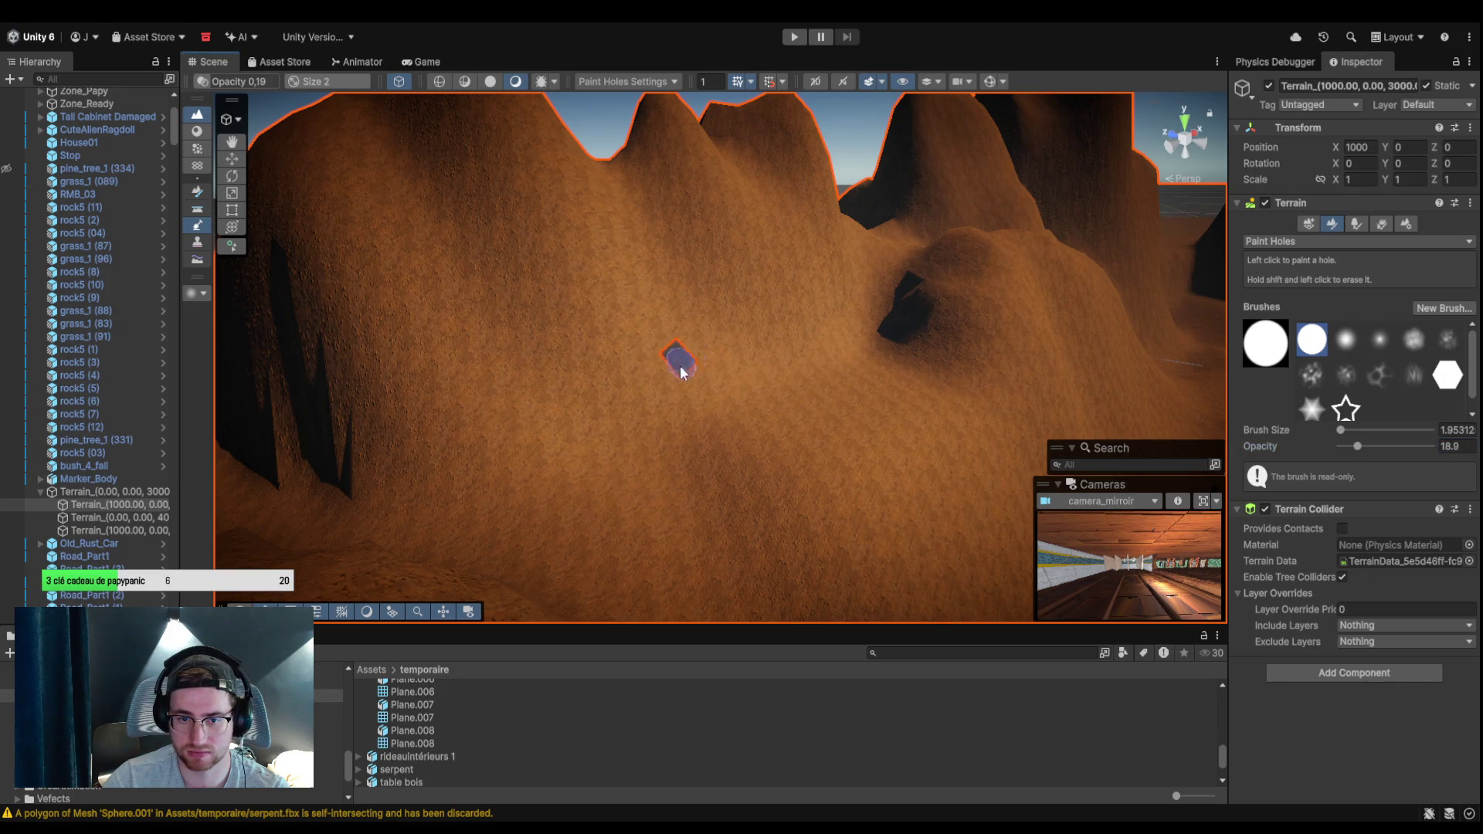
pyautogui.click(693, 369)
pyautogui.moveTo(693, 370)
pyautogui.mouseDown()
pyautogui.moveTo(686, 338)
pyautogui.moveTo(755, 367)
pyautogui.moveTo(676, 364)
pyautogui.mouseUp()
# Inspect the hole, undo it, and switch to the Set Height tool.
pyautogui.scroll(5, 721, 332)
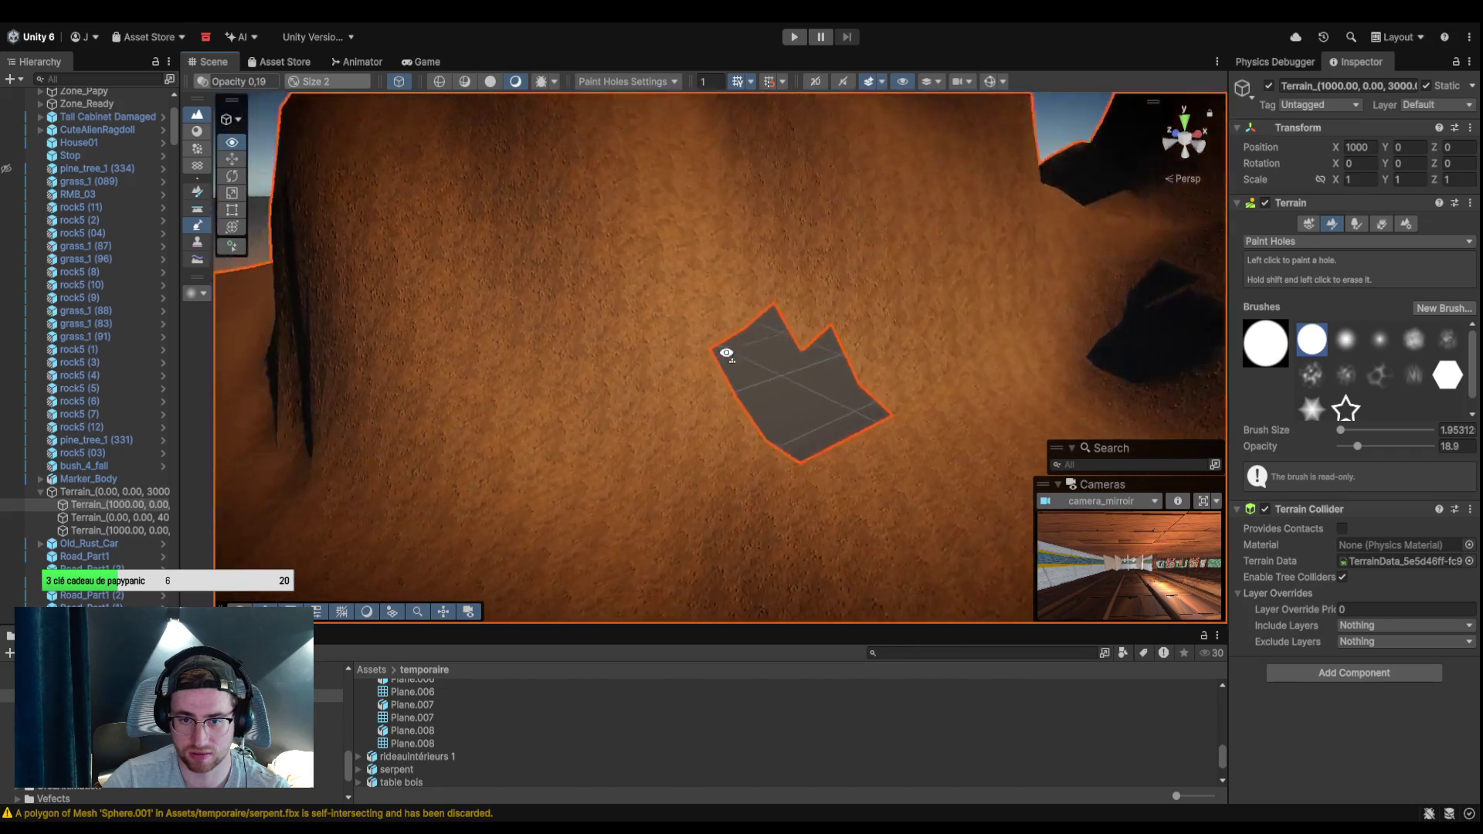
pyautogui.moveTo(706, 281)
pyautogui.mouseDown()
pyautogui.moveTo(686, 332)
pyautogui.moveTo(520, 340)
pyautogui.moveTo(749, 334)
pyautogui.moveTo(781, 352)
pyautogui.mouseUp()
pyautogui.scroll(-3, 888, 397)
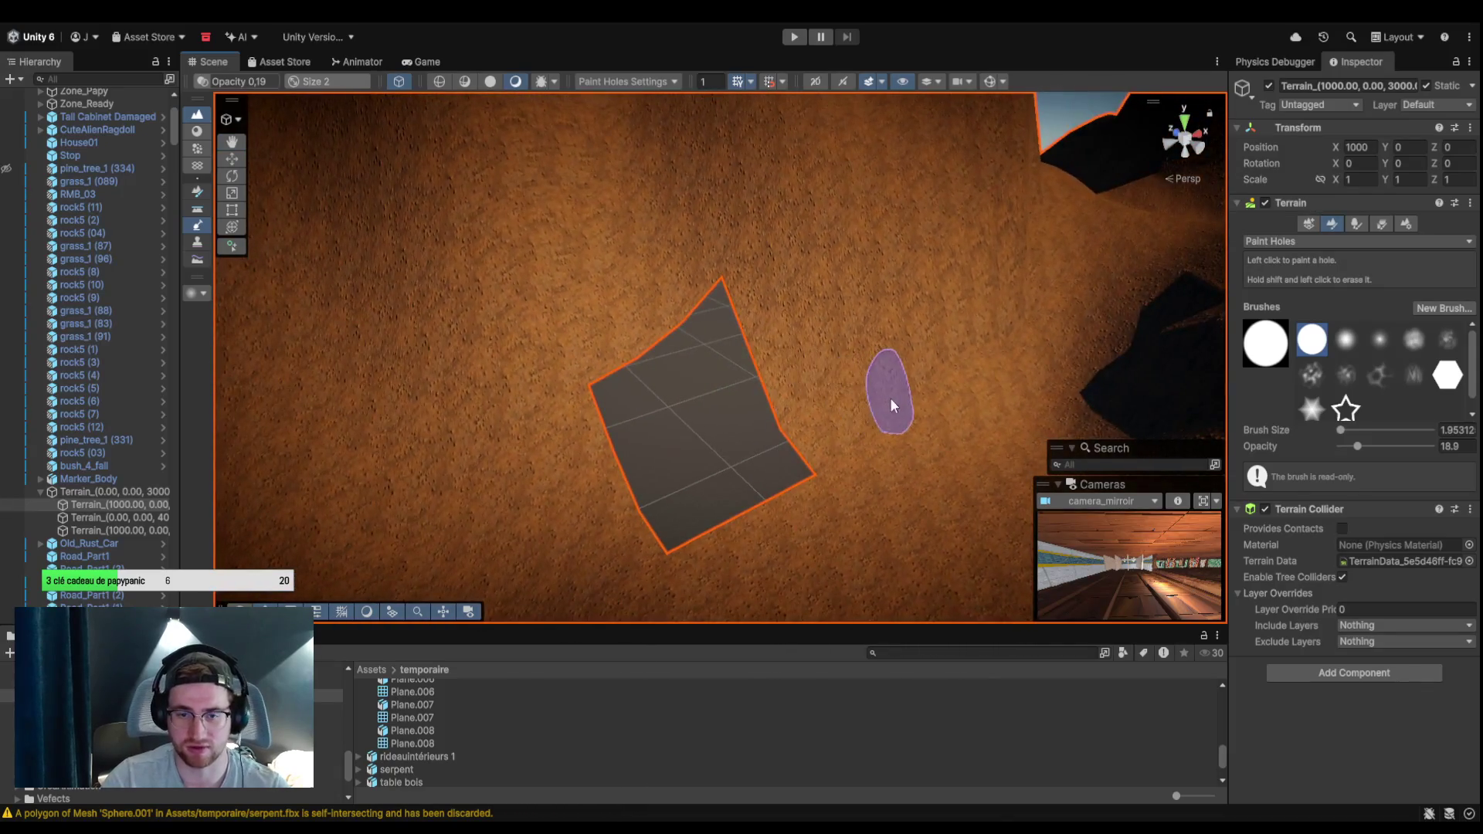
pyautogui.hotkey('ctrl', 'z')
pyautogui.hotkey('ctrl', 'z')
pyautogui.hotkey('ctrl', 'z')
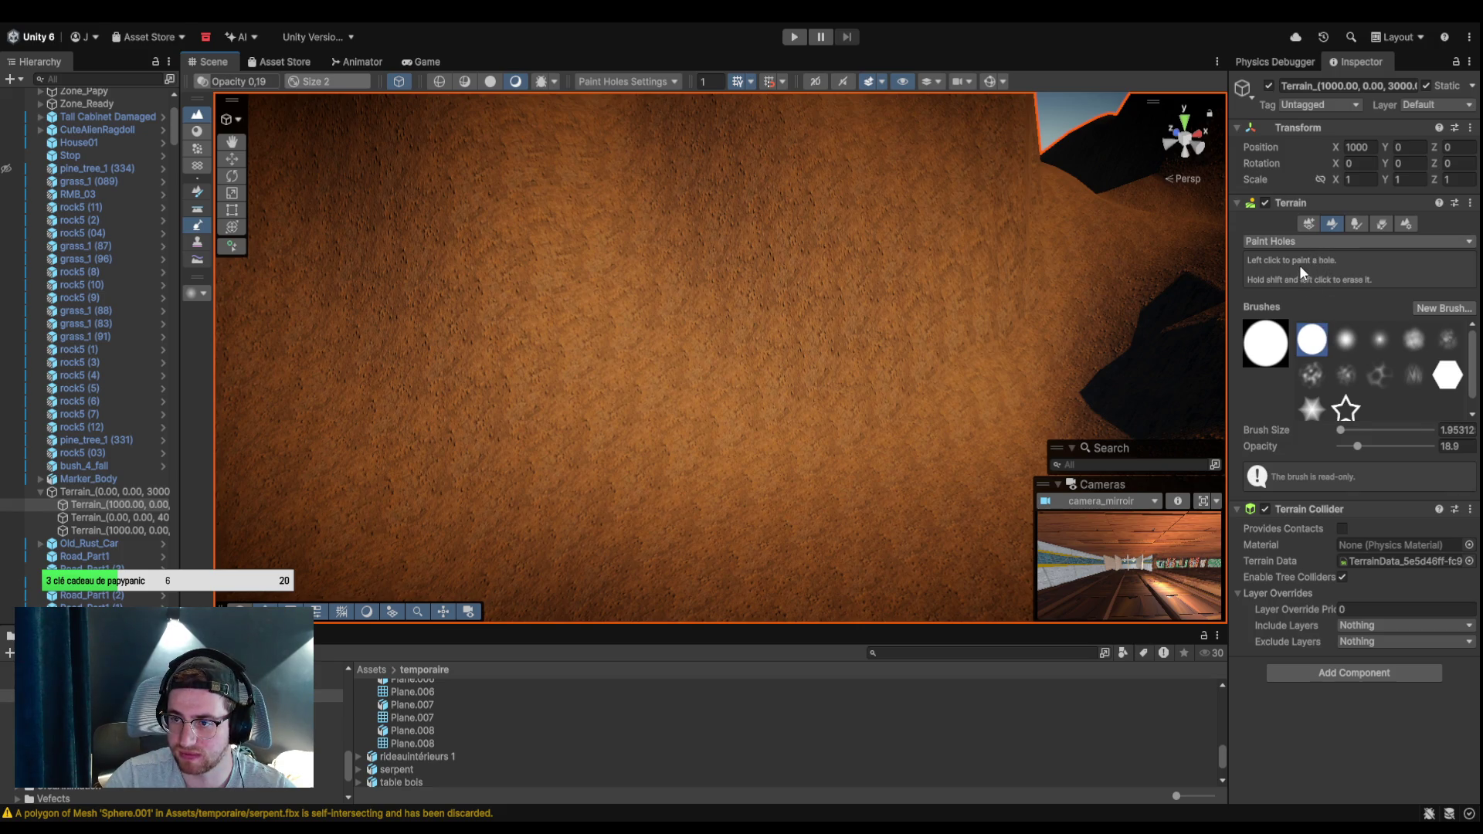
pyautogui.press('F3')
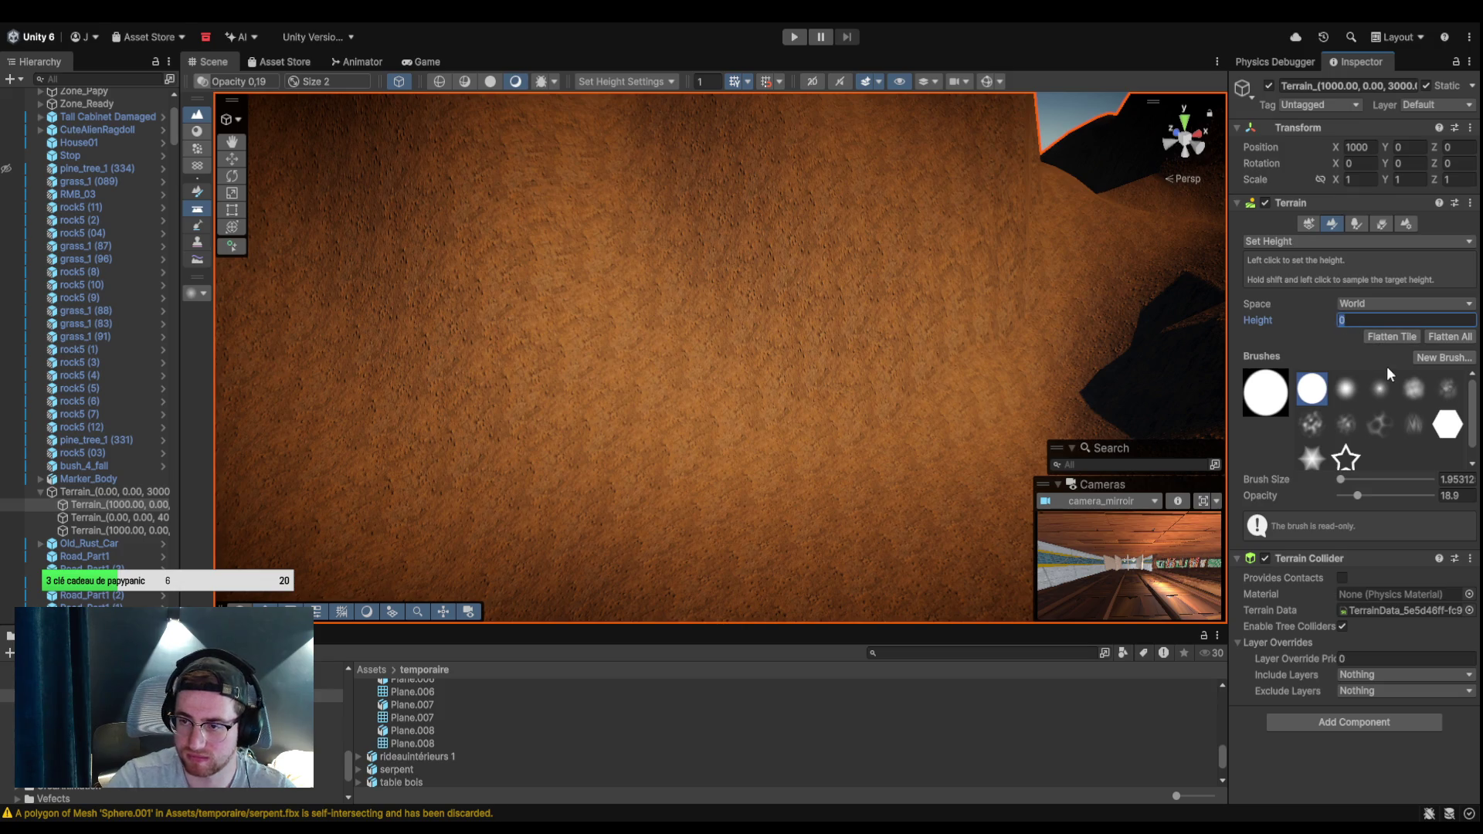
# Set the target height to -10 and carve a dent and trench down the slope.
pyautogui.write('-10')
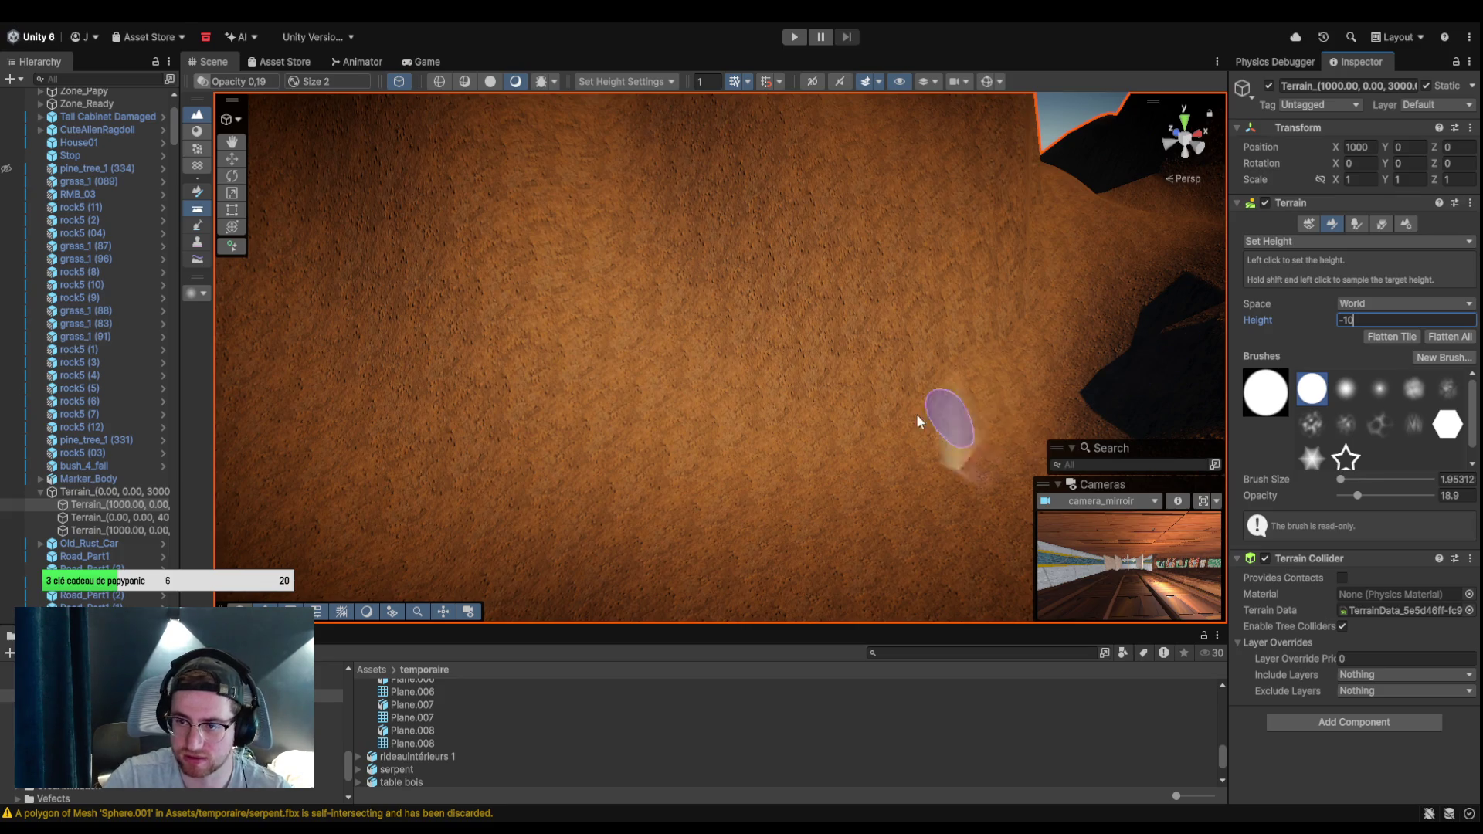
pyautogui.moveTo(689, 402)
pyautogui.mouseDown()
pyautogui.moveTo(618, 480)
pyautogui.moveTo(714, 506)
pyautogui.moveTo(666, 521)
pyautogui.moveTo(744, 518)
pyautogui.moveTo(686, 397)
pyautogui.moveTo(657, 377)
pyautogui.mouseUp()
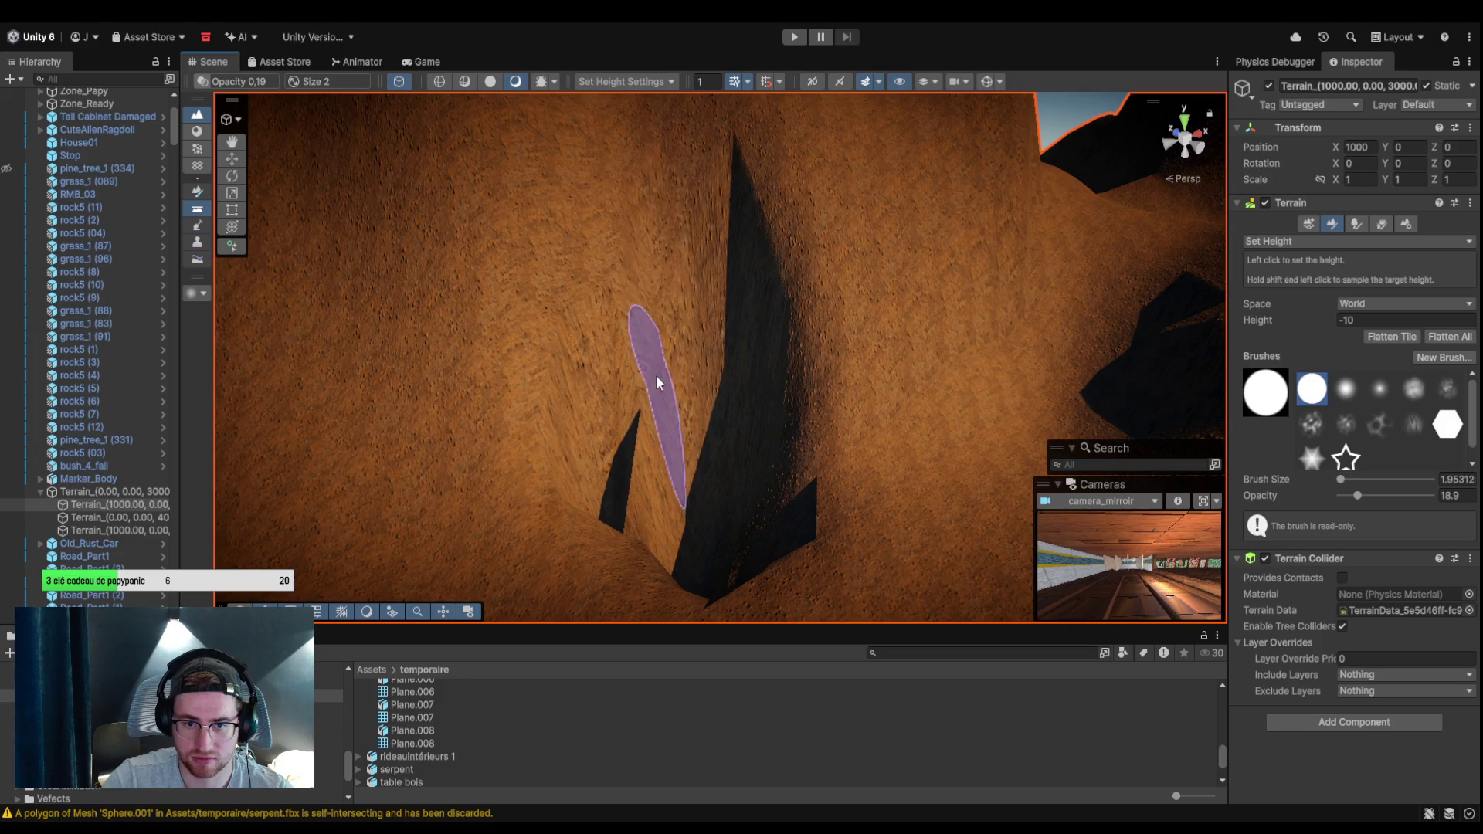
pyautogui.moveTo(608, 303)
pyautogui.mouseDown()
pyautogui.moveTo(608, 440)
pyautogui.moveTo(641, 502)
pyautogui.moveTo(927, 374)
pyautogui.moveTo(587, 433)
pyautogui.moveTo(679, 456)
pyautogui.mouseUp()
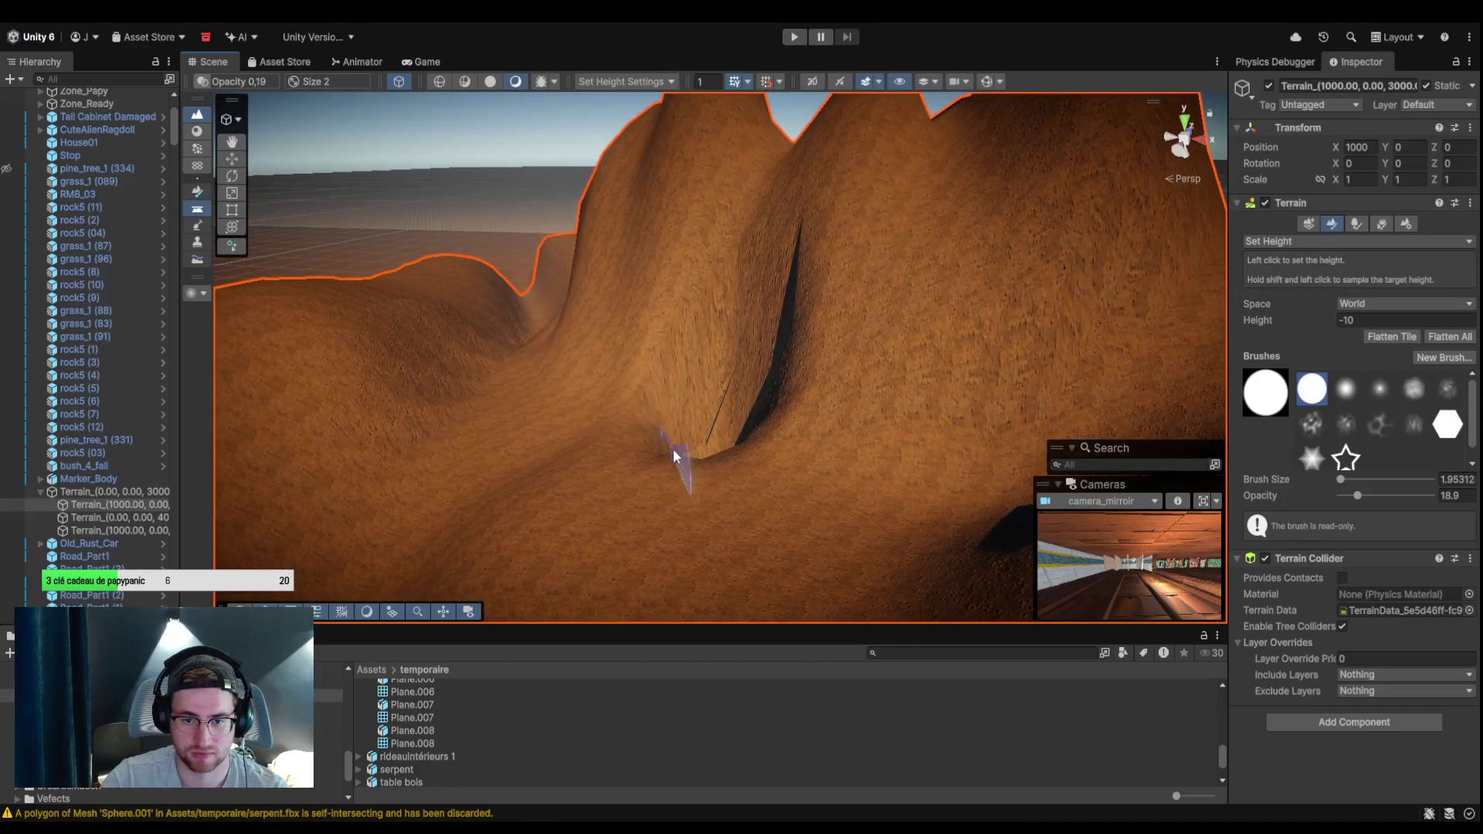
pyautogui.moveTo(775, 425)
pyautogui.mouseDown()
pyautogui.moveTo(711, 357)
pyautogui.moveTo(624, 414)
pyautogui.mouseUp()
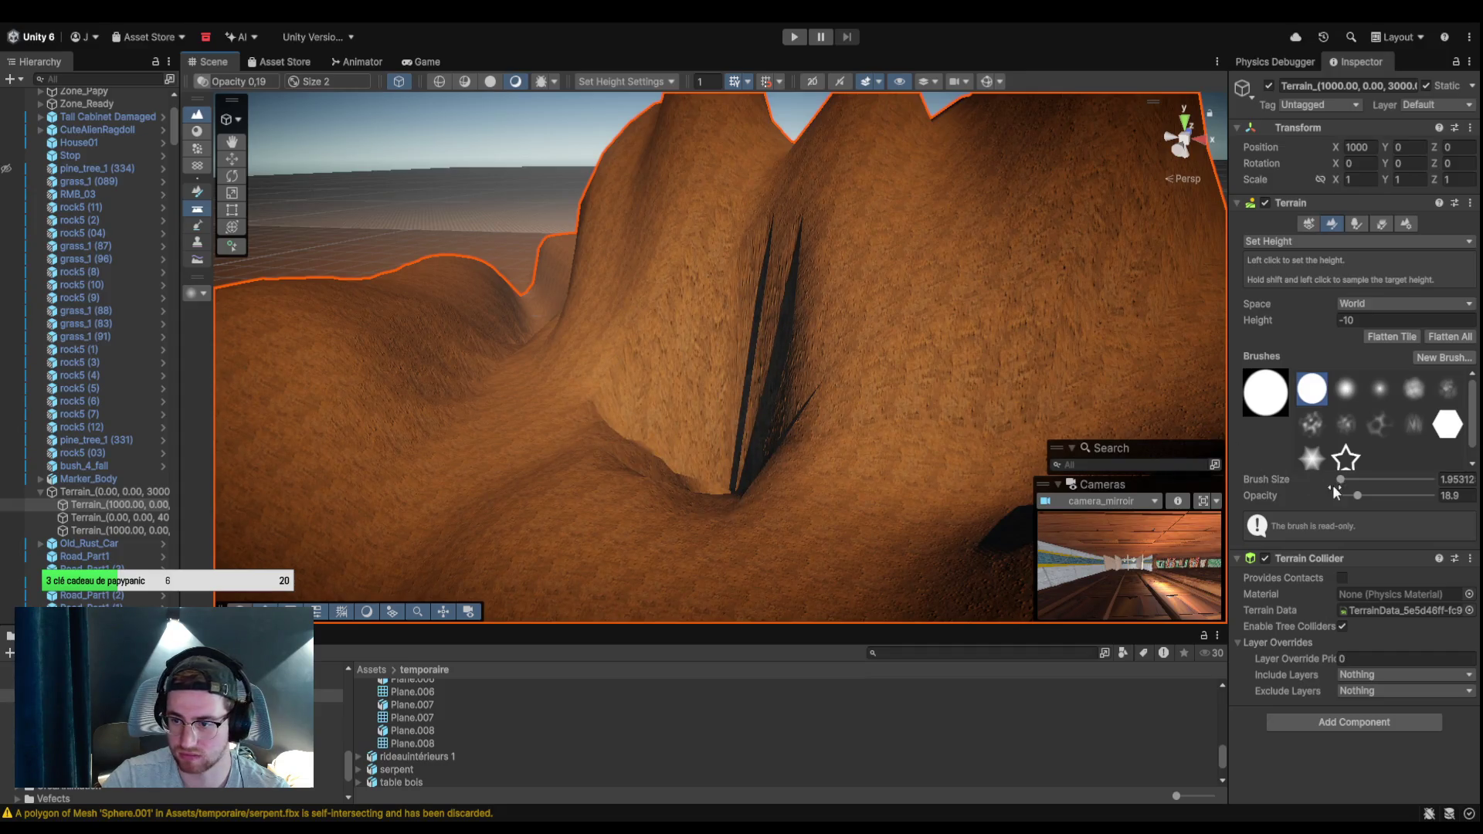
# Enlarge the brush to 43 at 53.9 opacity, deepen the trench, and lower the cliff edge into it.
pyautogui.moveTo(1330, 481)
pyautogui.mouseDown()
pyautogui.moveTo(1389, 495)
pyautogui.moveTo(1346, 499)
pyautogui.moveTo(1344, 480)
pyautogui.moveTo(1353, 495)
pyautogui.mouseUp()
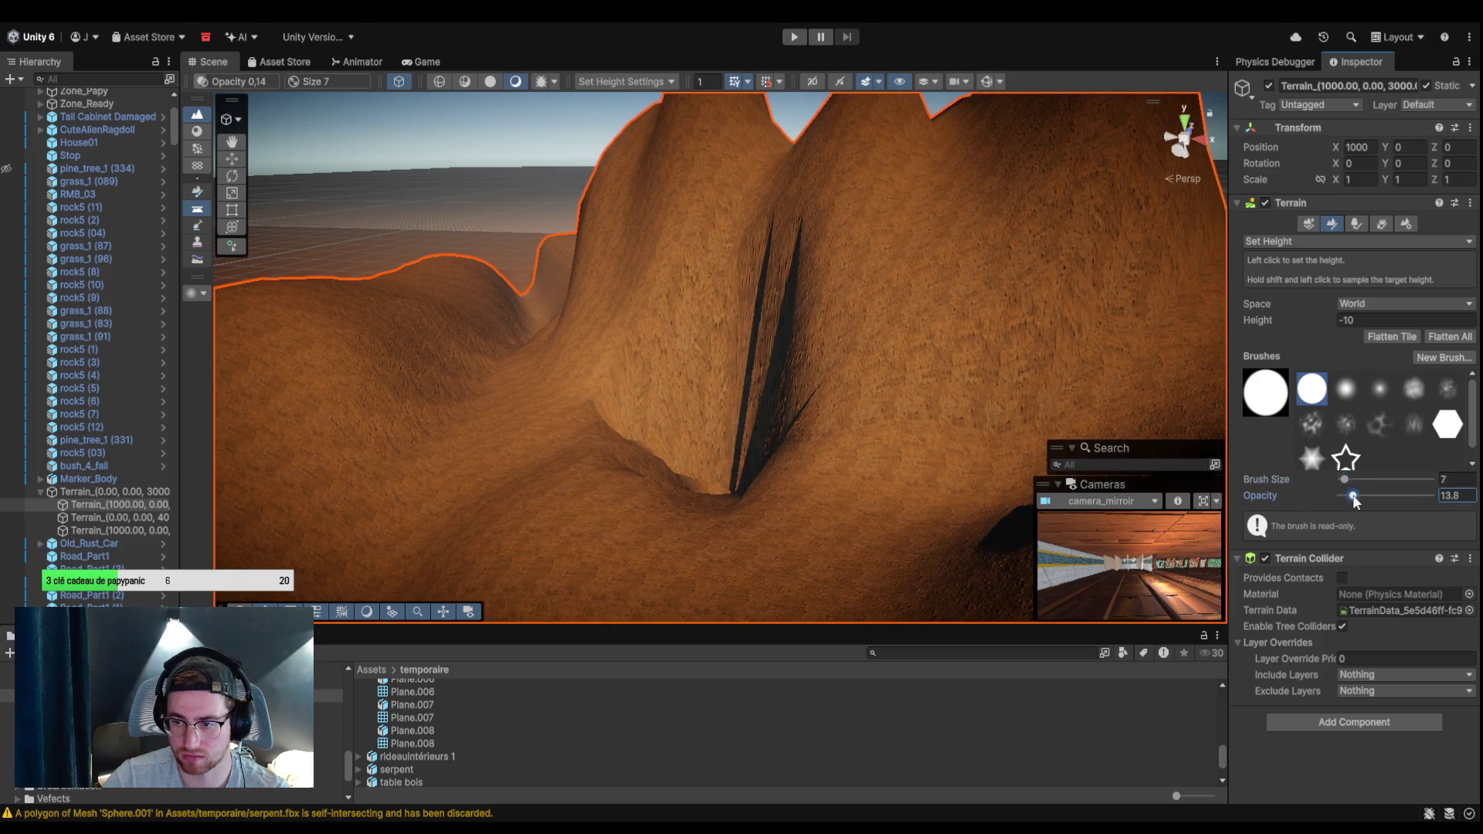
pyautogui.moveTo(861, 452)
pyautogui.mouseDown()
pyautogui.moveTo(725, 456)
pyautogui.moveTo(655, 494)
pyautogui.moveTo(860, 513)
pyautogui.moveTo(717, 507)
pyautogui.moveTo(754, 563)
pyautogui.moveTo(629, 486)
pyautogui.moveTo(628, 518)
pyautogui.moveTo(893, 502)
pyautogui.moveTo(799, 444)
pyautogui.moveTo(721, 445)
pyautogui.moveTo(884, 475)
pyautogui.moveTo(863, 457)
pyautogui.moveTo(884, 492)
pyautogui.moveTo(657, 436)
pyautogui.moveTo(869, 439)
pyautogui.moveTo(900, 494)
pyautogui.moveTo(781, 547)
pyautogui.moveTo(868, 530)
pyautogui.moveTo(1045, 536)
pyautogui.moveTo(774, 441)
pyautogui.moveTo(847, 516)
pyautogui.moveTo(781, 427)
pyautogui.mouseUp()
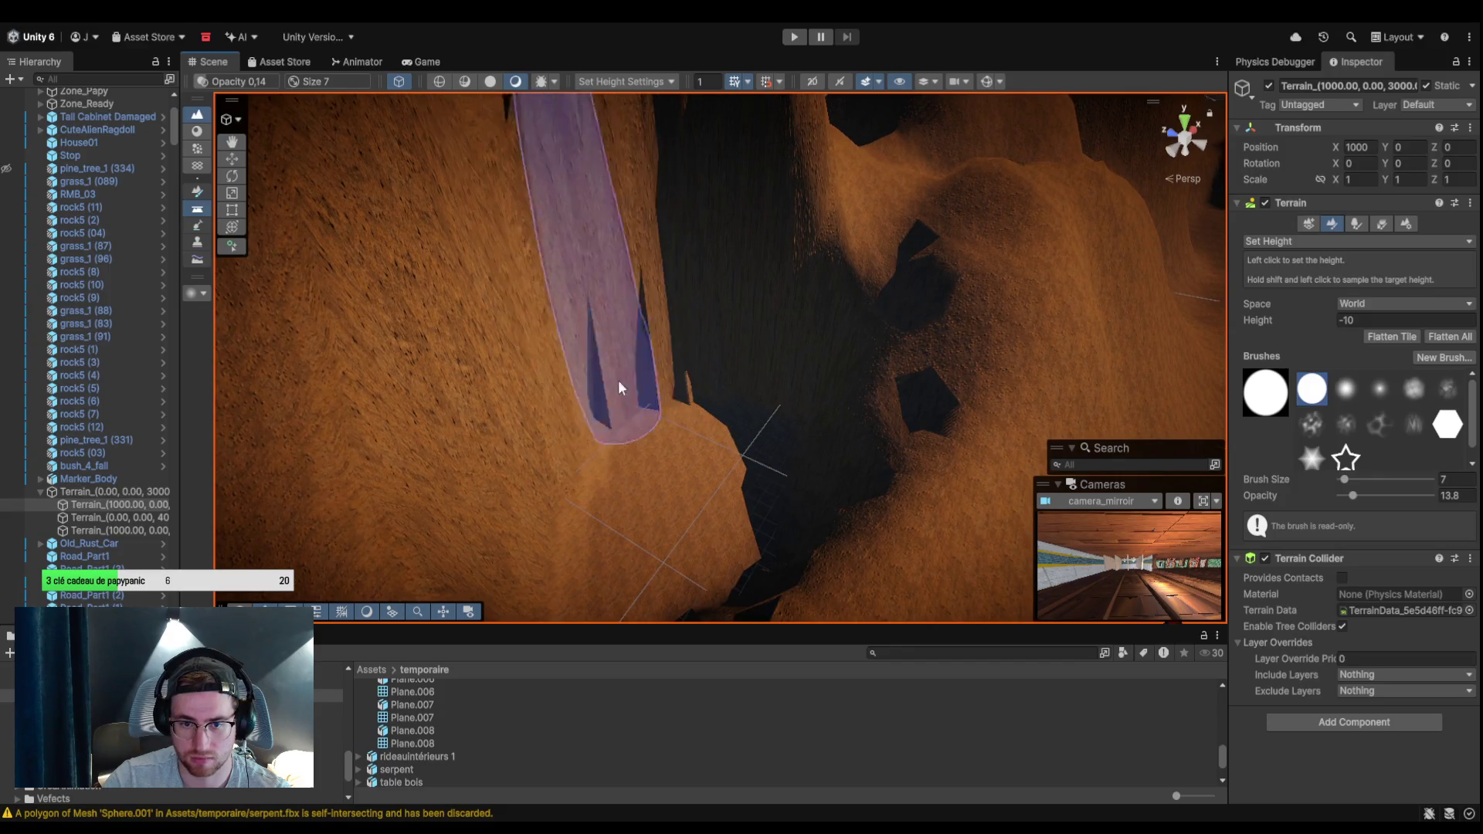
pyautogui.moveTo(709, 396)
pyautogui.mouseDown()
pyautogui.moveTo(617, 360)
pyautogui.moveTo(635, 372)
pyautogui.moveTo(589, 317)
pyautogui.moveTo(568, 360)
pyautogui.moveTo(639, 341)
pyautogui.moveTo(649, 258)
pyautogui.moveTo(689, 394)
pyautogui.moveTo(672, 368)
pyautogui.moveTo(721, 437)
pyautogui.moveTo(852, 502)
pyautogui.moveTo(877, 500)
pyautogui.moveTo(847, 510)
pyautogui.moveTo(1139, 391)
pyautogui.mouseUp()
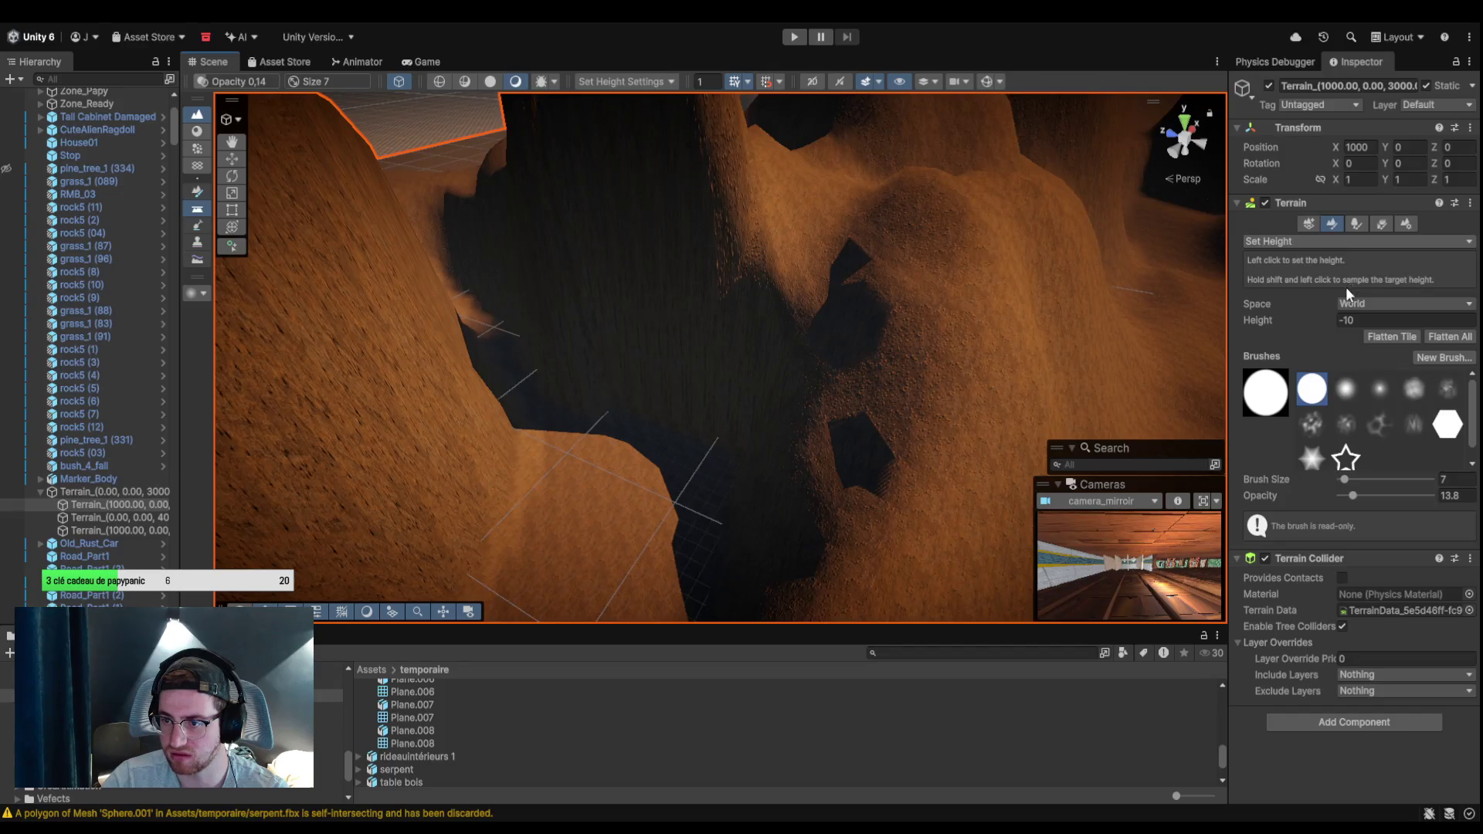
pyautogui.press('F5')
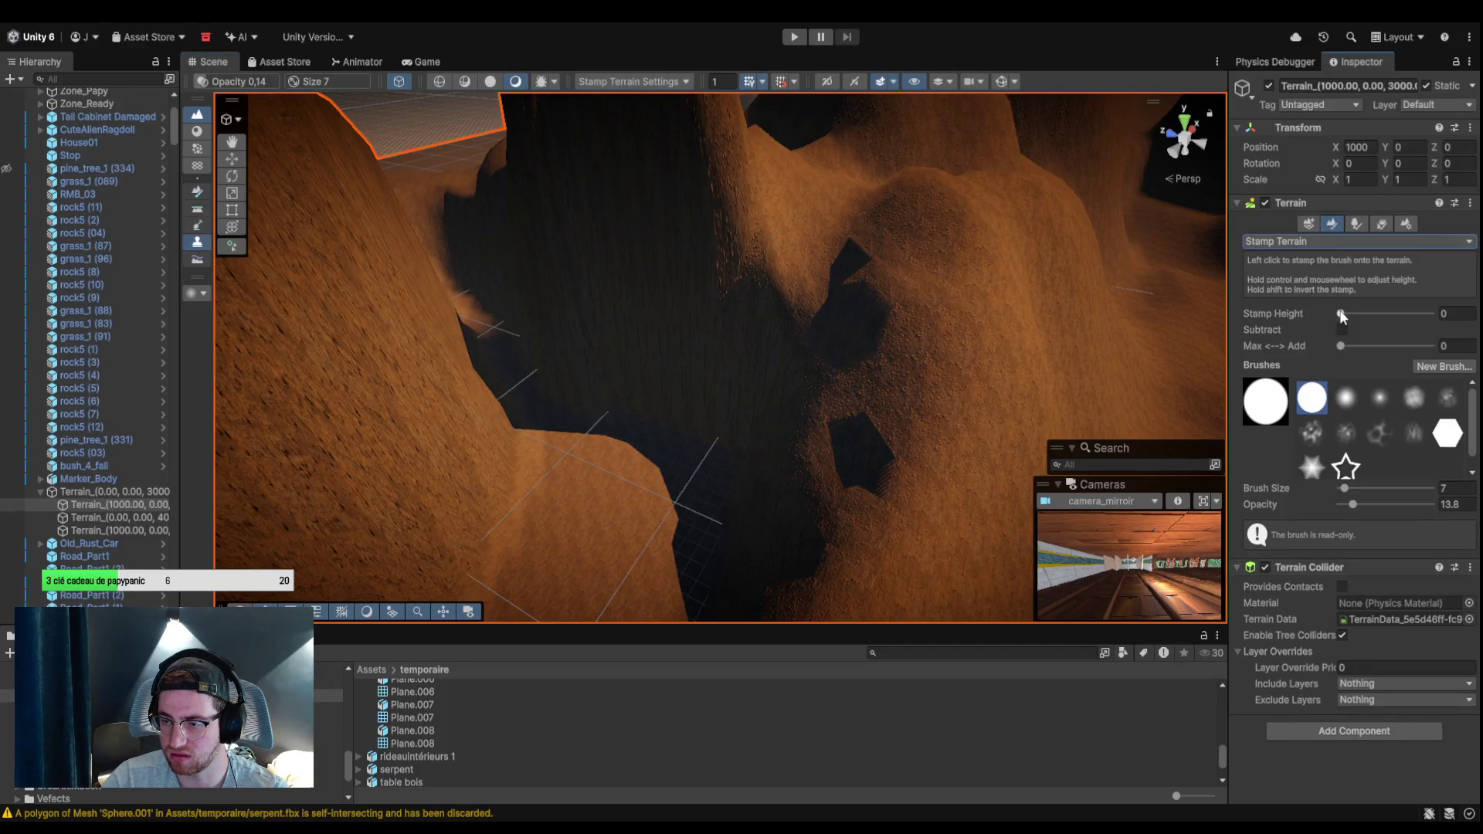
# Stamp a raised mound at stamp height 9, then reset stamp height to 0.
pyautogui.moveTo(1341, 315); pyautogui.dragTo(1351, 315)
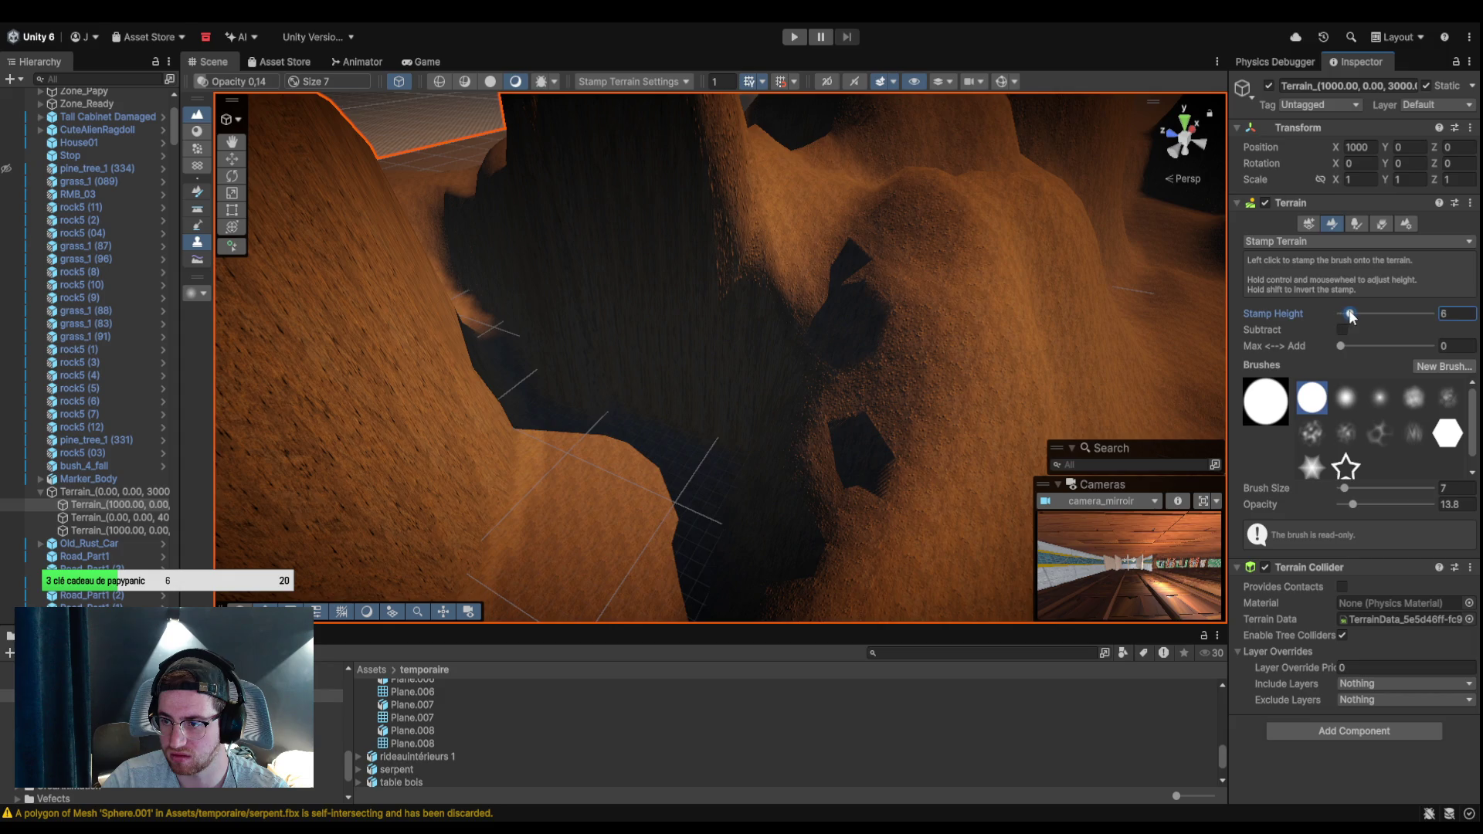
pyautogui.click(605, 452)
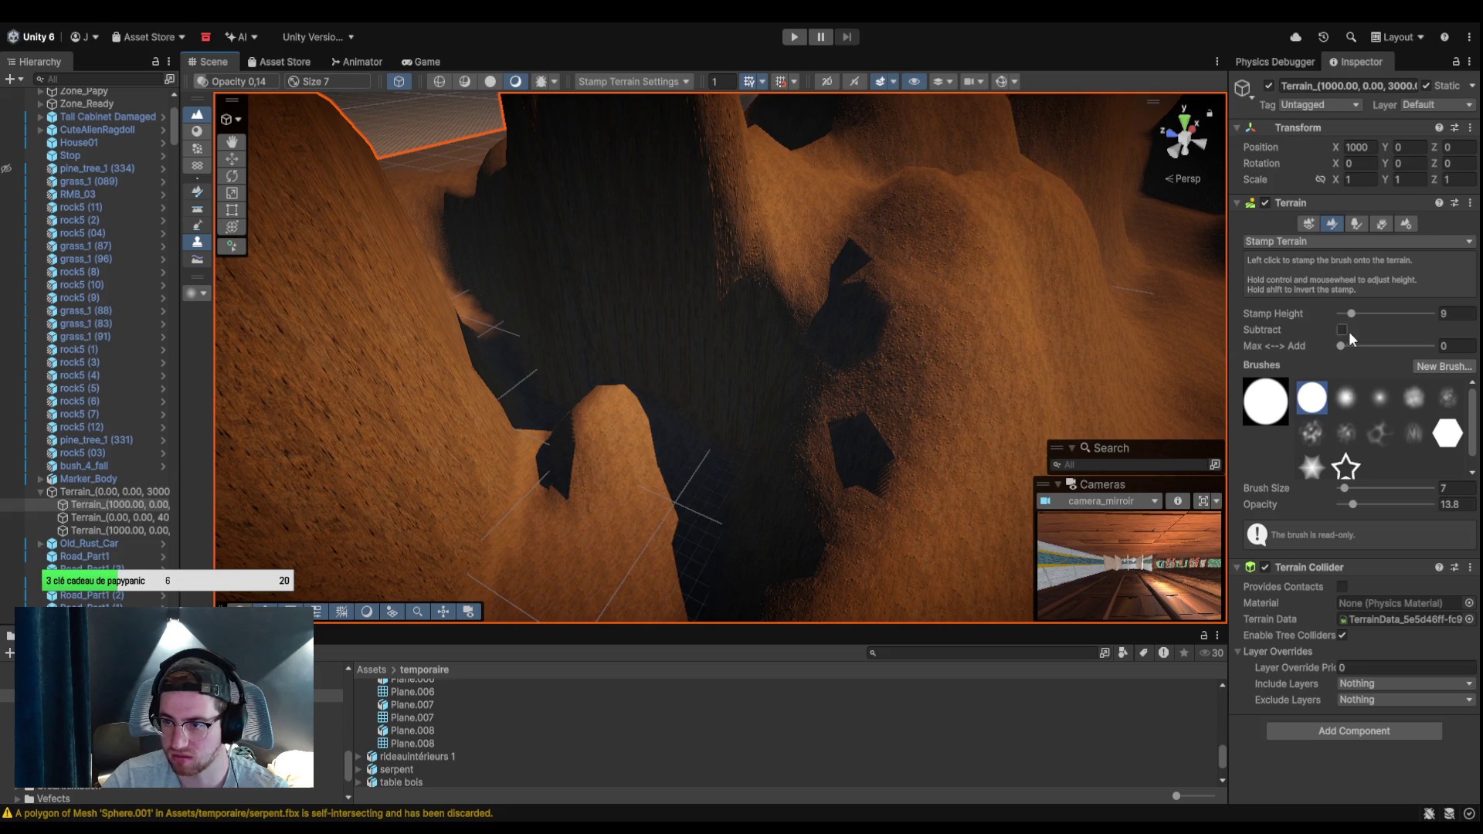
pyautogui.moveTo(1352, 317); pyautogui.dragTo(1330, 318)
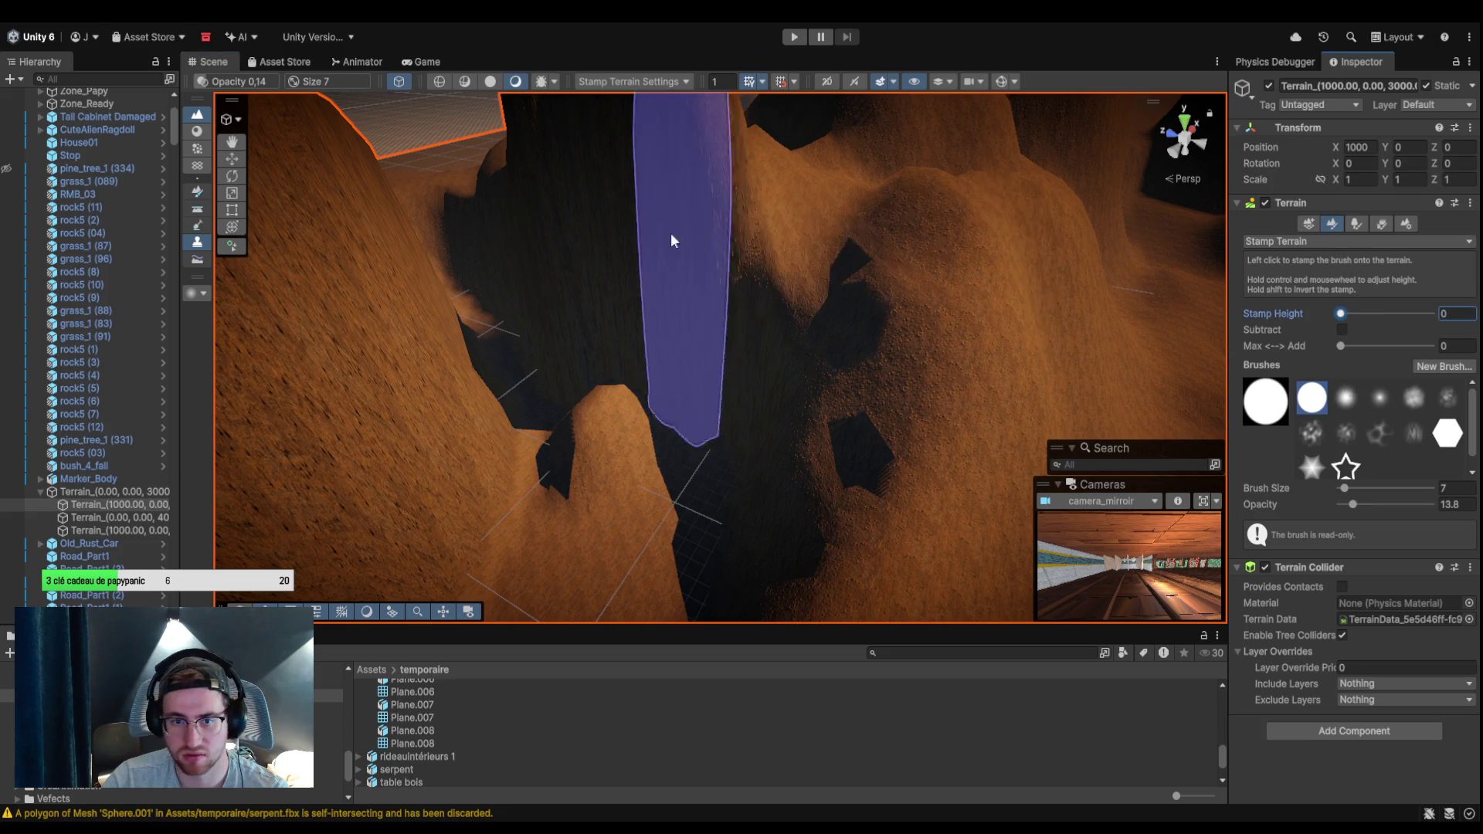
# Browse the terrain's neighbor, tree, detail and settings options, then orbit out to view the buildings.
pyautogui.click(1309, 225)
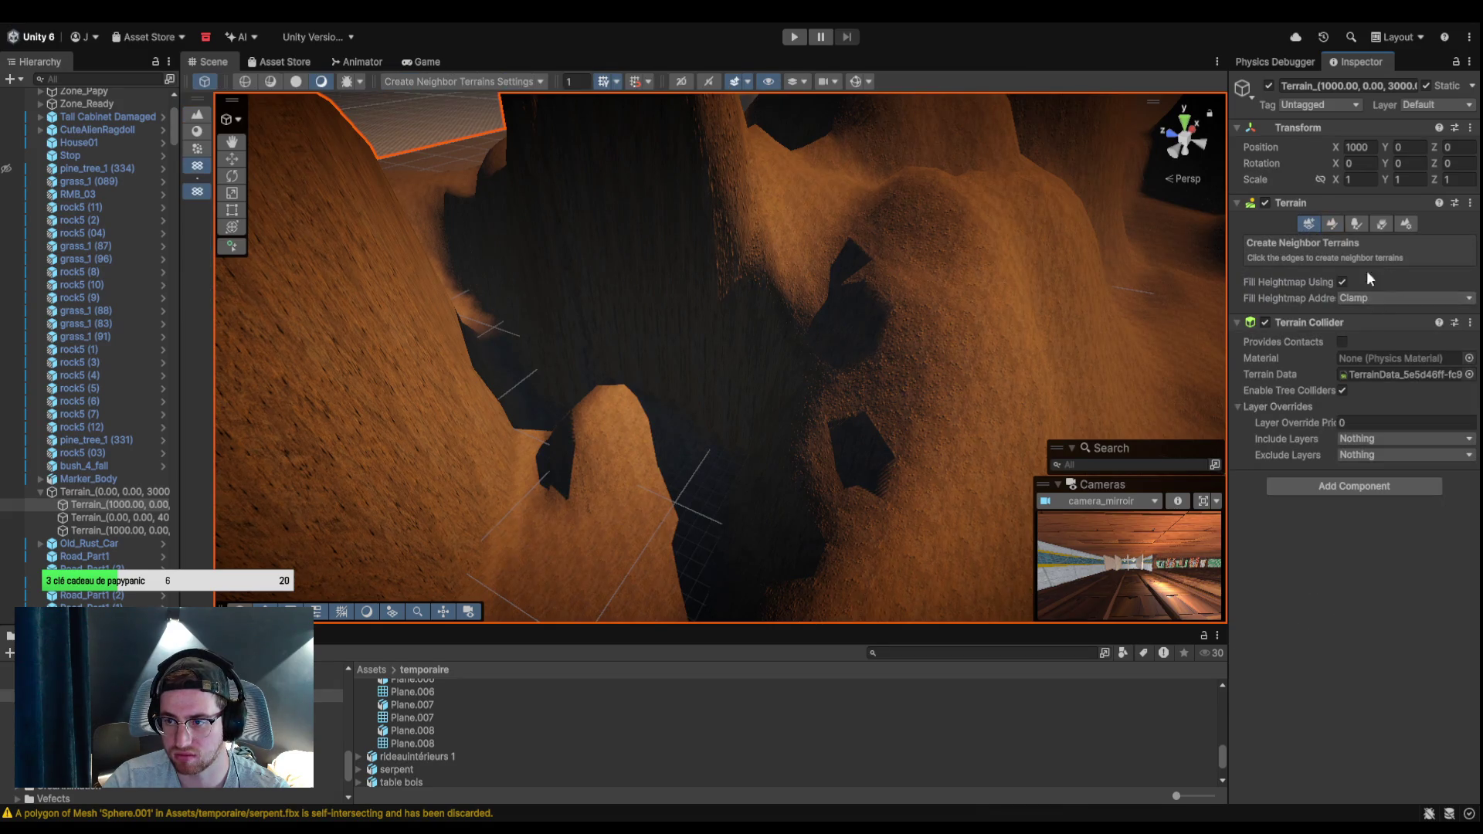
pyautogui.click(1359, 224)
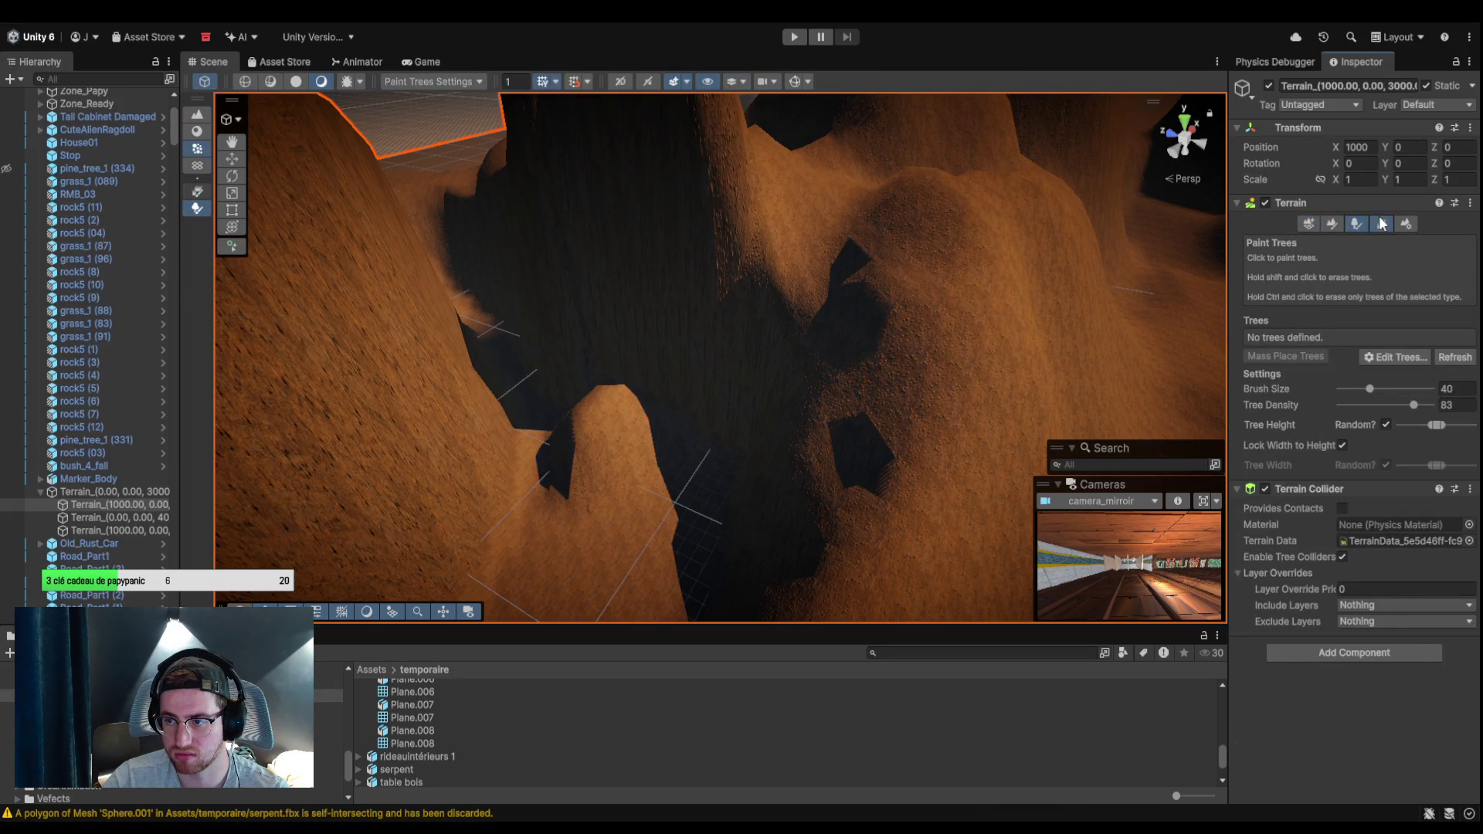
pyautogui.click(1381, 224)
pyautogui.click(1404, 224)
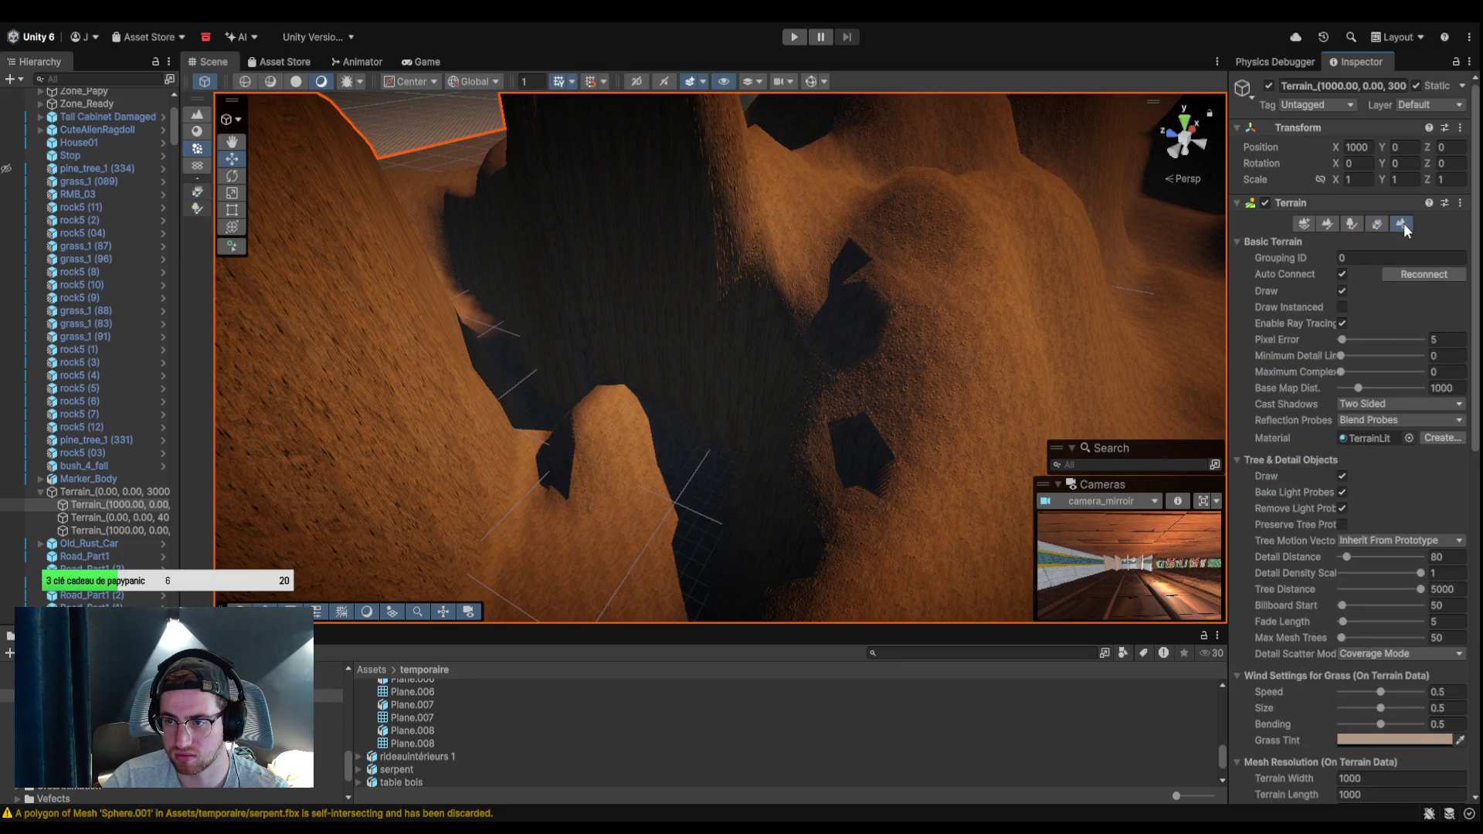
pyautogui.click(1339, 225)
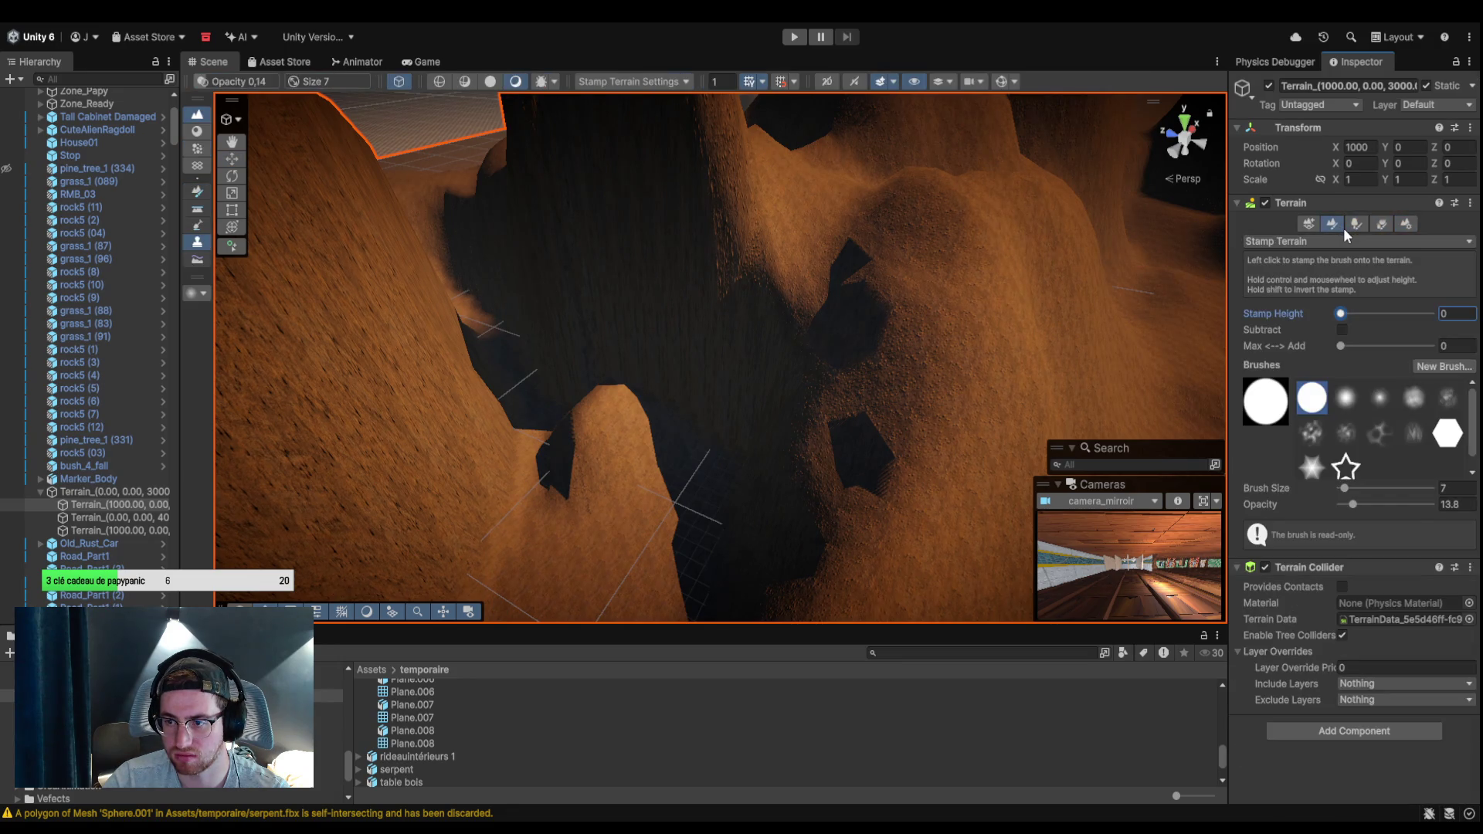
pyautogui.moveTo(808, 387)
pyautogui.mouseDown()
pyautogui.moveTo(475, 412)
pyautogui.moveTo(530, 418)
pyautogui.mouseUp()
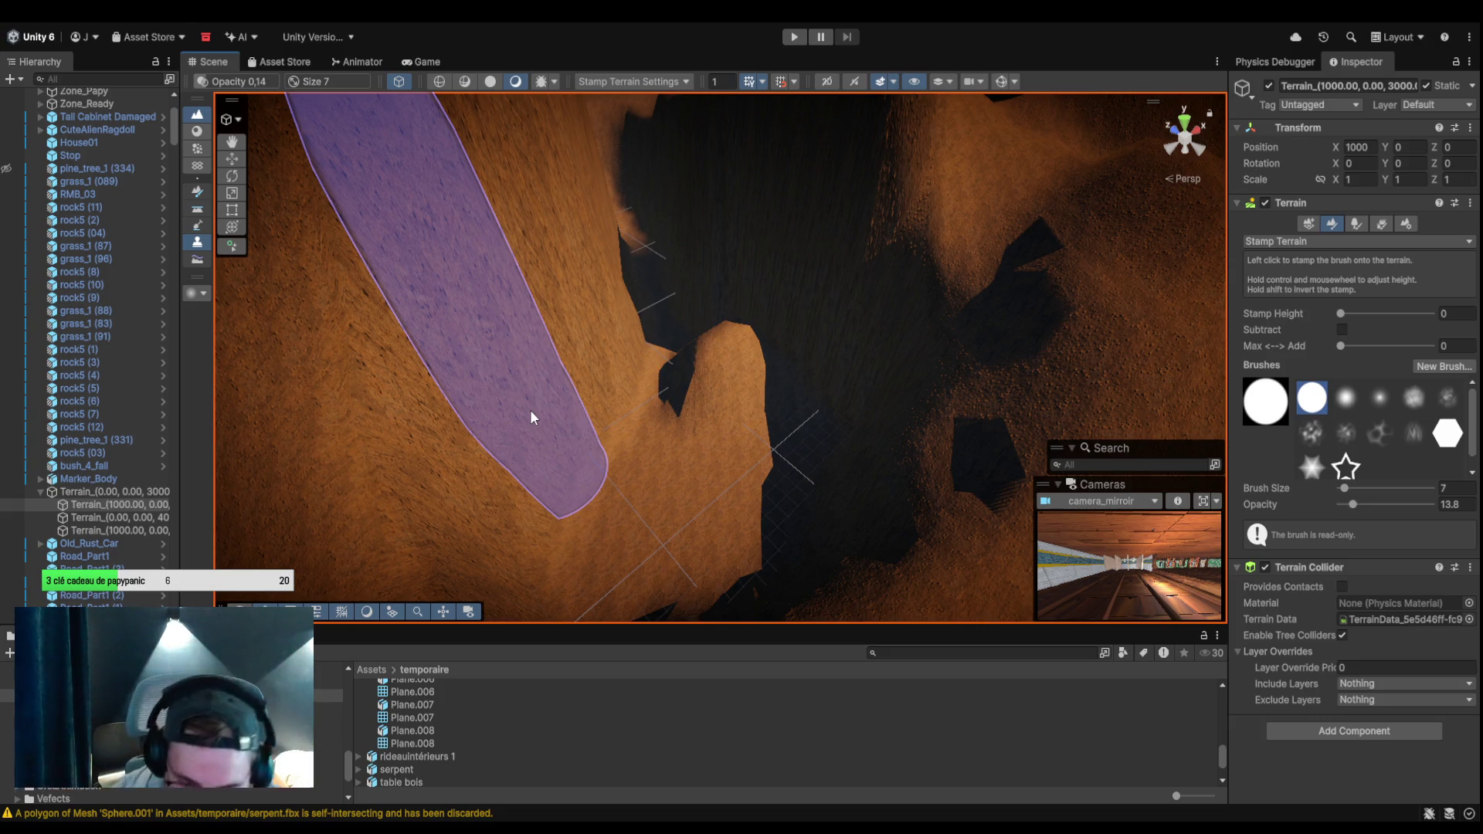
pyautogui.moveTo(530, 418)
pyautogui.mouseDown()
pyautogui.moveTo(954, 285)
pyautogui.moveTo(1116, 355)
pyautogui.moveTo(1027, 355)
pyautogui.mouseUp()
# Orbit along the snake's body into the canyon walls.
pyautogui.scroll(-10, 927, 387)
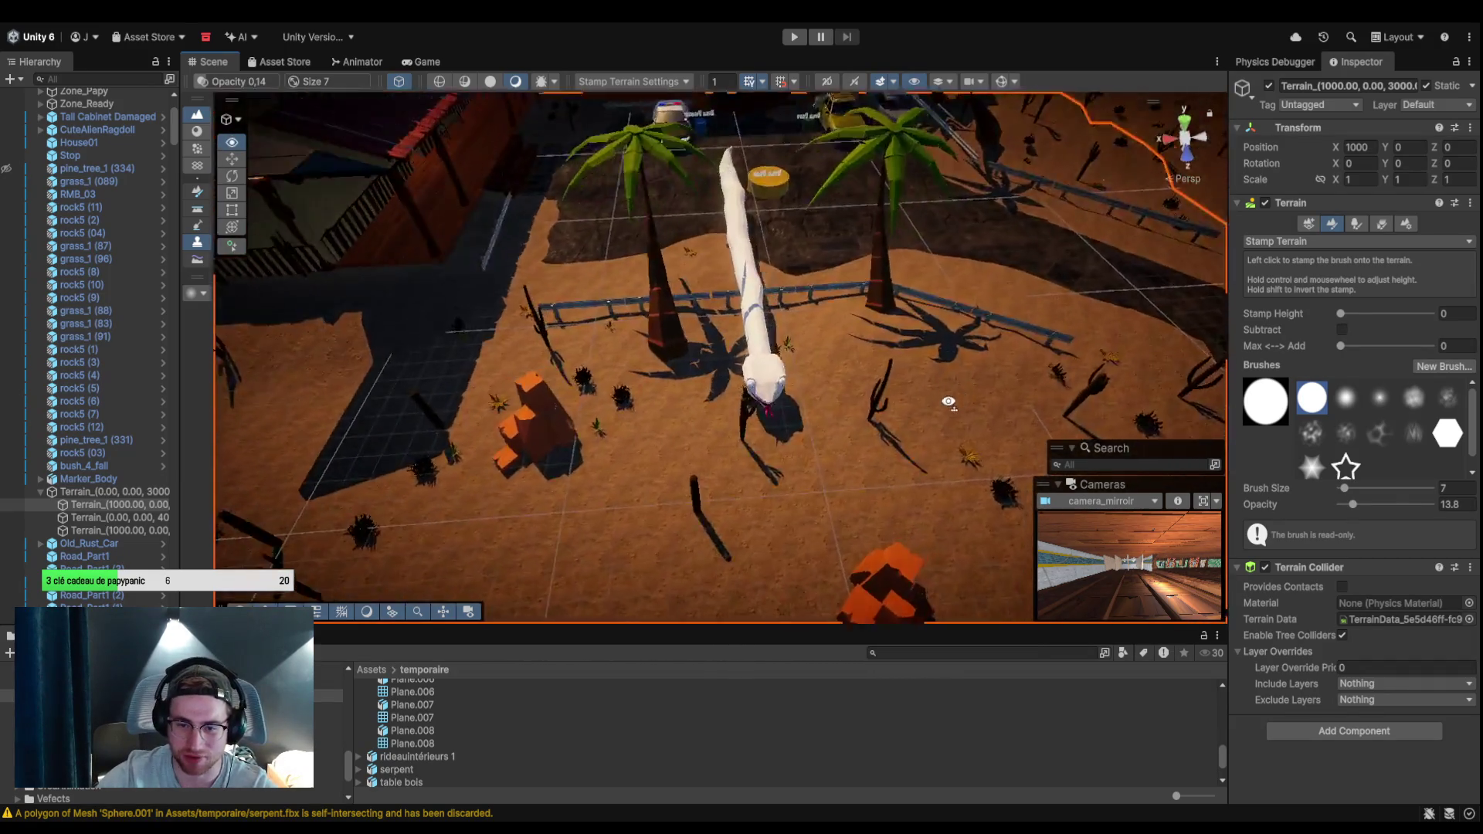
pyautogui.moveTo(865, 407); pyautogui.dragTo(541, 291)
pyautogui.scroll(-15, 576, 325)
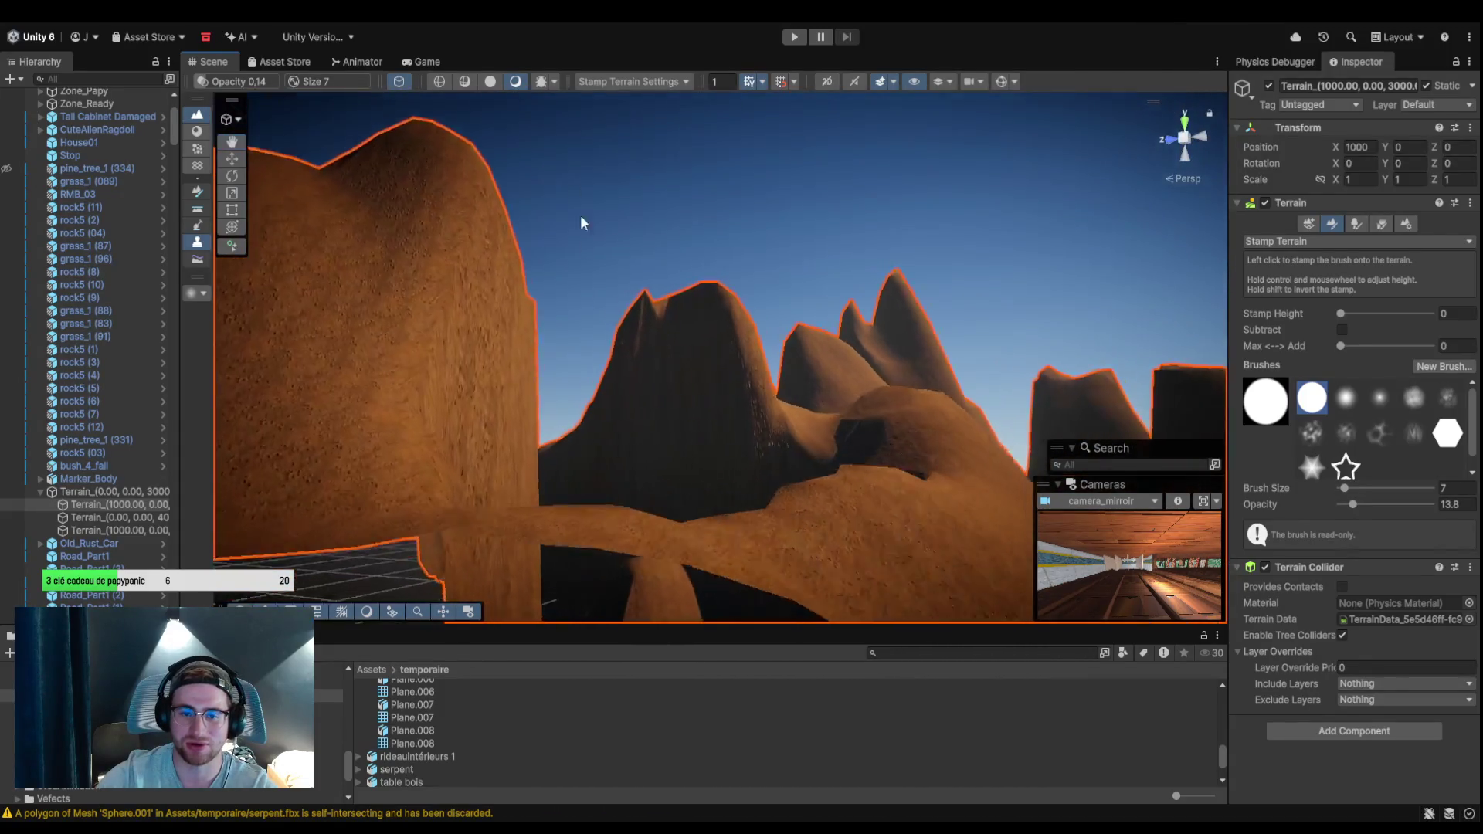
pyautogui.moveTo(713, 454)
pyautogui.mouseDown()
pyautogui.moveTo(709, 530)
pyautogui.moveTo(498, 481)
pyautogui.moveTo(535, 473)
pyautogui.mouseUp()
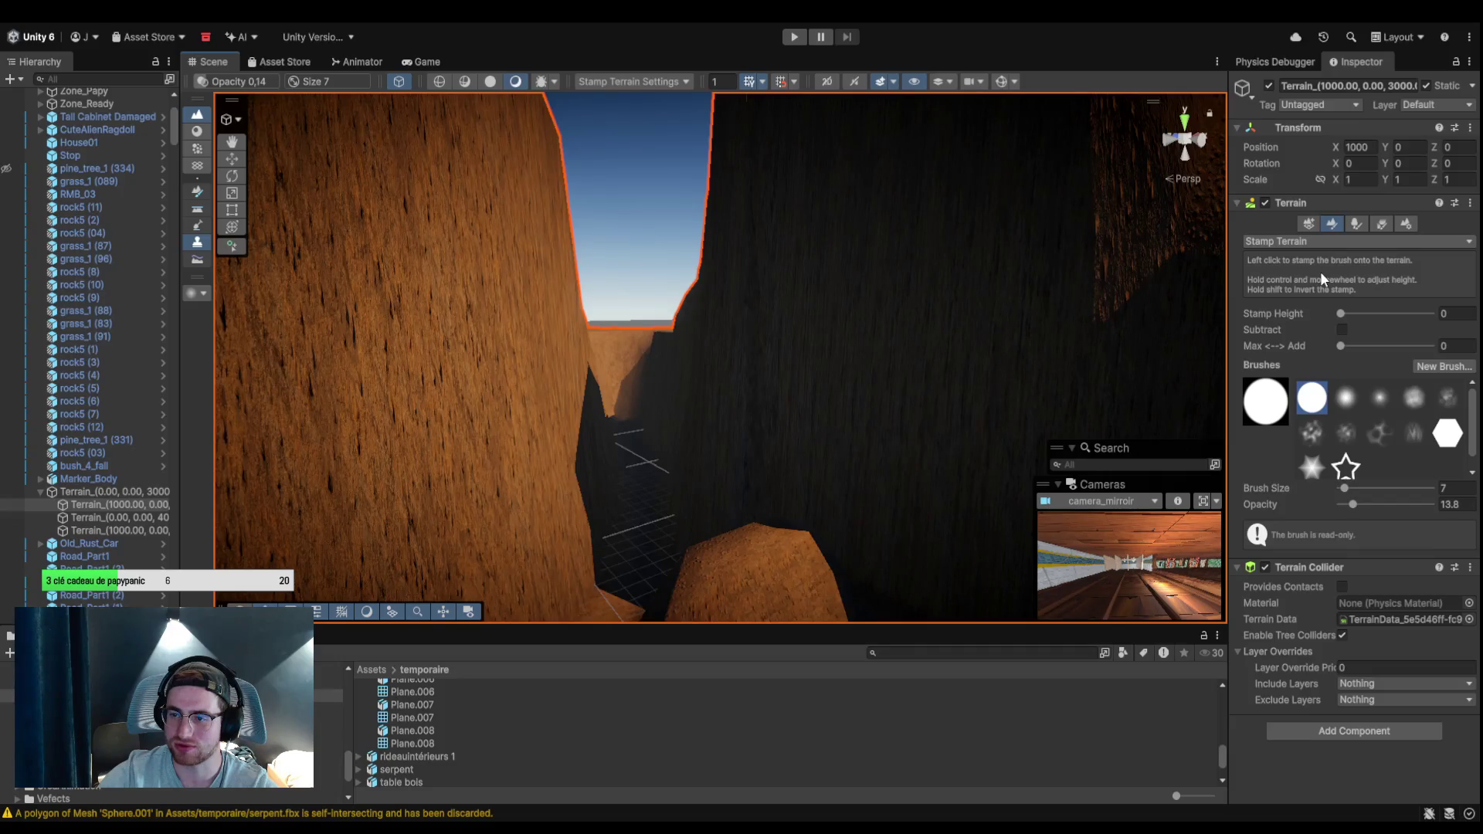
# Switch to the Set Height tool and select its -10 target height value.
pyautogui.hotkey('shift', 'w')
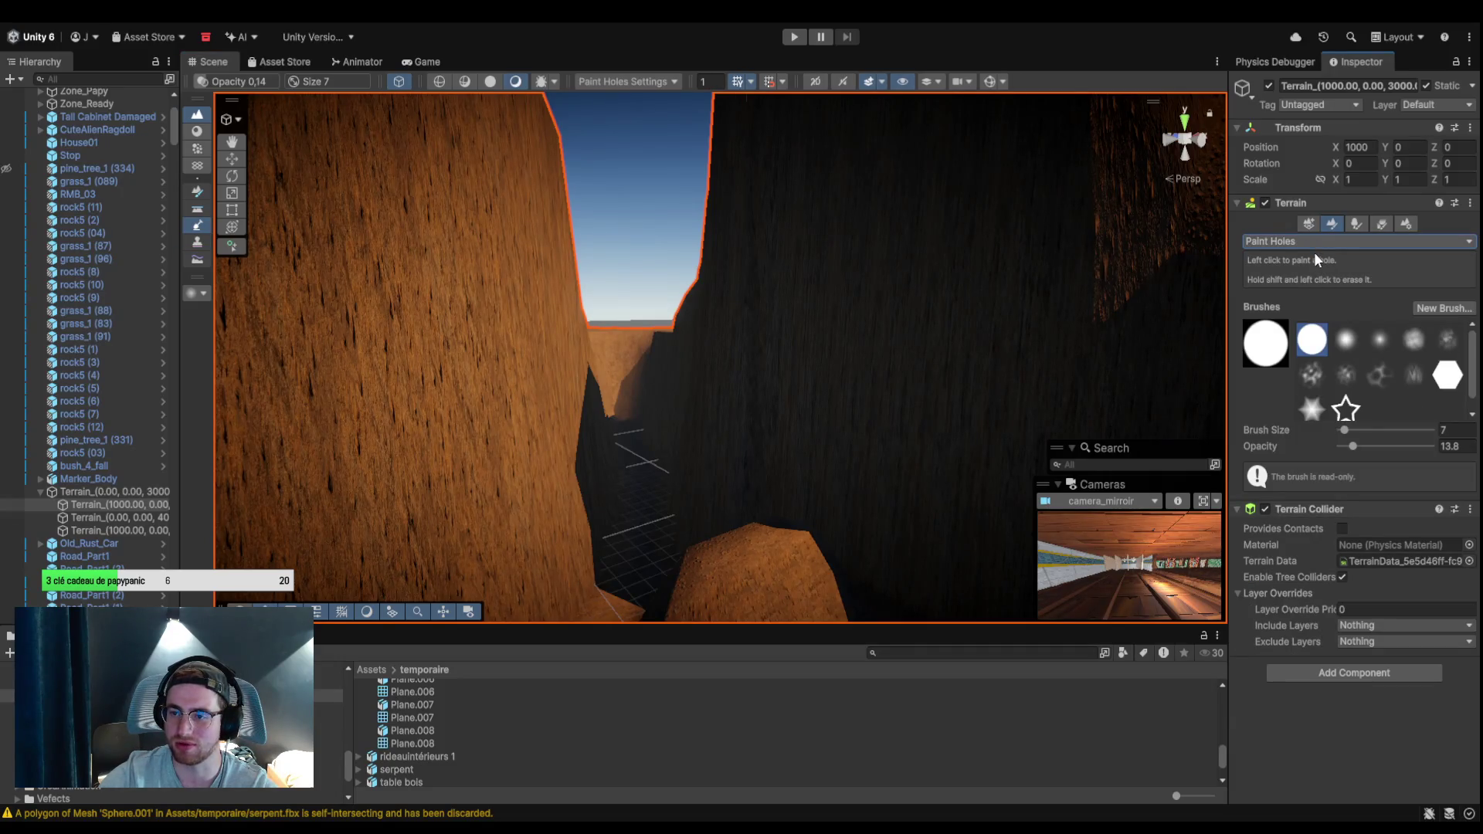
pyautogui.hotkey('shift', 'w')
pyautogui.moveTo(619, 349)
pyautogui.mouseDown()
pyautogui.moveTo(493, 430)
pyautogui.moveTo(706, 349)
pyautogui.moveTo(804, 271)
pyautogui.moveTo(896, 241)
pyautogui.moveTo(734, 391)
pyautogui.moveTo(837, 473)
pyautogui.moveTo(792, 272)
pyautogui.moveTo(863, 254)
pyautogui.moveTo(952, 266)
pyautogui.mouseUp()
pyautogui.moveTo(1033, 354)
pyautogui.mouseDown()
pyautogui.moveTo(844, 371)
pyautogui.moveTo(860, 348)
pyautogui.moveTo(803, 323)
pyautogui.moveTo(932, 391)
pyautogui.moveTo(854, 349)
pyautogui.moveTo(761, 332)
pyautogui.moveTo(904, 383)
pyautogui.moveTo(1007, 498)
pyautogui.moveTo(730, 488)
pyautogui.moveTo(854, 485)
pyautogui.moveTo(763, 408)
pyautogui.moveTo(644, 368)
pyautogui.moveTo(522, 360)
pyautogui.moveTo(419, 377)
pyautogui.moveTo(605, 357)
pyautogui.moveTo(788, 586)
pyautogui.moveTo(727, 446)
pyautogui.moveTo(735, 430)
pyautogui.moveTo(791, 494)
pyautogui.moveTo(371, 513)
pyautogui.moveTo(452, 426)
pyautogui.moveTo(318, 298)
pyautogui.moveTo(530, 364)
pyautogui.moveTo(489, 298)
pyautogui.moveTo(450, 331)
pyautogui.moveTo(589, 344)
pyautogui.moveTo(719, 495)
pyautogui.moveTo(735, 479)
pyautogui.moveTo(702, 440)
pyautogui.moveTo(572, 474)
pyautogui.moveTo(659, 506)
pyautogui.moveTo(629, 464)
pyautogui.moveTo(672, 404)
pyautogui.moveTo(655, 380)
pyautogui.mouseUp()
pyautogui.click(1361, 320)
pyautogui.doubleClick(1361, 320)
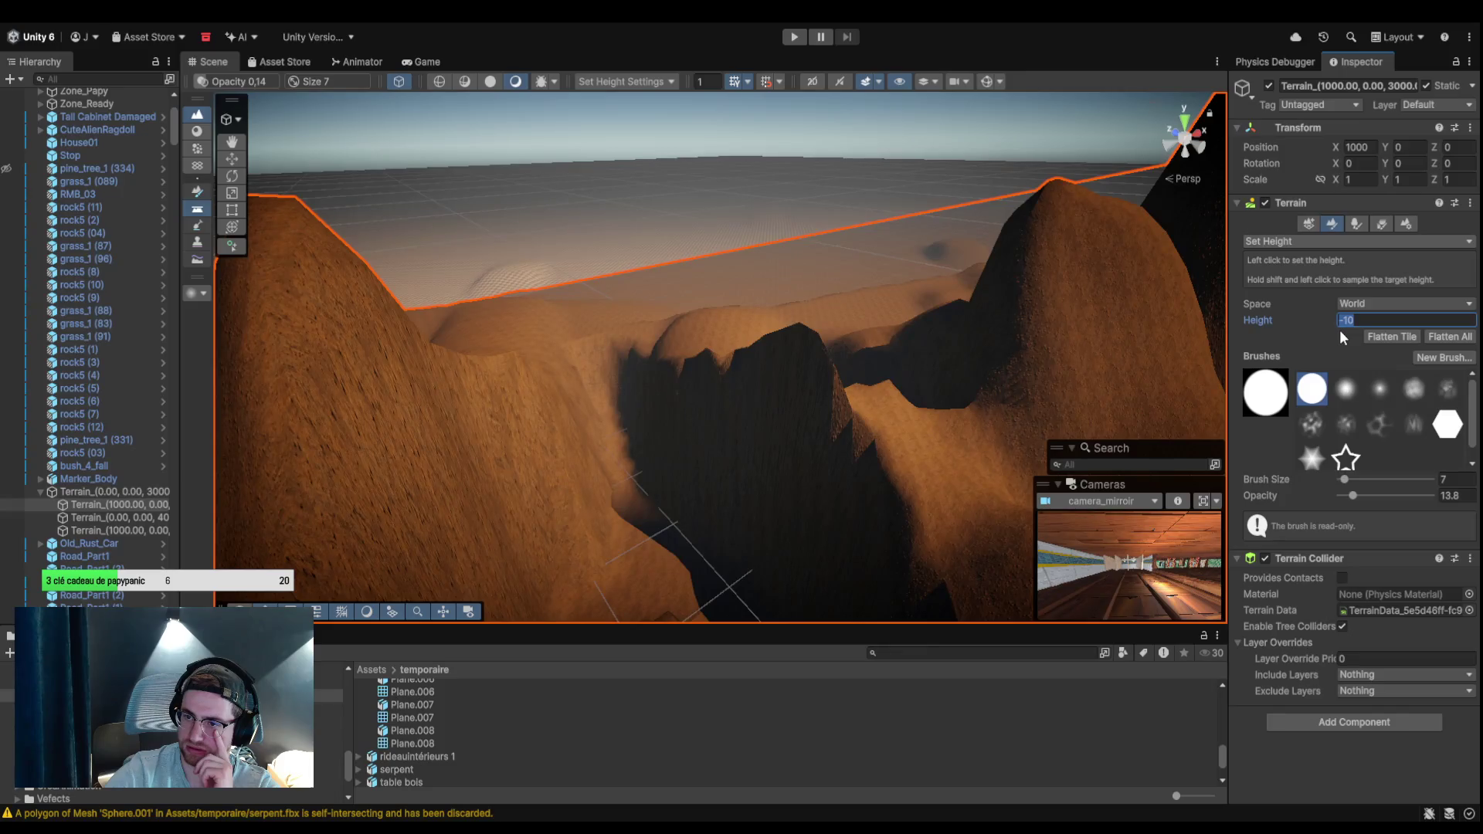
pyautogui.press('F2')
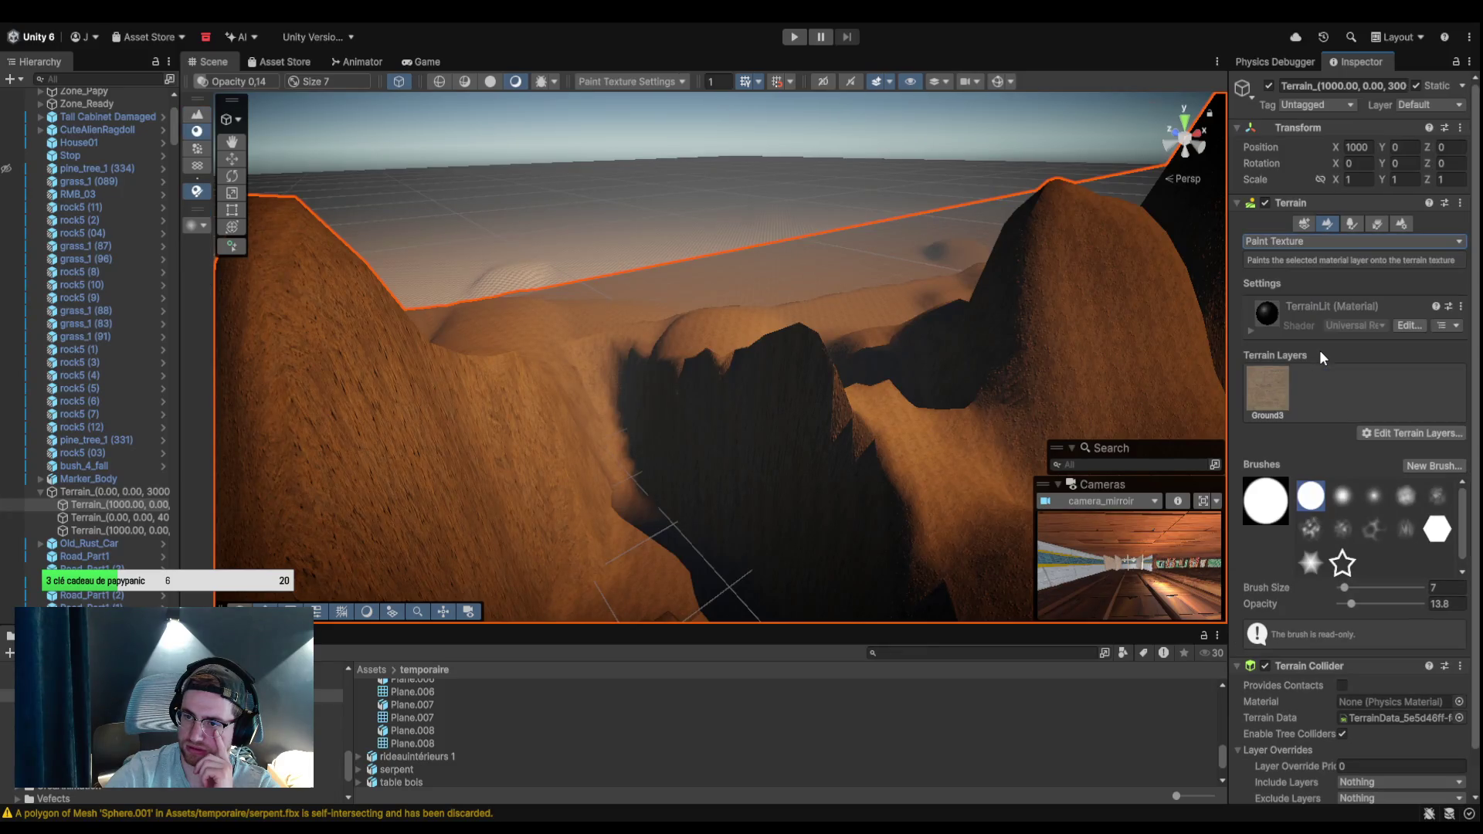
pyautogui.click(1333, 242)
pyautogui.click(1327, 280)
pyautogui.press('F3')
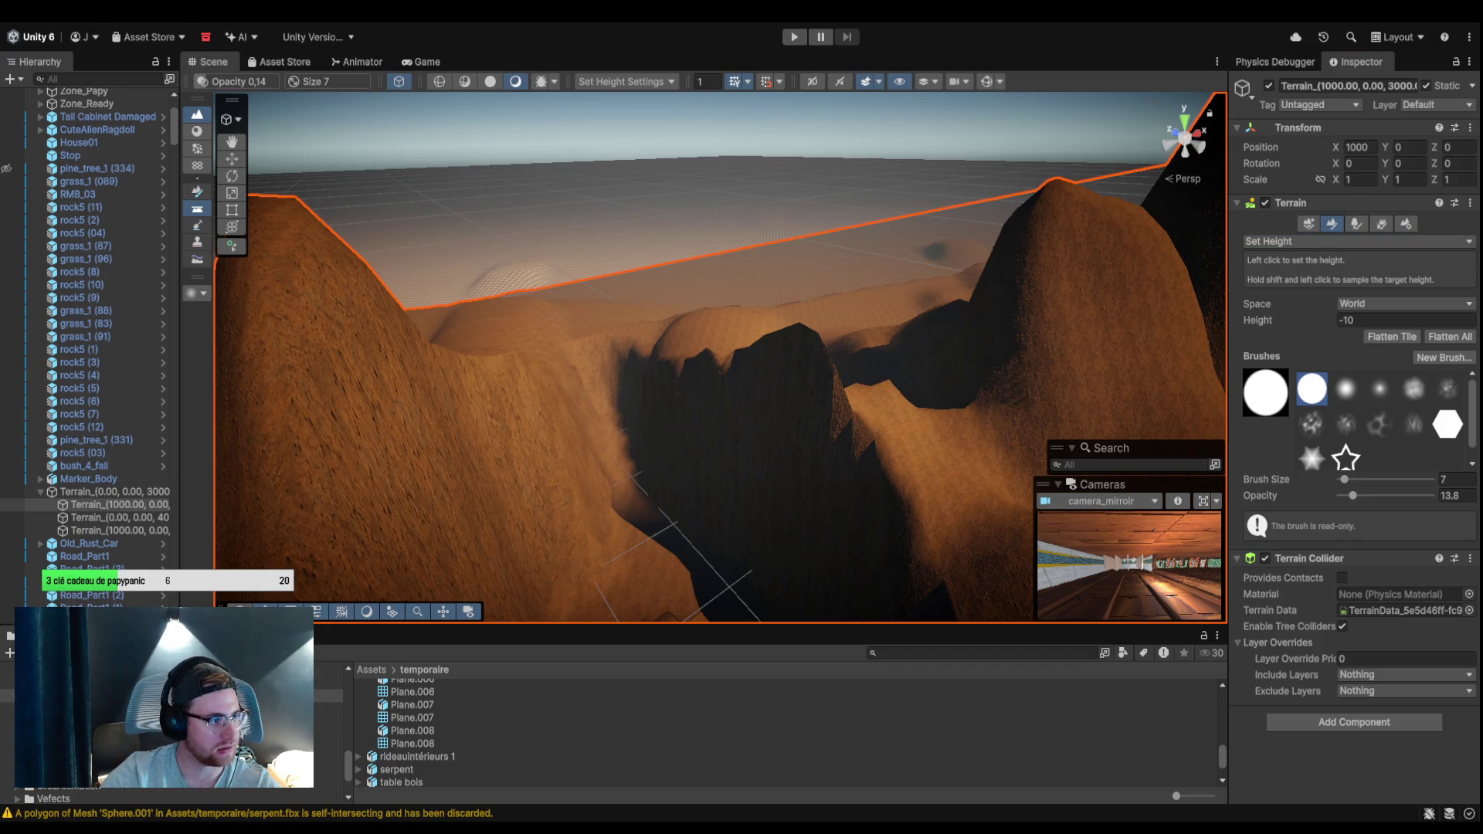
pyautogui.moveTo(811, 463)
pyautogui.mouseDown()
pyautogui.moveTo(639, 546)
pyautogui.moveTo(846, 442)
pyautogui.moveTo(753, 337)
pyautogui.mouseUp()
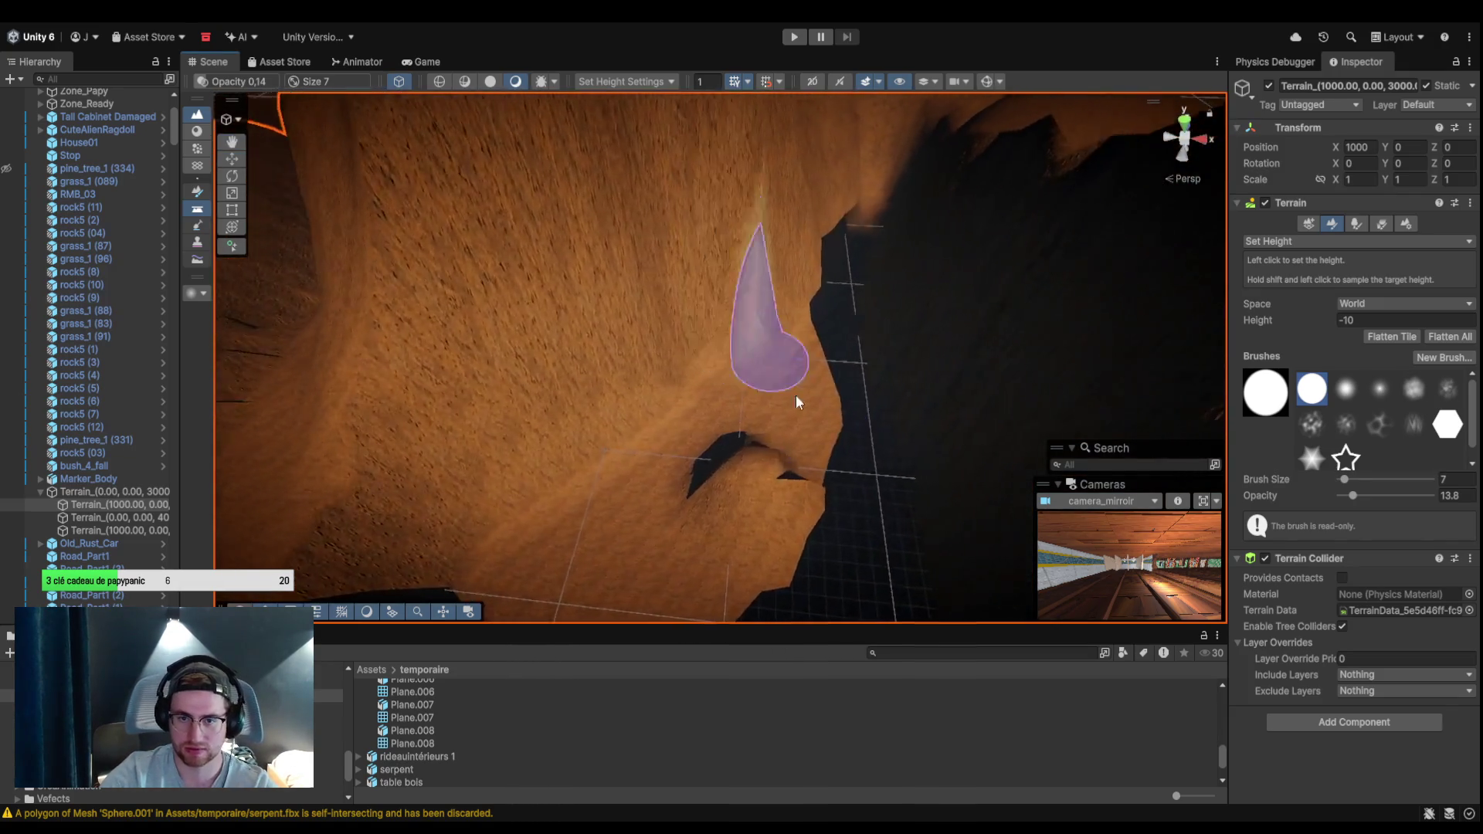
pyautogui.scroll(-5, 742, 356)
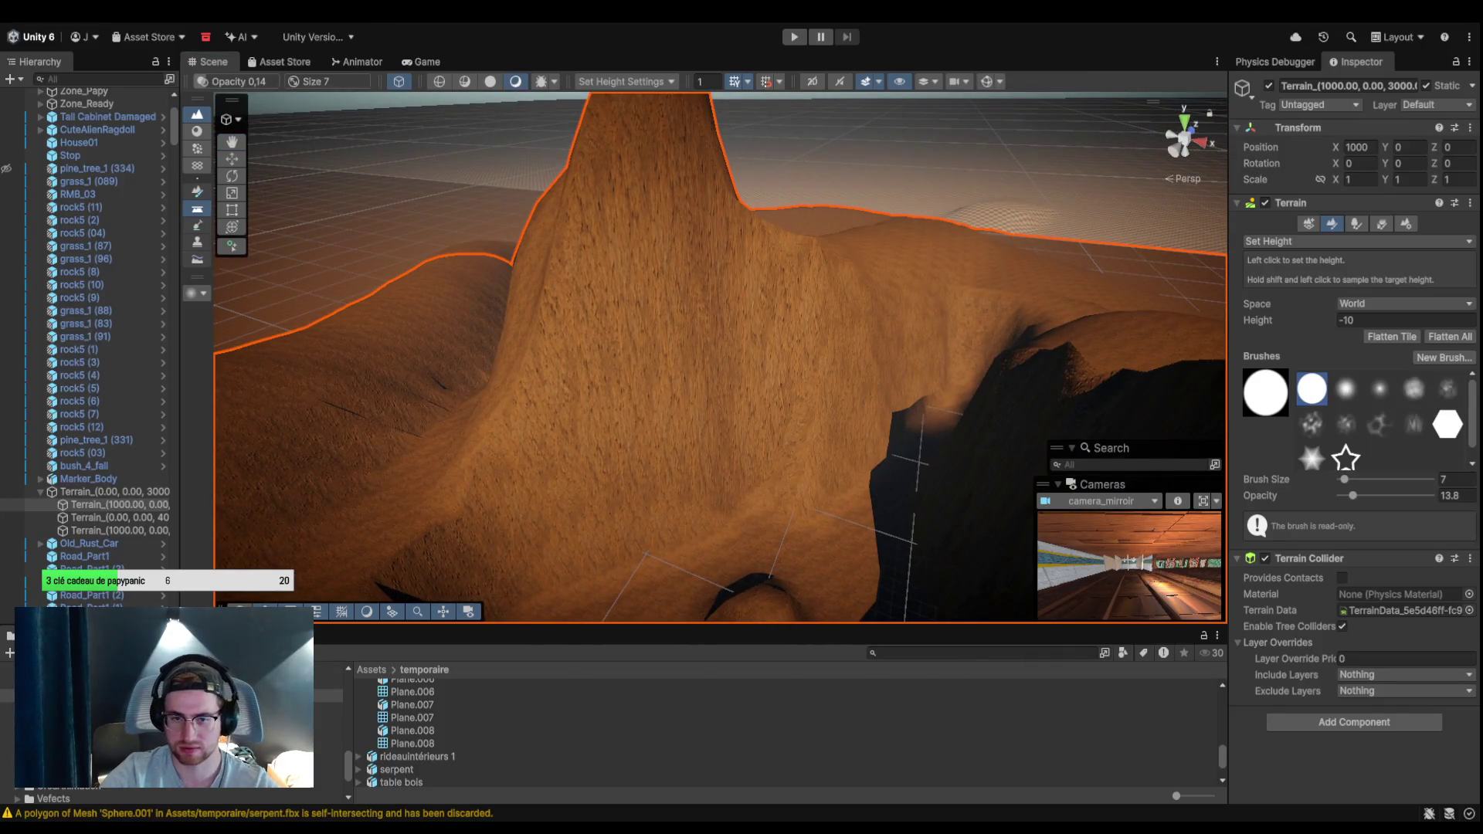
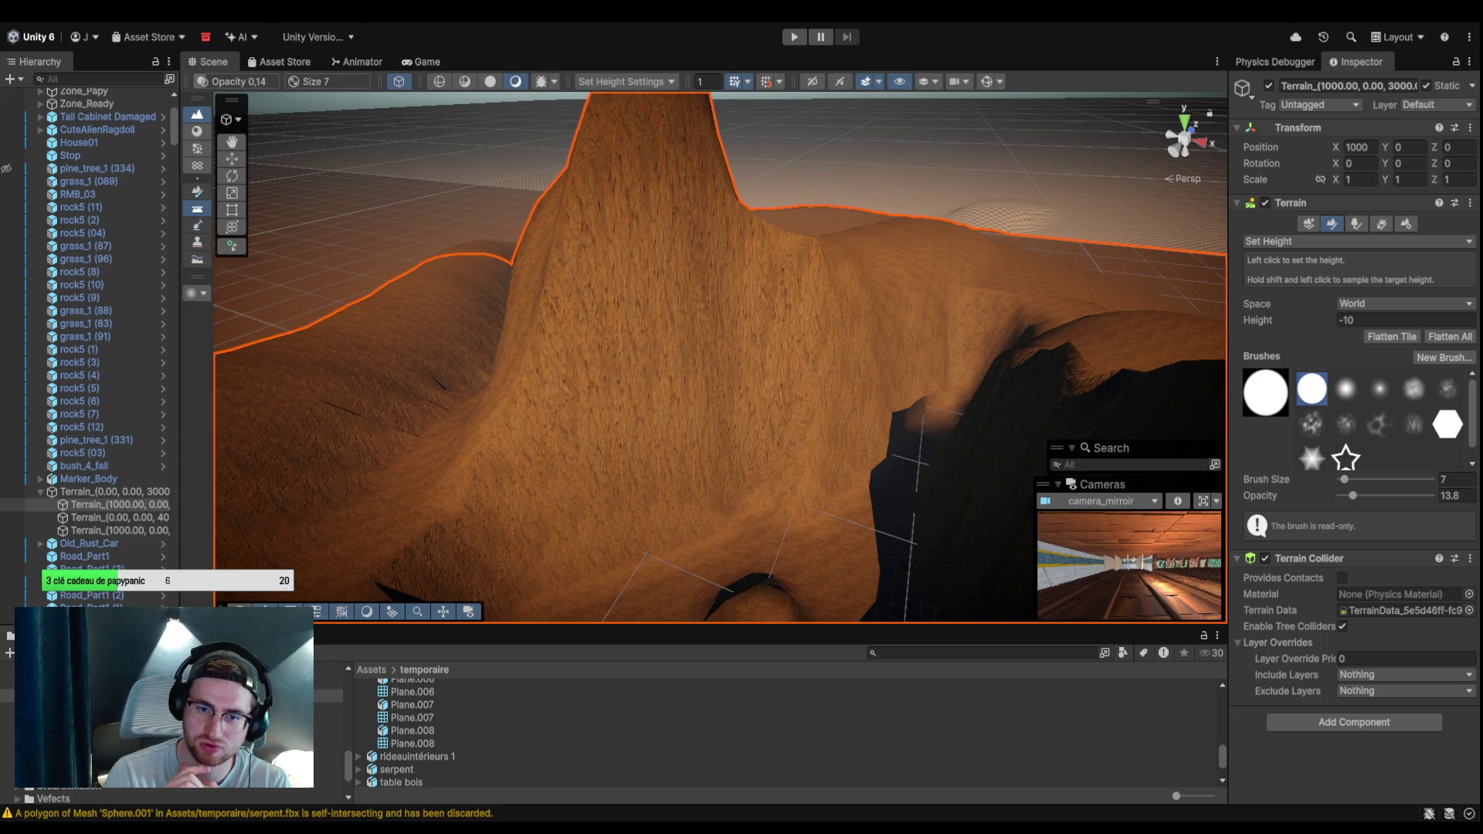
# Paint a cave hole down the mountain slope with the Paint Holes brush at size 4.
pyautogui.click(1356, 241)
pyautogui.click(1348, 209)
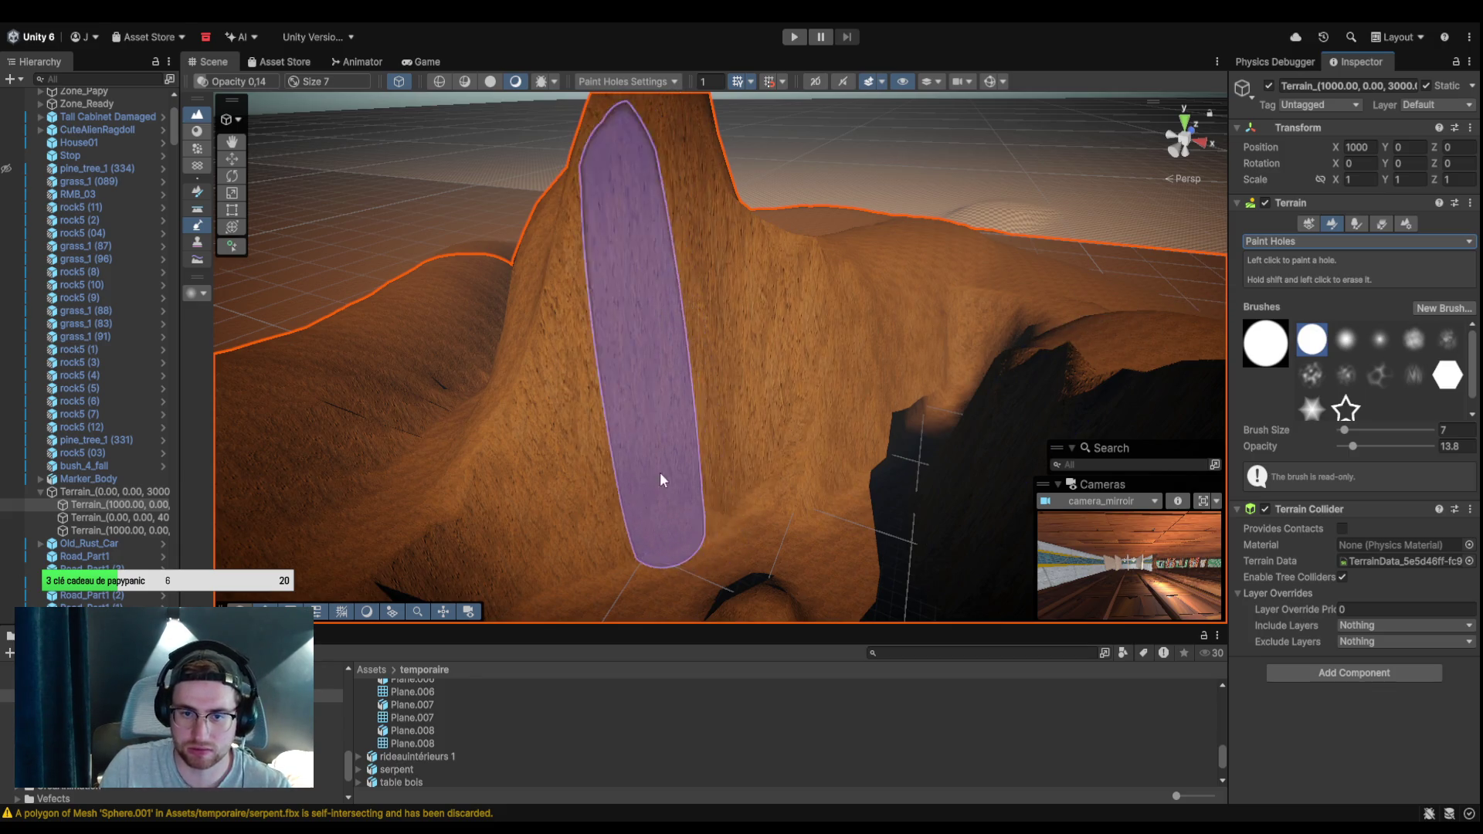
pyautogui.moveTo(1345, 431); pyautogui.dragTo(1345, 432)
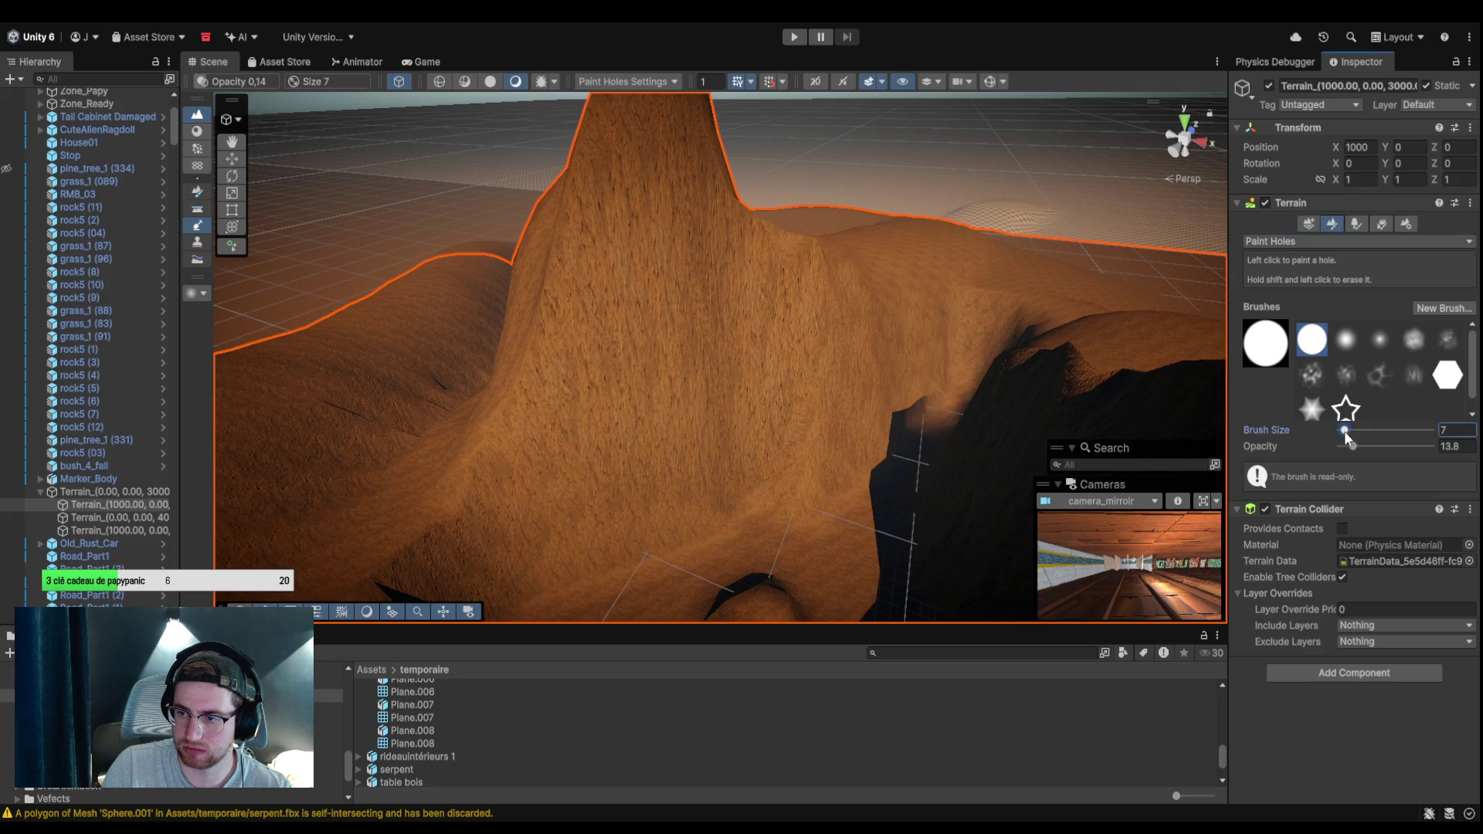
pyautogui.click(667, 404)
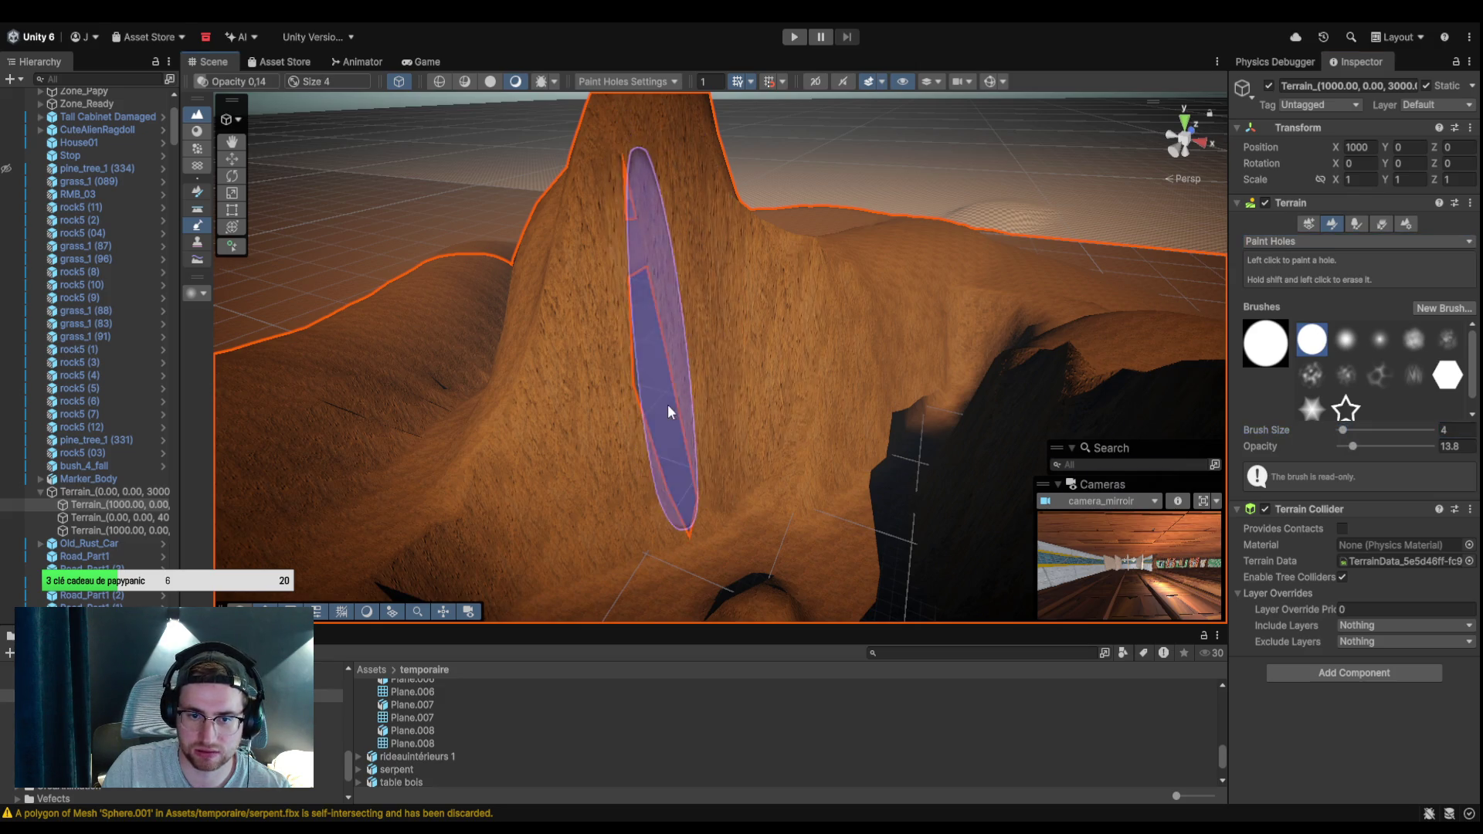
pyautogui.moveTo(816, 428); pyautogui.dragTo(589, 454)
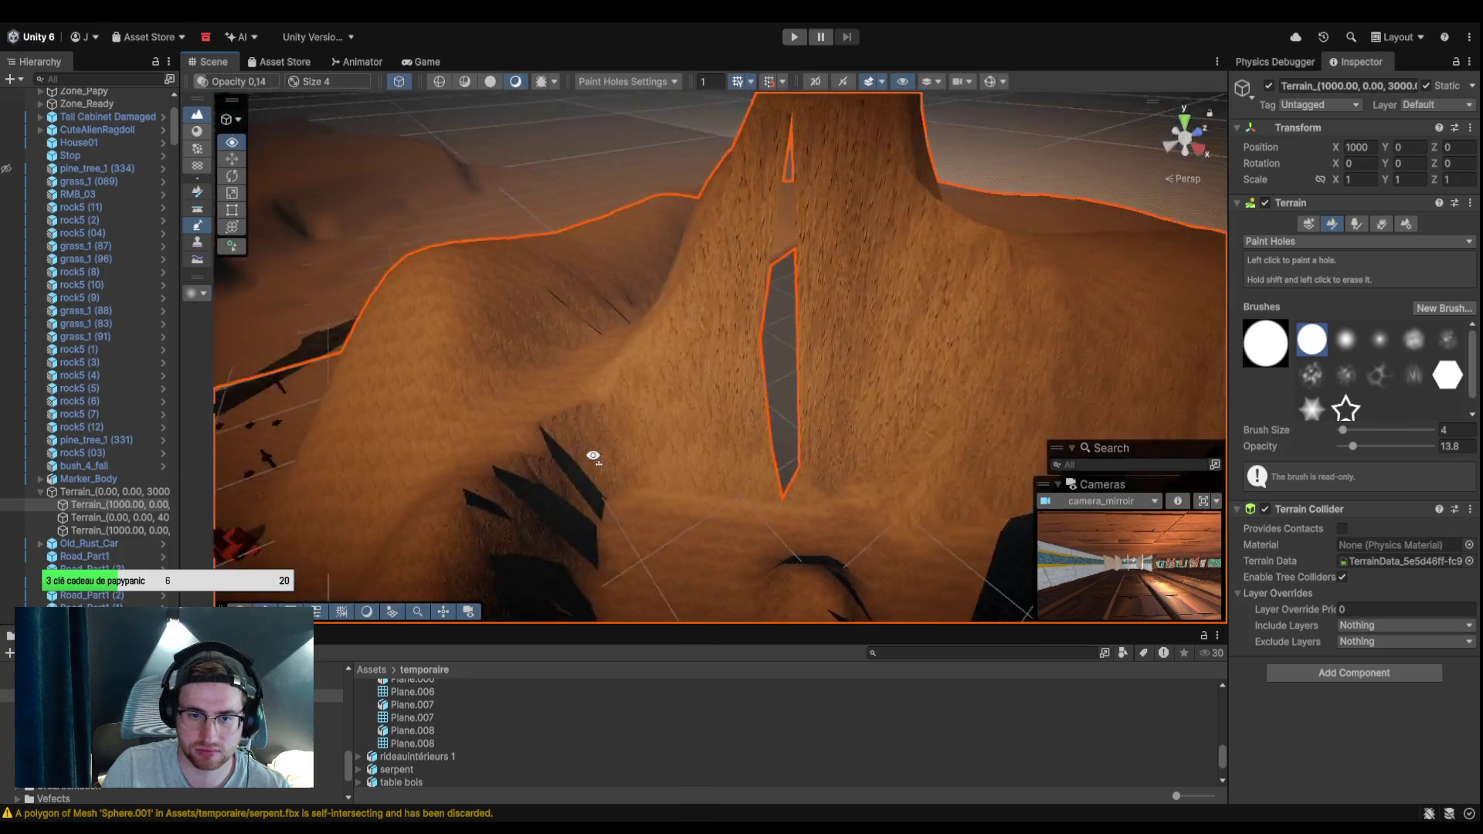
pyautogui.scroll(5, 731, 414)
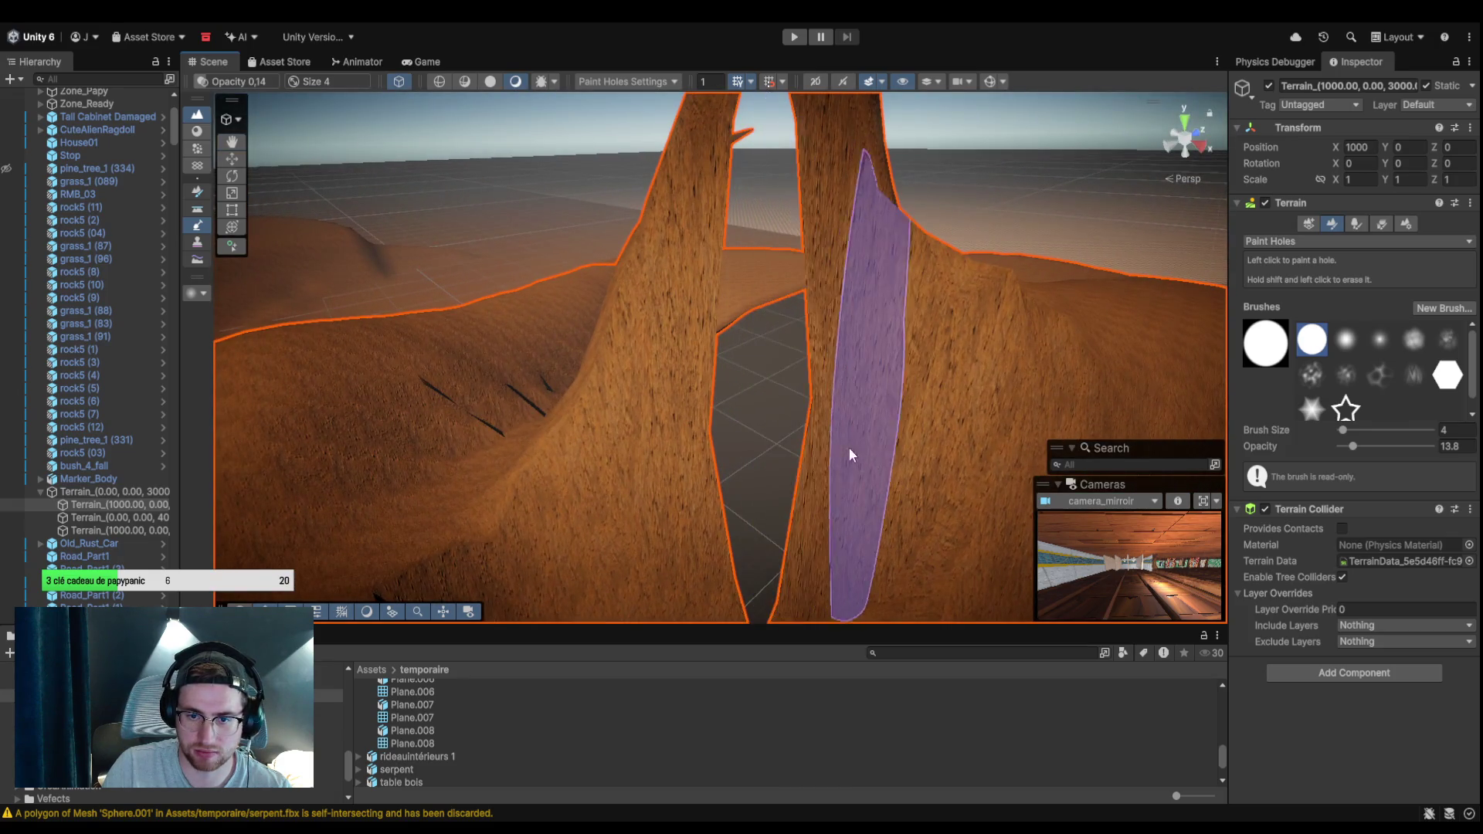
pyautogui.moveTo(804, 460); pyautogui.dragTo(803, 382)
pyautogui.moveTo(782, 474)
pyautogui.mouseDown()
pyautogui.moveTo(777, 534)
pyautogui.moveTo(749, 278)
pyautogui.moveTo(812, 236)
pyautogui.mouseUp()
# Undo the extra hole strokes so the arch top stays solid, returning to Set Height.
pyautogui.hotkey('ctrl', 'z')
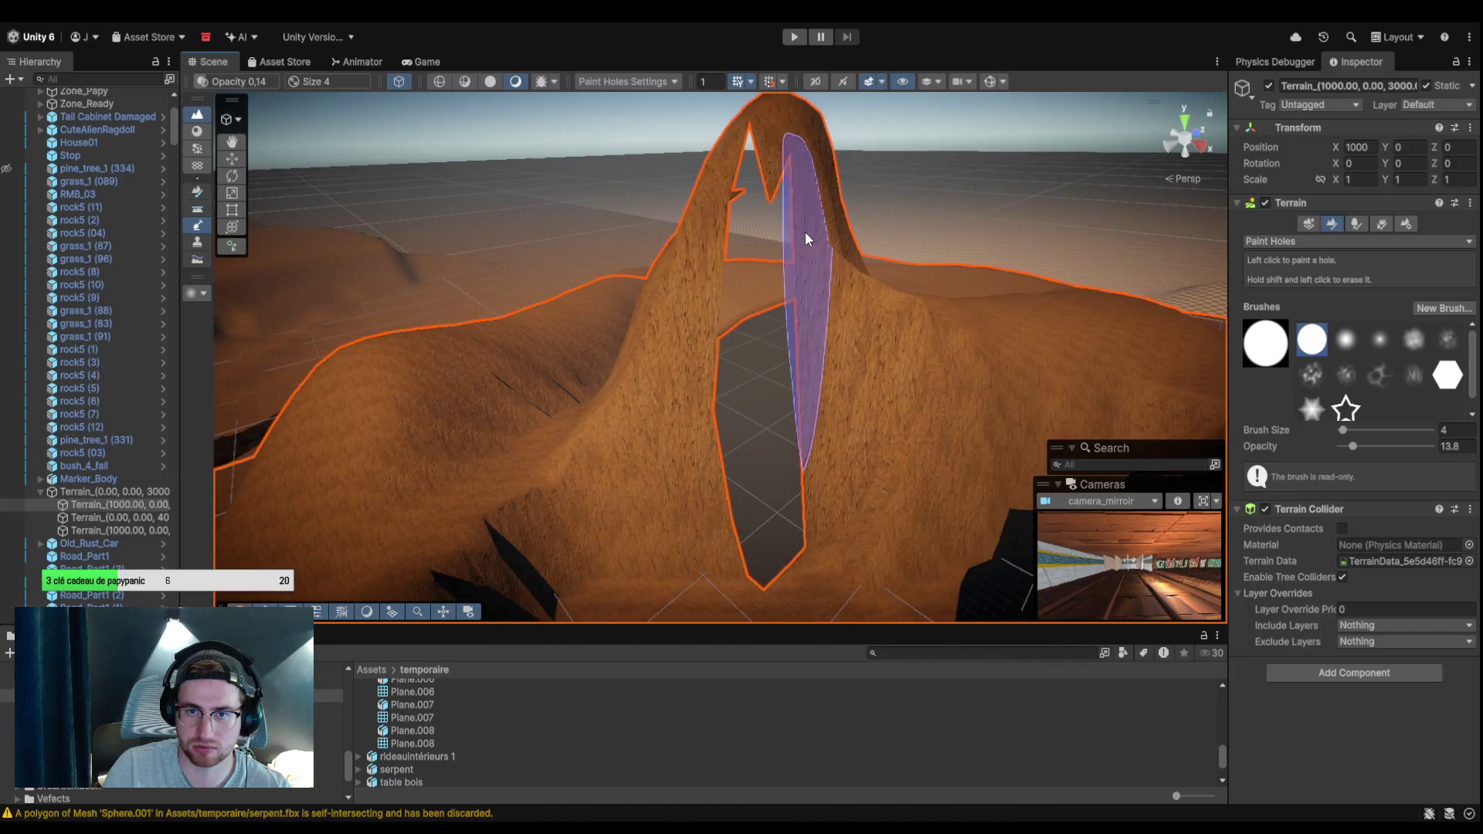
pyautogui.click(1305, 244)
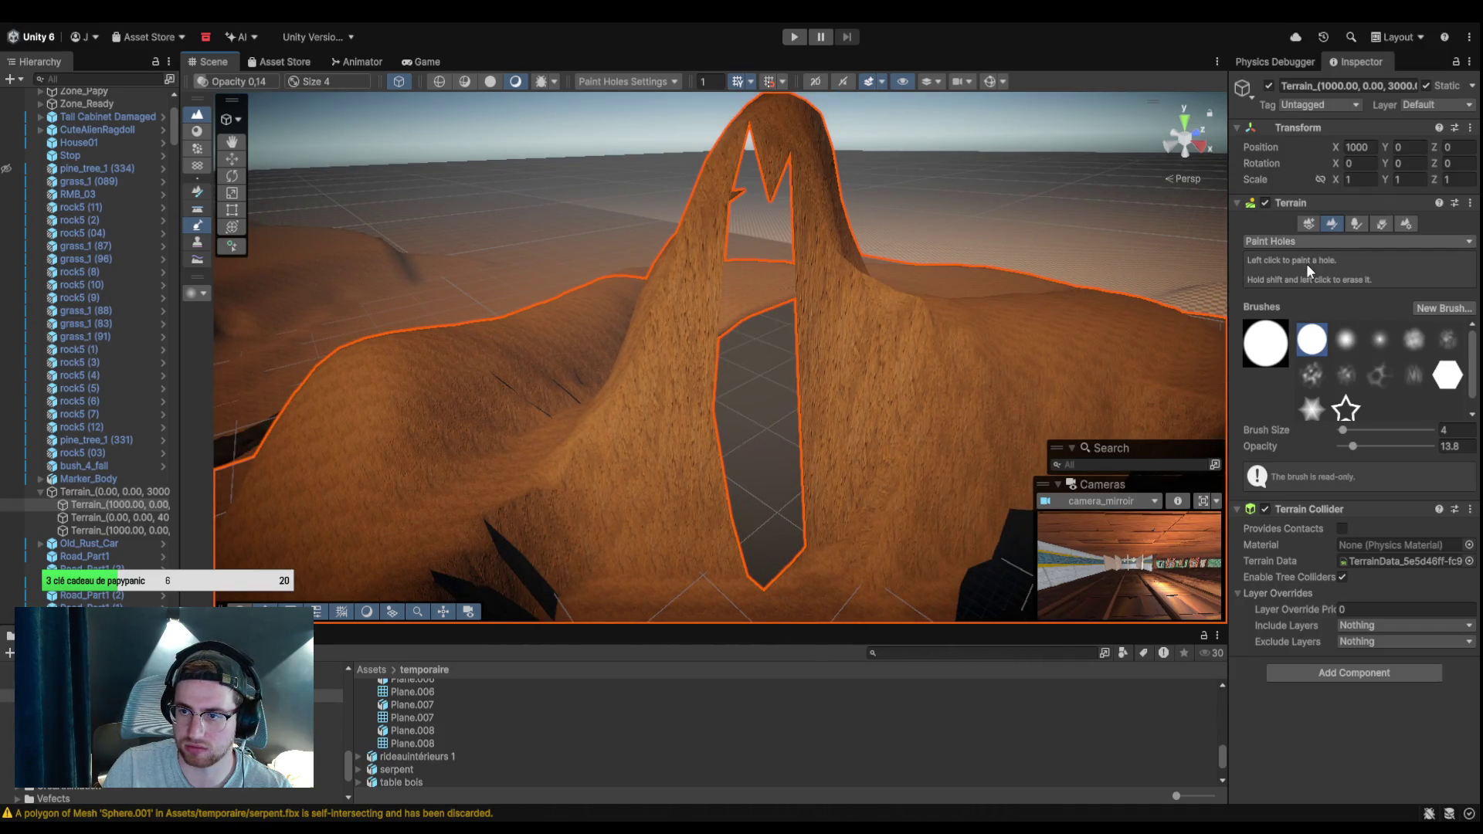
pyautogui.click(1306, 262)
pyautogui.hotkey('ctrl', 'z')
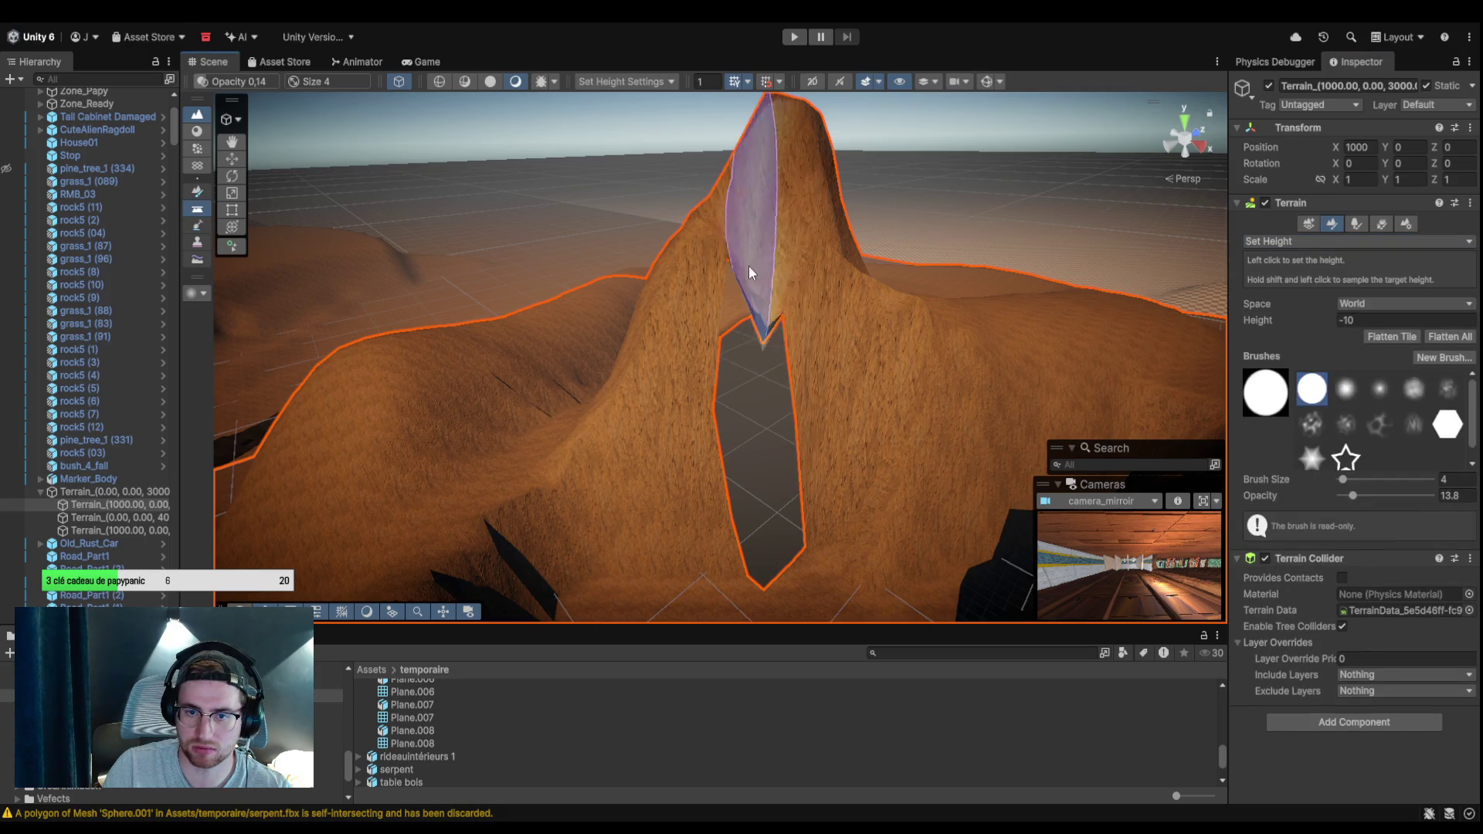
# Change the Set Height target to 10 and fill the slit beside the cave hole.
pyautogui.click(745, 363)
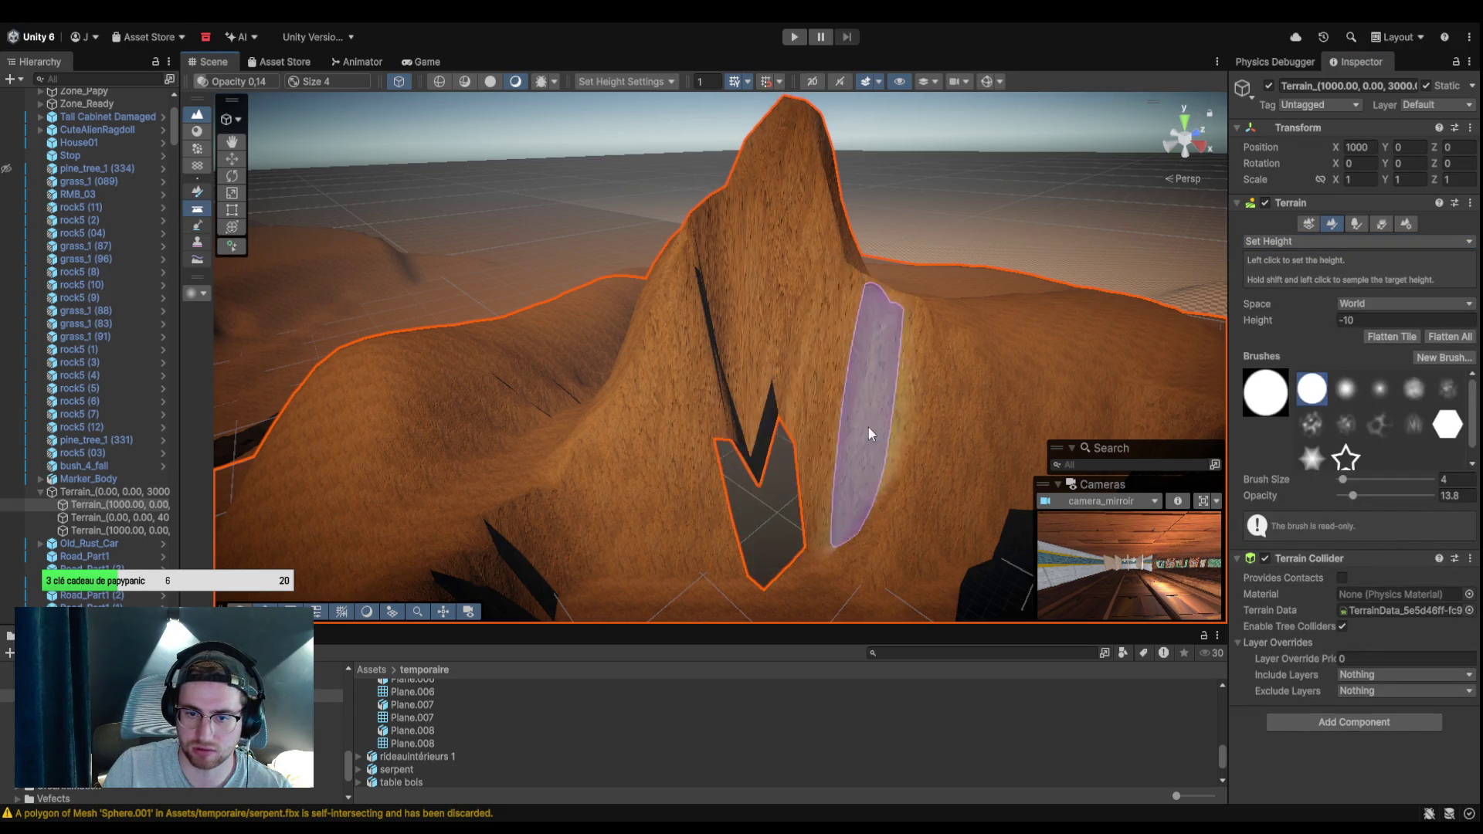
pyautogui.click(1329, 321)
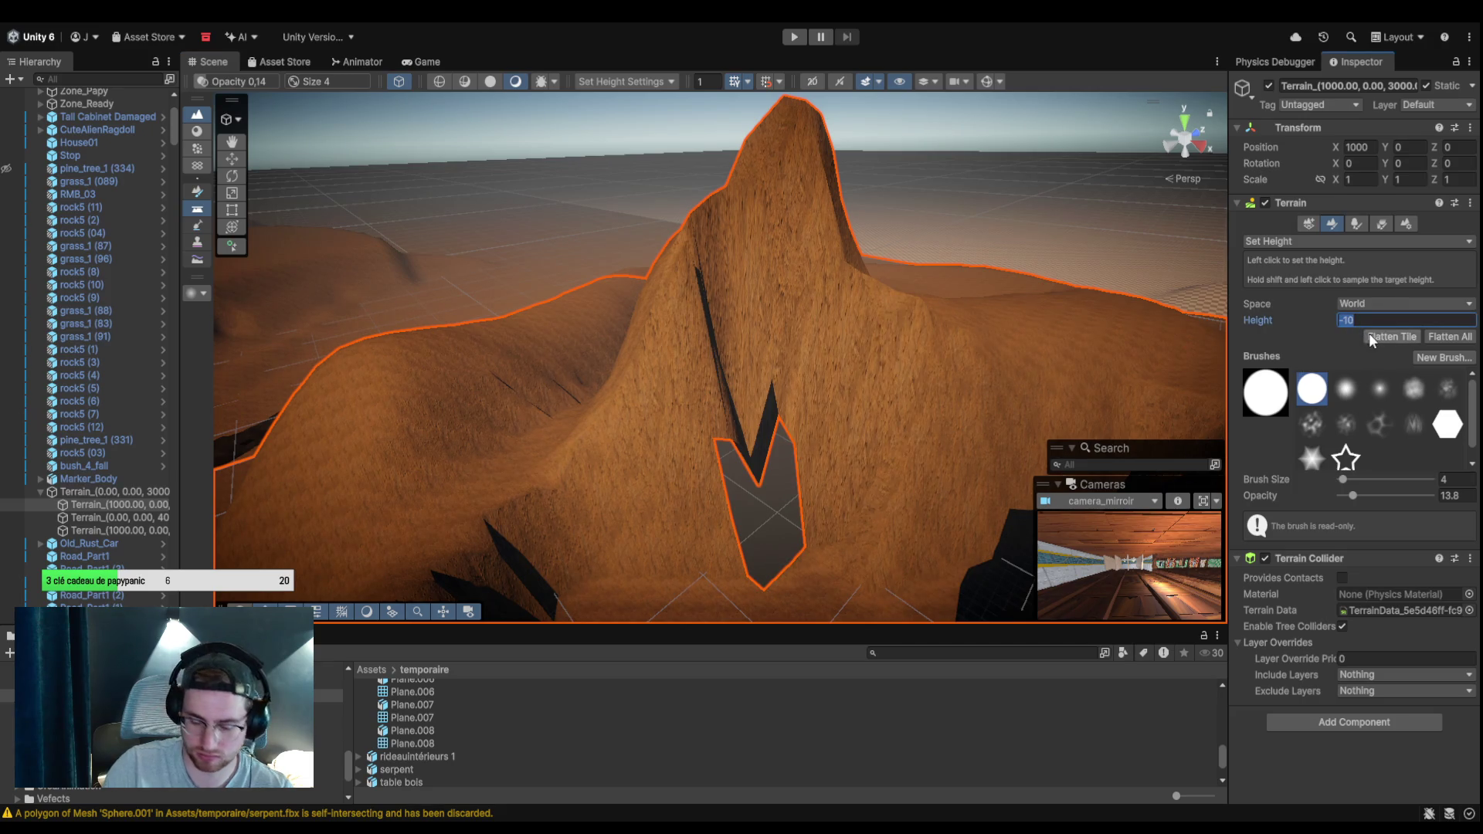
pyautogui.write('10')
pyautogui.press('Return')
pyautogui.moveTo(741, 378)
pyautogui.mouseDown()
pyautogui.moveTo(753, 404)
pyautogui.moveTo(688, 391)
pyautogui.moveTo(702, 397)
pyautogui.mouseUp()
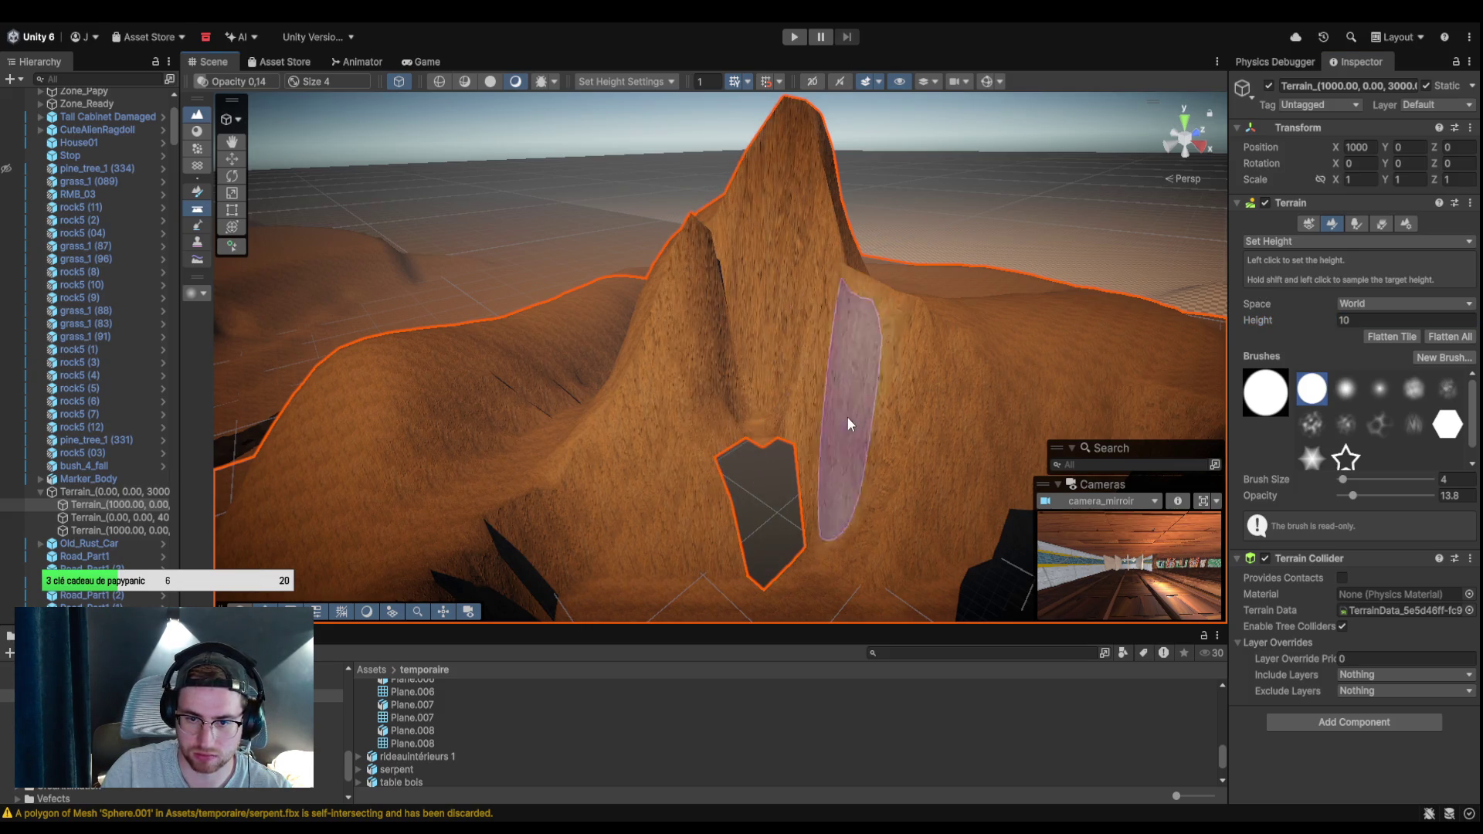
pyautogui.scroll(5, 841, 392)
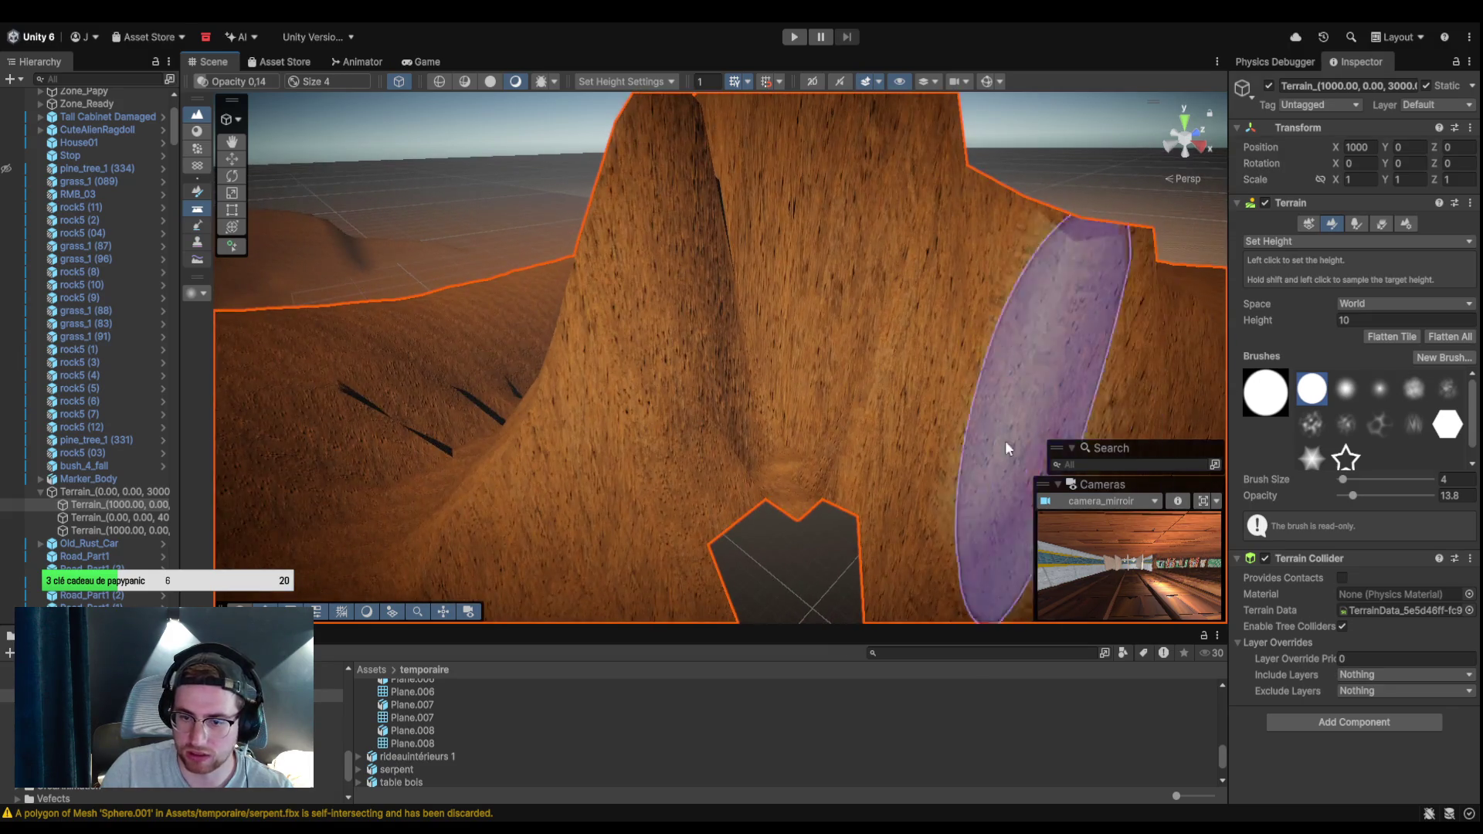
pyautogui.scroll(-4, 910, 482)
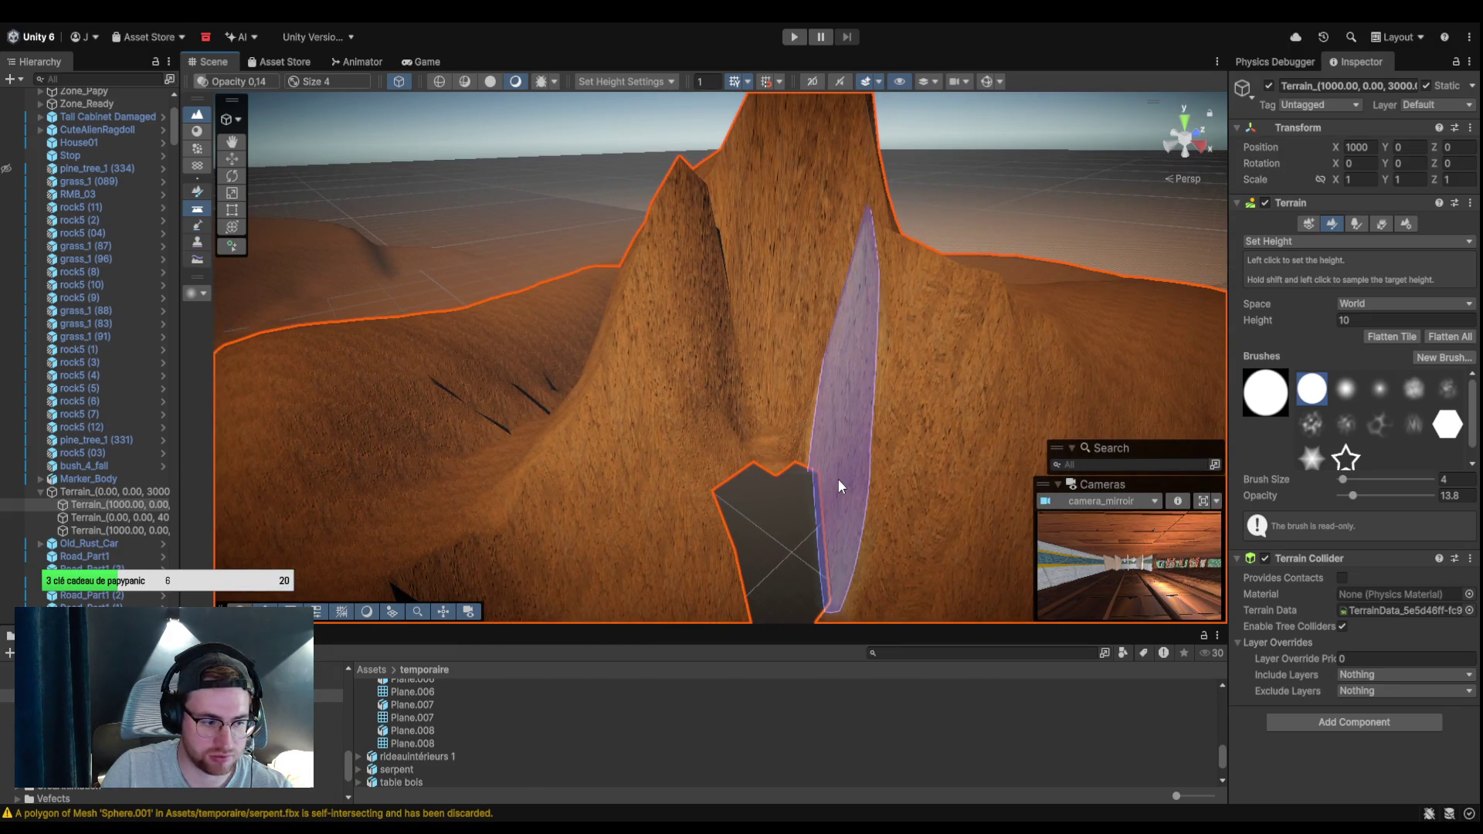
# Orbit around the hole to inspect it, then select Main Camera in the Hierarchy.
pyautogui.moveTo(837, 479)
pyautogui.mouseDown()
pyautogui.moveTo(765, 414)
pyautogui.moveTo(735, 414)
pyautogui.moveTo(721, 82)
pyautogui.mouseUp()
pyautogui.scroll(5, 750, 360)
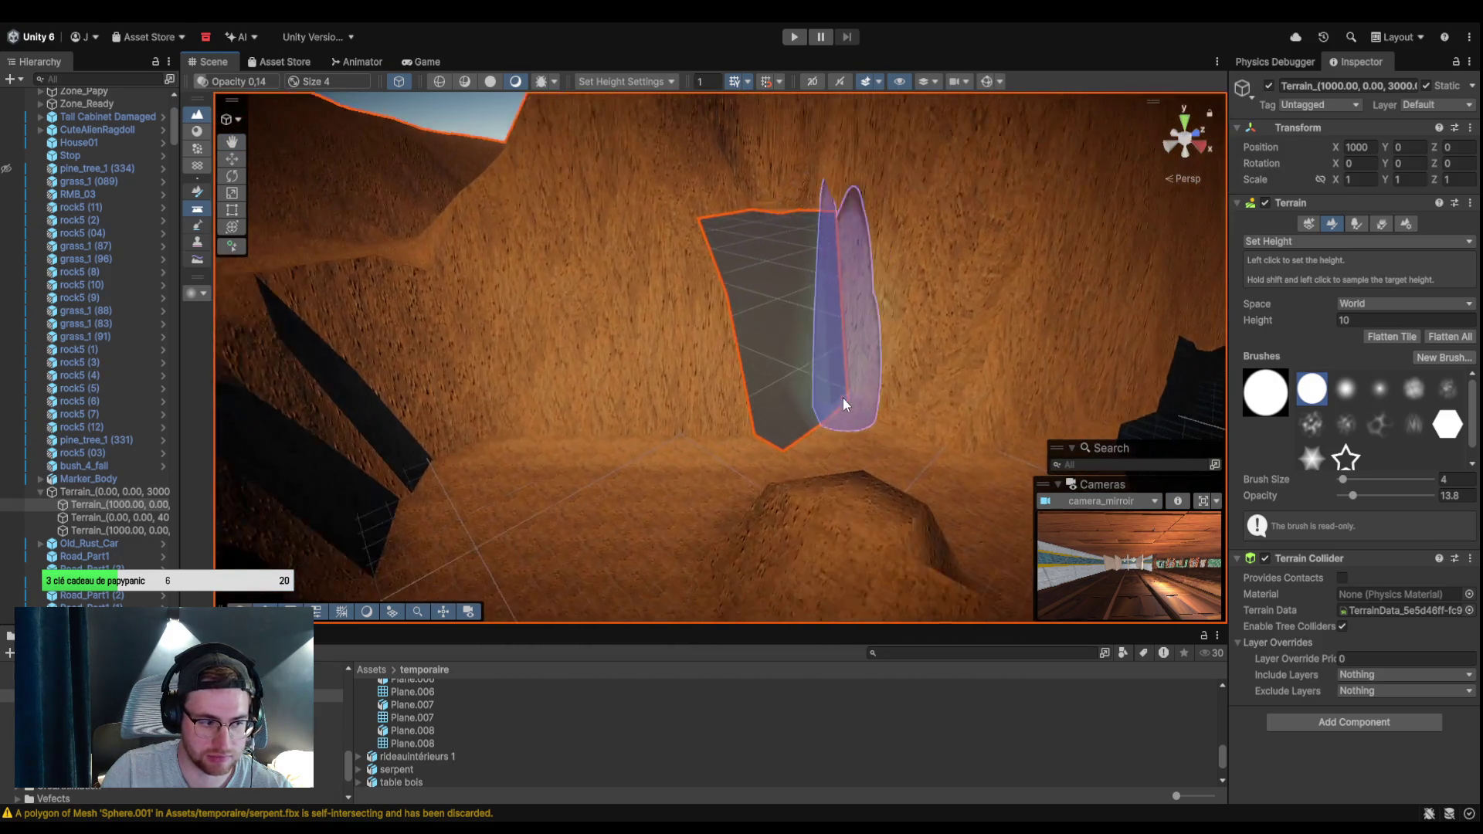
pyautogui.moveTo(927, 416)
pyautogui.mouseDown()
pyautogui.moveTo(626, 410)
pyautogui.moveTo(884, 417)
pyautogui.moveTo(694, 415)
pyautogui.moveTo(768, 370)
pyautogui.moveTo(662, 420)
pyautogui.moveTo(649, 407)
pyautogui.moveTo(671, 384)
pyautogui.mouseUp()
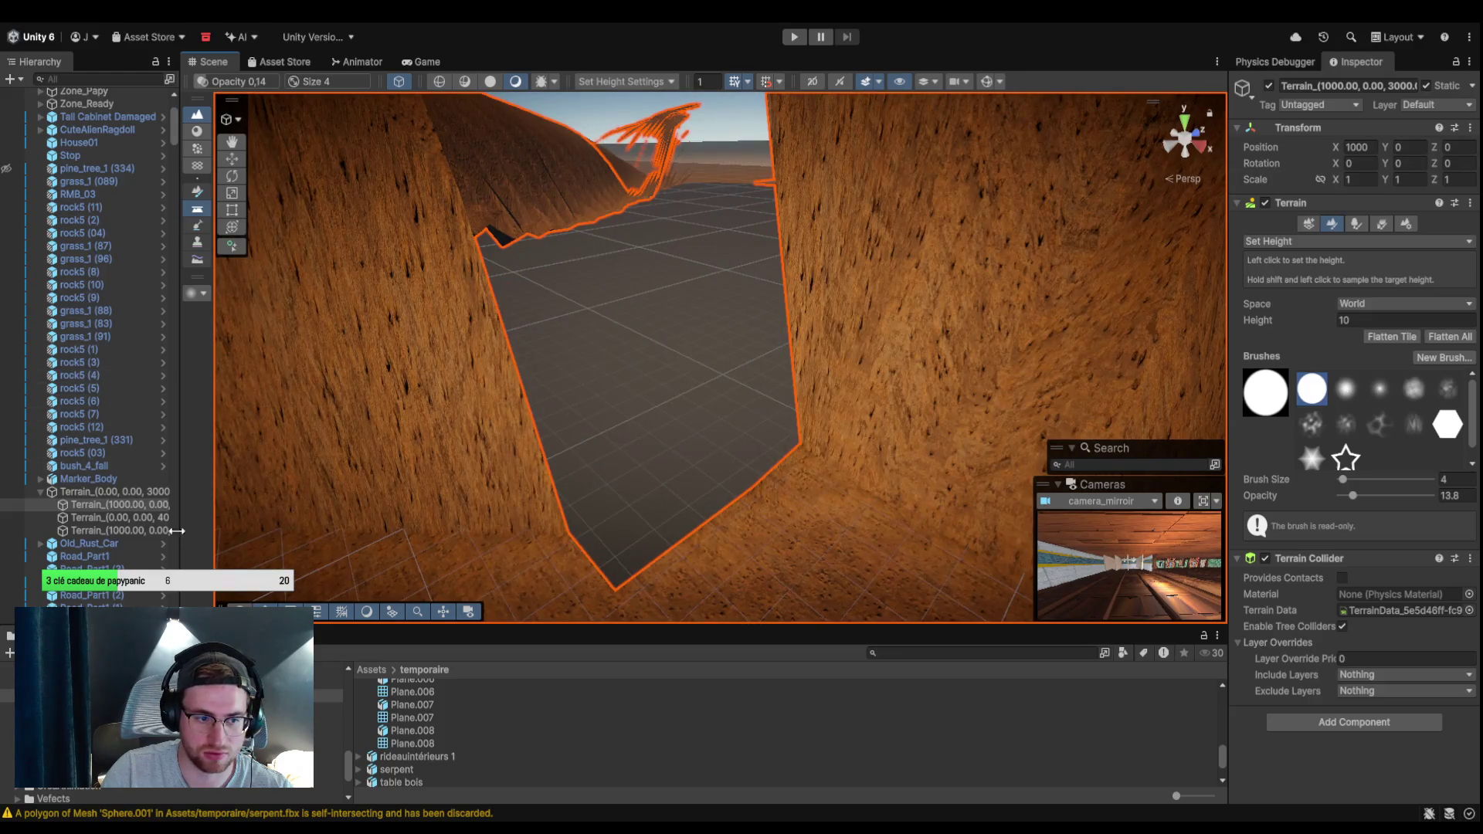
pyautogui.scroll(-10, 132, 557)
pyautogui.scroll(-15, 139, 309)
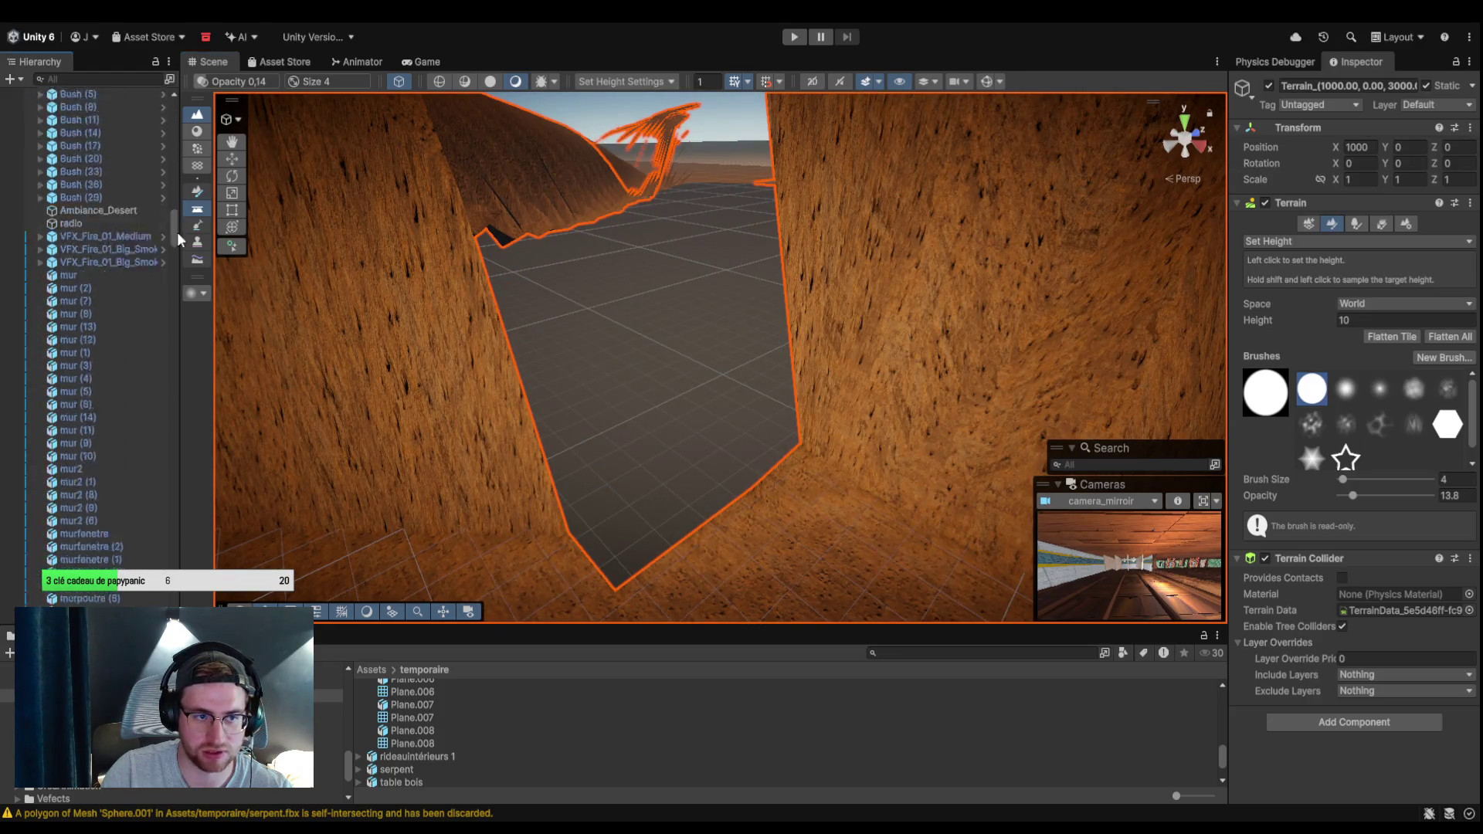
pyautogui.scroll(20, 143, 430)
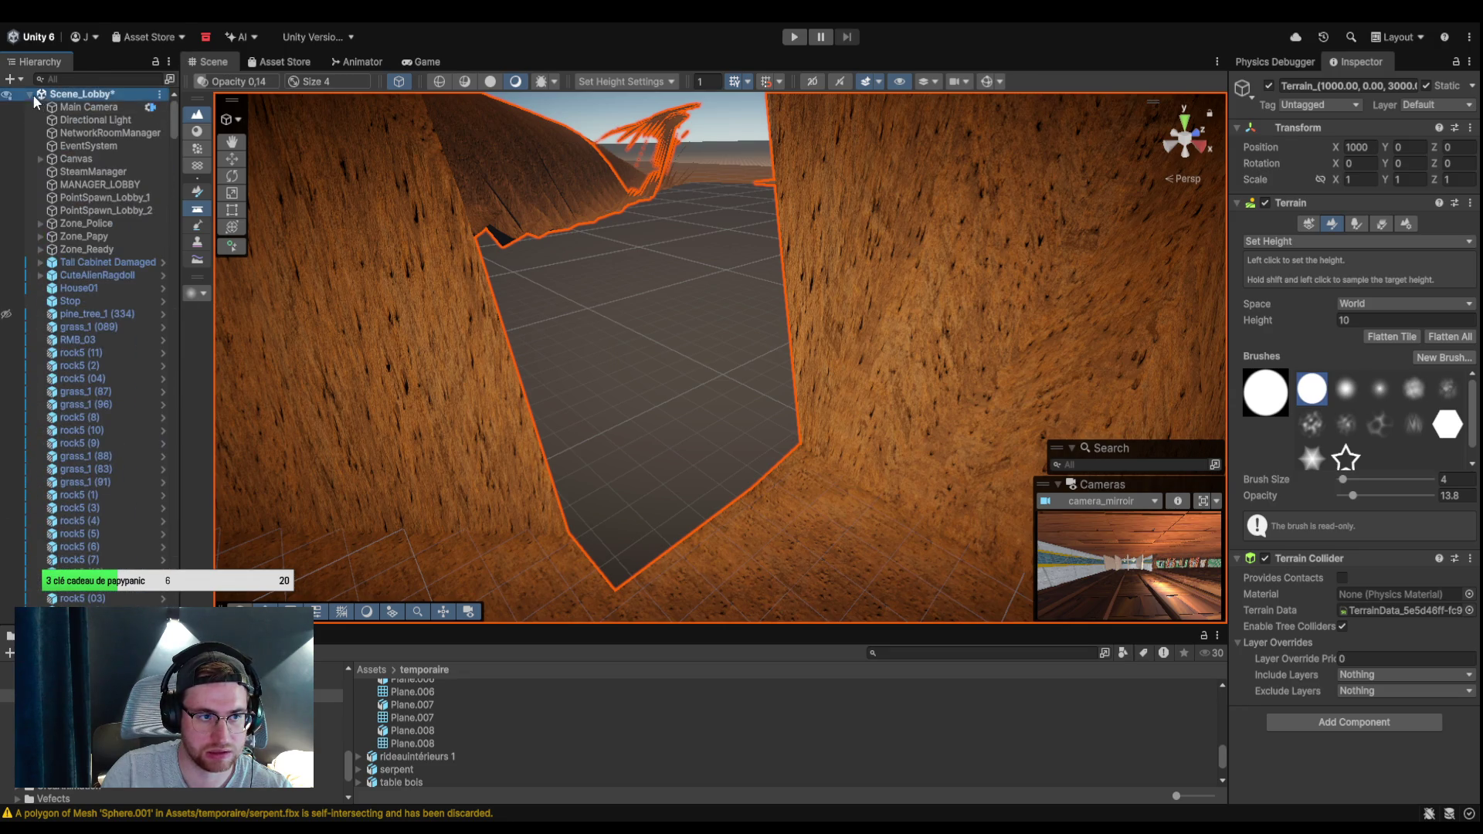
pyautogui.click(33, 94)
pyautogui.click(29, 108)
pyautogui.click(30, 94)
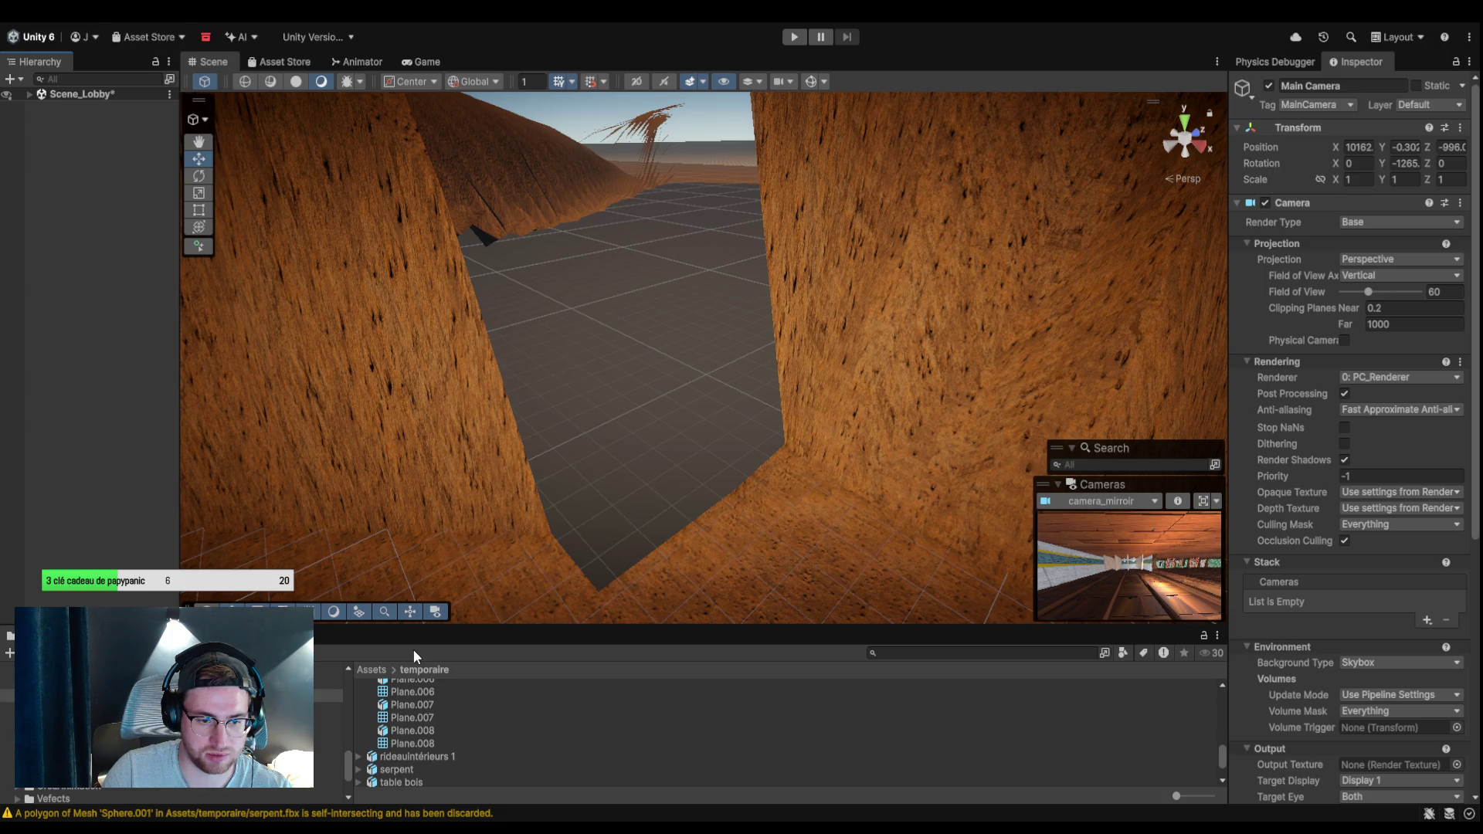
# Push the Plane back along Z to about 3897.7 inside the cave.
pyautogui.moveTo(736, 346)
pyautogui.mouseDown()
pyautogui.moveTo(629, 480)
pyautogui.moveTo(704, 460)
pyautogui.moveTo(666, 386)
pyautogui.mouseUp()
pyautogui.click(628, 335)
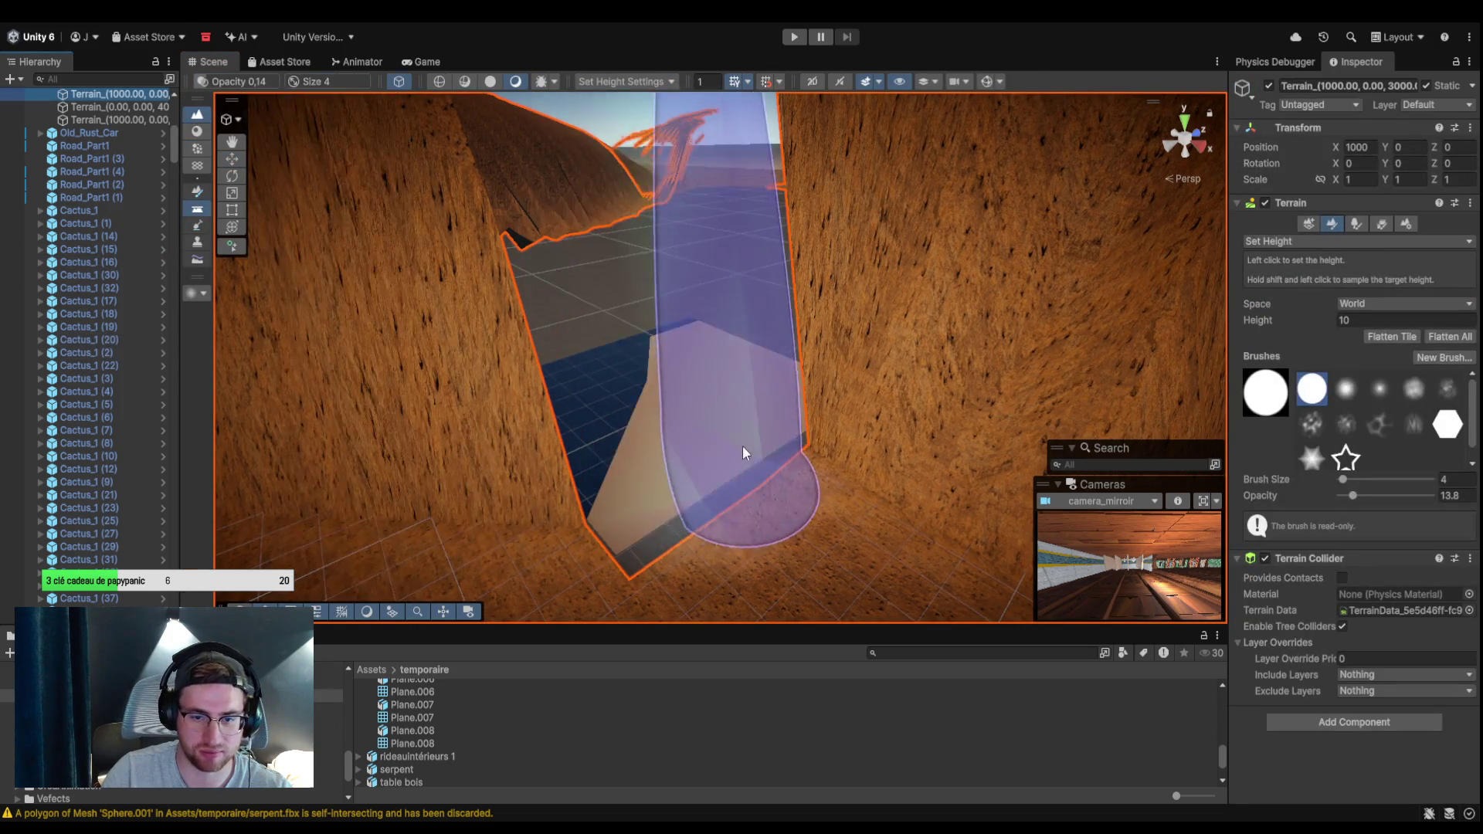
pyautogui.click(74, 325)
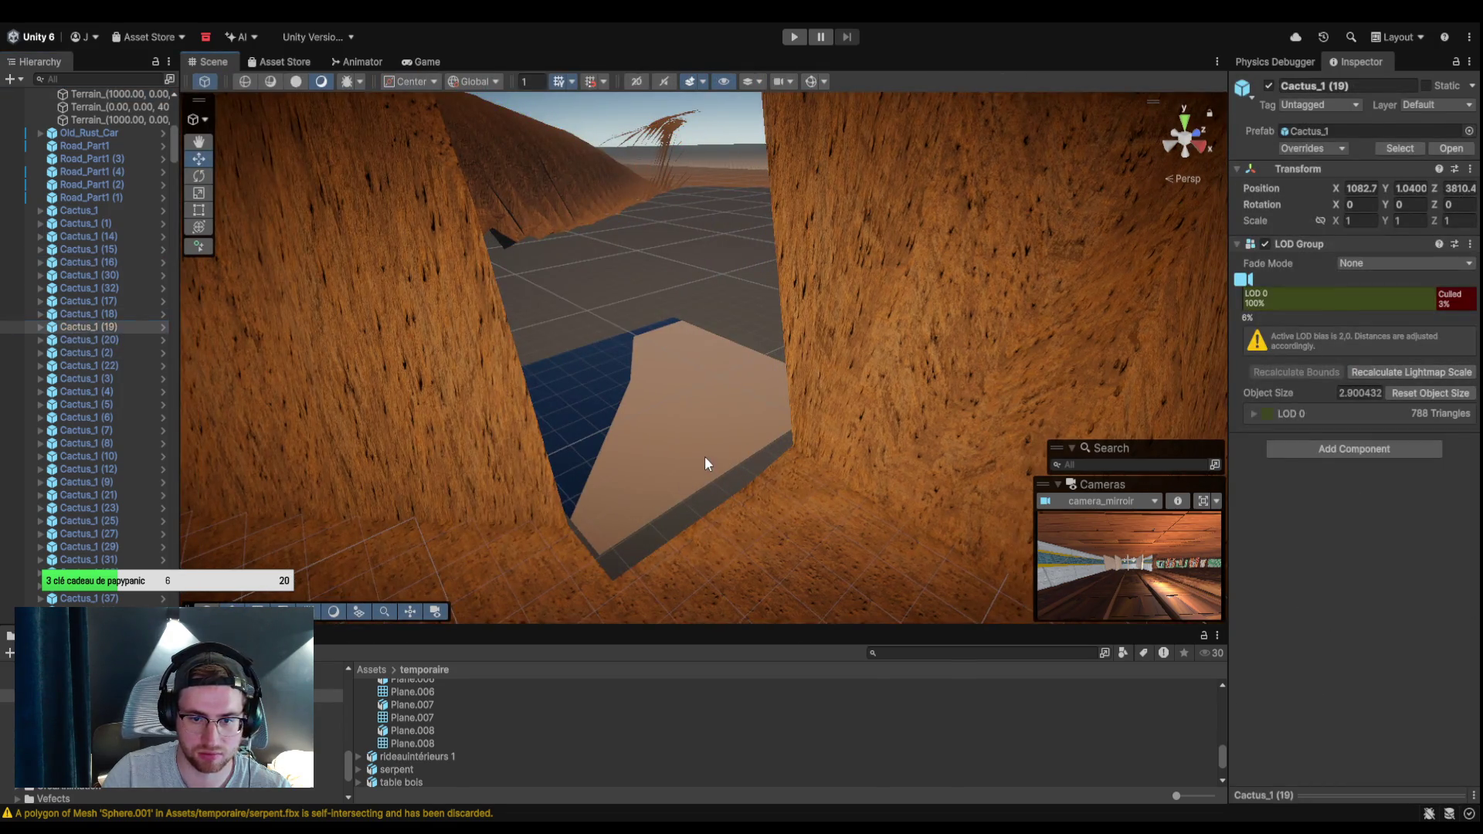
# Raise the cave wall beneath the hole up to the opening's edge with Set Height.
pyautogui.click(705, 456)
pyautogui.moveTo(704, 456)
pyautogui.mouseDown()
pyautogui.moveTo(775, 387)
pyautogui.moveTo(490, 357)
pyautogui.moveTo(665, 272)
pyautogui.moveTo(686, 220)
pyautogui.moveTo(689, 309)
pyautogui.moveTo(616, 211)
pyautogui.moveTo(829, 261)
pyautogui.moveTo(775, 550)
pyautogui.moveTo(748, 353)
pyautogui.moveTo(689, 372)
pyautogui.moveTo(640, 448)
pyautogui.moveTo(854, 394)
pyautogui.moveTo(443, 321)
pyautogui.moveTo(626, 358)
pyautogui.moveTo(709, 404)
pyautogui.moveTo(884, 338)
pyautogui.moveTo(989, 338)
pyautogui.moveTo(920, 351)
pyautogui.moveTo(912, 338)
pyautogui.moveTo(924, 409)
pyautogui.mouseUp()
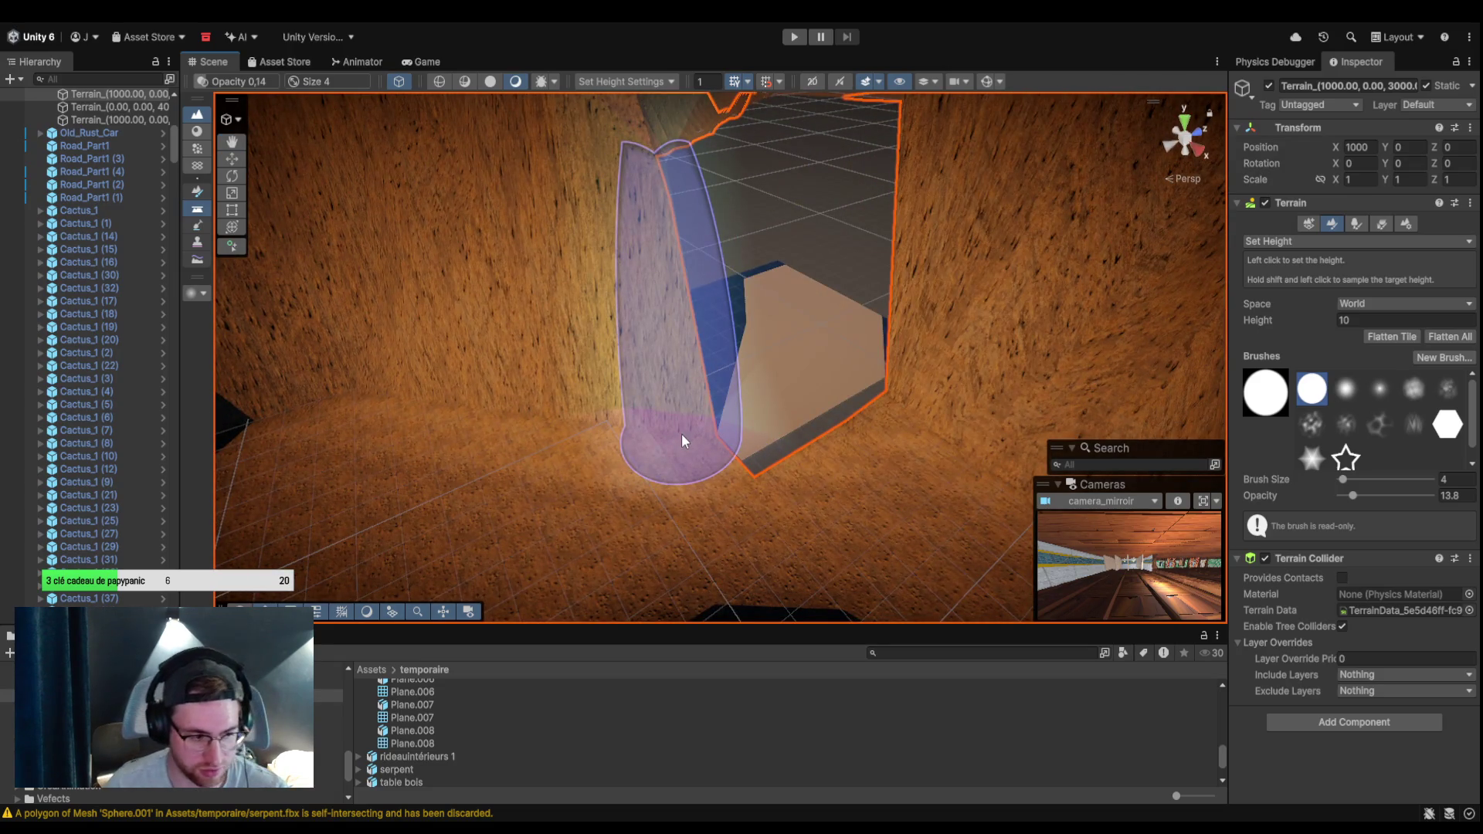
pyautogui.click(681, 434)
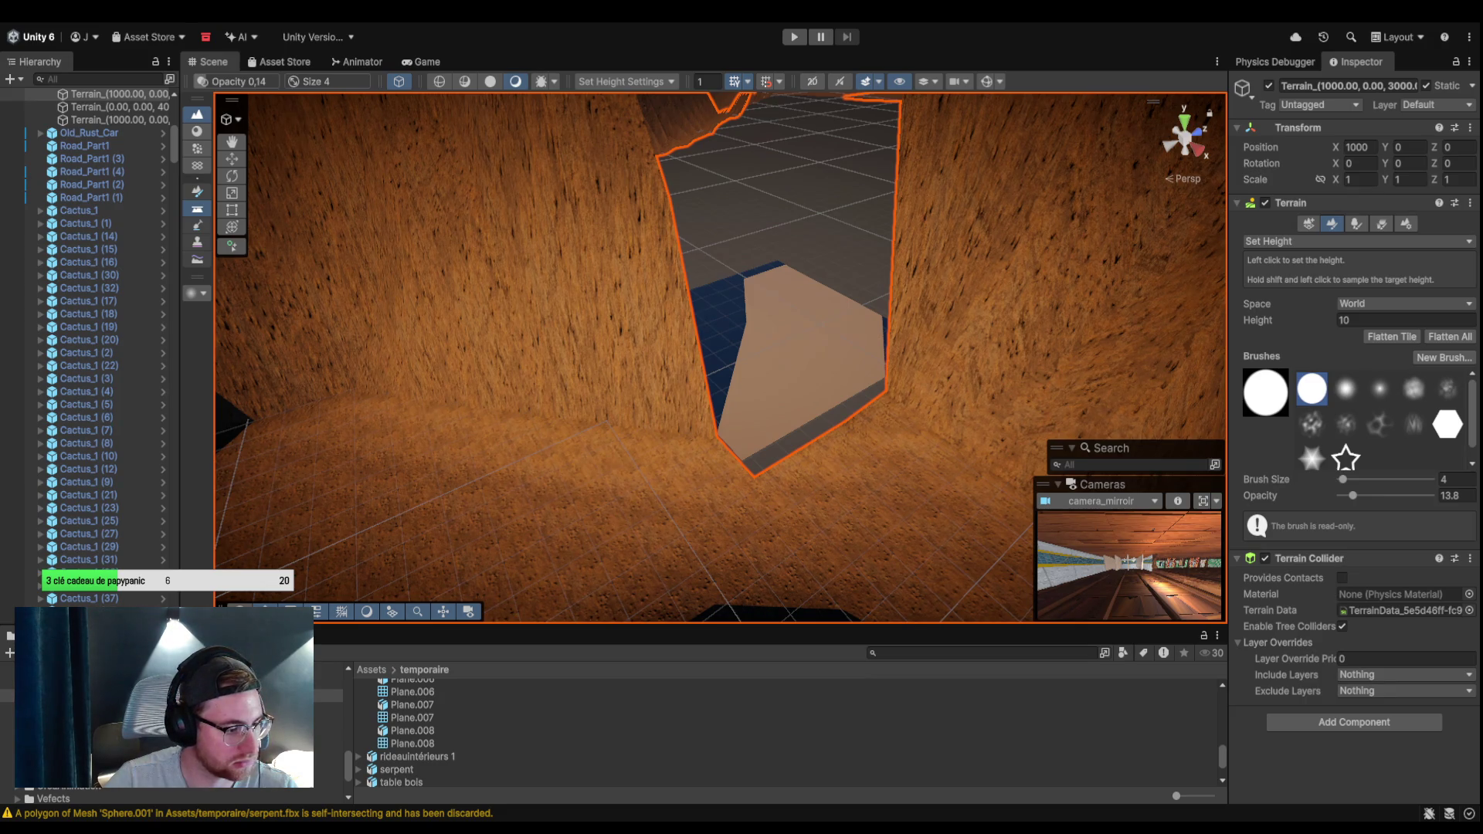
pyautogui.moveTo(657, 490)
pyautogui.mouseDown()
pyautogui.moveTo(692, 451)
pyautogui.moveTo(821, 401)
pyautogui.moveTo(837, 294)
pyautogui.moveTo(835, 338)
pyautogui.moveTo(723, 387)
pyautogui.moveTo(612, 397)
pyautogui.moveTo(775, 380)
pyautogui.moveTo(811, 335)
pyautogui.moveTo(373, 315)
pyautogui.moveTo(601, 459)
pyautogui.moveTo(660, 469)
pyautogui.mouseUp()
# Slide the Plane sideways along X to about 1054.3, then reselect the Terrain.
pyautogui.click(660, 469)
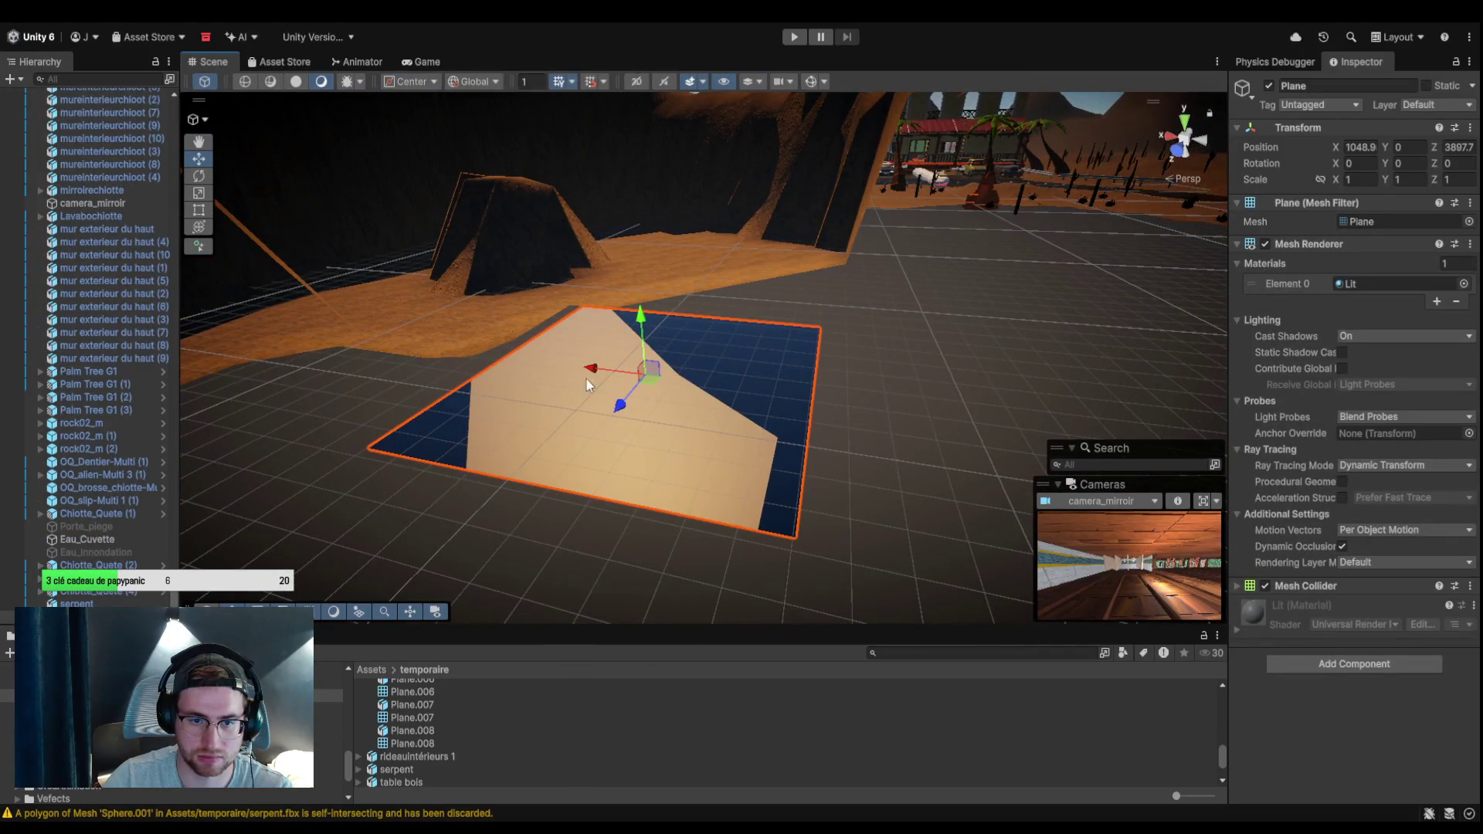
pyautogui.moveTo(605, 371); pyautogui.dragTo(567, 373)
pyautogui.scroll(-3, 491, 353)
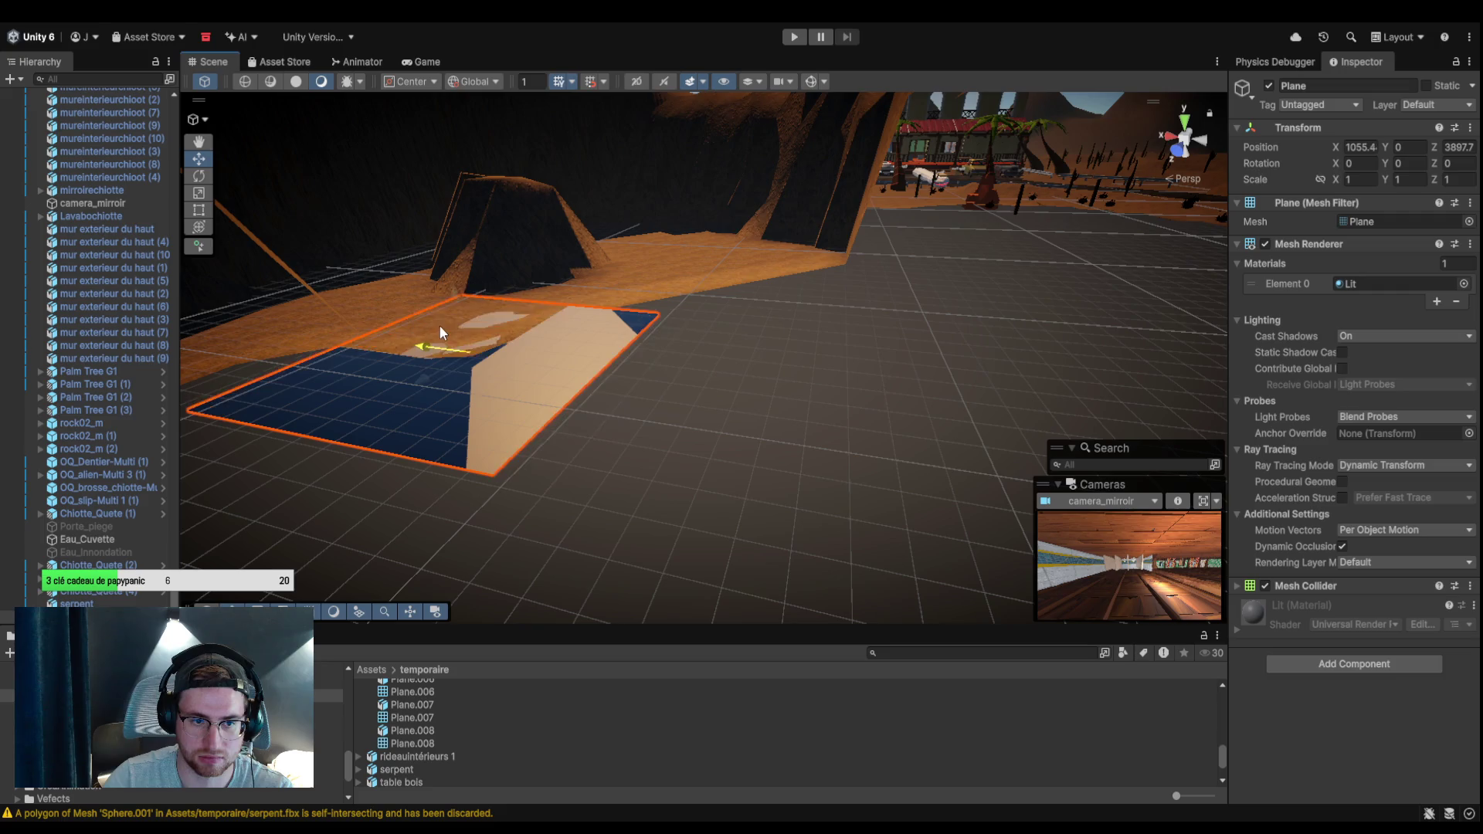
pyautogui.moveTo(805, 375); pyautogui.dragTo(650, 312)
pyautogui.scroll(6, 650, 311)
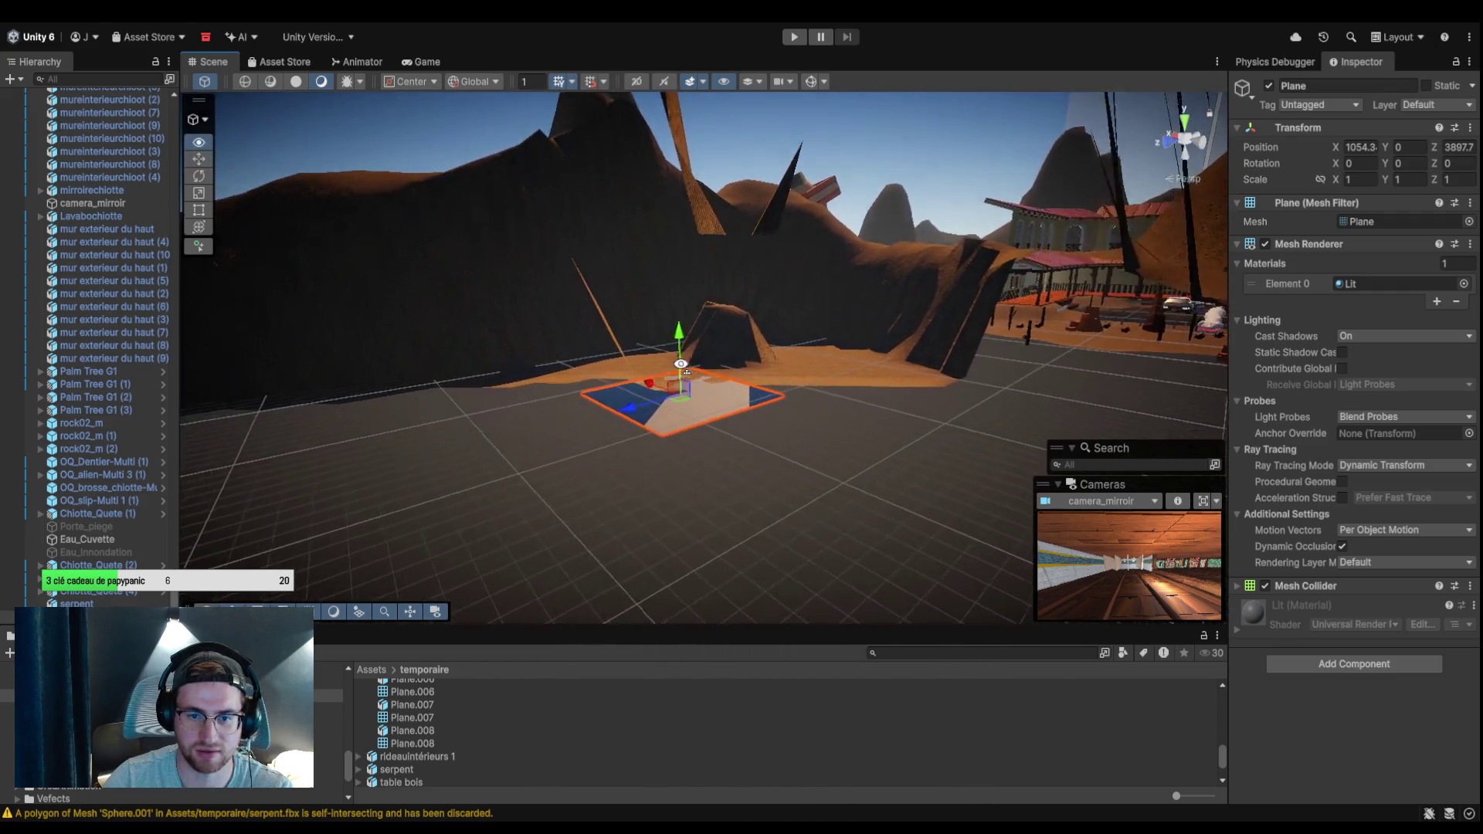
pyautogui.moveTo(819, 404)
pyautogui.mouseDown()
pyautogui.moveTo(747, 369)
pyautogui.moveTo(767, 369)
pyautogui.moveTo(772, 332)
pyautogui.moveTo(933, 357)
pyautogui.moveTo(743, 392)
pyautogui.moveTo(533, 196)
pyautogui.mouseUp()
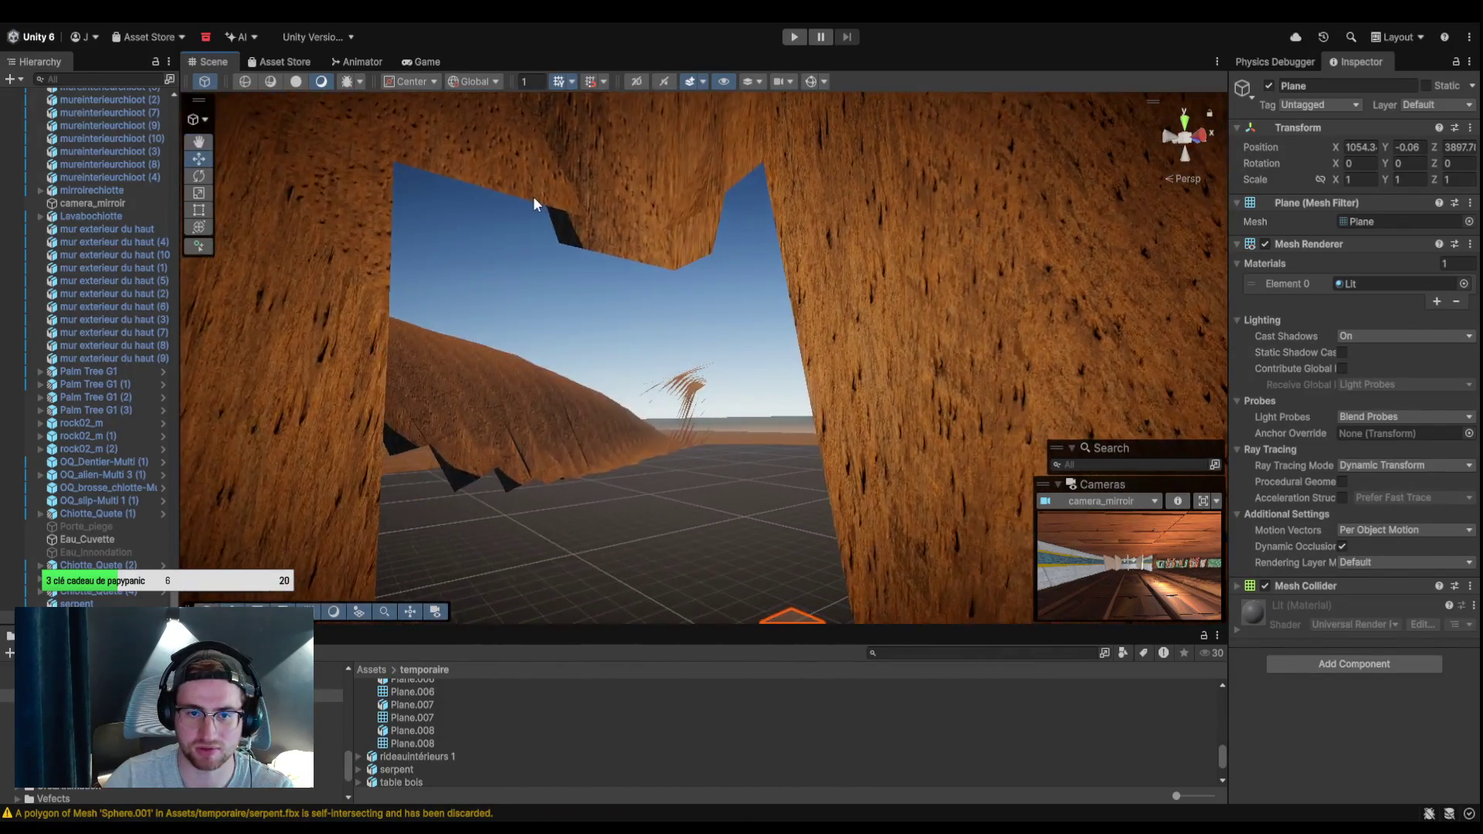
pyautogui.click(533, 197)
pyautogui.click(124, 276)
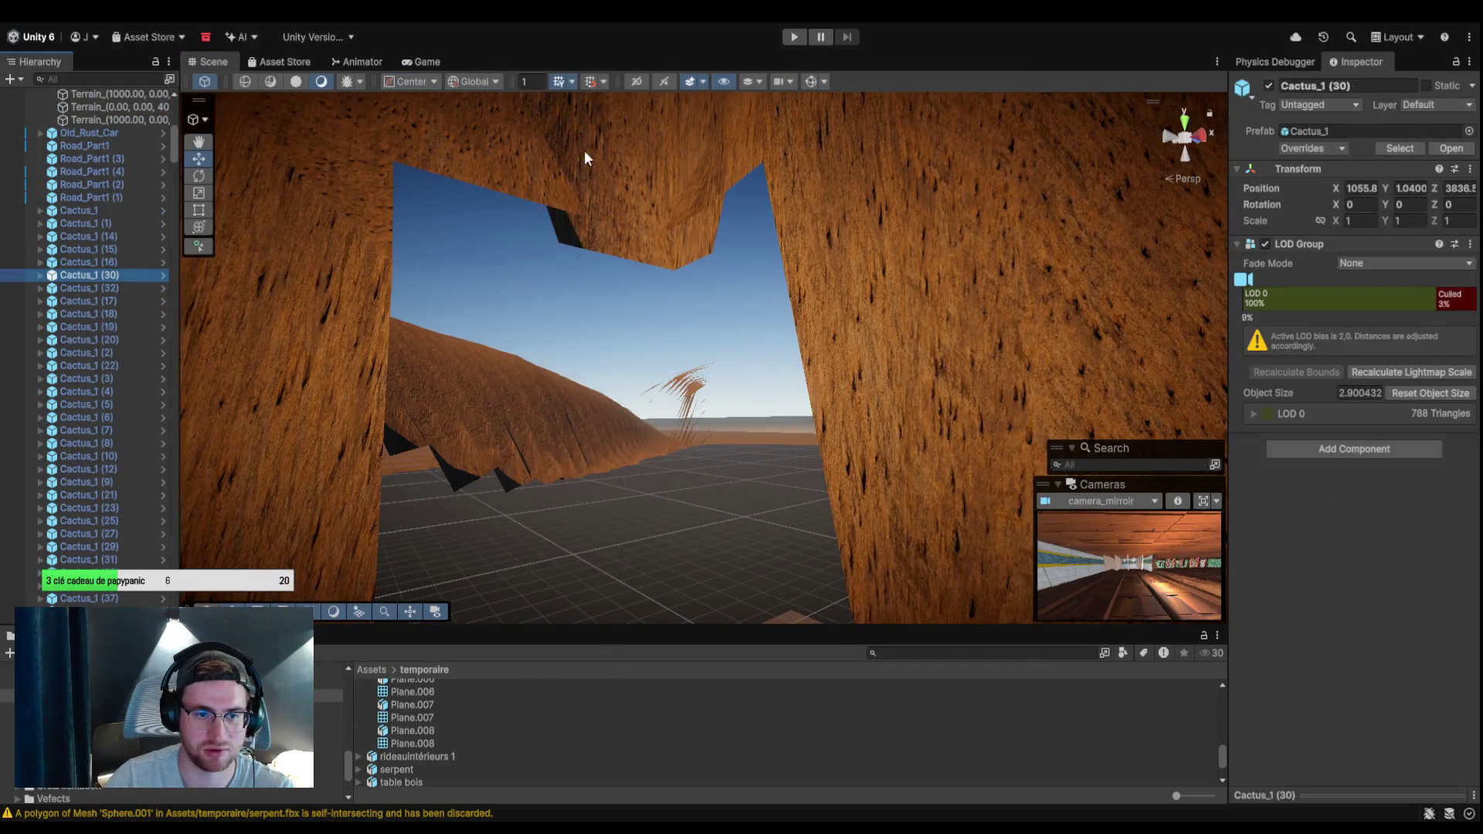
pyautogui.click(545, 195)
# Undo a stray raised ridge and smooth over the dark cracks on the cliff slope.
pyautogui.moveTo(546, 195)
pyautogui.mouseDown()
pyautogui.moveTo(788, 464)
pyautogui.moveTo(800, 452)
pyautogui.mouseUp()
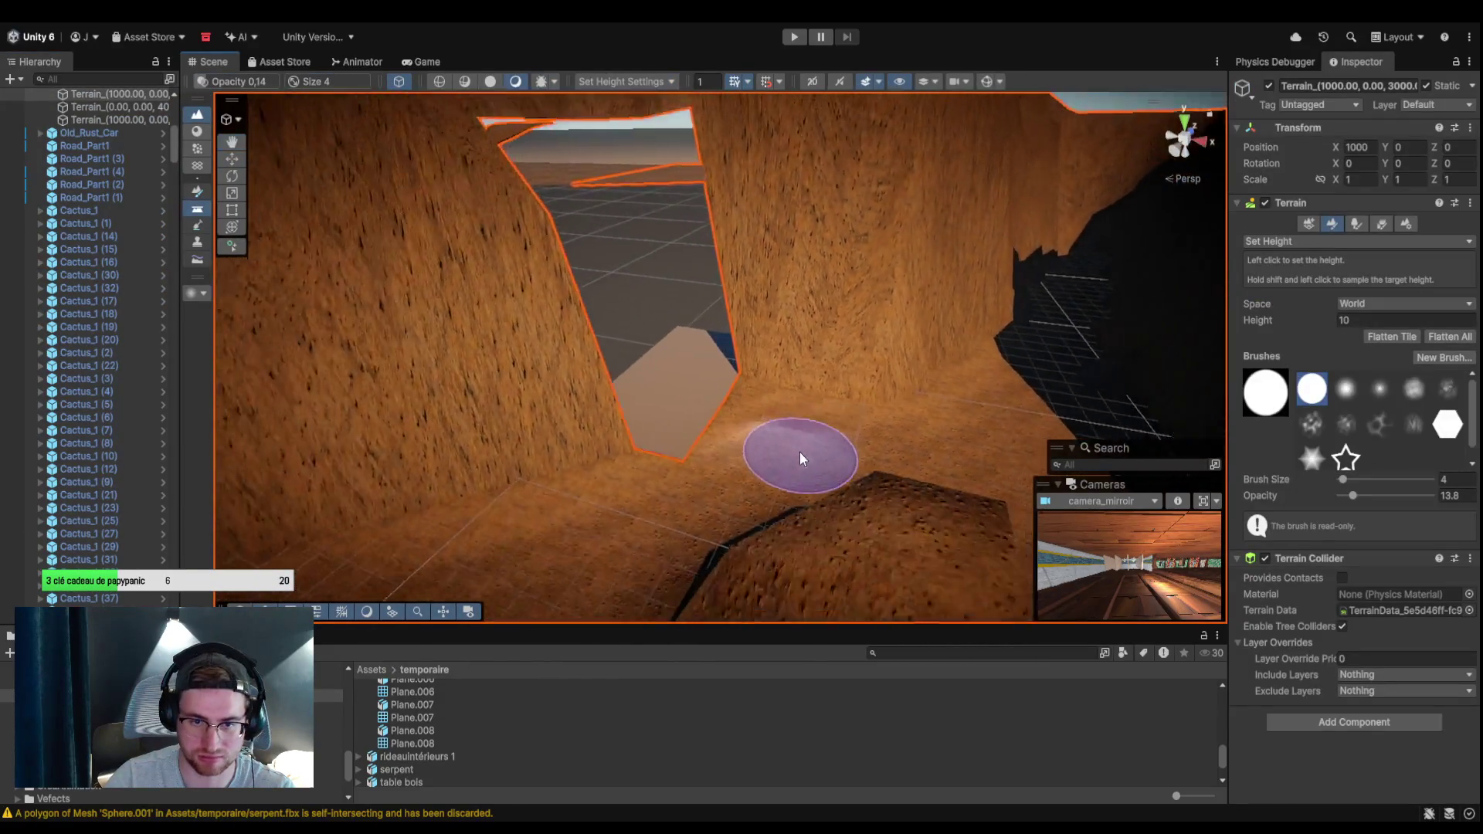
pyautogui.scroll(-15, 705, 451)
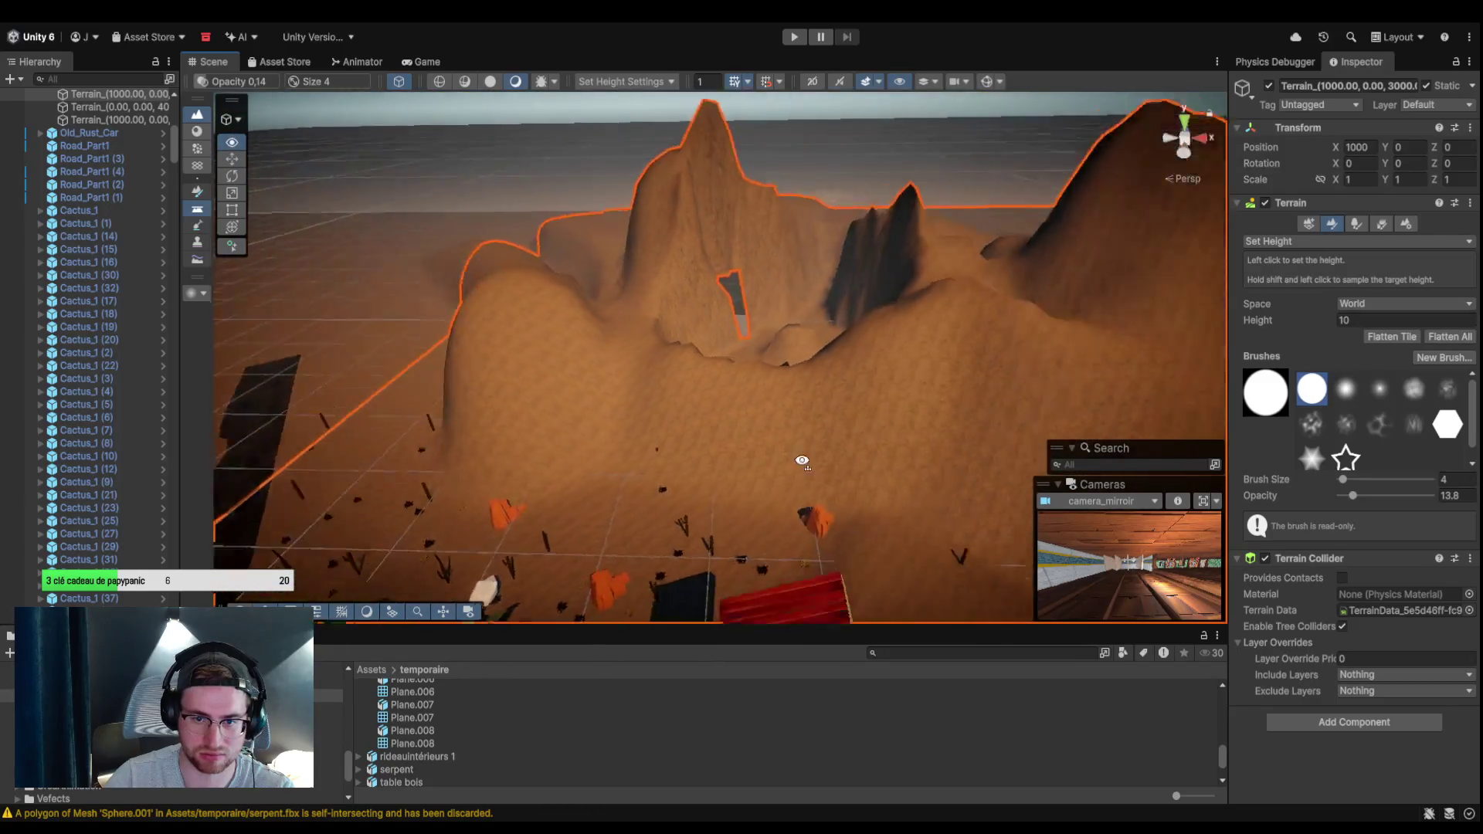
pyautogui.scroll(10, 775, 439)
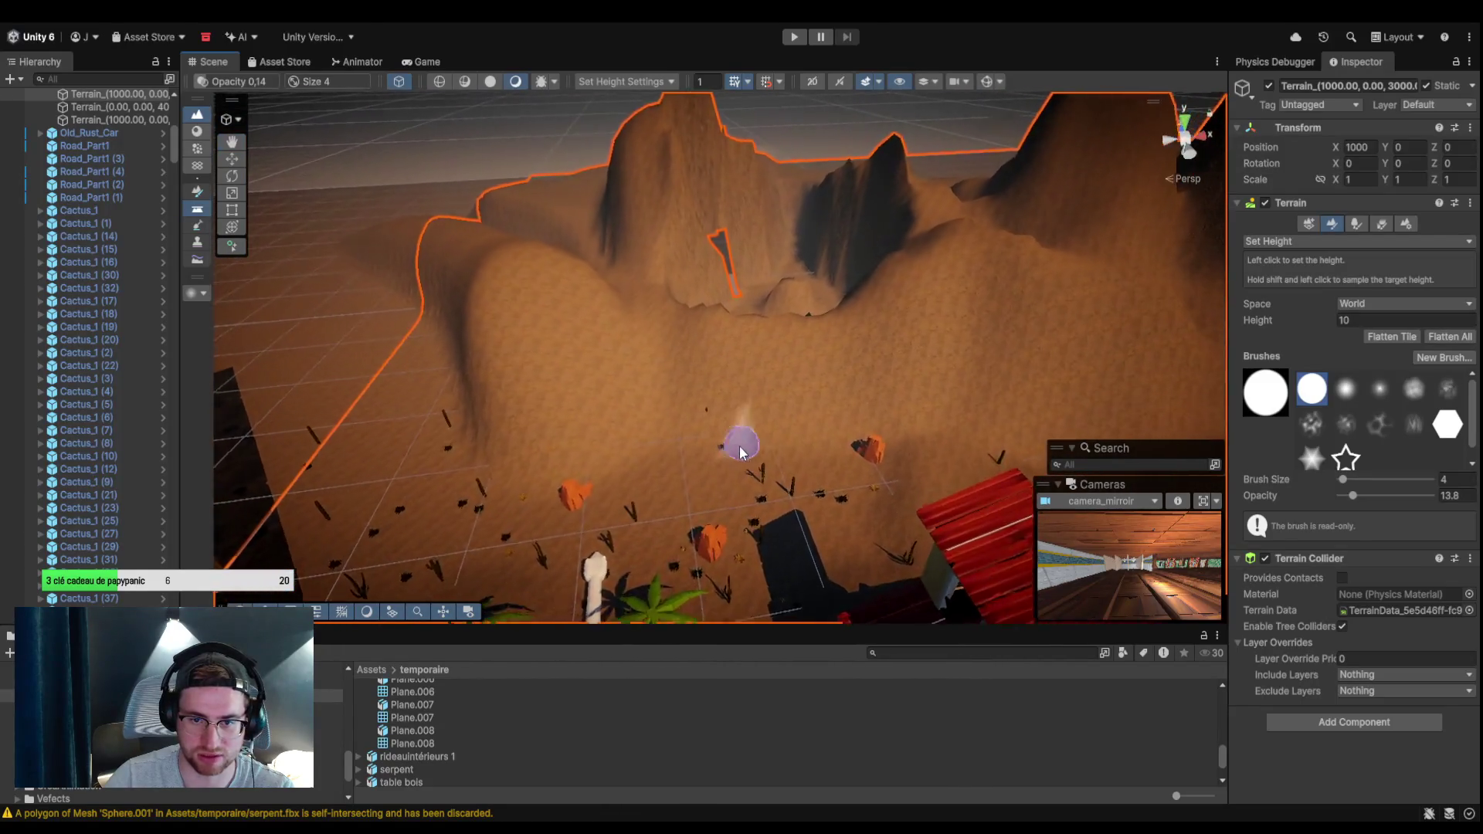
pyautogui.scroll(5, 703, 466)
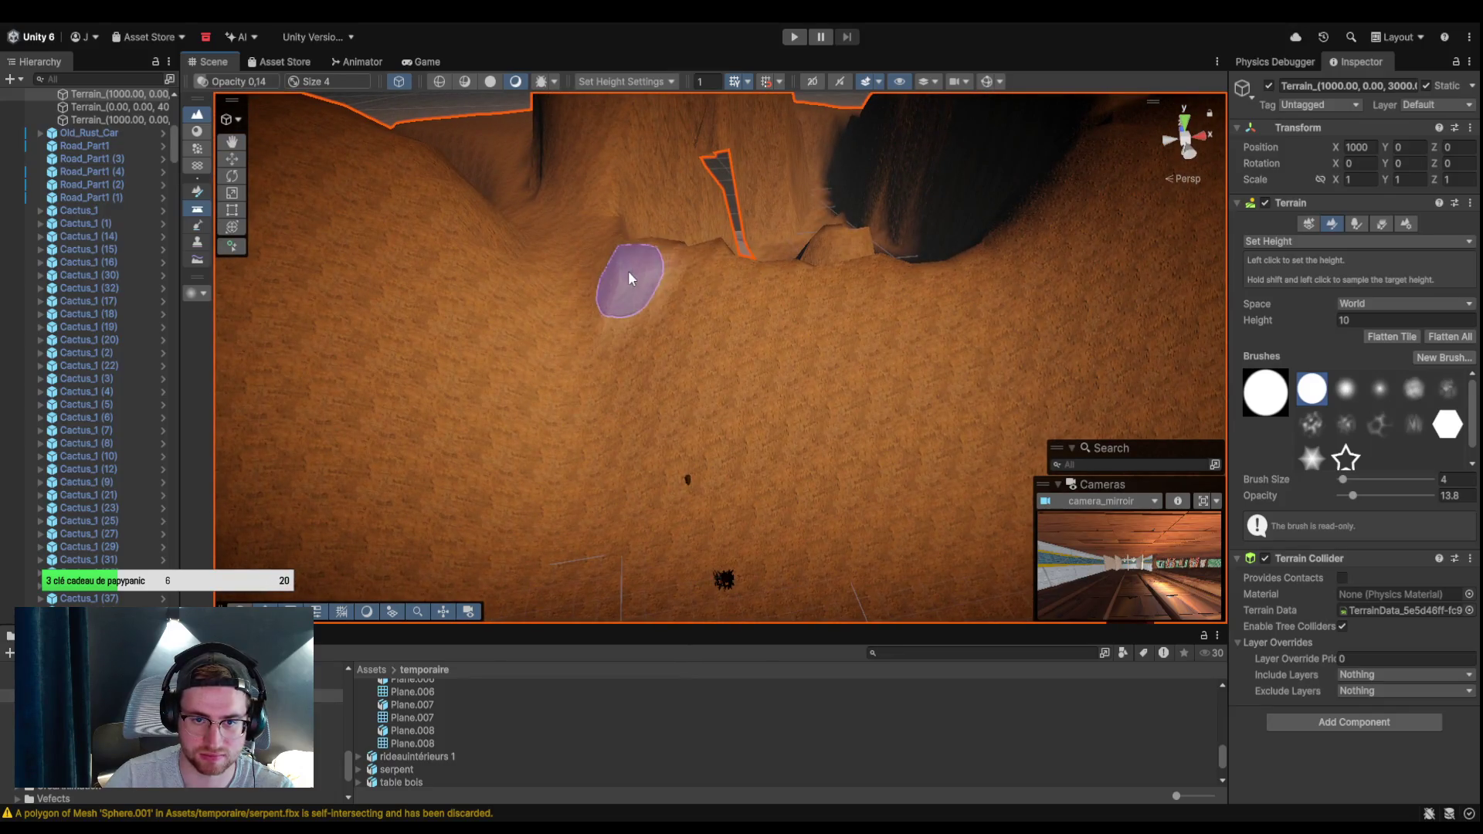
pyautogui.moveTo(643, 267)
pyautogui.mouseDown()
pyautogui.moveTo(632, 494)
pyautogui.moveTo(651, 499)
pyautogui.moveTo(577, 489)
pyautogui.moveTo(697, 472)
pyautogui.mouseUp()
pyautogui.hotkey('ctrl', 'z')
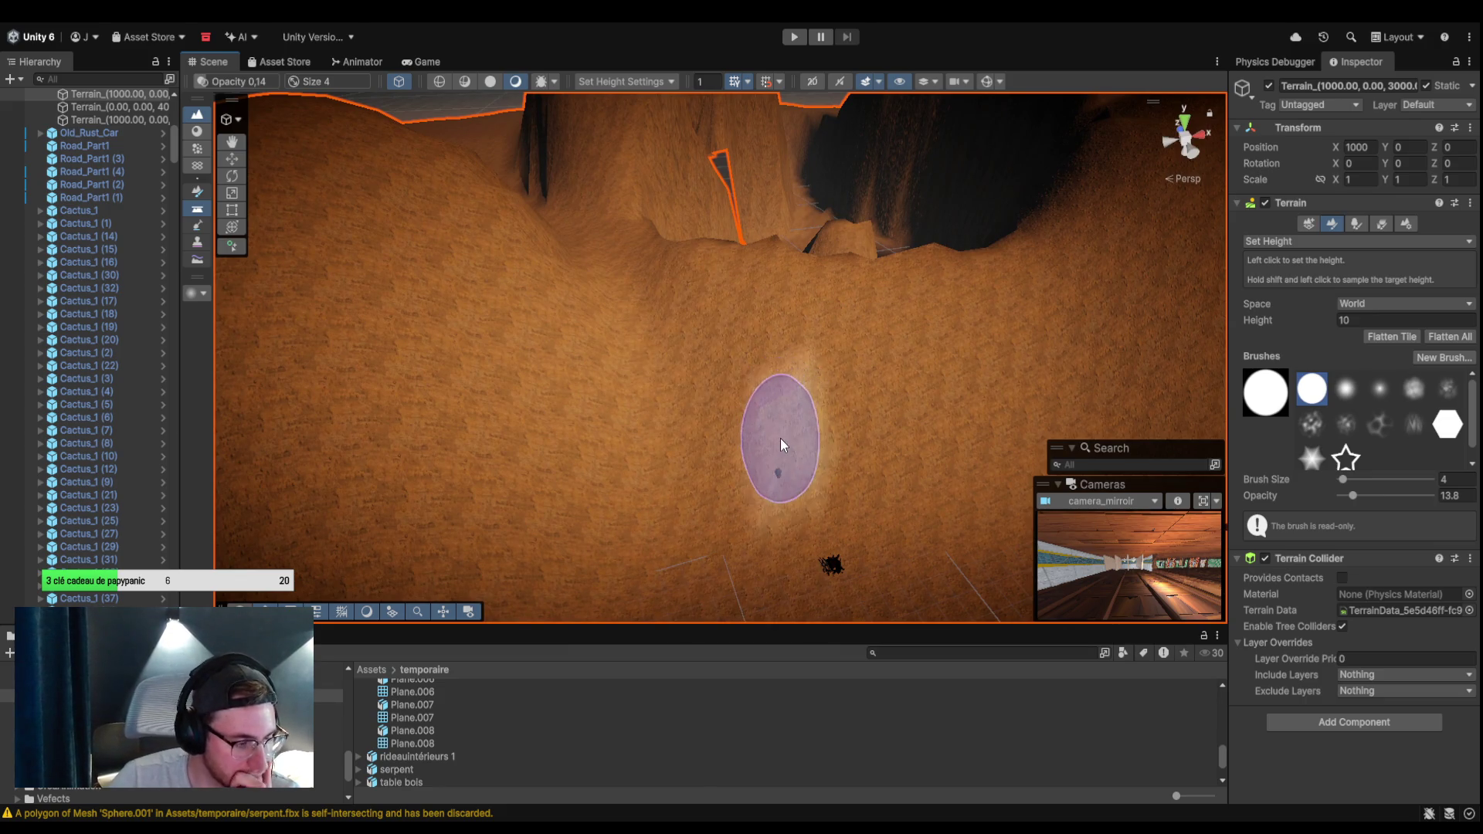
pyautogui.moveTo(711, 331)
pyautogui.mouseDown()
pyautogui.moveTo(811, 374)
pyautogui.moveTo(1192, 363)
pyautogui.moveTo(1093, 318)
pyautogui.moveTo(794, 277)
pyautogui.moveTo(761, 355)
pyautogui.moveTo(641, 367)
pyautogui.moveTo(637, 252)
pyautogui.mouseUp()
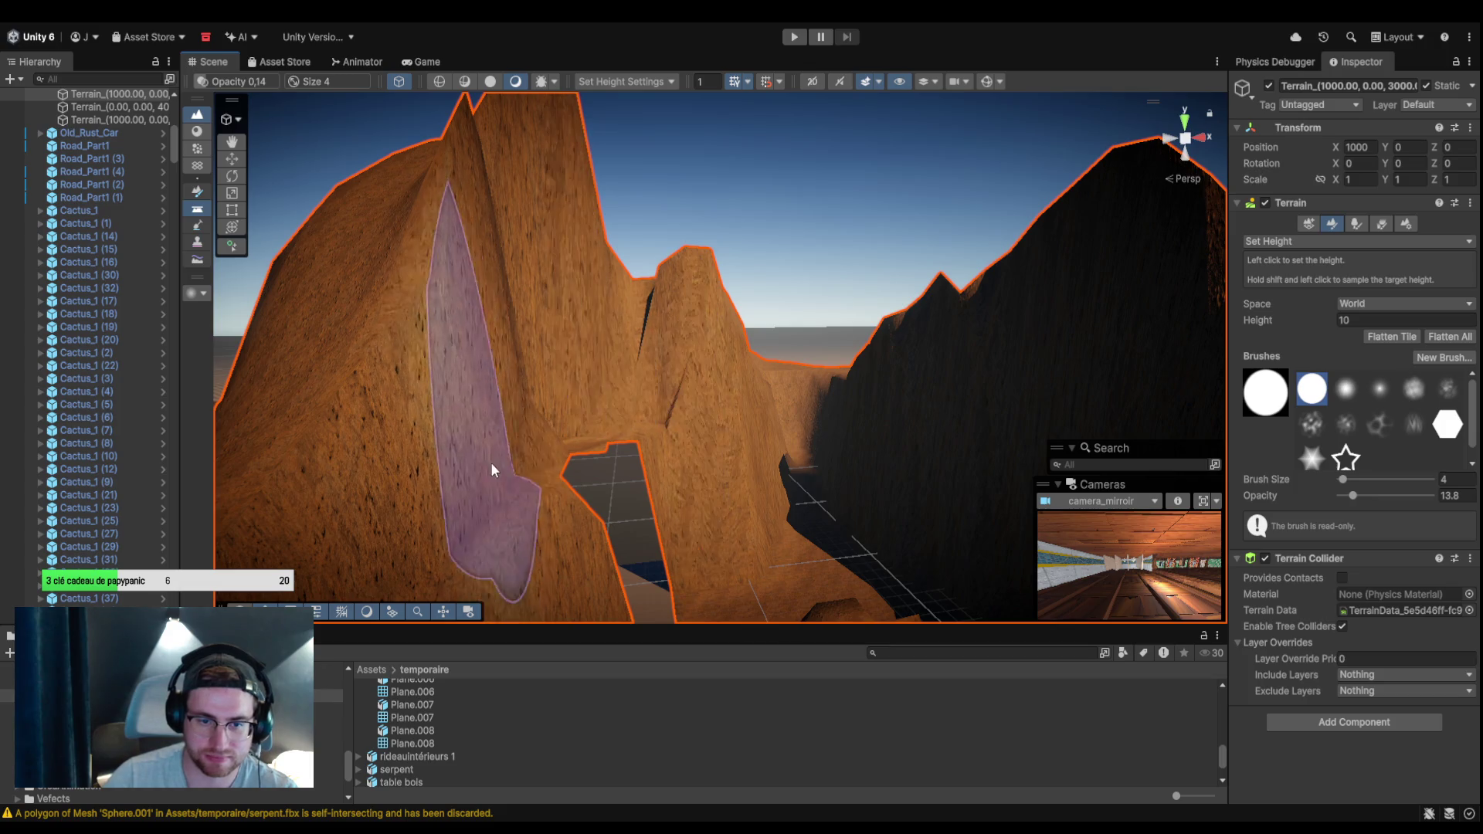
pyautogui.moveTo(589, 398); pyautogui.dragTo(743, 428)
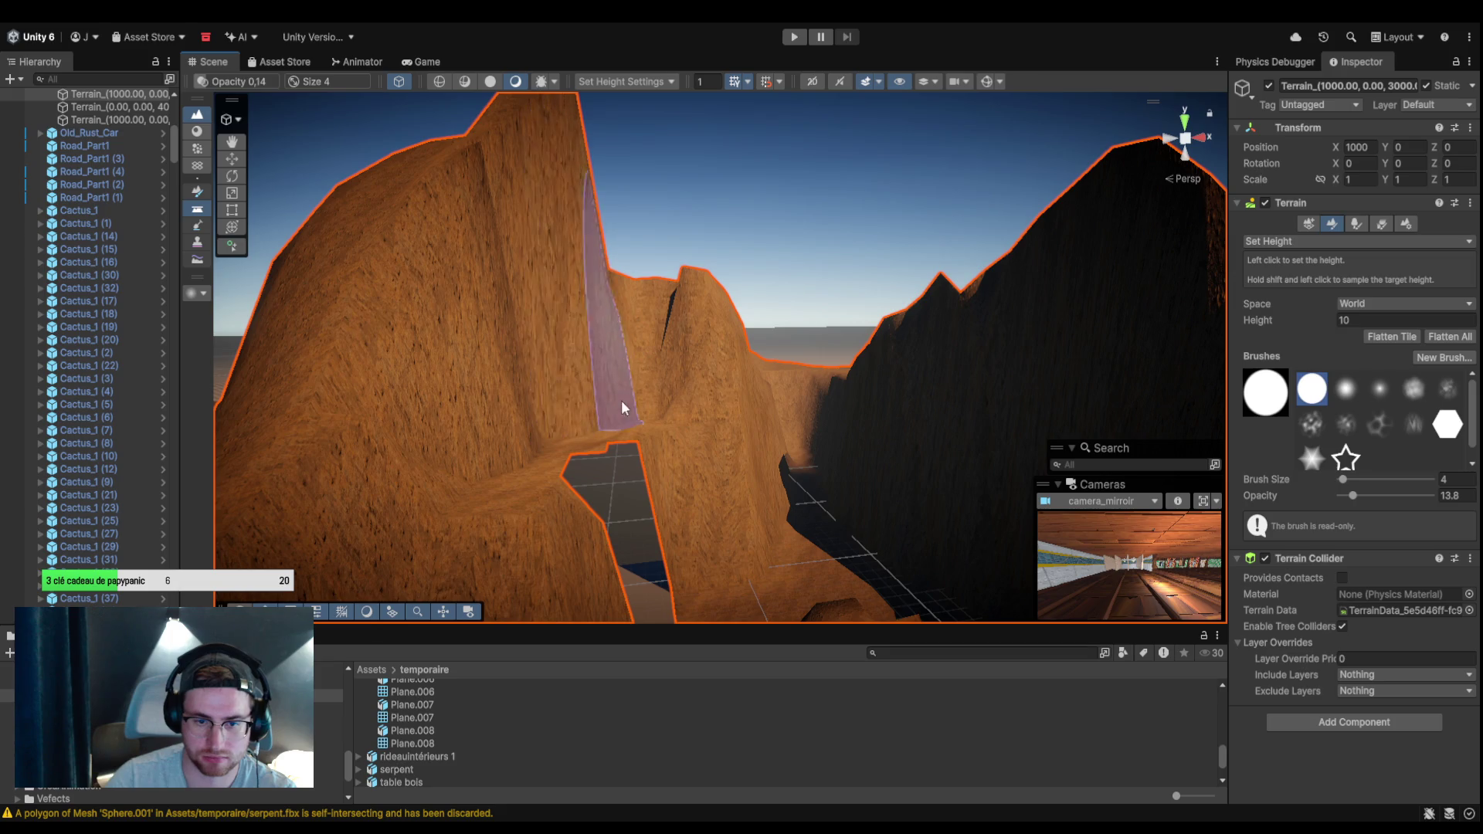
# Paint across the terrain wall gap to widen it on both sides.
pyautogui.moveTo(773, 471)
pyautogui.mouseDown()
pyautogui.moveTo(781, 569)
pyautogui.moveTo(788, 517)
pyautogui.moveTo(720, 572)
pyautogui.moveTo(744, 567)
pyautogui.moveTo(683, 564)
pyautogui.moveTo(732, 525)
pyautogui.mouseUp()
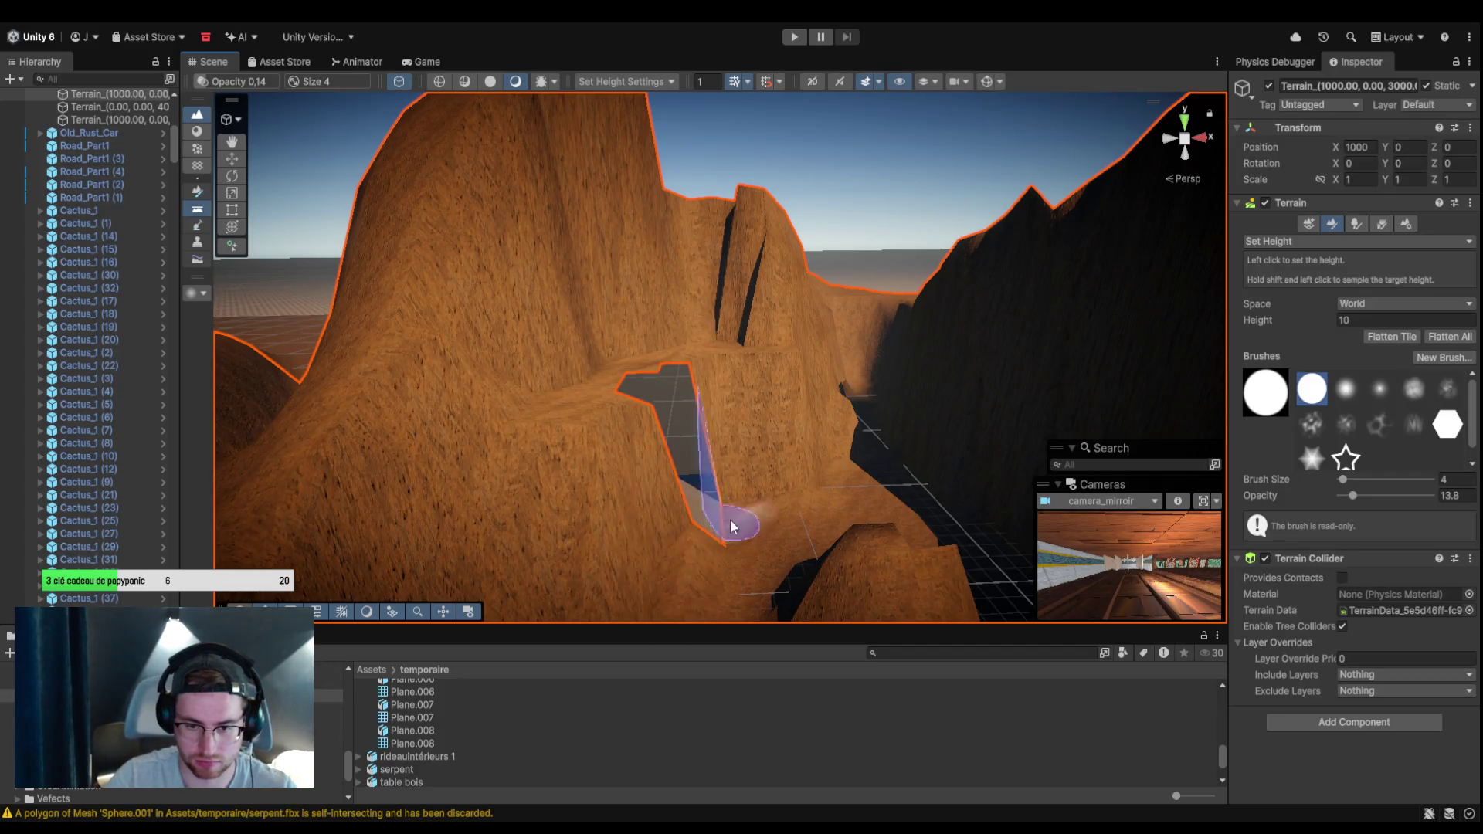
pyautogui.moveTo(825, 578)
pyautogui.mouseDown()
pyautogui.moveTo(775, 520)
pyautogui.moveTo(709, 510)
pyautogui.moveTo(650, 527)
pyautogui.moveTo(637, 494)
pyautogui.mouseUp()
pyautogui.moveTo(613, 363)
pyautogui.mouseDown()
pyautogui.moveTo(801, 368)
pyautogui.moveTo(831, 423)
pyautogui.mouseUp()
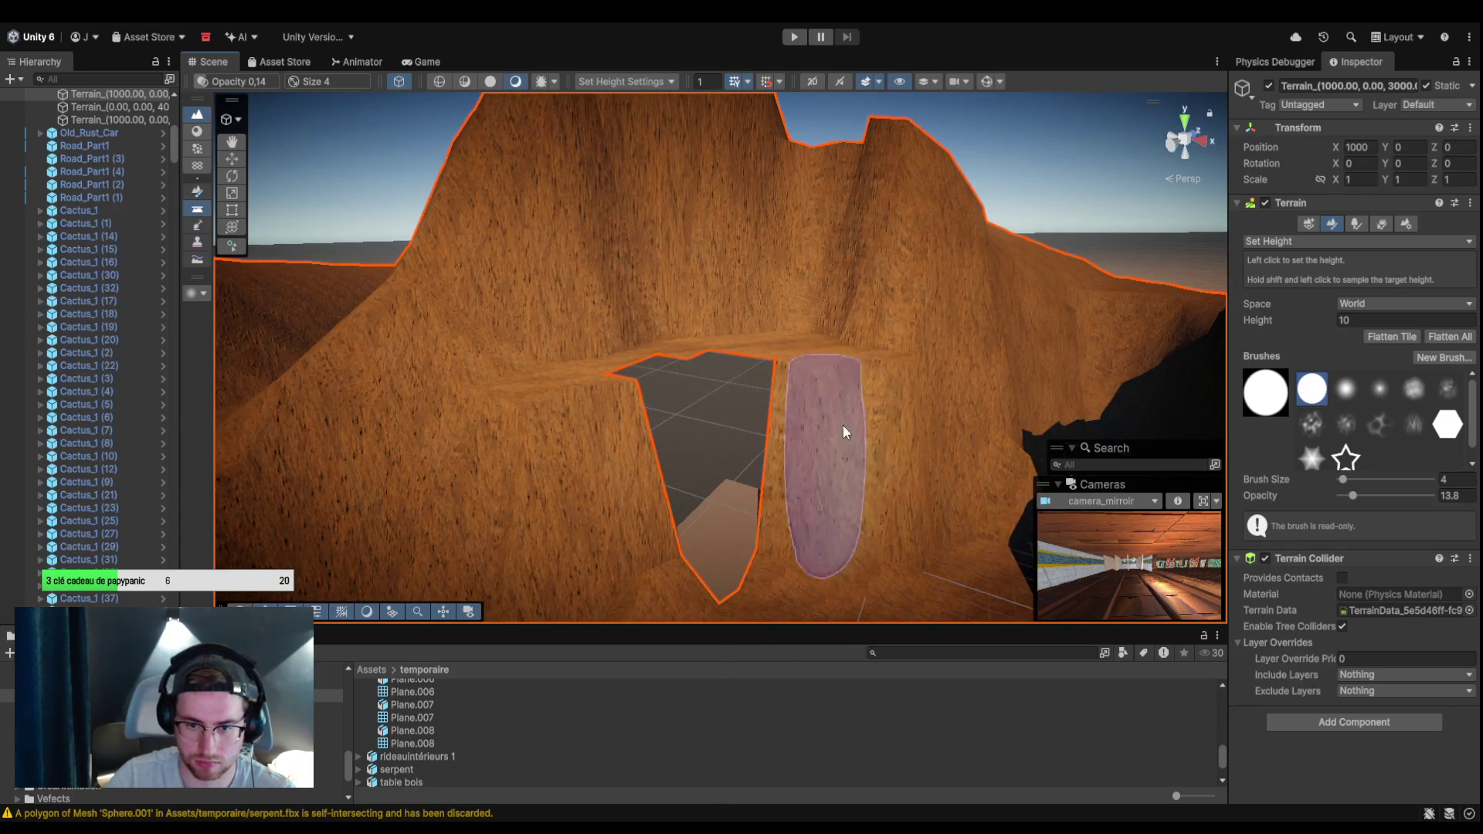
pyautogui.moveTo(931, 444)
pyautogui.mouseDown()
pyautogui.moveTo(821, 496)
pyautogui.moveTo(641, 497)
pyautogui.moveTo(647, 473)
pyautogui.moveTo(645, 508)
pyautogui.moveTo(569, 523)
pyautogui.moveTo(586, 528)
pyautogui.moveTo(587, 433)
pyautogui.mouseUp()
pyautogui.click(136, 302)
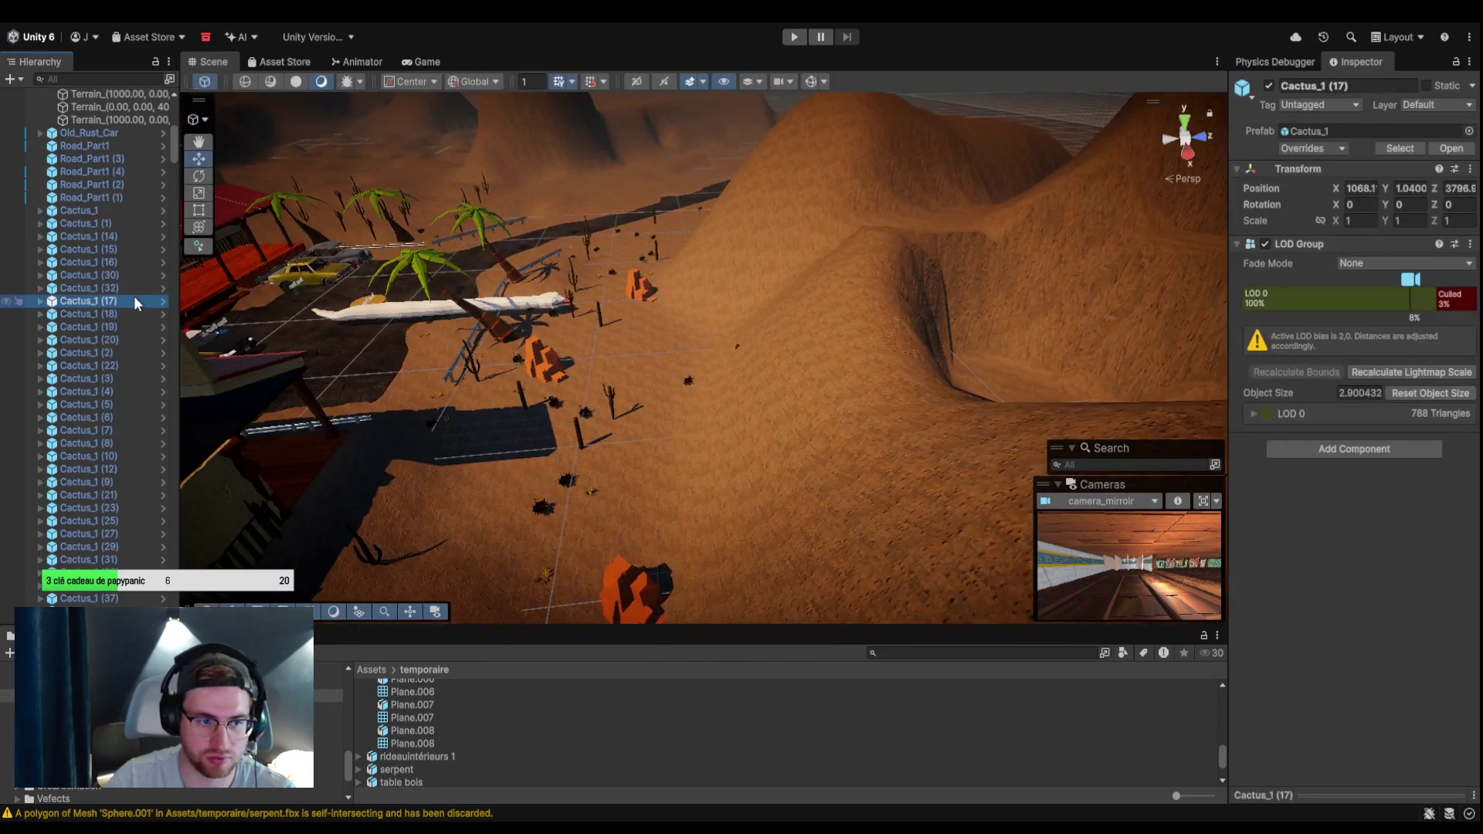
# Select rock02_m (2), focus on it, and move it down into the terrain gap.
pyautogui.click(541, 378)
pyautogui.press('f')
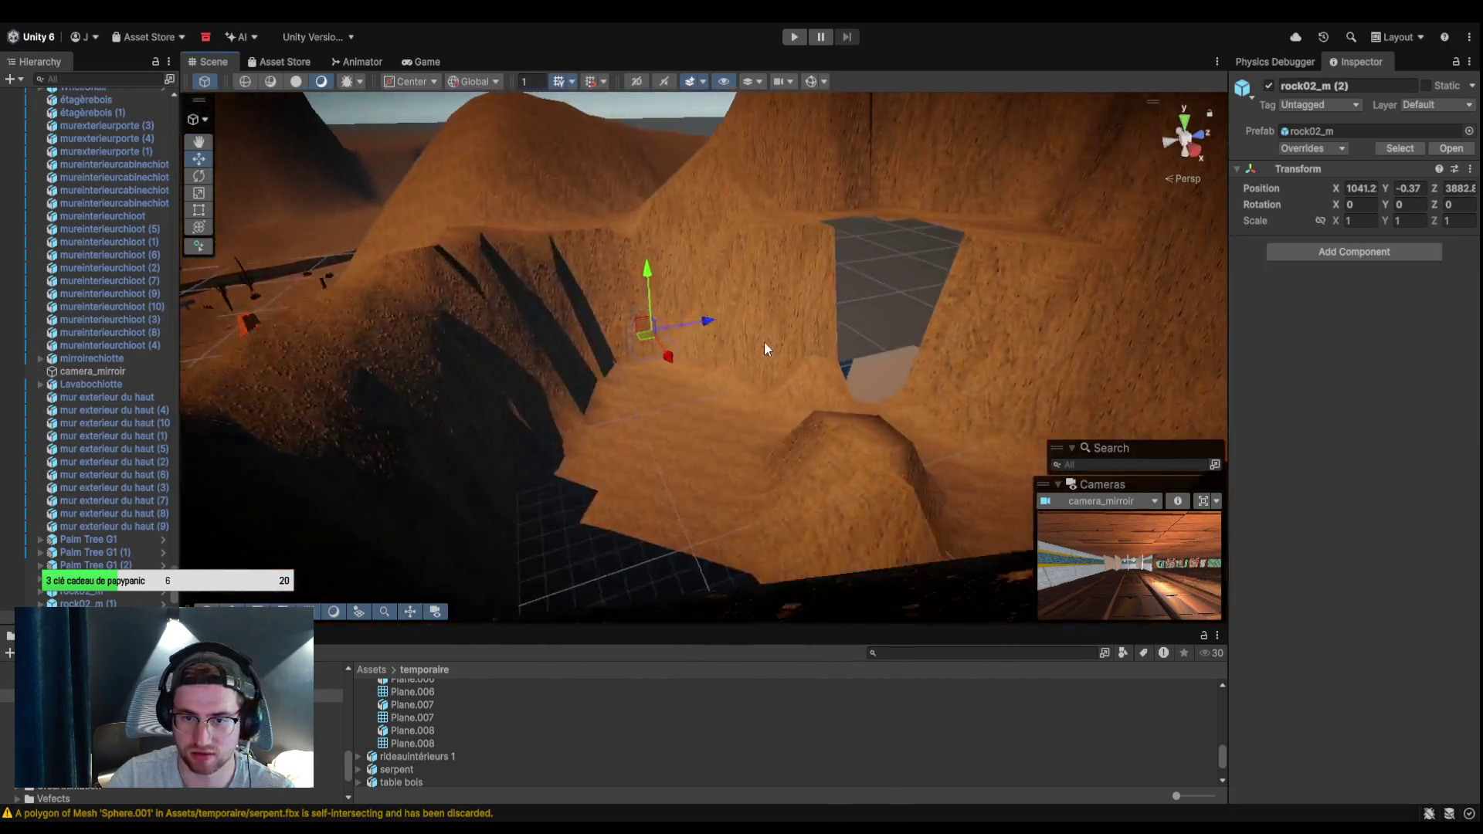
pyautogui.moveTo(765, 348); pyautogui.dragTo(658, 332)
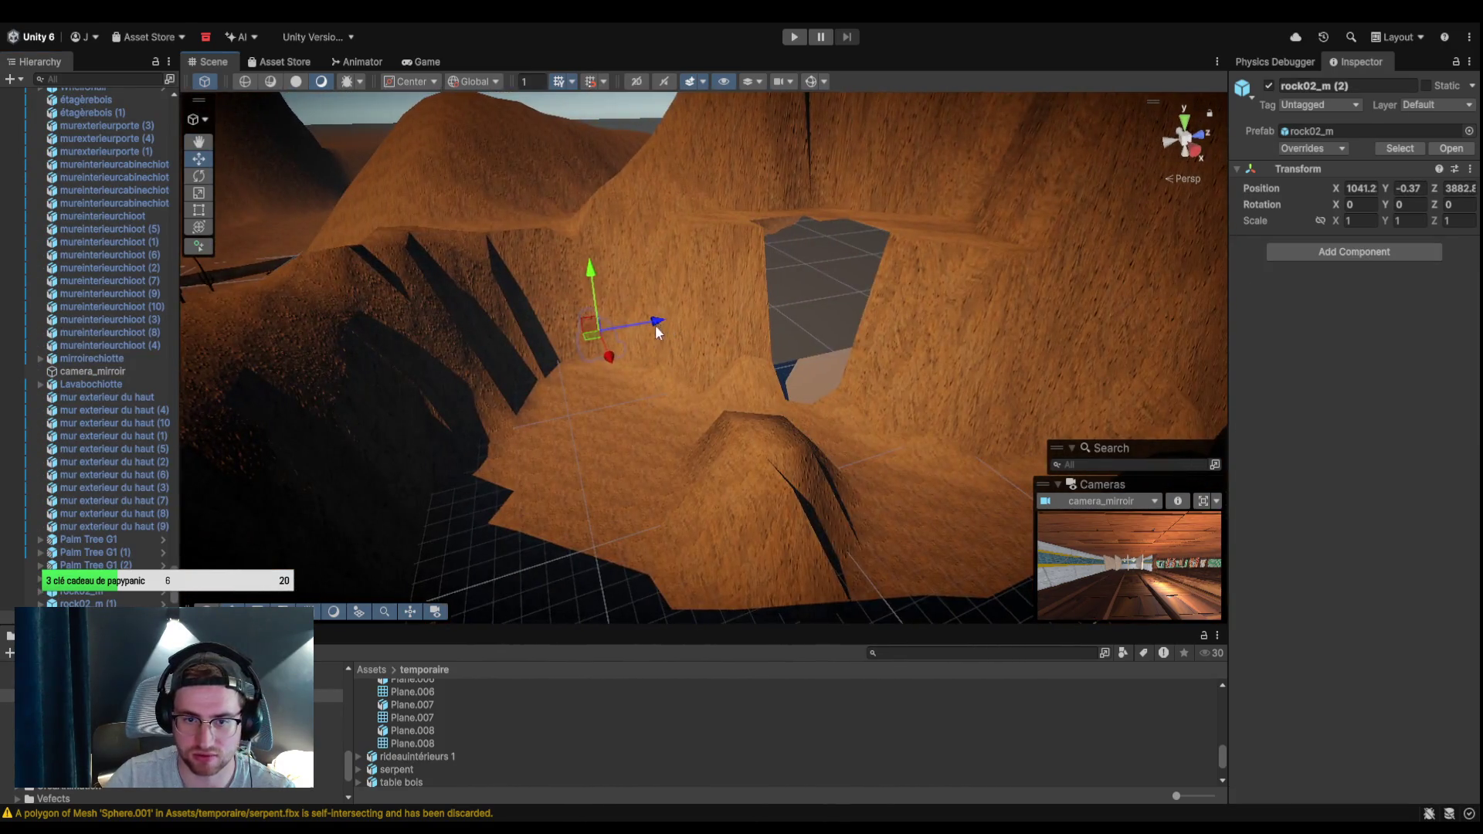
pyautogui.scroll(8, 868, 268)
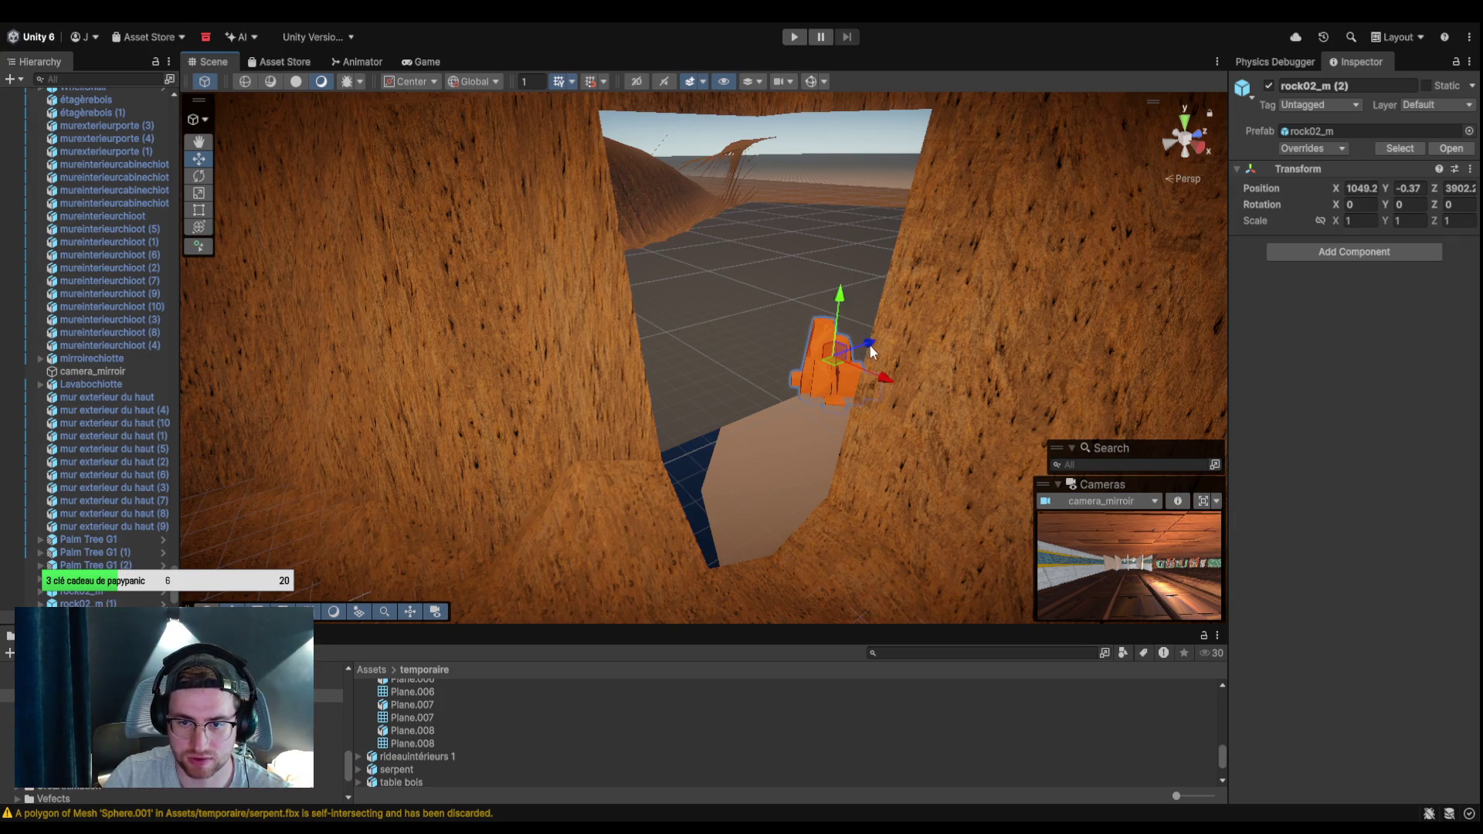
pyautogui.moveTo(717, 528); pyautogui.dragTo(715, 561)
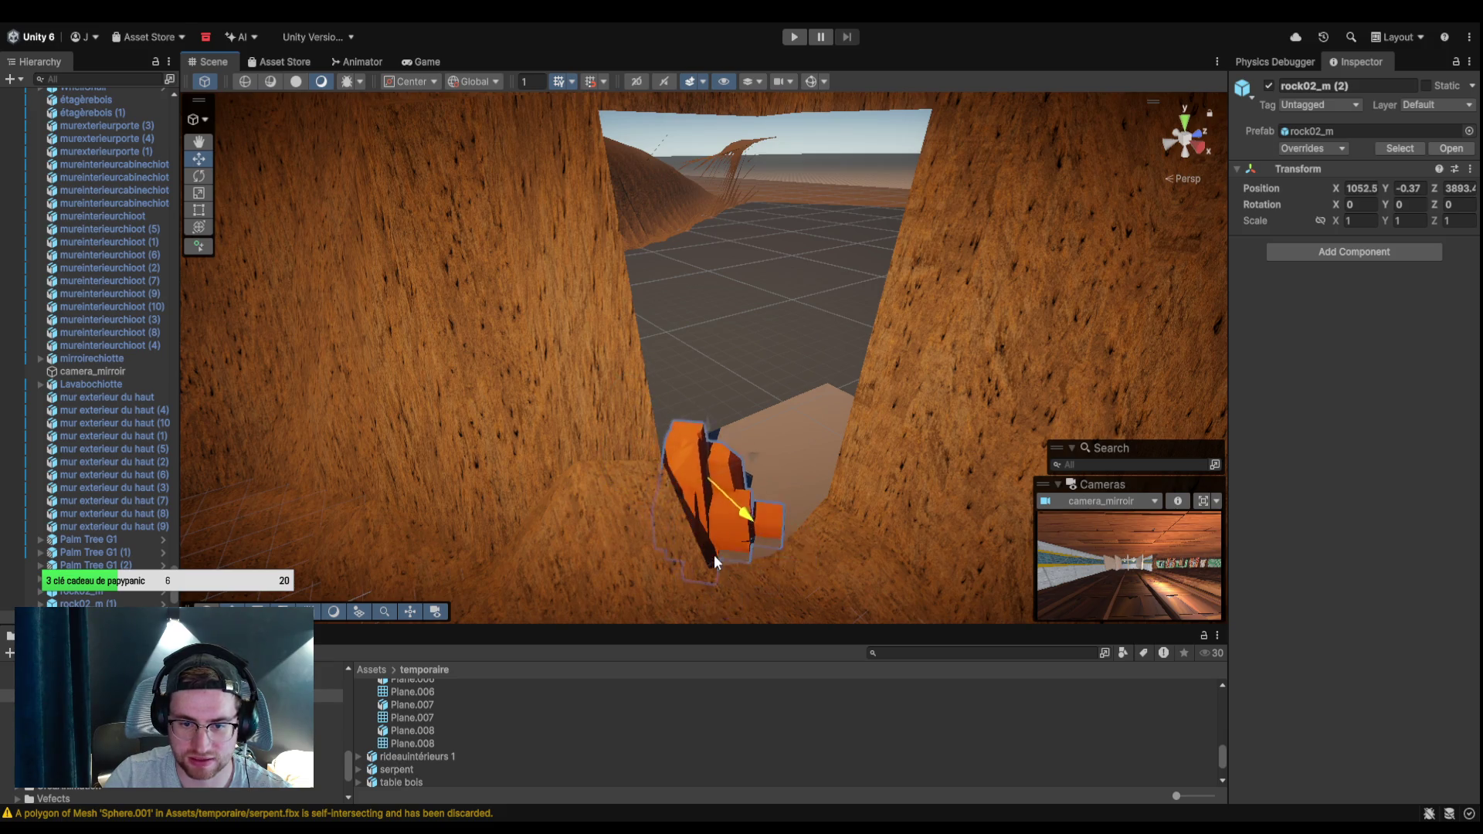
# Scale the rock to about 2.6 × 3.85 × 2.22 and shift it left within the gap.
pyautogui.moveTo(1343, 220); pyautogui.dragTo(1433, 221)
pyautogui.click(1446, 222)
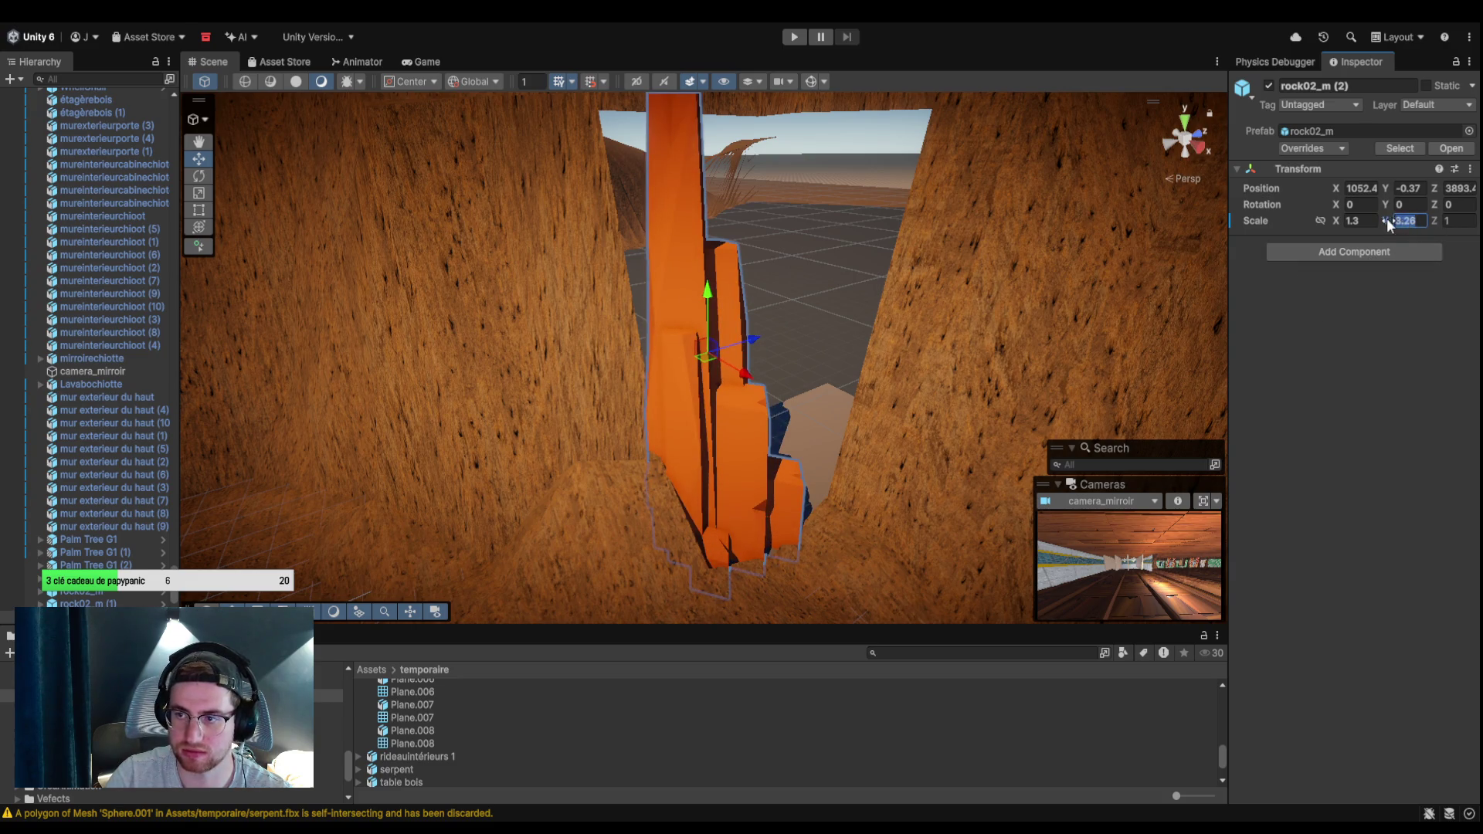
pyautogui.moveTo(1443, 221); pyautogui.dragTo(1465, 220)
pyautogui.moveTo(788, 345)
pyautogui.mouseDown()
pyautogui.moveTo(734, 327)
pyautogui.moveTo(744, 340)
pyautogui.mouseUp()
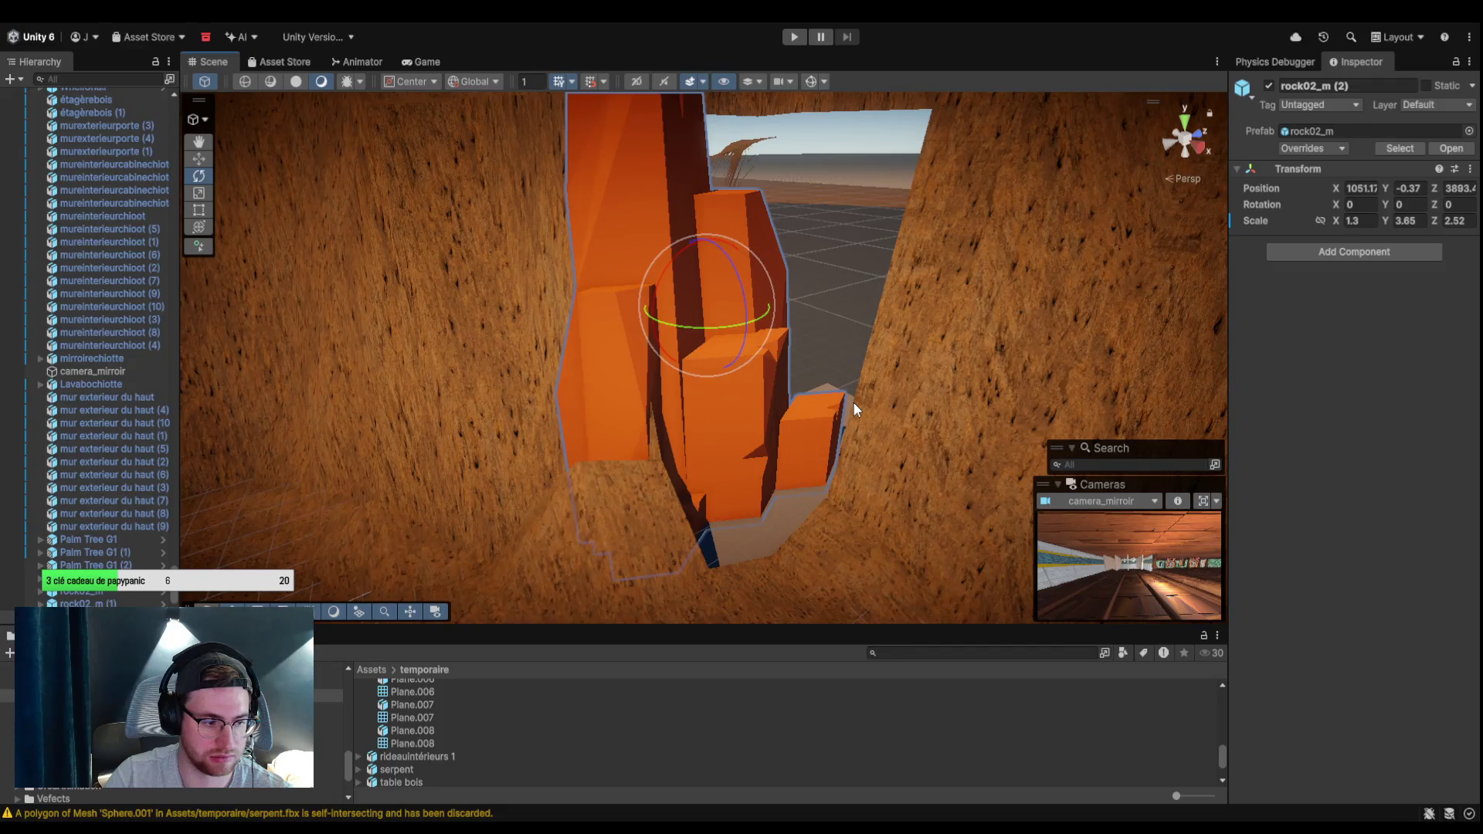
pyautogui.moveTo(734, 321); pyautogui.dragTo(869, 323)
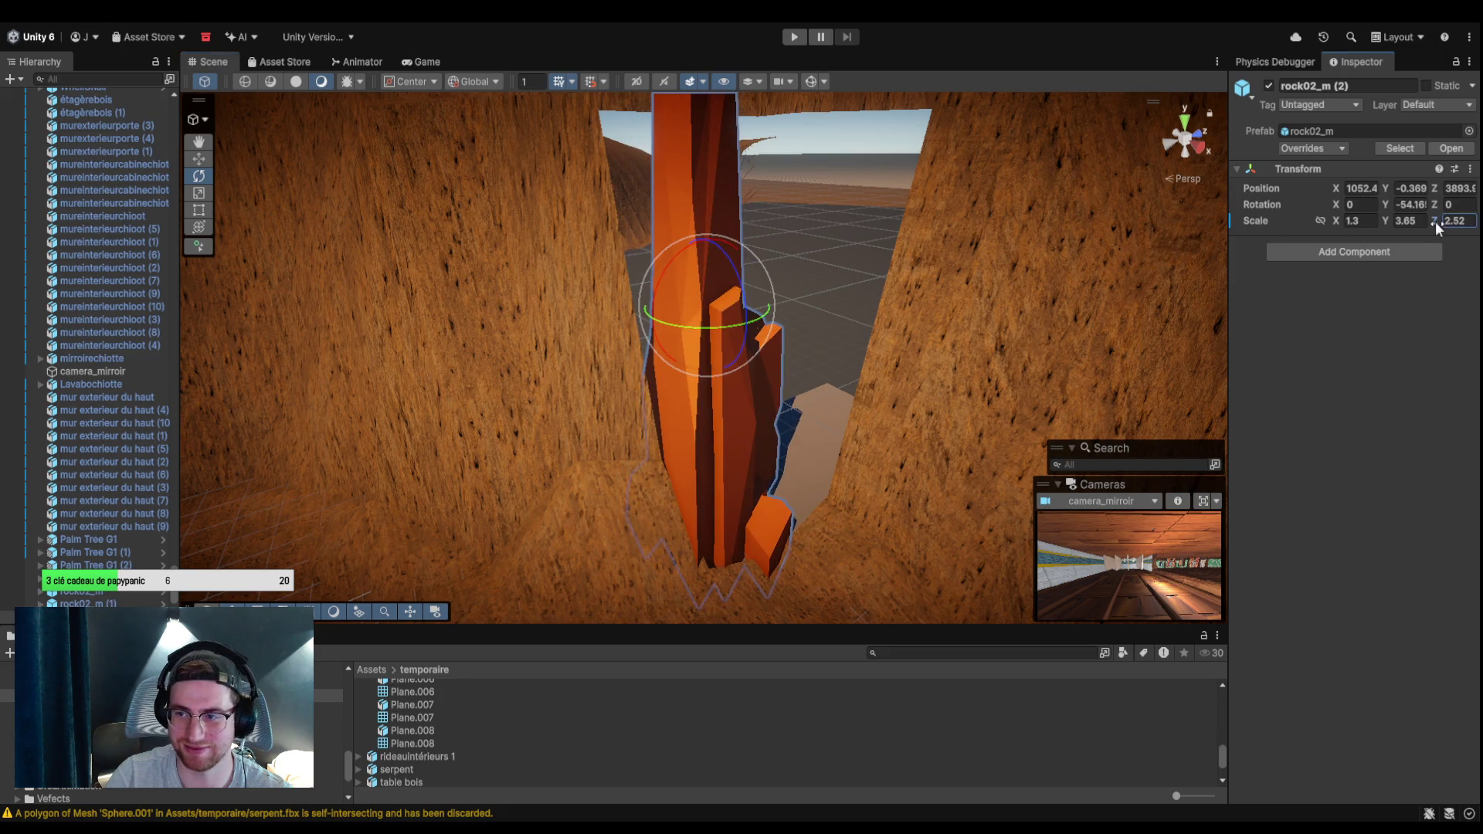
pyautogui.moveTo(1439, 222); pyautogui.dragTo(1428, 226)
pyautogui.click(1351, 222)
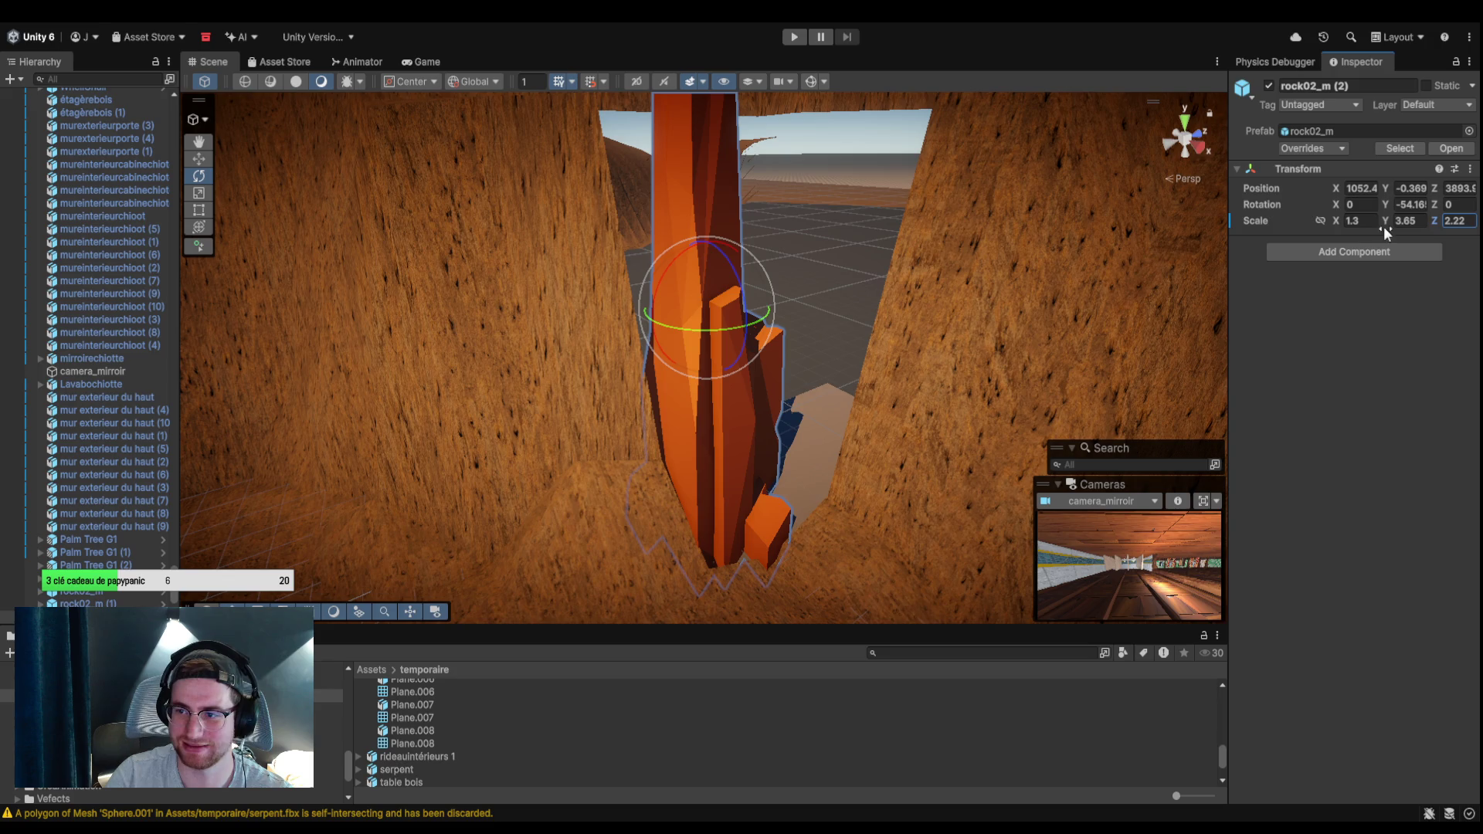
pyautogui.moveTo(1333, 223); pyautogui.dragTo(1358, 222)
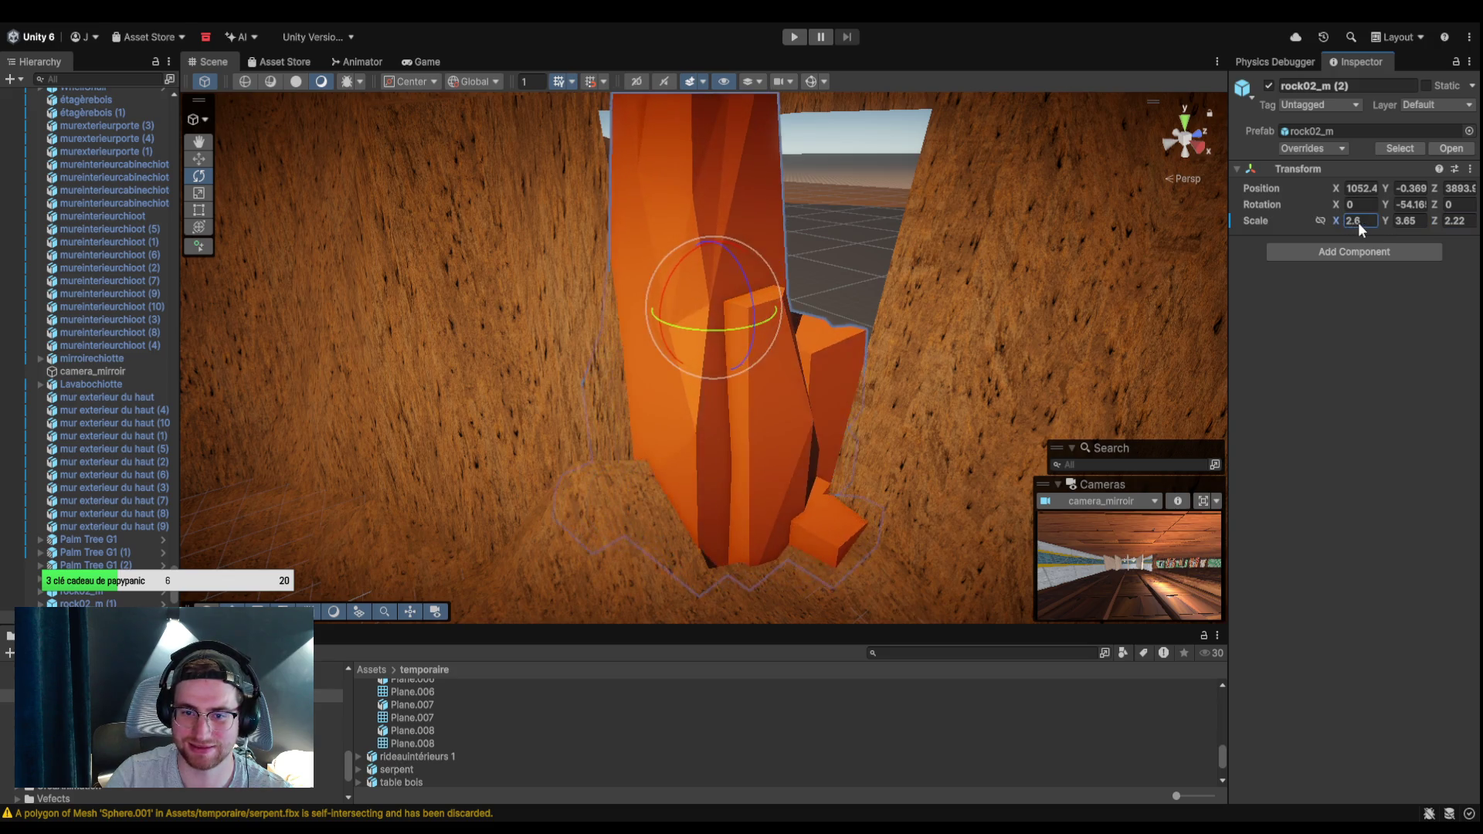
# Rotate the rock and slide it further into the gap to fill the opening.
pyautogui.moveTo(749, 303)
pyautogui.mouseDown()
pyautogui.moveTo(621, 331)
pyautogui.moveTo(697, 306)
pyautogui.mouseUp()
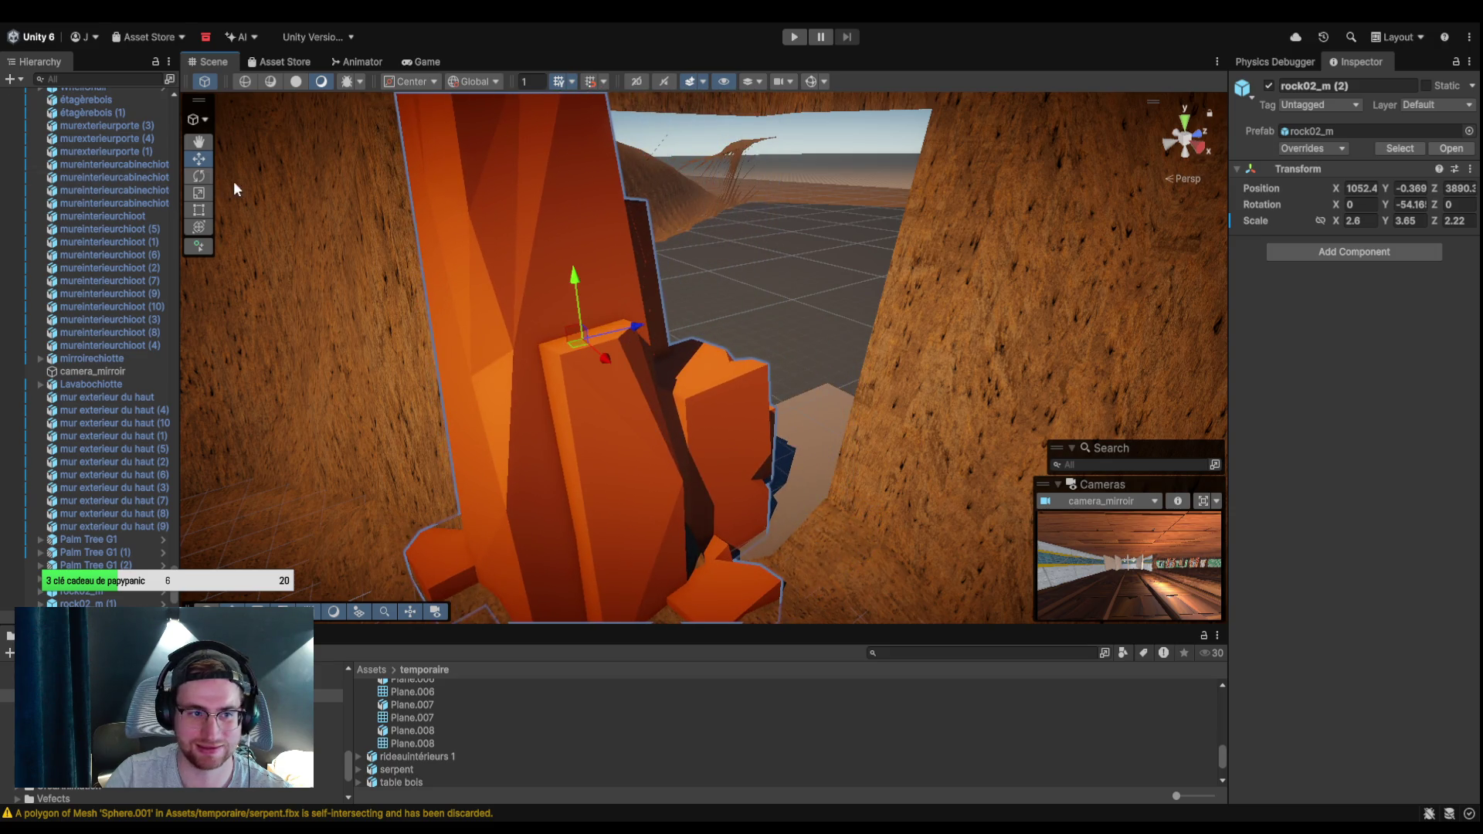
pyautogui.moveTo(584, 350); pyautogui.dragTo(386, 407)
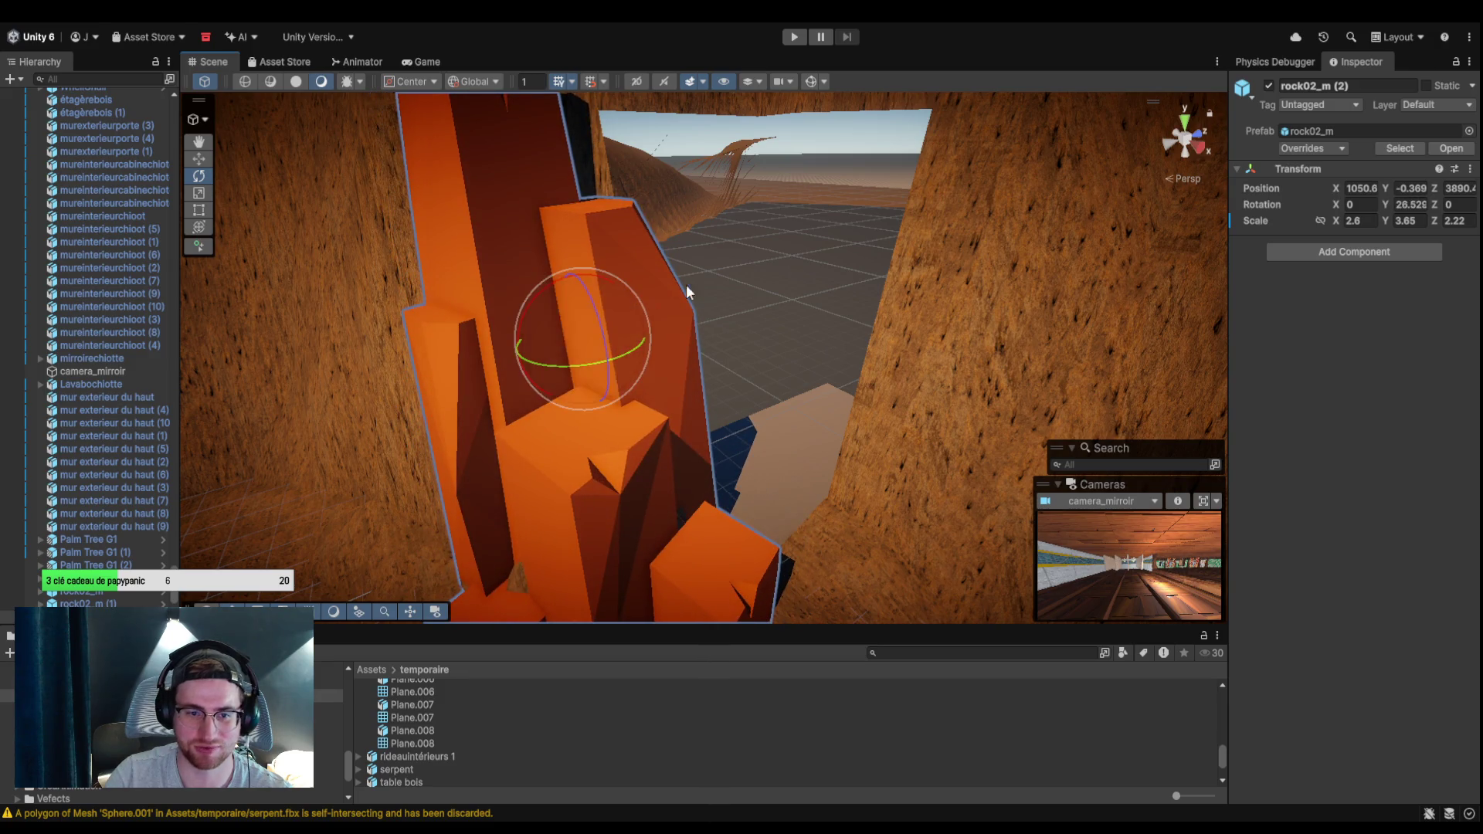
pyautogui.moveTo(618, 318); pyautogui.dragTo(676, 345)
pyautogui.moveTo(893, 447)
pyautogui.mouseDown()
pyautogui.moveTo(933, 473)
pyautogui.moveTo(657, 479)
pyautogui.moveTo(642, 447)
pyautogui.moveTo(699, 390)
pyautogui.moveTo(703, 336)
pyautogui.moveTo(606, 324)
pyautogui.moveTo(636, 354)
pyautogui.moveTo(611, 390)
pyautogui.moveTo(593, 533)
pyautogui.moveTo(664, 456)
pyautogui.moveTo(720, 432)
pyautogui.moveTo(671, 405)
pyautogui.moveTo(730, 344)
pyautogui.mouseUp()
pyautogui.click(581, 288)
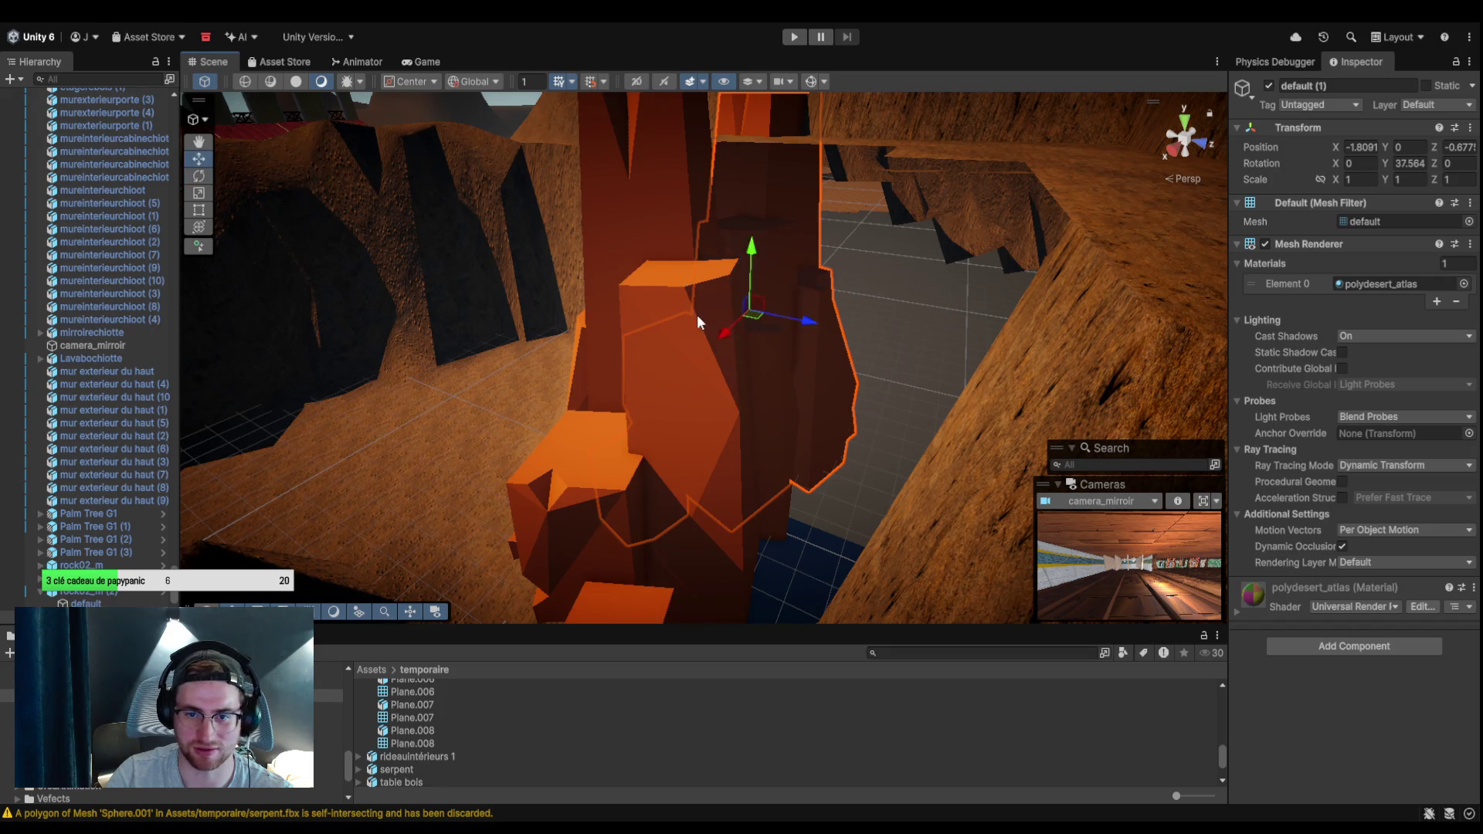
# Move the inner rock piece default (1) to a new spot, then reselect the Terrain.
pyautogui.moveTo(821, 330); pyautogui.dragTo(888, 370)
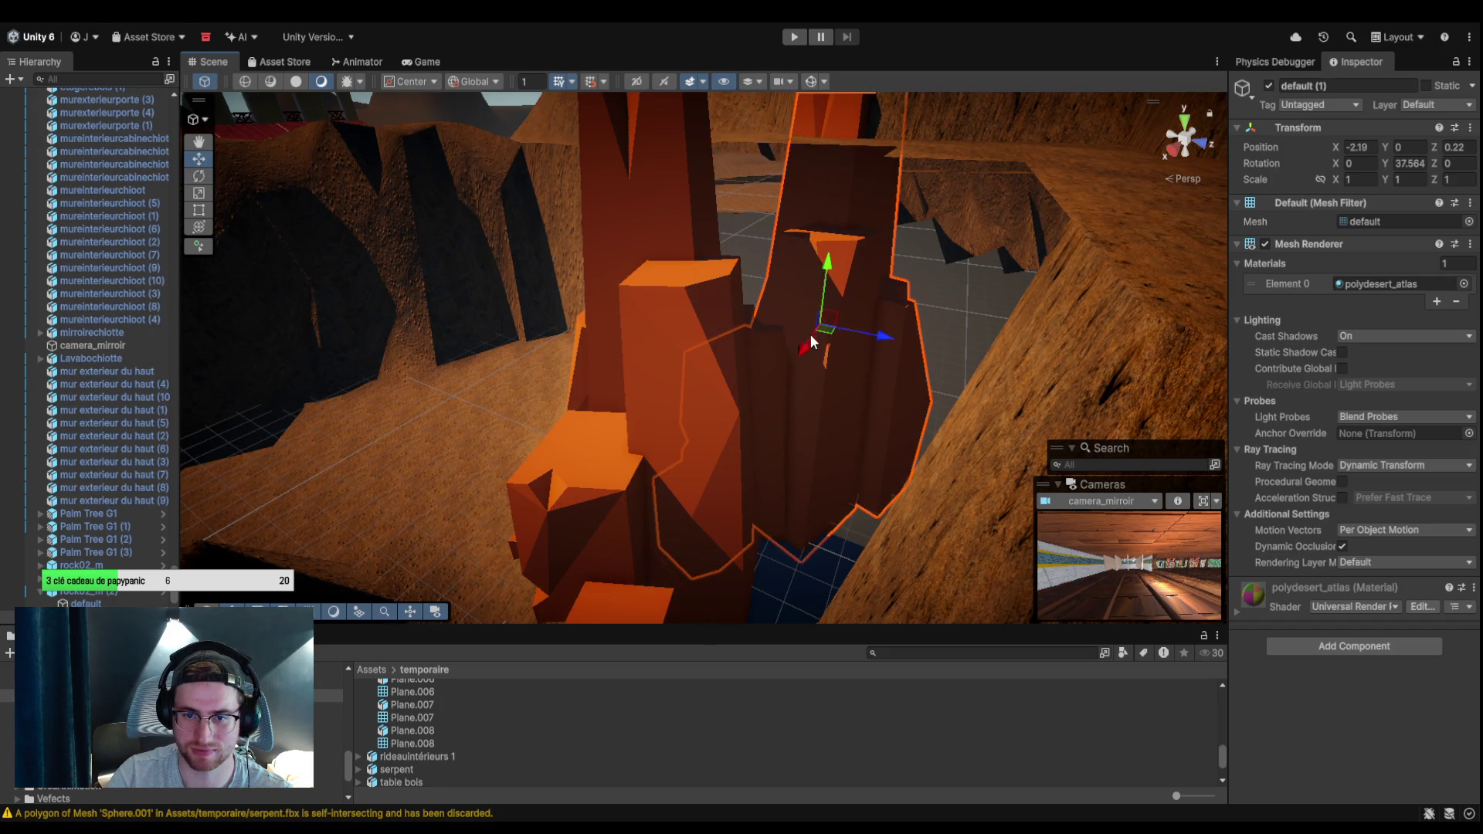
pyautogui.scroll(5, 810, 333)
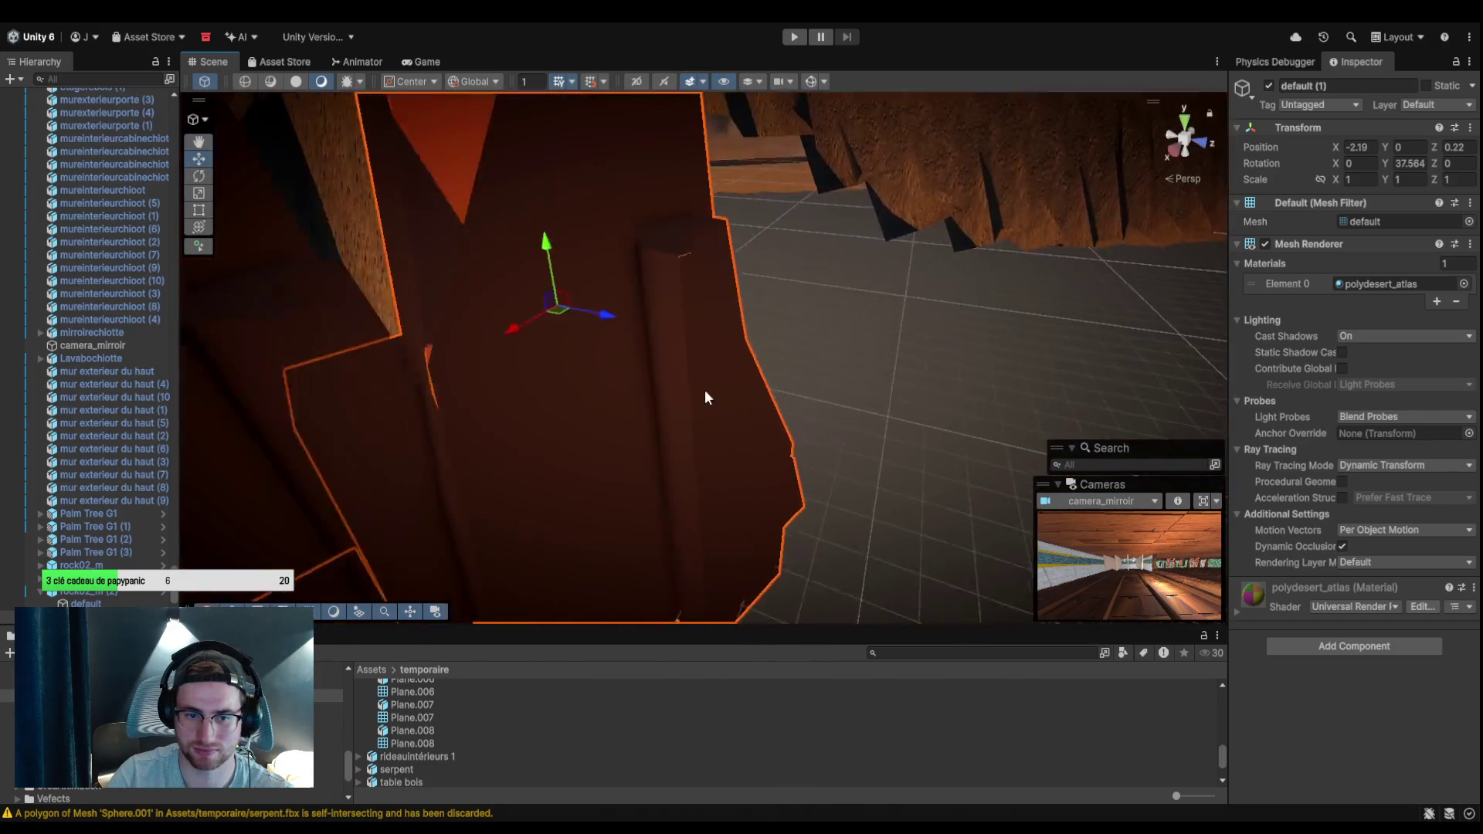
pyautogui.moveTo(705, 394)
pyautogui.mouseDown()
pyautogui.moveTo(758, 331)
pyautogui.moveTo(540, 387)
pyautogui.moveTo(520, 344)
pyautogui.moveTo(576, 334)
pyautogui.moveTo(772, 387)
pyautogui.moveTo(967, 401)
pyautogui.moveTo(779, 432)
pyautogui.moveTo(795, 438)
pyautogui.mouseUp()
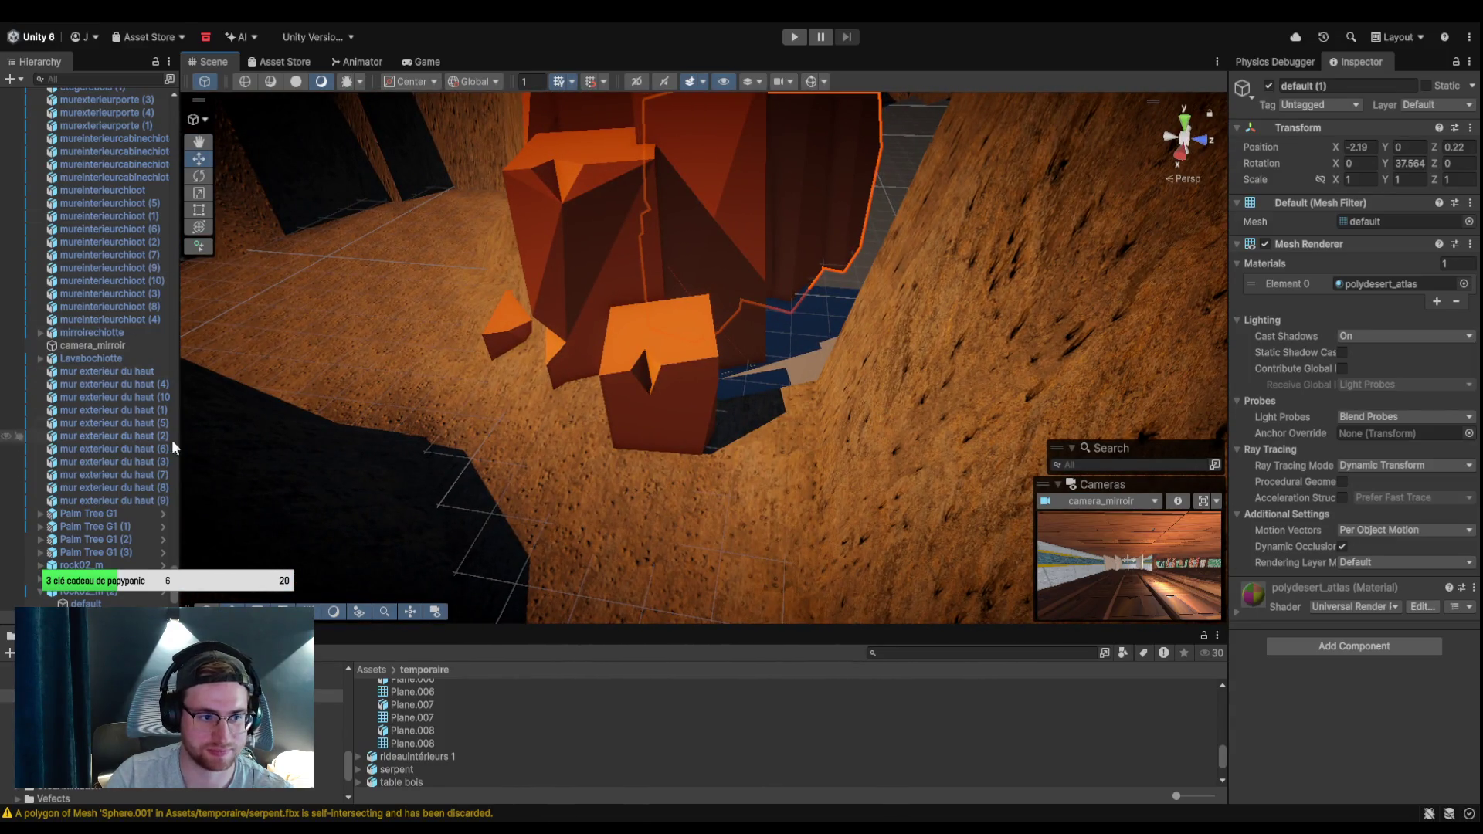
pyautogui.click(758, 480)
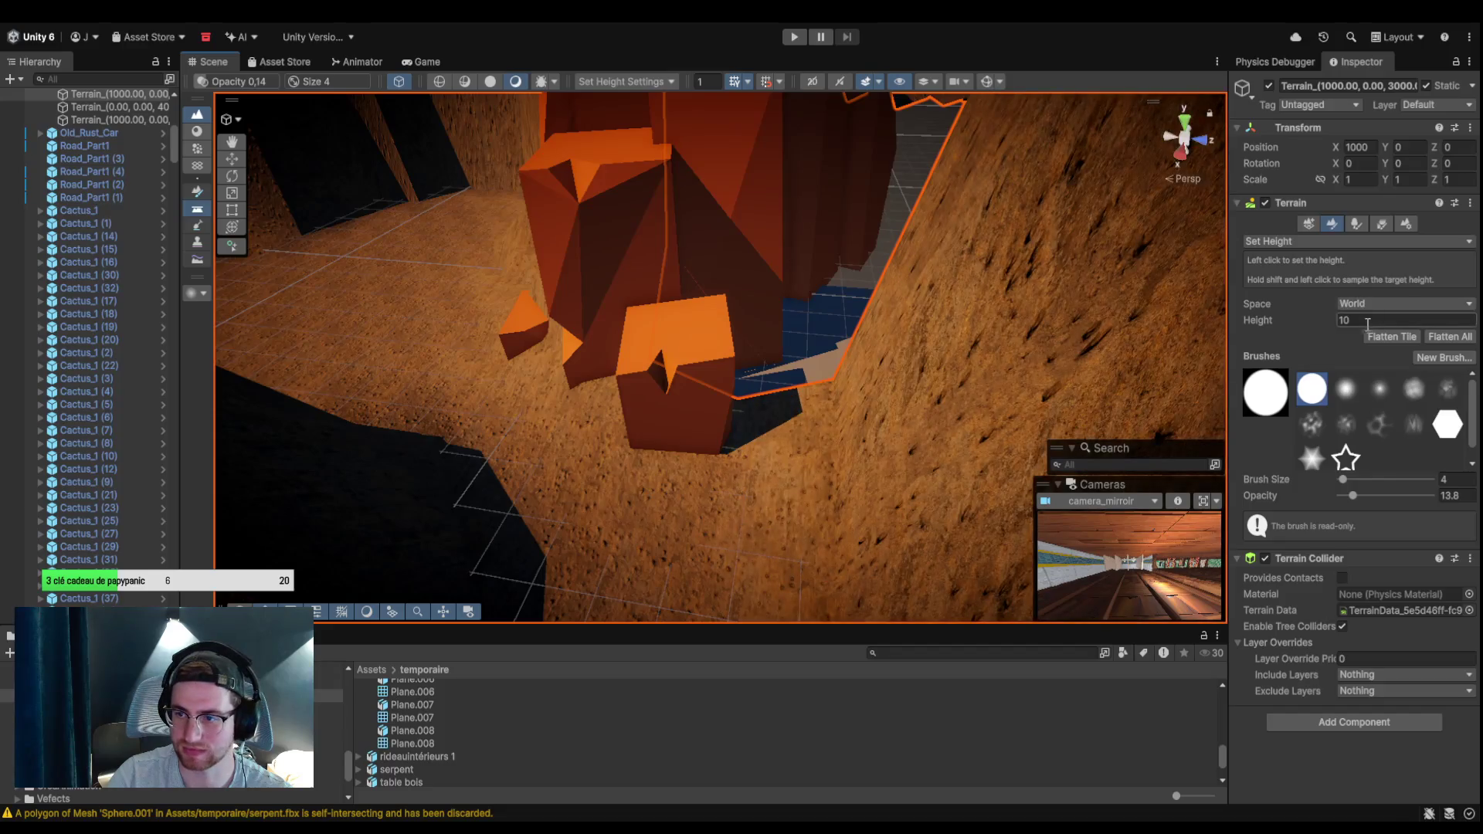
# Set the Set Height target to 0, then switch to the Move tool to stop terrain painting.
pyautogui.click(1368, 323)
pyautogui.write('0')
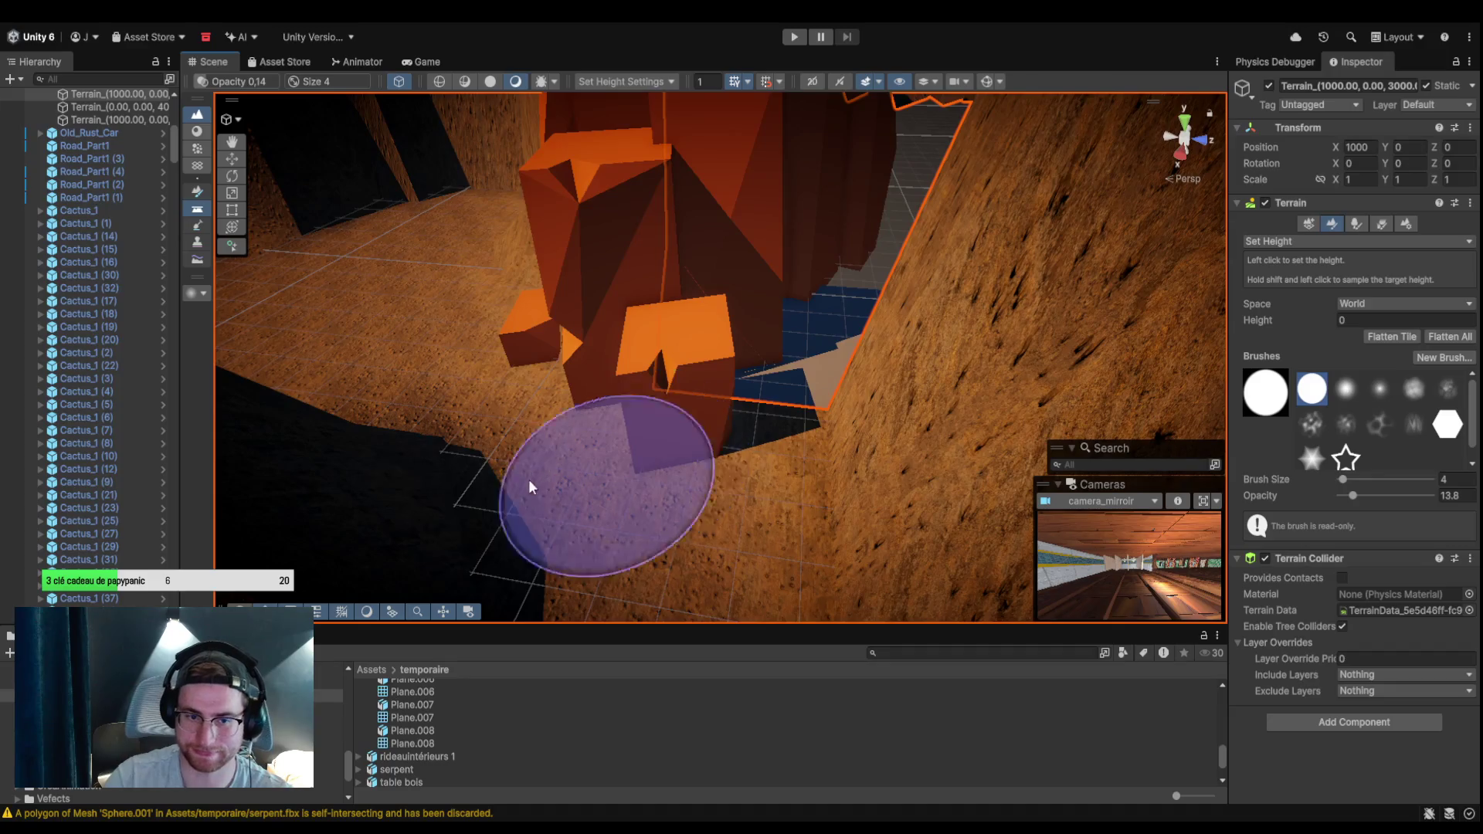
pyautogui.scroll(5, 535, 480)
pyautogui.scroll(-5, 686, 488)
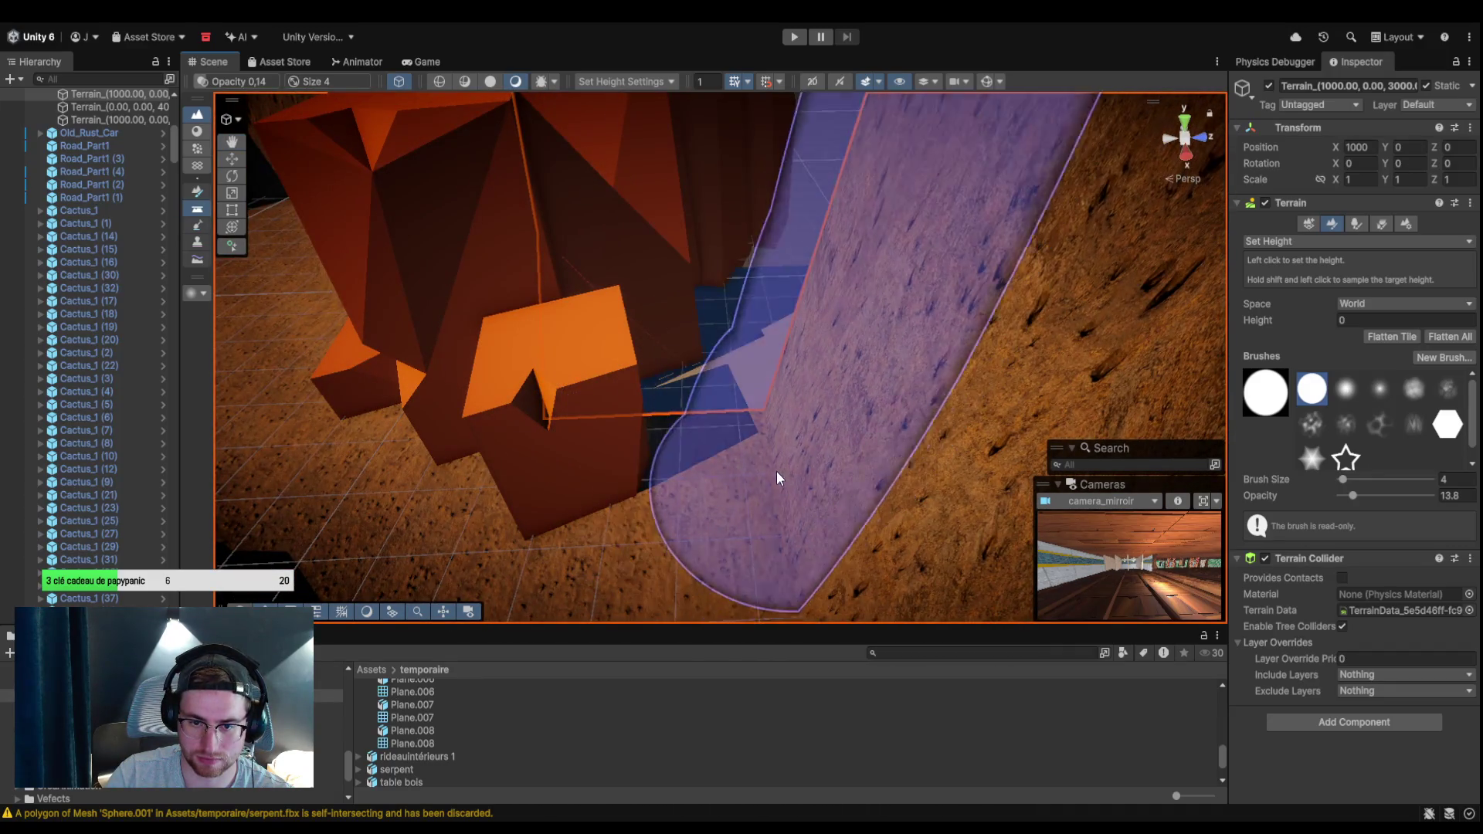
pyautogui.moveTo(729, 484)
pyautogui.mouseDown()
pyautogui.moveTo(959, 328)
pyautogui.moveTo(864, 308)
pyautogui.moveTo(735, 430)
pyautogui.mouseUp()
pyautogui.scroll(3, 718, 448)
pyautogui.moveTo(739, 558)
pyautogui.mouseDown()
pyautogui.moveTo(646, 610)
pyautogui.moveTo(675, 540)
pyautogui.moveTo(742, 494)
pyautogui.moveTo(749, 452)
pyautogui.mouseUp()
pyautogui.moveTo(749, 533)
pyautogui.mouseDown()
pyautogui.moveTo(596, 490)
pyautogui.moveTo(572, 440)
pyautogui.moveTo(629, 483)
pyautogui.moveTo(226, 154)
pyautogui.mouseUp()
pyautogui.click(231, 159)
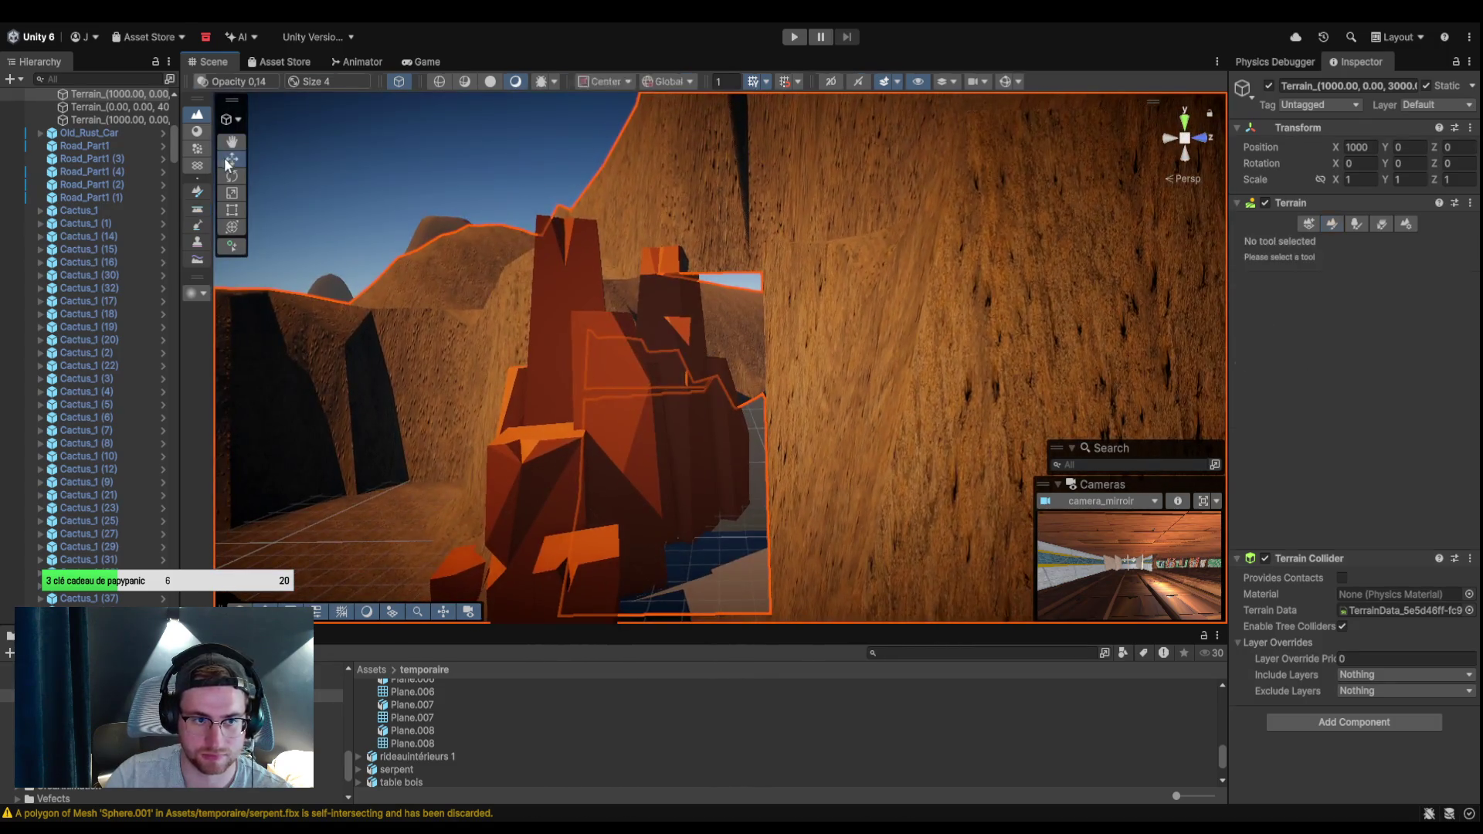
# Stretch rock piece default (1) to about 1.4 tall, move it, and turn it to -85.7° on Y.
pyautogui.moveTo(699, 377)
pyautogui.mouseDown()
pyautogui.moveTo(626, 427)
pyautogui.moveTo(660, 486)
pyautogui.moveTo(672, 278)
pyautogui.moveTo(704, 274)
pyautogui.moveTo(748, 429)
pyautogui.moveTo(696, 424)
pyautogui.mouseUp()
pyautogui.click(697, 424)
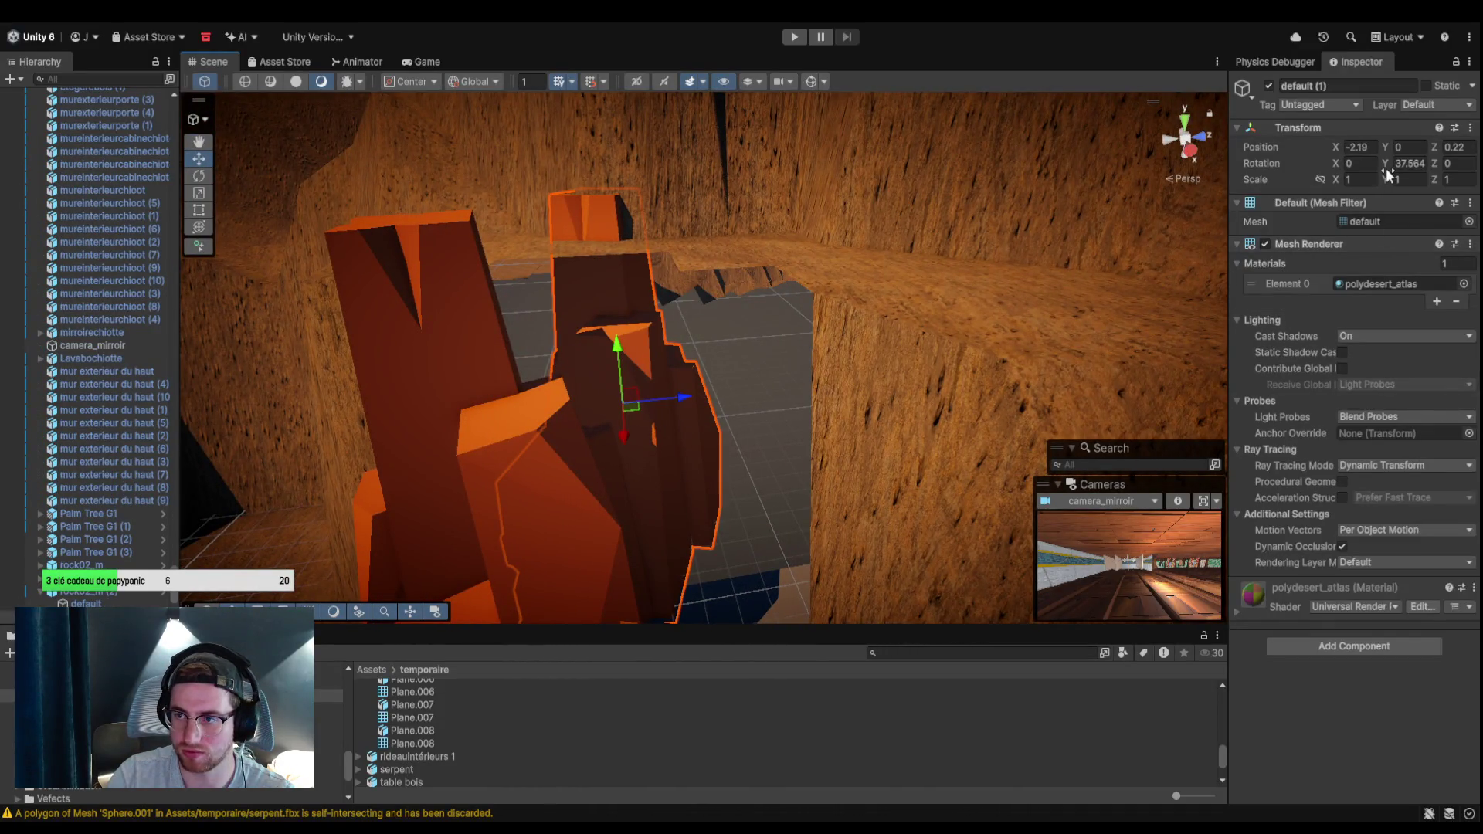
pyautogui.moveTo(1386, 175)
pyautogui.mouseDown()
pyautogui.moveTo(1400, 179)
pyautogui.moveTo(1360, 182)
pyautogui.moveTo(1449, 180)
pyautogui.mouseUp()
pyautogui.moveTo(623, 321)
pyautogui.mouseDown()
pyautogui.moveTo(616, 332)
pyautogui.moveTo(624, 314)
pyautogui.moveTo(840, 322)
pyautogui.mouseUp()
pyautogui.moveTo(707, 449); pyautogui.dragTo(784, 529)
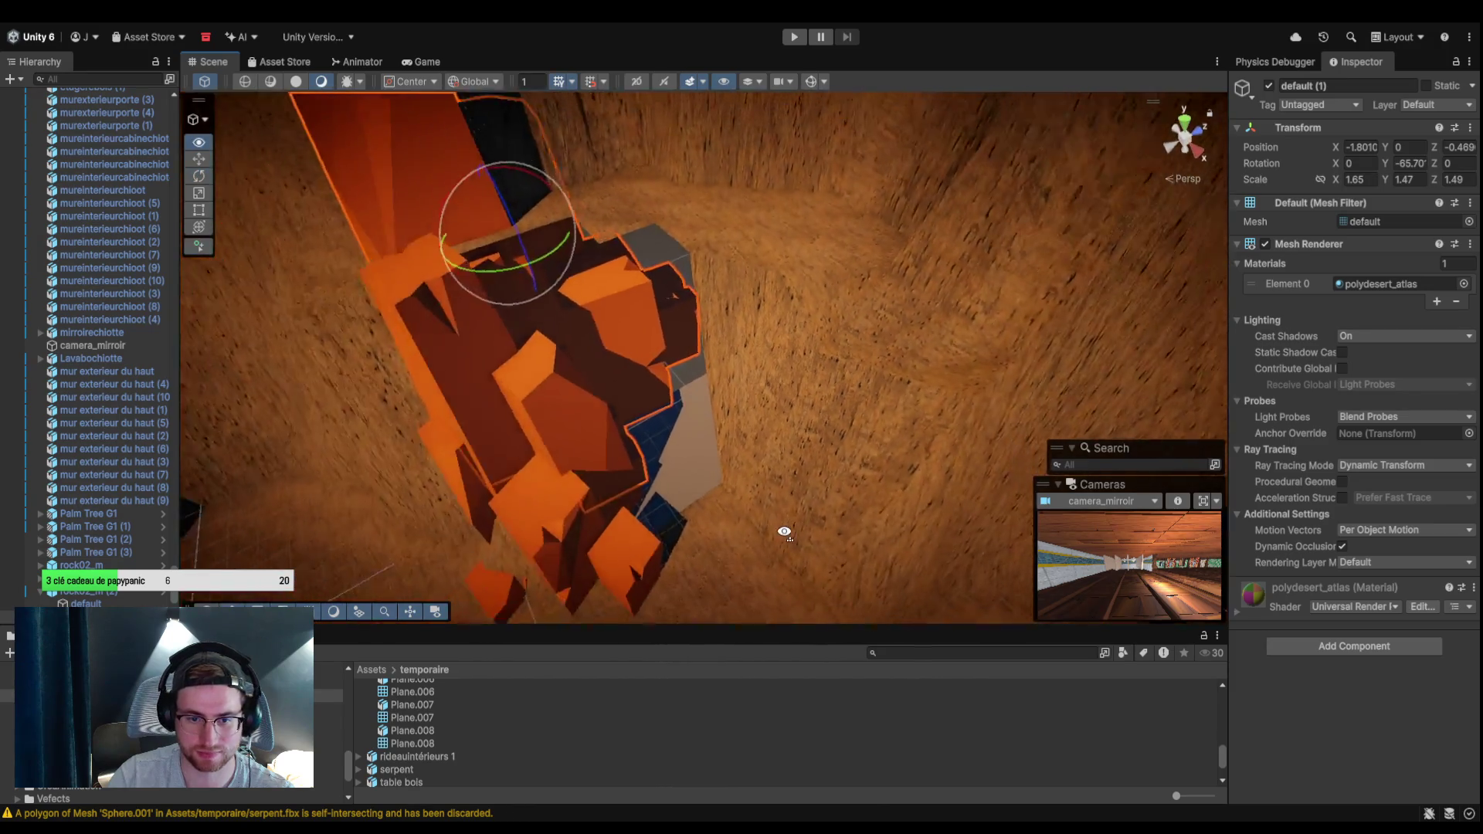
# Select the rock inside the cave opening, switching to its rock02_m (3) copy.
pyautogui.click(587, 462)
pyautogui.click(628, 537)
pyautogui.click(614, 345)
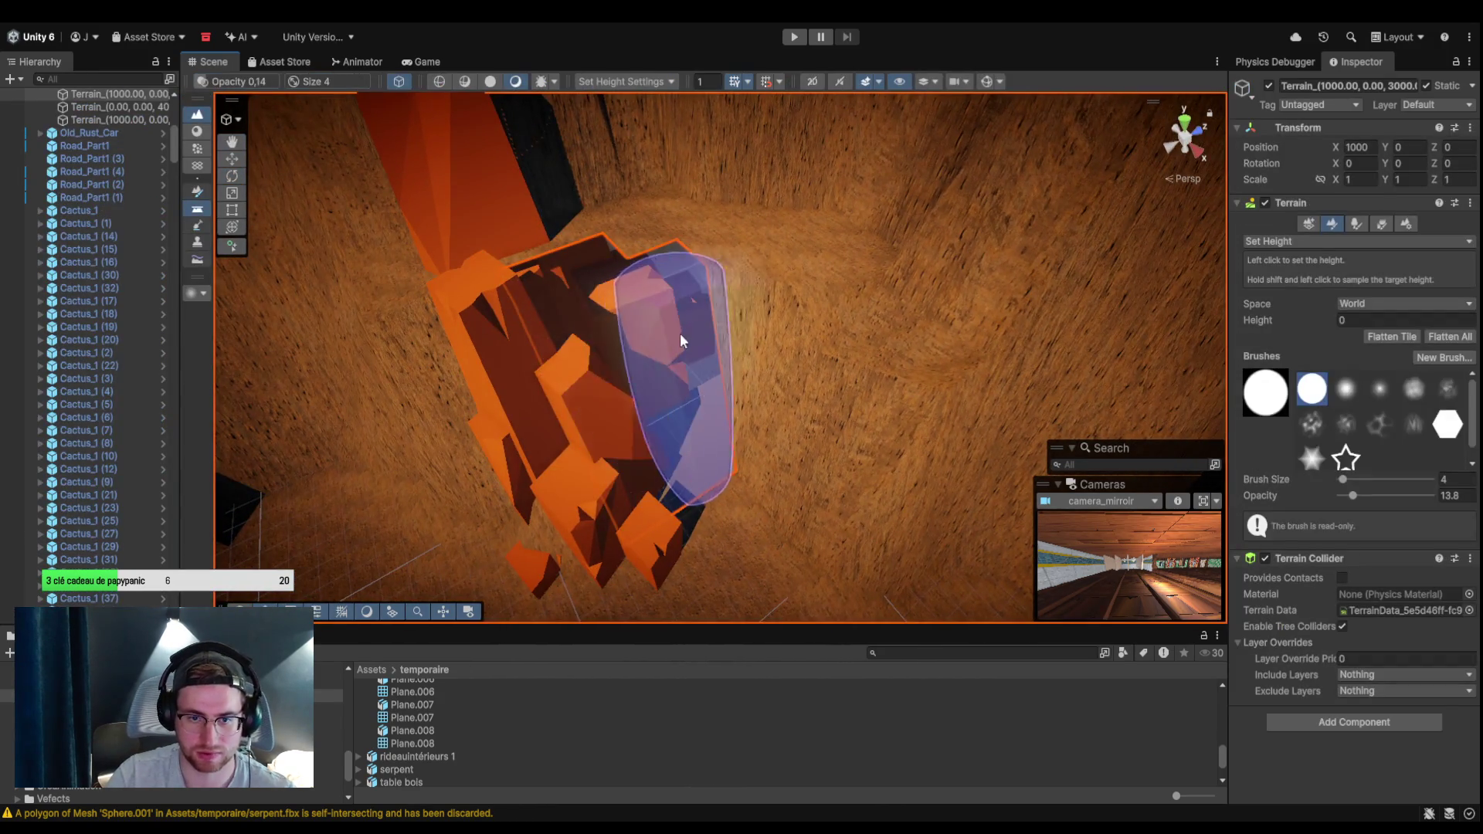
pyautogui.click(169, 315)
pyautogui.click(573, 506)
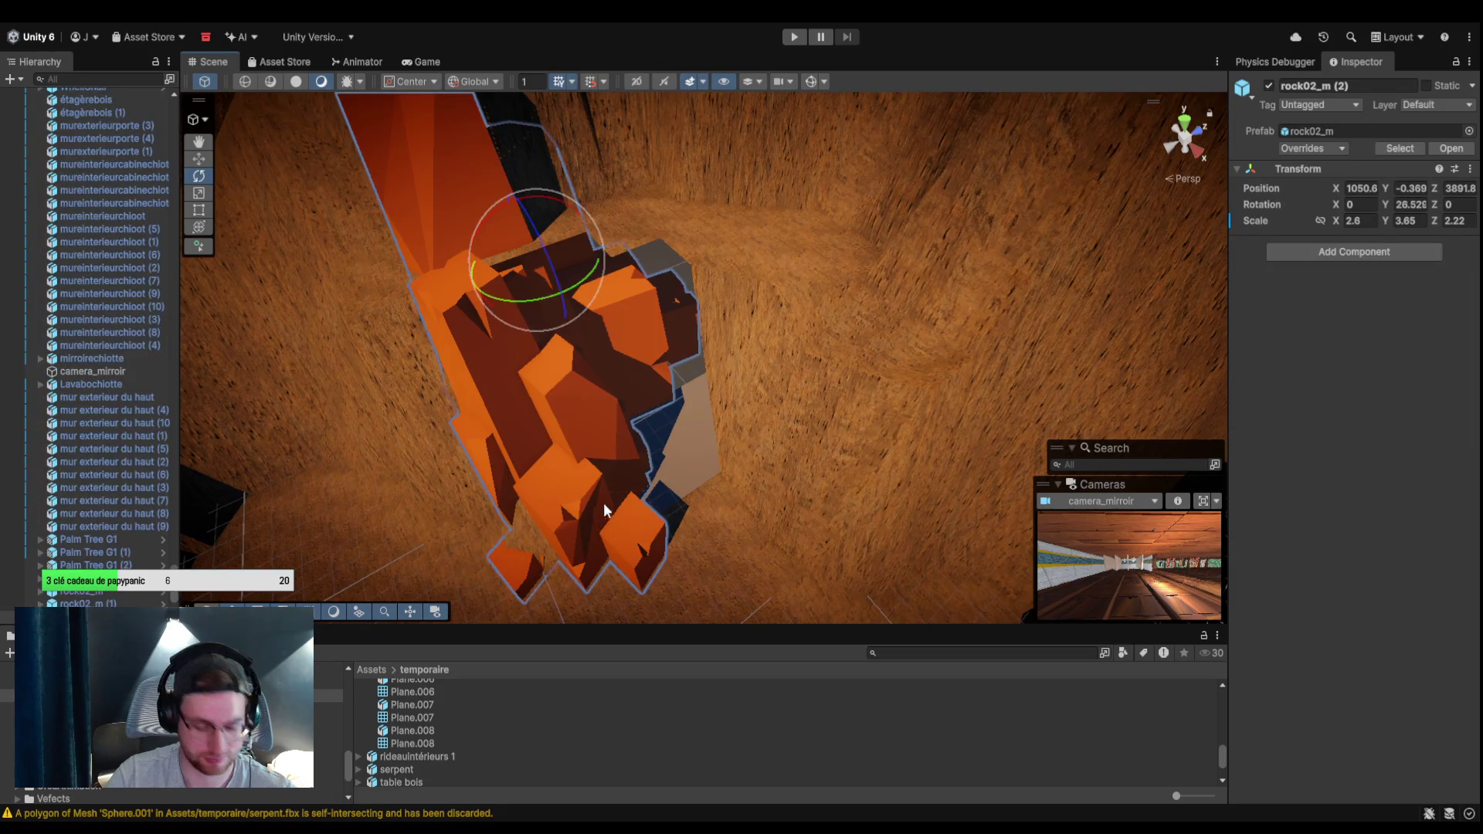
pyautogui.click(603, 438)
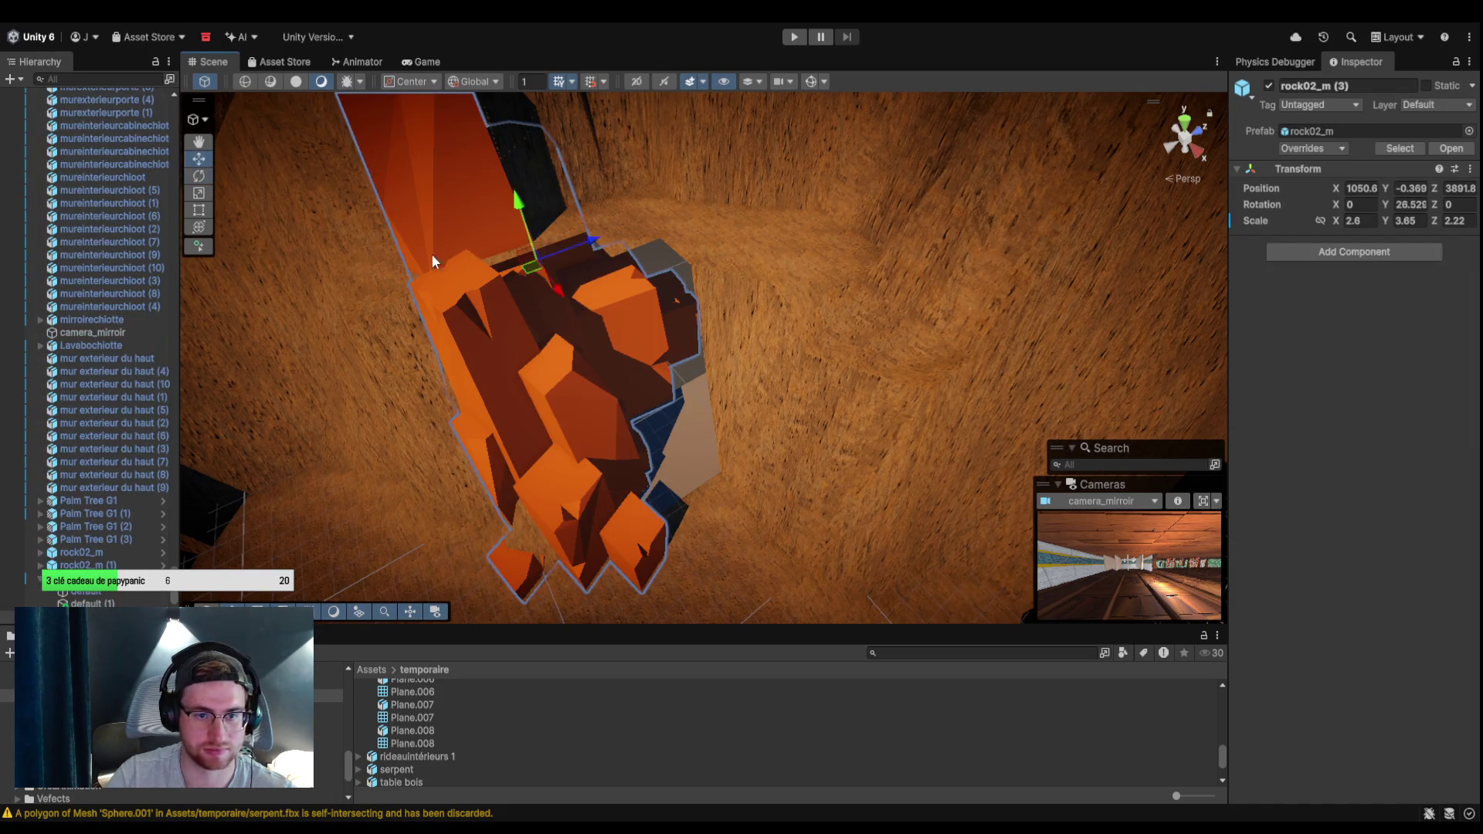
# Push rock02_m (3) deeper into the cave, from Z 3891.8 to about 3904.5.
pyautogui.moveTo(553, 249); pyautogui.dragTo(796, 225)
pyautogui.moveTo(745, 330)
pyautogui.mouseDown()
pyautogui.moveTo(709, 384)
pyautogui.moveTo(943, 335)
pyautogui.moveTo(735, 368)
pyautogui.moveTo(868, 302)
pyautogui.moveTo(884, 314)
pyautogui.moveTo(859, 381)
pyautogui.mouseUp()
pyautogui.moveTo(789, 394); pyautogui.dragTo(488, 397)
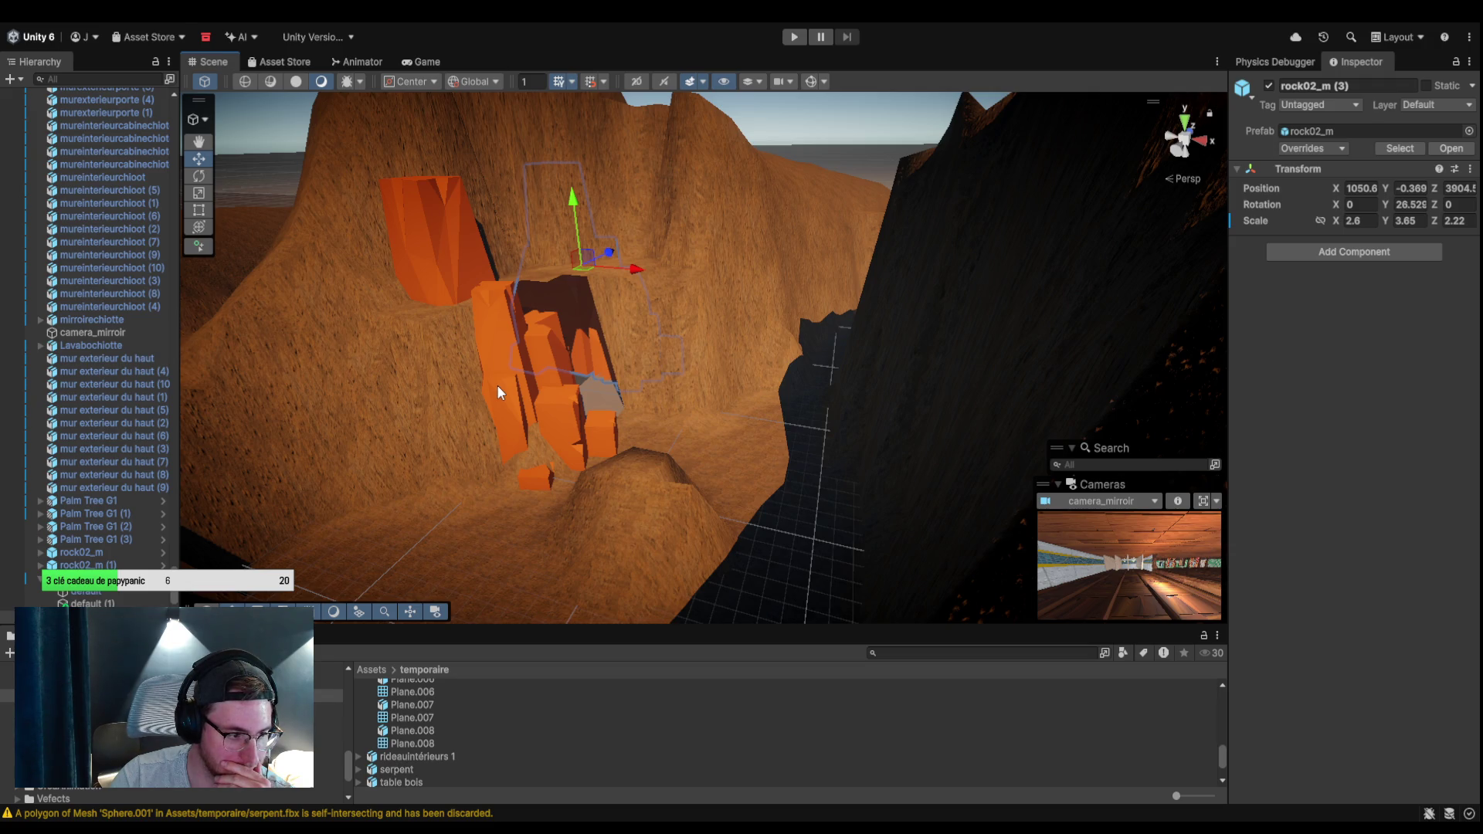
pyautogui.click(137, 331)
# Restore the accidentally removed terrain with Ctrl+Z.
pyautogui.click(153, 397)
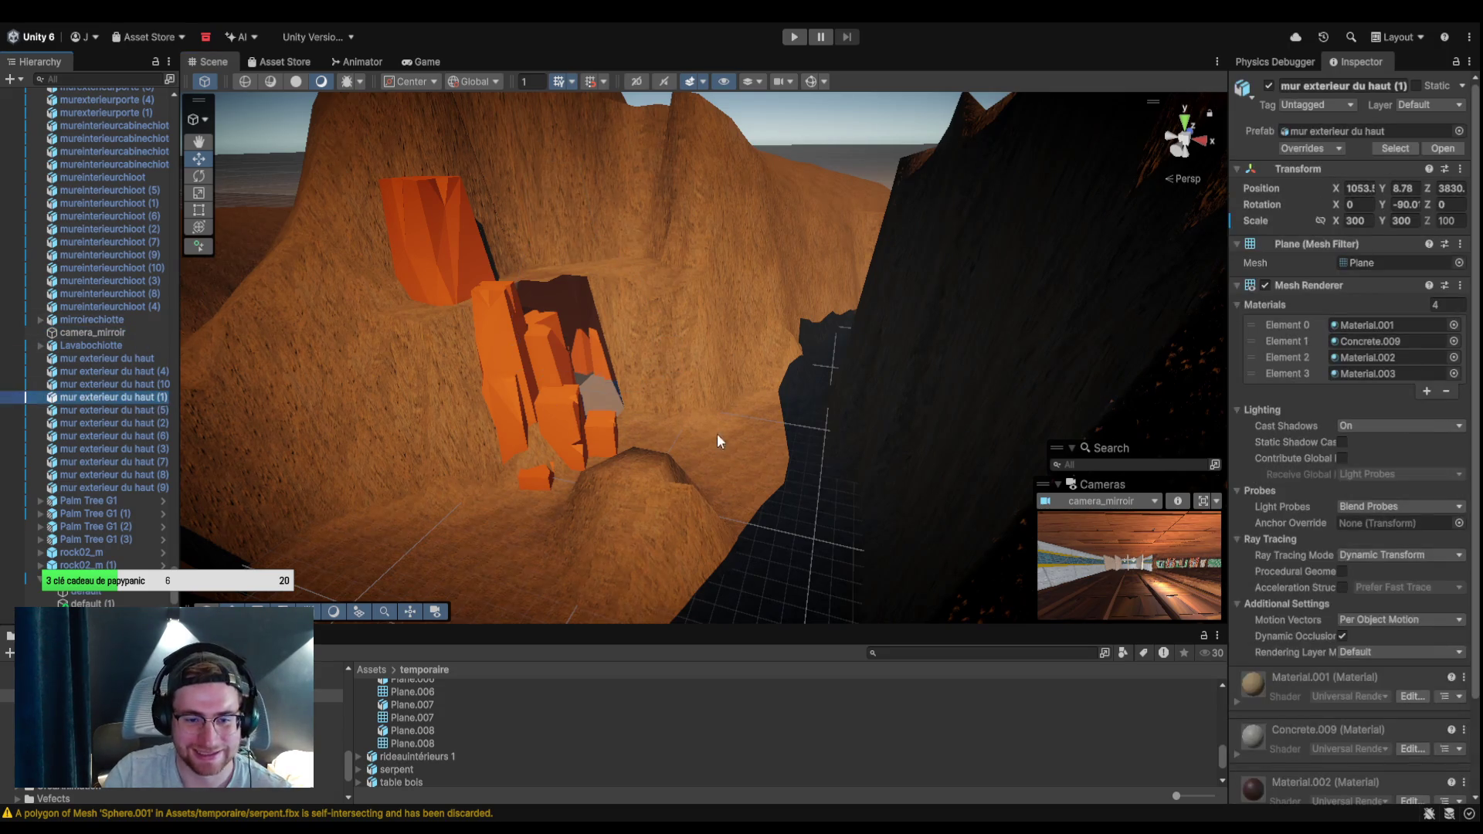
pyautogui.click(553, 372)
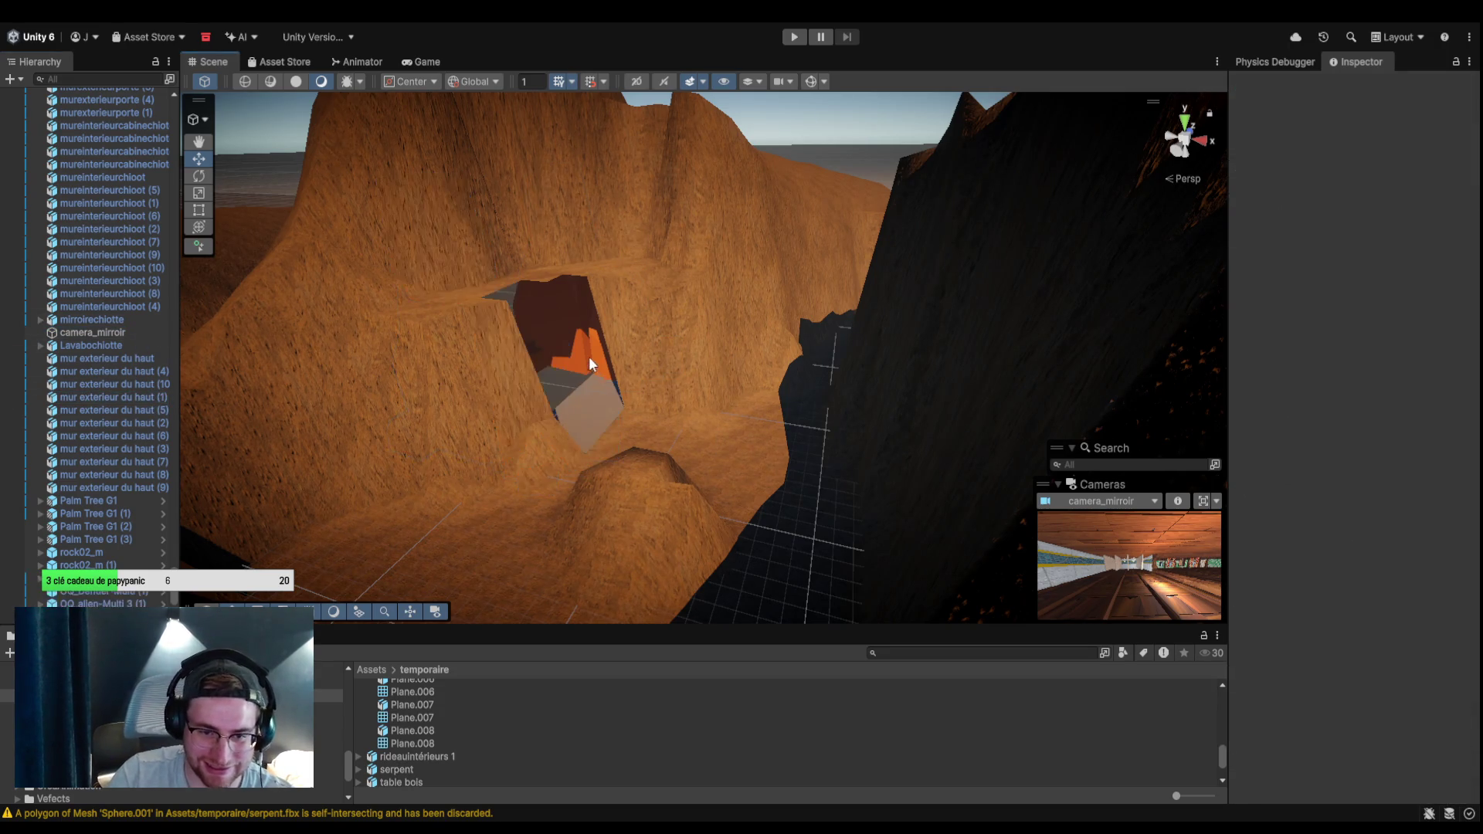
pyautogui.hotkey('ctrl', 'z')
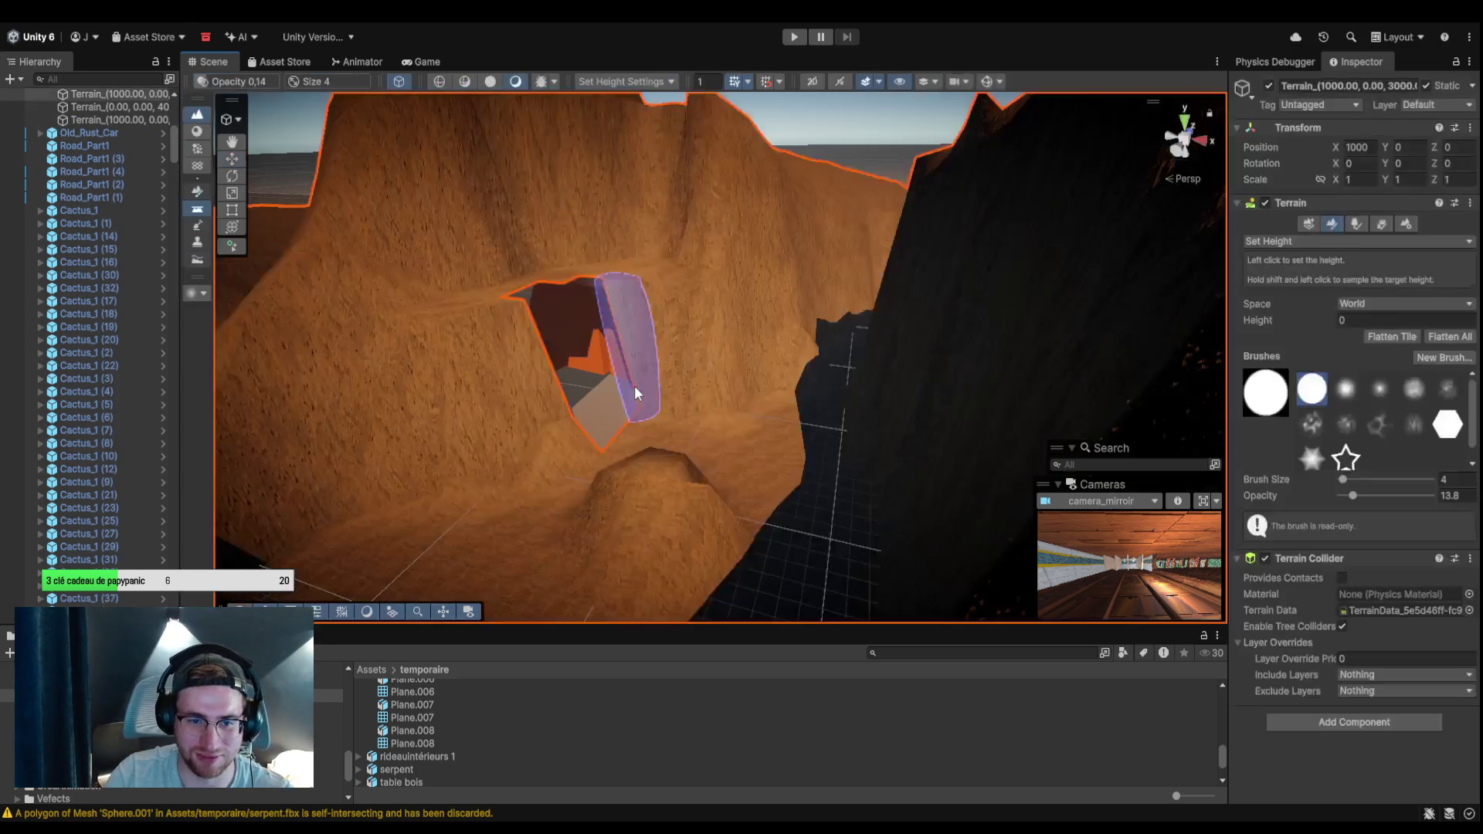
# Fly the Scene view to the grey hole and select the terrain for Set Height sculpting.
pyautogui.press('w')
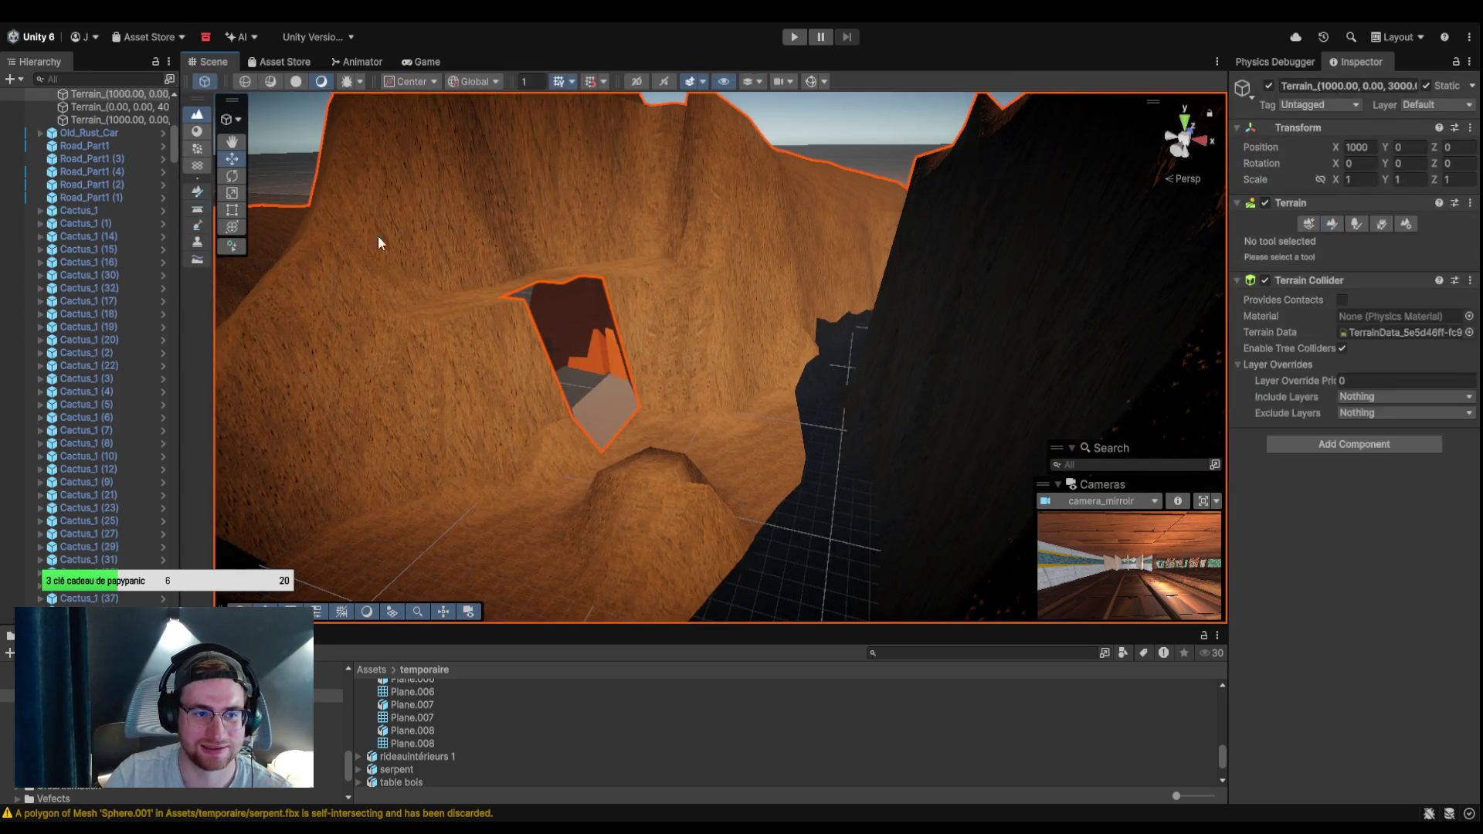
pyautogui.rightClick(771, 369)
pyautogui.press('w')
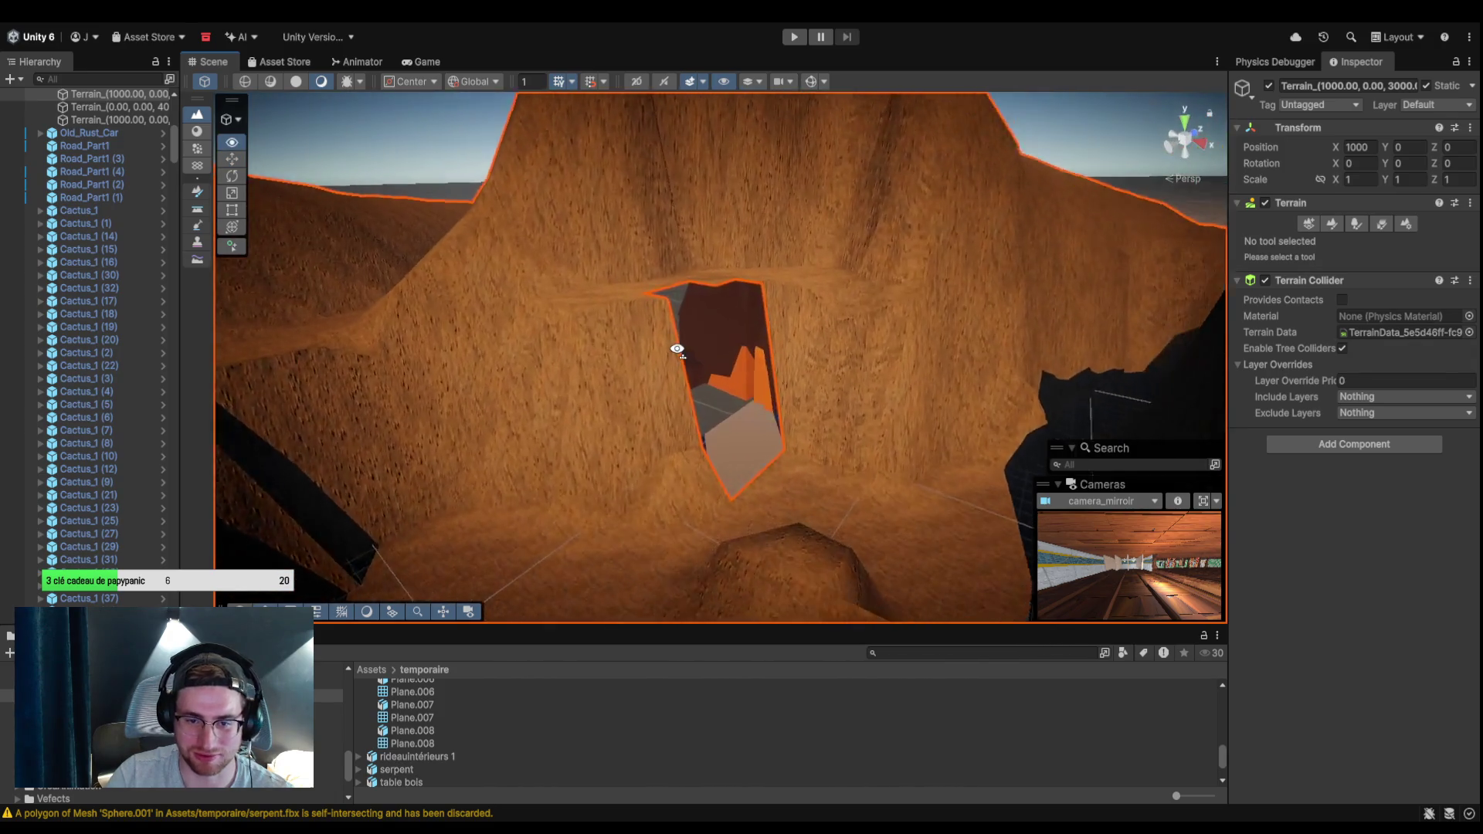
pyautogui.click(785, 298)
pyautogui.click(893, 411)
pyautogui.click(801, 387)
pyautogui.rightClick(800, 387)
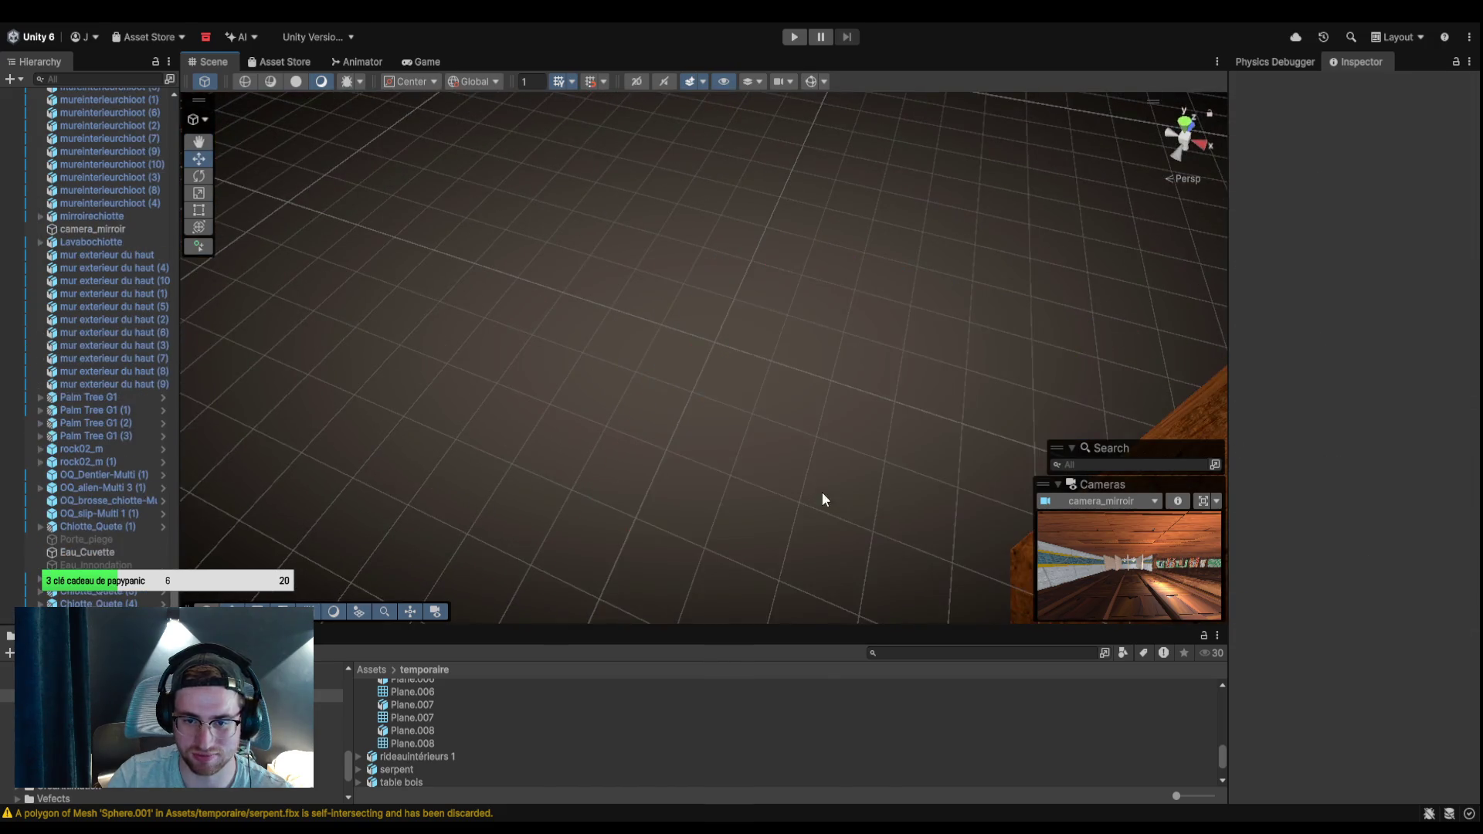
pyautogui.rightClick(744, 302)
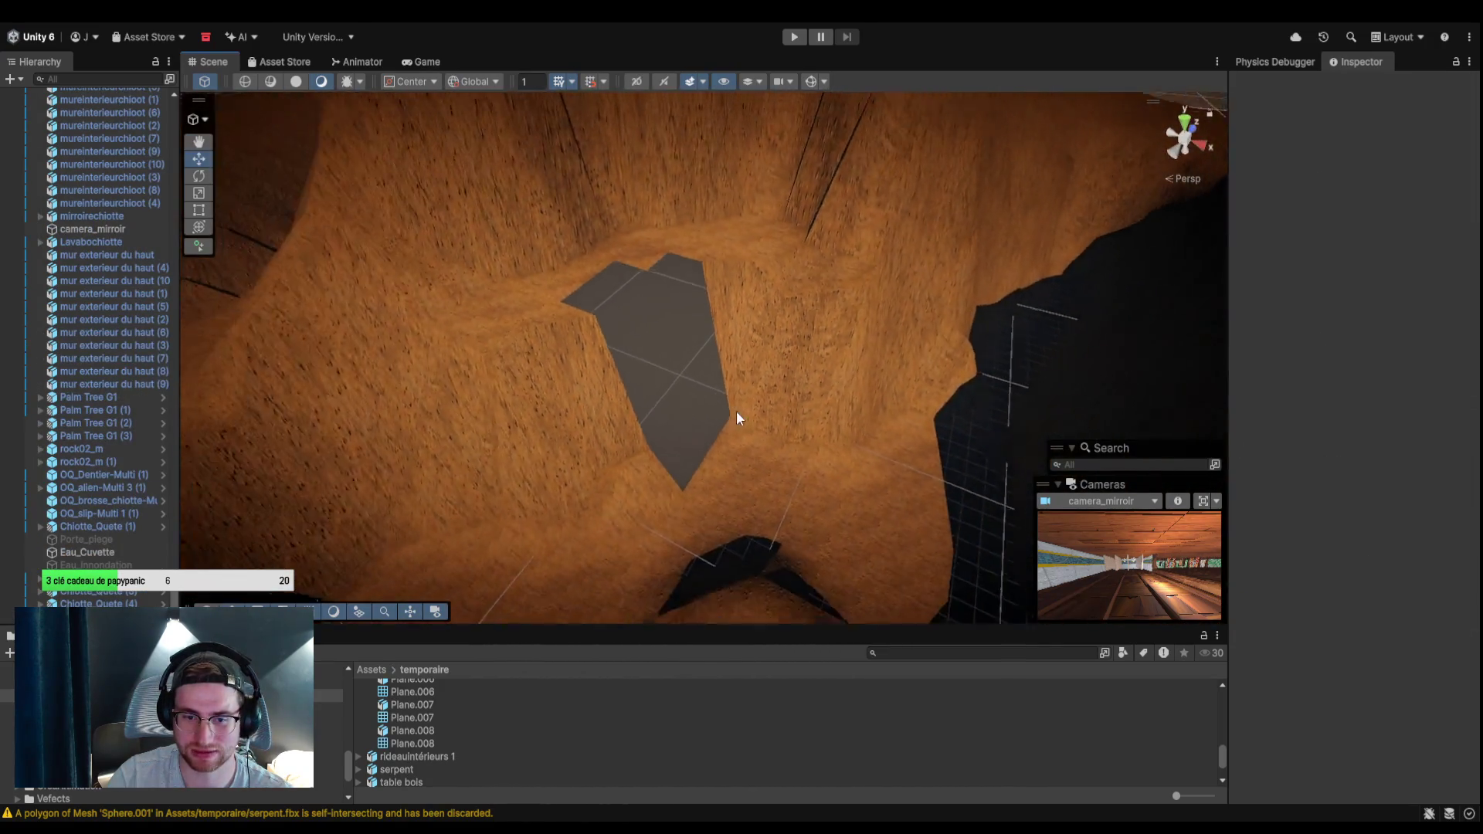
pyautogui.click(729, 483)
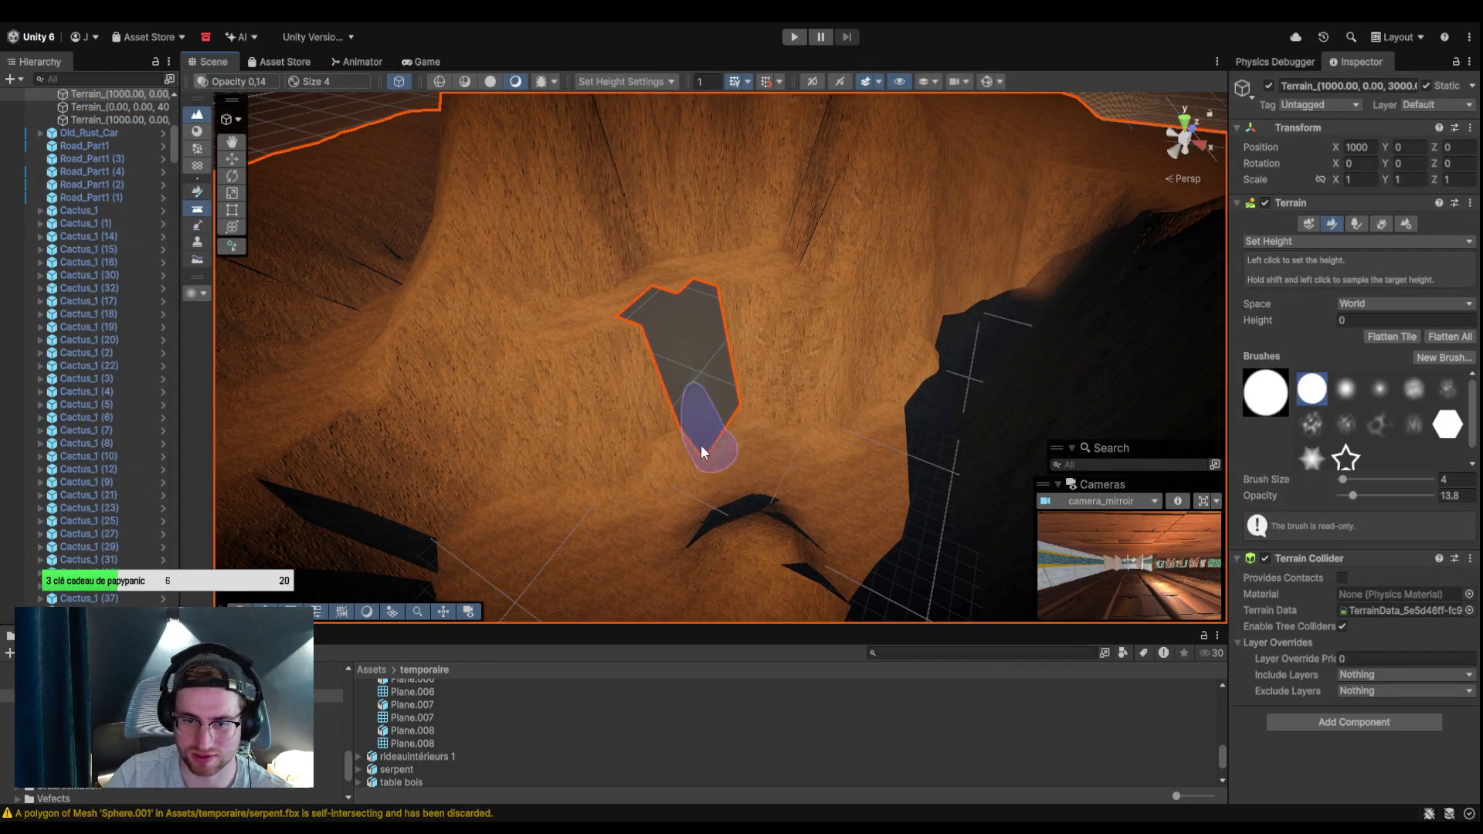
# Flatten the ground around the grey patch to a target height of 10.
pyautogui.click(1429, 319)
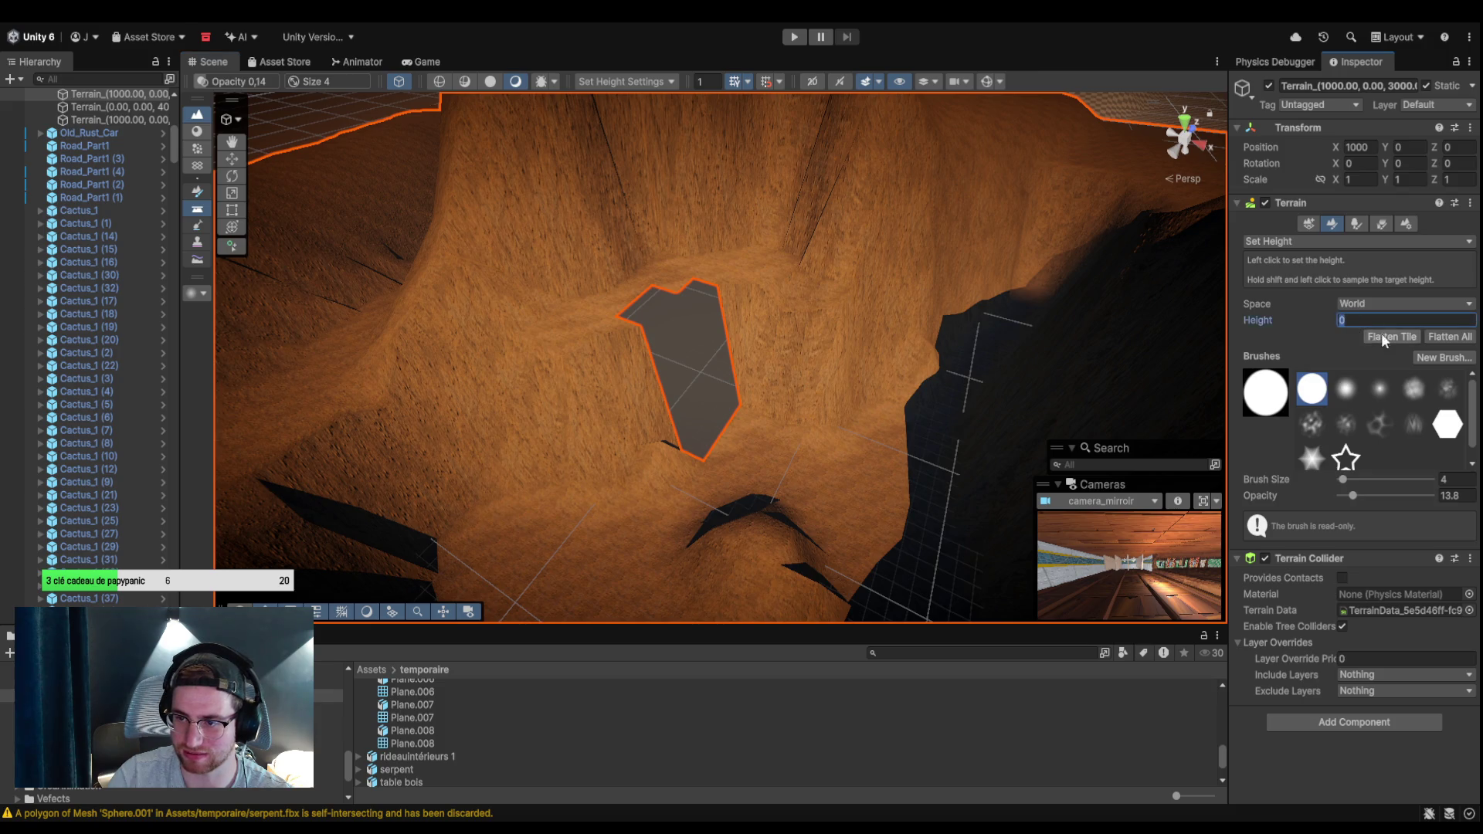
pyautogui.write('10')
pyautogui.moveTo(618, 386)
pyautogui.mouseDown()
pyautogui.moveTo(749, 453)
pyautogui.moveTo(745, 368)
pyautogui.moveTo(697, 340)
pyautogui.mouseUp()
pyautogui.moveTo(644, 290)
pyautogui.mouseDown()
pyautogui.moveTo(763, 317)
pyautogui.moveTo(734, 297)
pyautogui.moveTo(665, 302)
pyautogui.mouseUp()
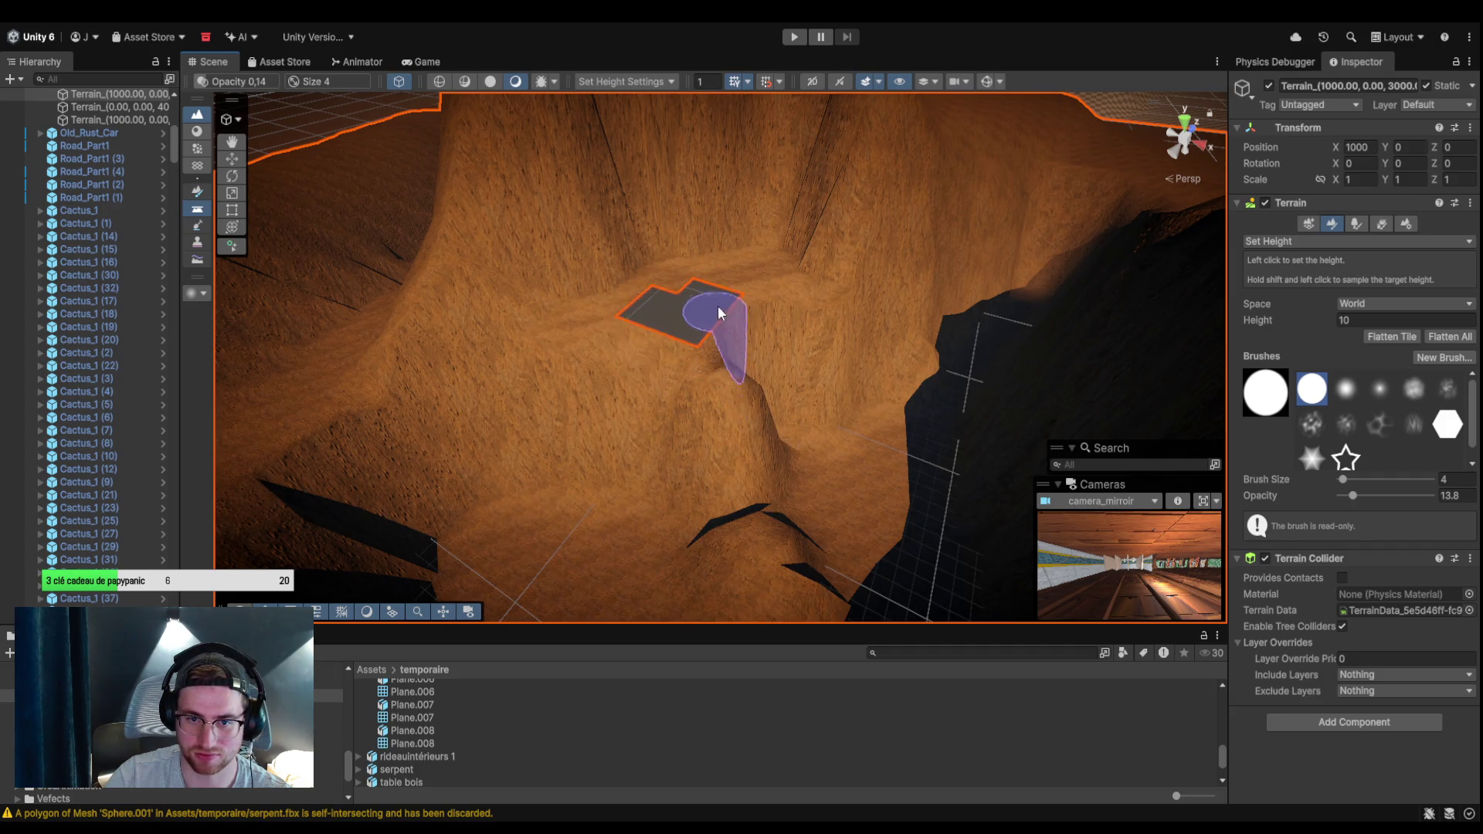
pyautogui.scroll(5, 788, 246)
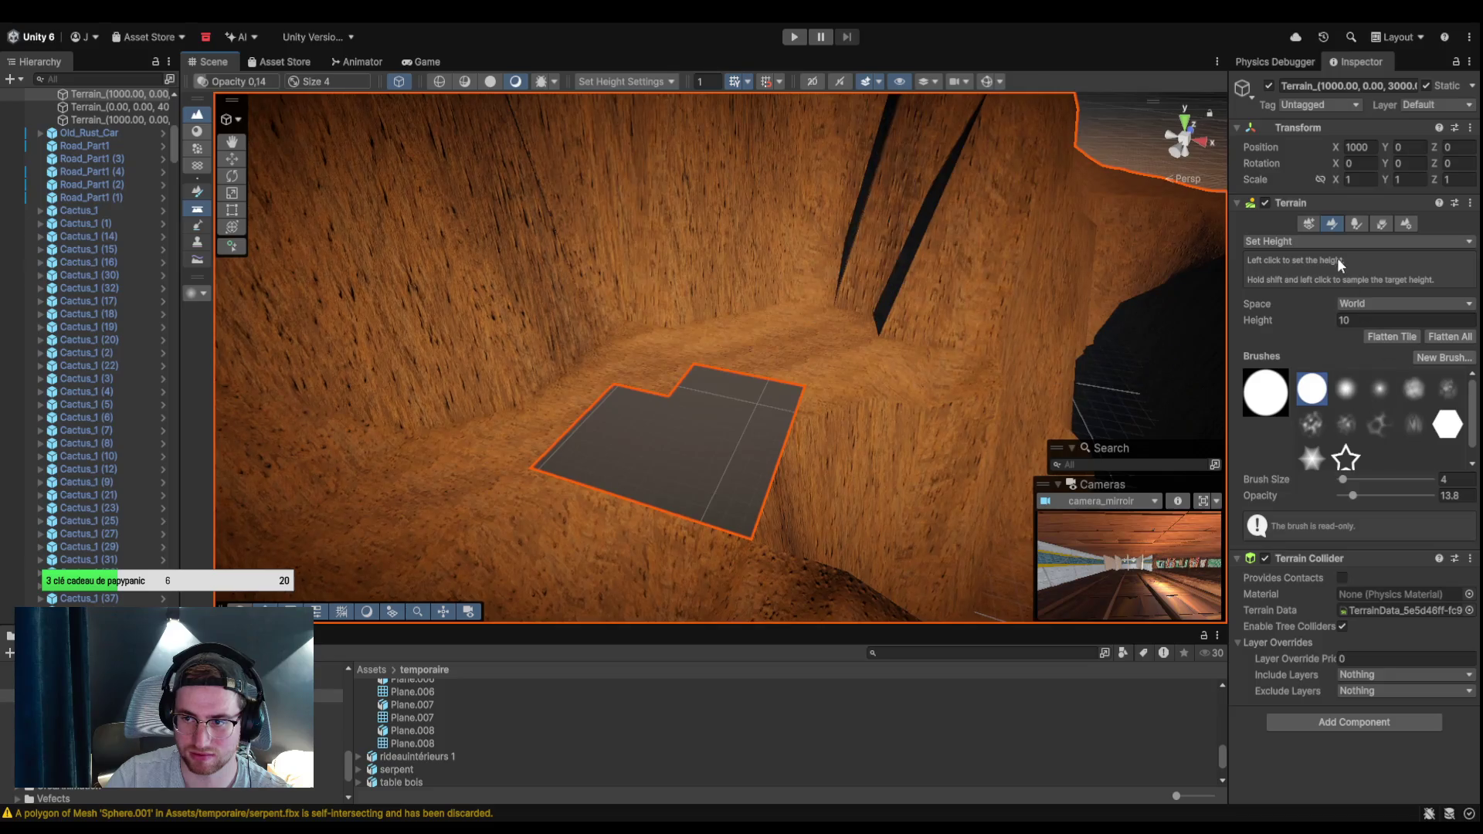
pyautogui.press('Up')
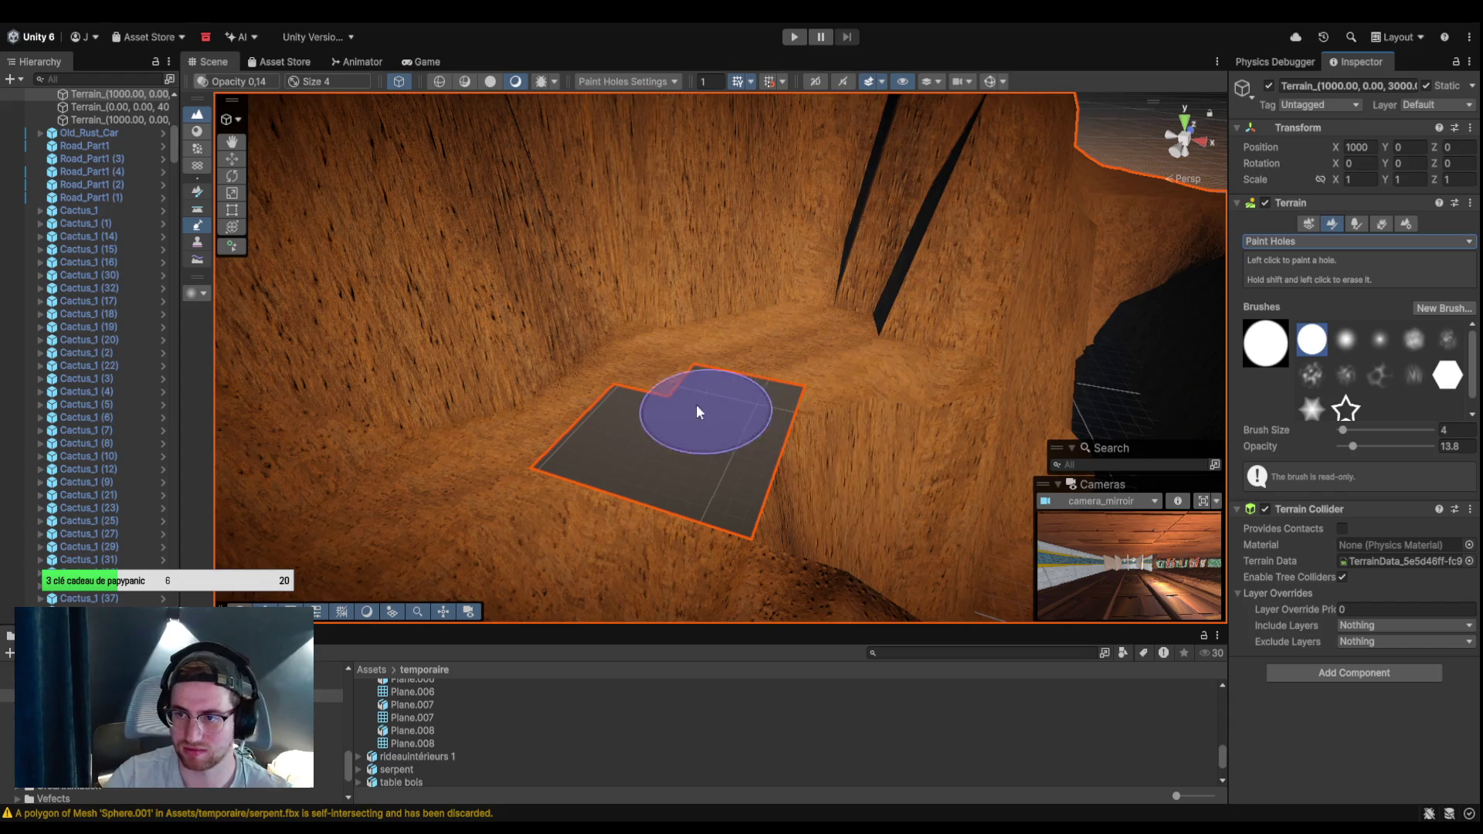
# Paint most of the square terrain hole back to solid ground, then look down on it.
pyautogui.moveTo(642, 383)
pyautogui.keyDown('shift'); pyautogui.mouseDown()
pyautogui.moveTo(649, 398)
pyautogui.moveTo(782, 370)
pyautogui.mouseUp(); pyautogui.keyUp('shift')
pyautogui.moveTo(809, 503)
pyautogui.keyDown('alt'); pyautogui.mouseDown()
pyautogui.moveTo(854, 573)
pyautogui.moveTo(827, 444)
pyautogui.moveTo(801, 467)
pyautogui.moveTo(587, 493)
pyautogui.moveTo(771, 374)
pyautogui.moveTo(718, 414)
pyautogui.moveTo(599, 398)
pyautogui.moveTo(638, 366)
pyautogui.moveTo(884, 378)
pyautogui.moveTo(480, 523)
pyautogui.moveTo(741, 430)
pyautogui.moveTo(581, 453)
pyautogui.moveTo(611, 433)
pyautogui.mouseUp(); pyautogui.keyUp('alt')
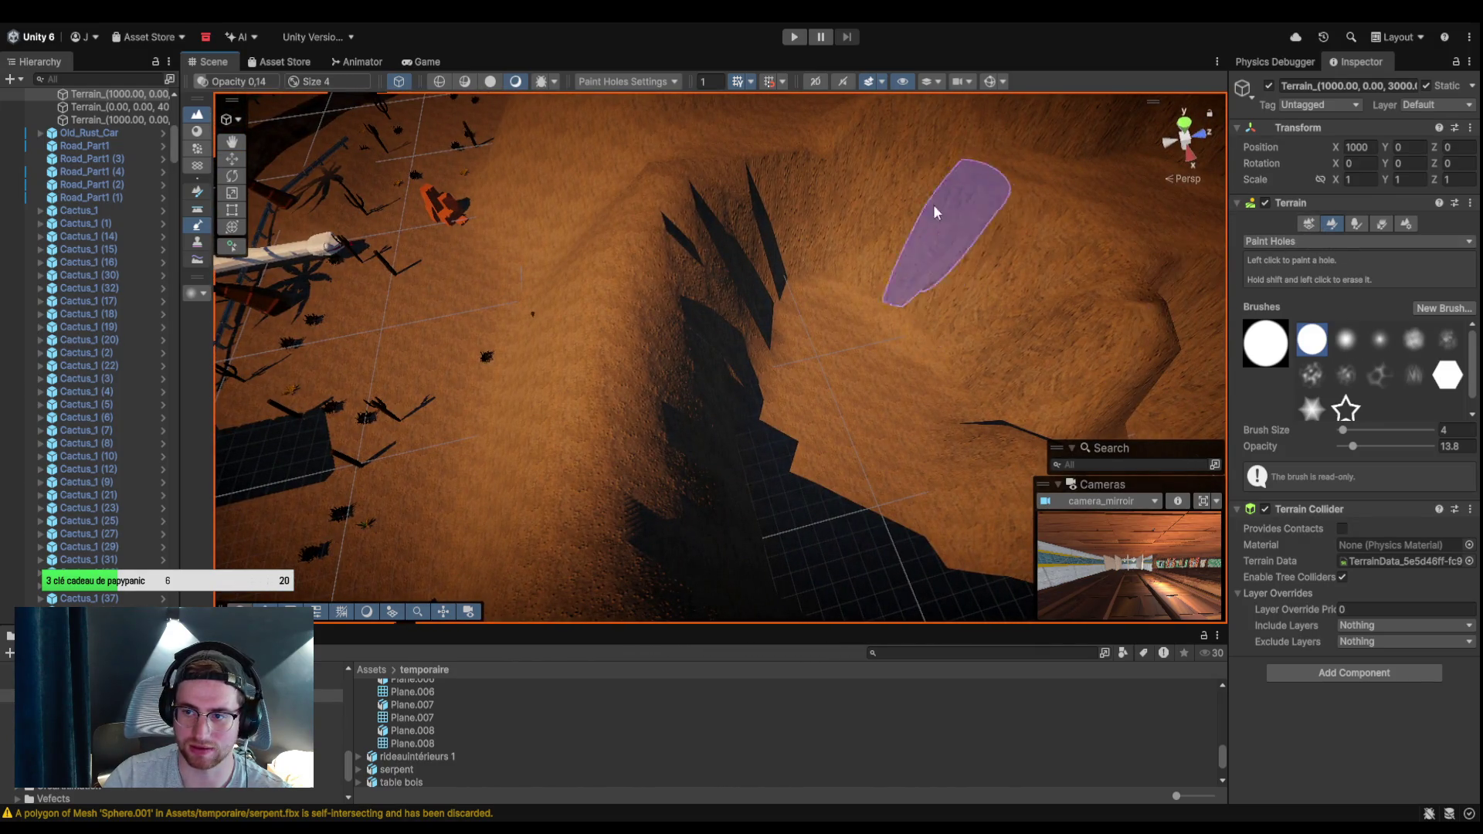
# Switch back to Set Height at 20 and raise a tall ridge beside the cave gap.
pyautogui.click(1310, 249)
pyautogui.click(1304, 270)
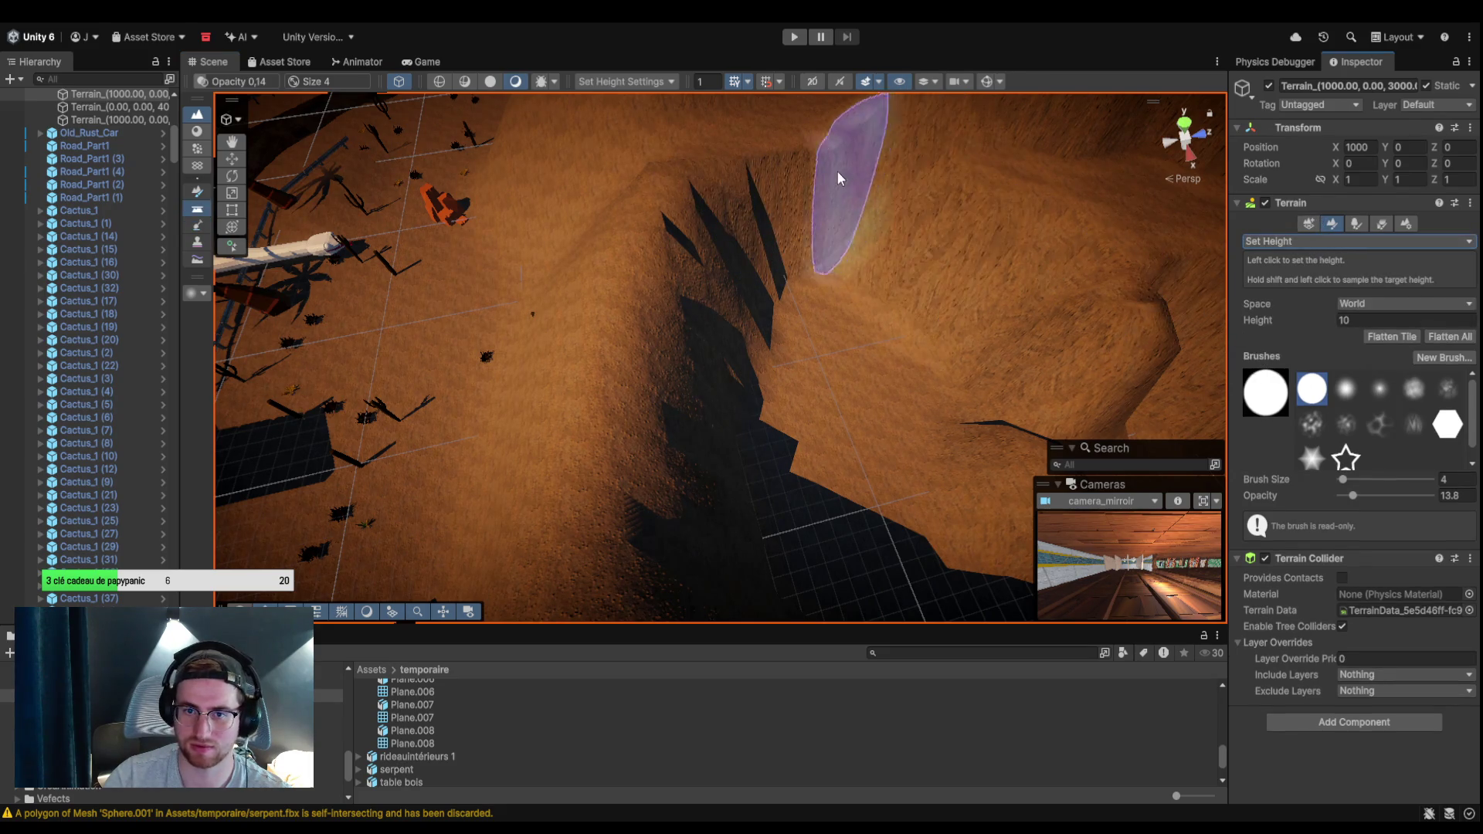
pyautogui.click(1355, 322)
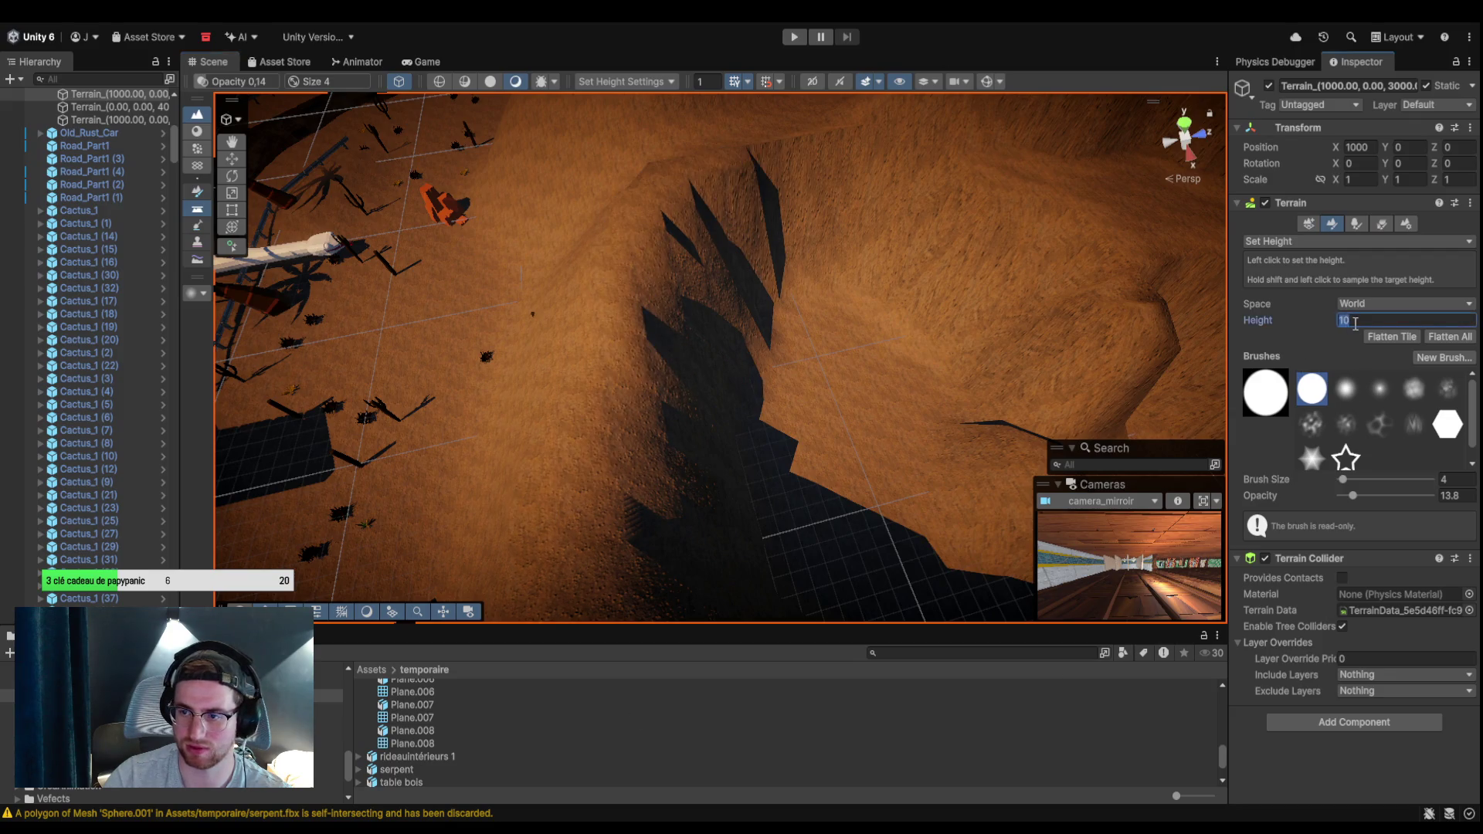
pyautogui.write('20')
pyautogui.moveTo(776, 232)
pyautogui.mouseDown()
pyautogui.moveTo(783, 132)
pyautogui.moveTo(644, 164)
pyautogui.moveTo(632, 221)
pyautogui.moveTo(670, 440)
pyautogui.moveTo(762, 357)
pyautogui.moveTo(583, 364)
pyautogui.moveTo(586, 307)
pyautogui.mouseUp()
pyautogui.moveTo(406, 422)
pyautogui.mouseDown()
pyautogui.moveTo(596, 371)
pyautogui.moveTo(484, 332)
pyautogui.moveTo(340, 241)
pyautogui.moveTo(567, 364)
pyautogui.moveTo(646, 384)
pyautogui.moveTo(378, 288)
pyautogui.moveTo(664, 359)
pyautogui.moveTo(629, 216)
pyautogui.moveTo(644, 279)
pyautogui.moveTo(731, 298)
pyautogui.moveTo(701, 292)
pyautogui.mouseUp()
pyautogui.moveTo(669, 345)
pyautogui.mouseDown()
pyautogui.moveTo(659, 328)
pyautogui.moveTo(570, 321)
pyautogui.moveTo(629, 285)
pyautogui.moveTo(669, 314)
pyautogui.mouseUp()
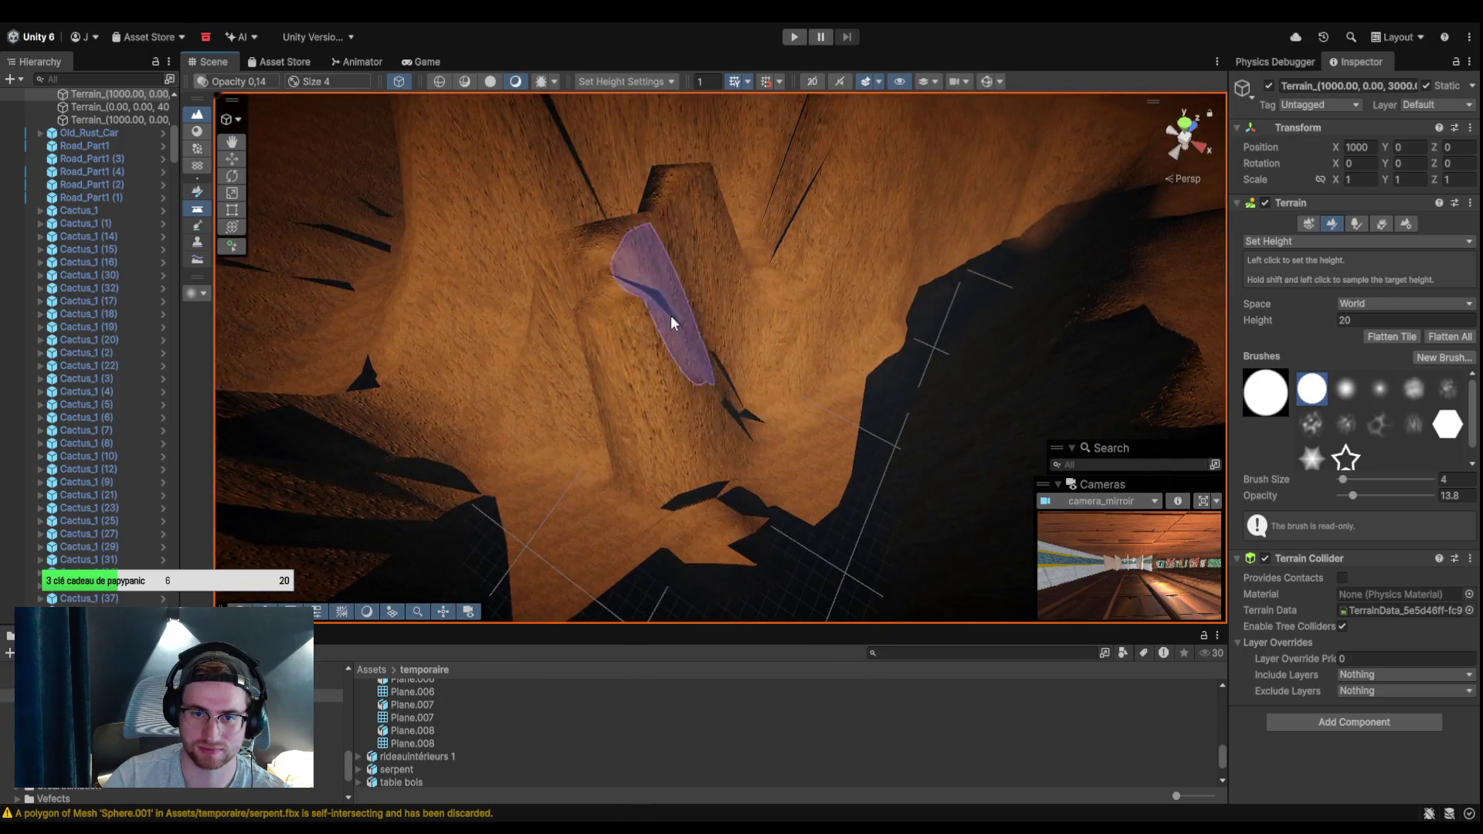
pyautogui.moveTo(850, 335)
pyautogui.mouseDown()
pyautogui.moveTo(758, 357)
pyautogui.moveTo(822, 364)
pyautogui.moveTo(721, 391)
pyautogui.moveTo(665, 367)
pyautogui.moveTo(703, 335)
pyautogui.moveTo(768, 384)
pyautogui.moveTo(834, 344)
pyautogui.moveTo(736, 351)
pyautogui.mouseUp()
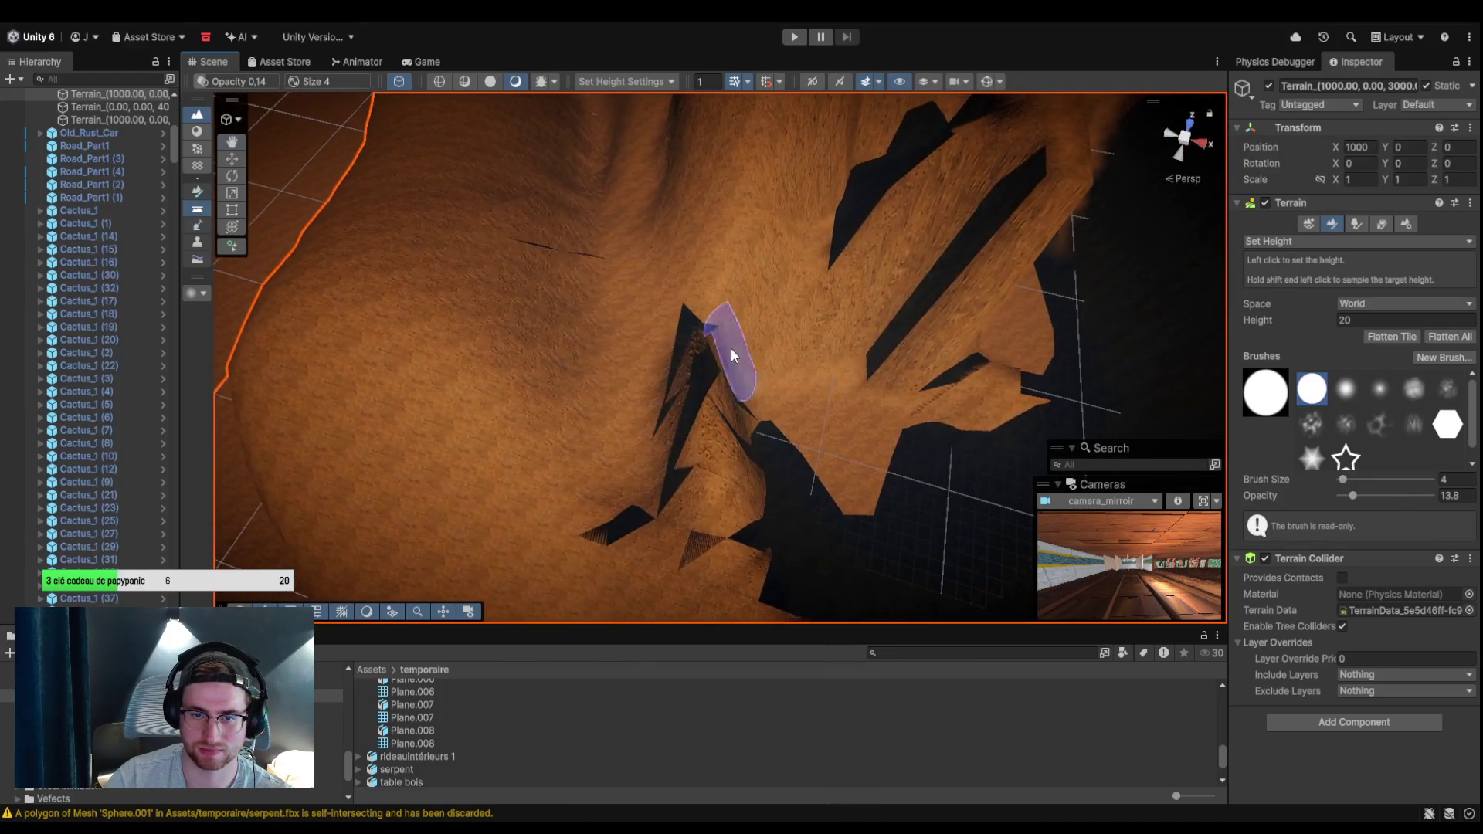
pyautogui.click(1336, 319)
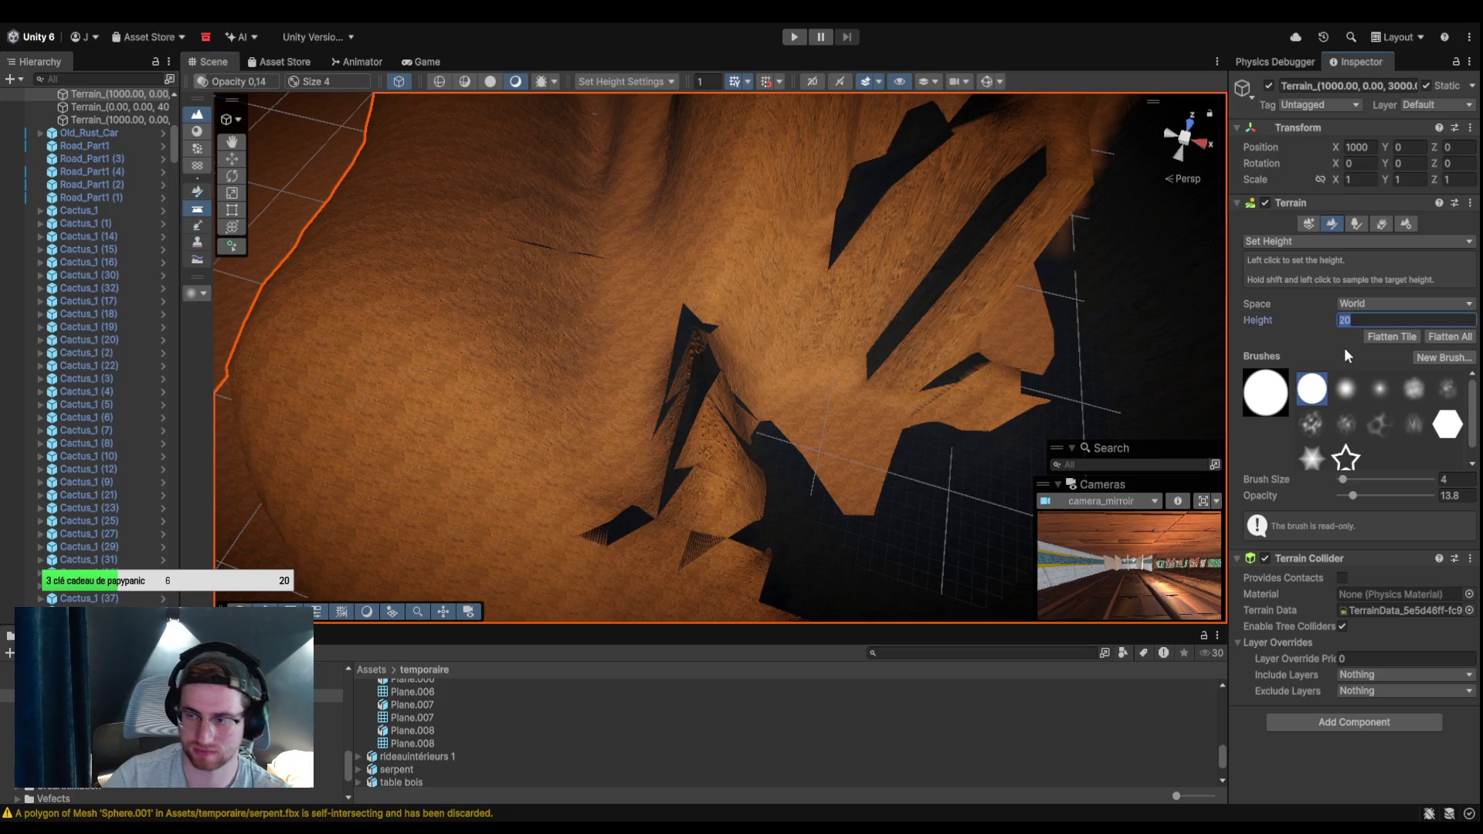
# Level the dark jagged peaks along the cave walls to height 5.
pyautogui.write('5')
pyautogui.moveTo(776, 357)
pyautogui.mouseDown()
pyautogui.moveTo(694, 351)
pyautogui.moveTo(691, 378)
pyautogui.moveTo(646, 392)
pyautogui.moveTo(600, 484)
pyautogui.mouseUp()
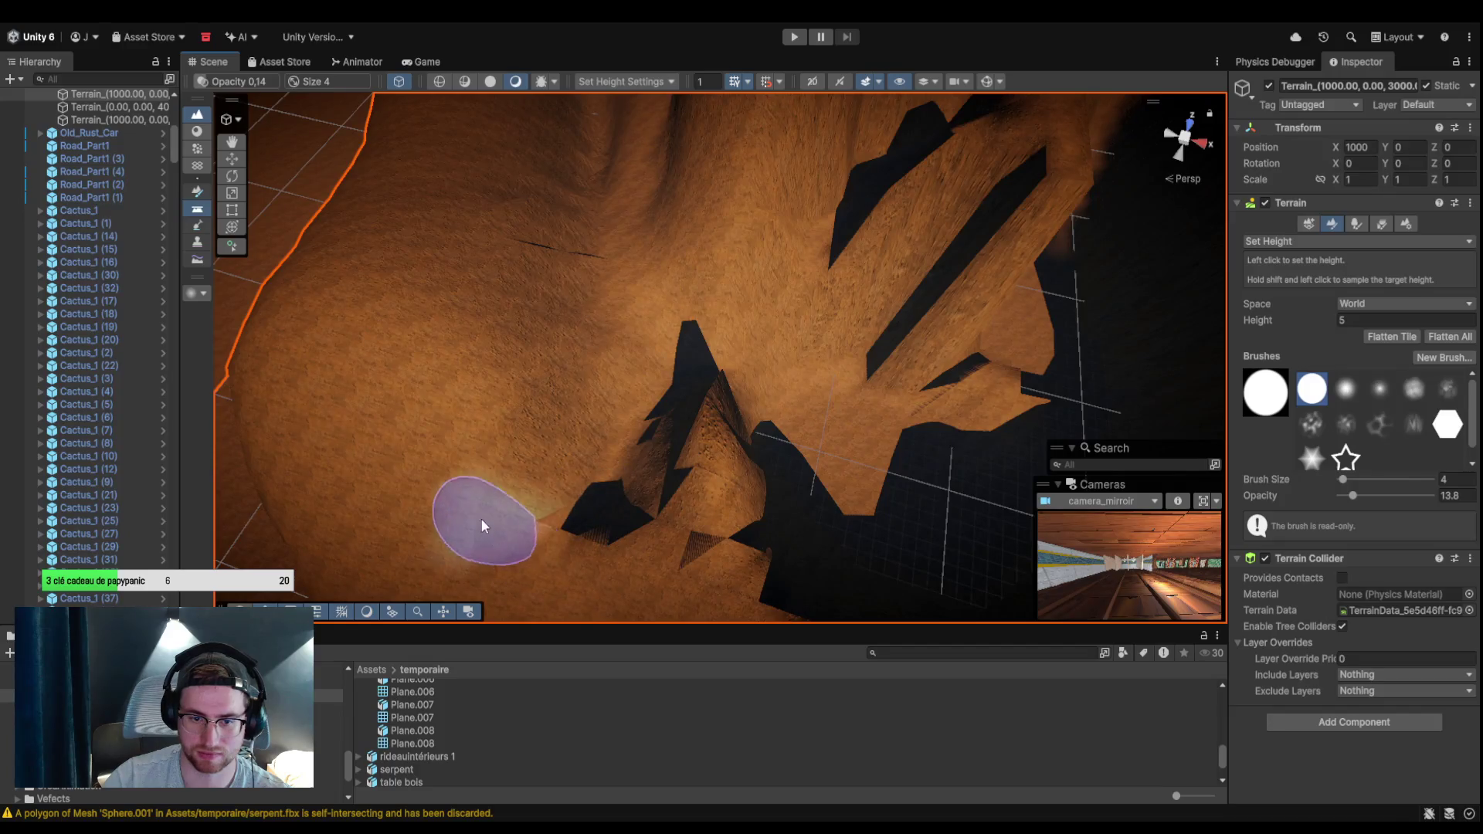
pyautogui.moveTo(503, 551); pyautogui.dragTo(776, 479)
pyautogui.moveTo(771, 331)
pyautogui.mouseDown()
pyautogui.moveTo(775, 404)
pyautogui.moveTo(695, 330)
pyautogui.moveTo(735, 298)
pyautogui.moveTo(698, 368)
pyautogui.mouseUp()
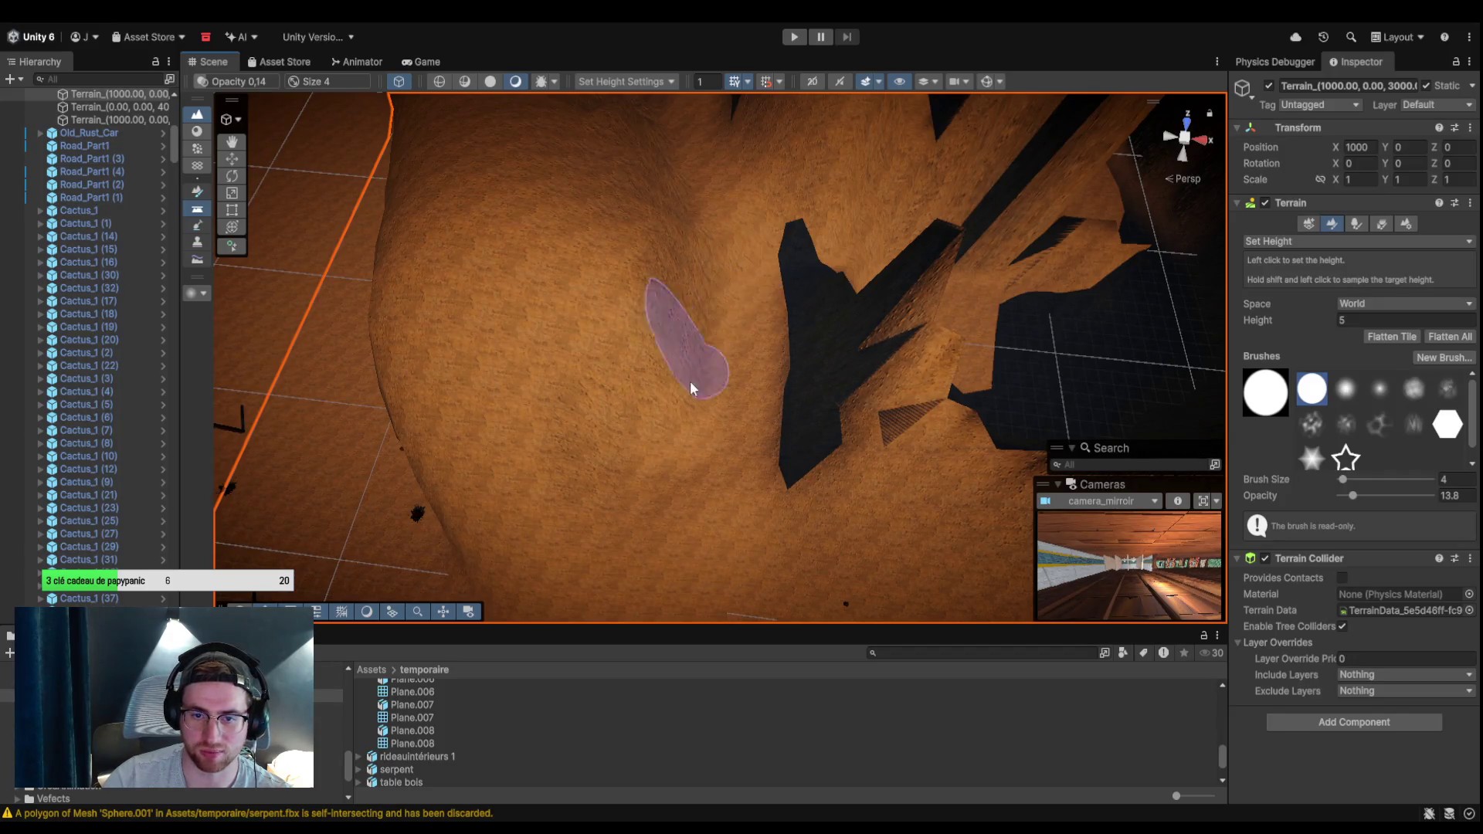
pyautogui.moveTo(795, 479)
pyautogui.mouseDown()
pyautogui.moveTo(647, 503)
pyautogui.moveTo(475, 439)
pyautogui.moveTo(471, 484)
pyautogui.mouseUp()
pyautogui.moveTo(607, 485)
pyautogui.mouseDown()
pyautogui.moveTo(513, 530)
pyautogui.moveTo(726, 489)
pyautogui.moveTo(832, 367)
pyautogui.moveTo(920, 346)
pyautogui.moveTo(801, 374)
pyautogui.moveTo(856, 425)
pyautogui.moveTo(699, 504)
pyautogui.moveTo(467, 540)
pyautogui.mouseUp()
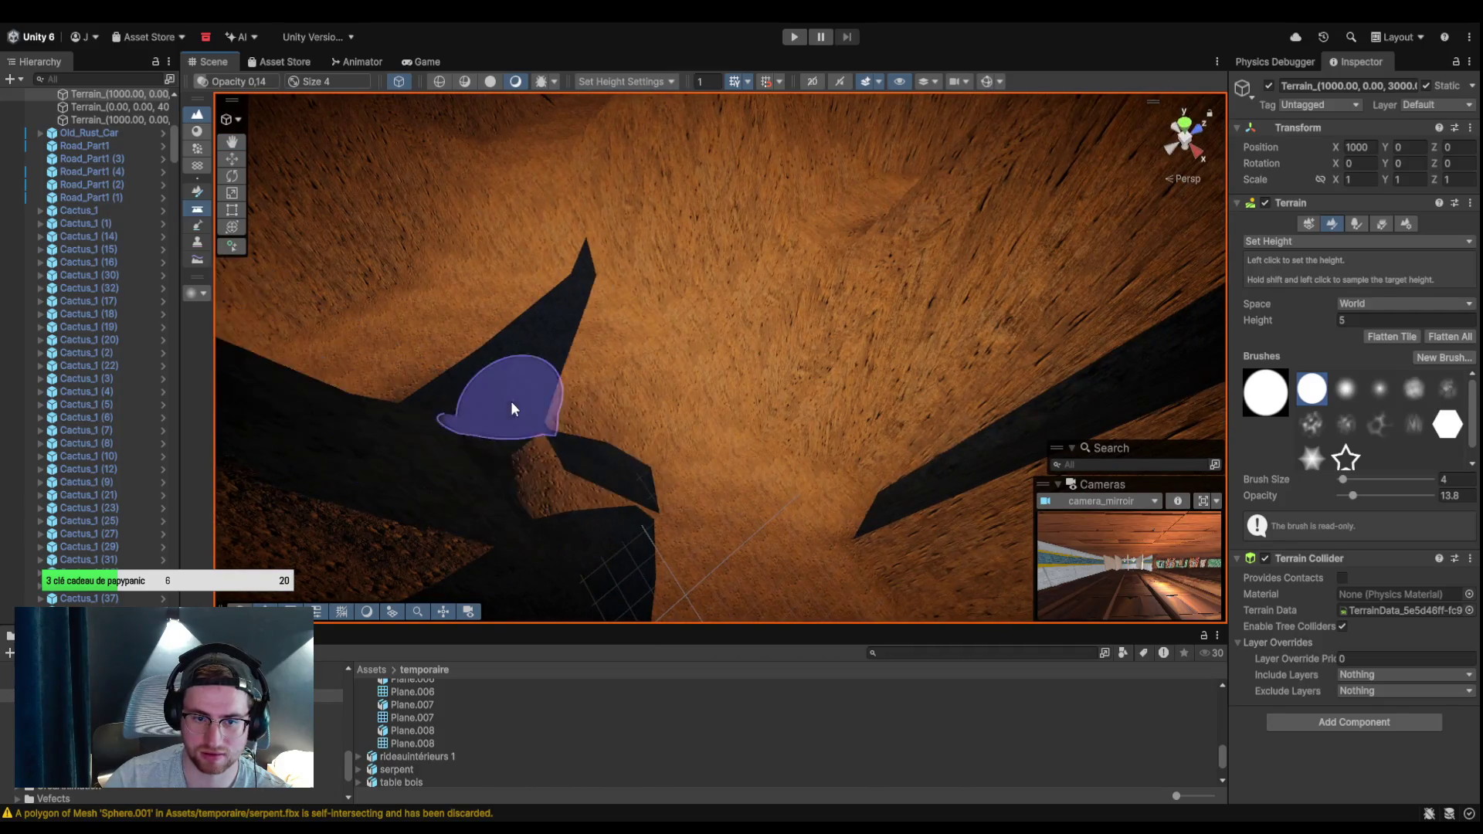
pyautogui.moveTo(794, 386)
pyautogui.mouseDown()
pyautogui.moveTo(629, 466)
pyautogui.moveTo(384, 464)
pyautogui.moveTo(944, 431)
pyautogui.moveTo(931, 441)
pyautogui.moveTo(827, 374)
pyautogui.moveTo(777, 454)
pyautogui.moveTo(652, 434)
pyautogui.moveTo(633, 360)
pyautogui.moveTo(499, 352)
pyautogui.moveTo(622, 272)
pyautogui.moveTo(439, 335)
pyautogui.moveTo(406, 317)
pyautogui.moveTo(434, 299)
pyautogui.moveTo(337, 427)
pyautogui.moveTo(695, 308)
pyautogui.moveTo(523, 255)
pyautogui.moveTo(703, 318)
pyautogui.moveTo(497, 368)
pyautogui.moveTo(753, 276)
pyautogui.moveTo(791, 248)
pyautogui.moveTo(791, 182)
pyautogui.moveTo(834, 173)
pyautogui.moveTo(450, 341)
pyautogui.moveTo(462, 312)
pyautogui.moveTo(662, 334)
pyautogui.moveTo(783, 242)
pyautogui.moveTo(755, 308)
pyautogui.moveTo(771, 355)
pyautogui.moveTo(715, 546)
pyautogui.moveTo(748, 392)
pyautogui.moveTo(937, 275)
pyautogui.moveTo(867, 324)
pyautogui.moveTo(1134, 392)
pyautogui.mouseUp()
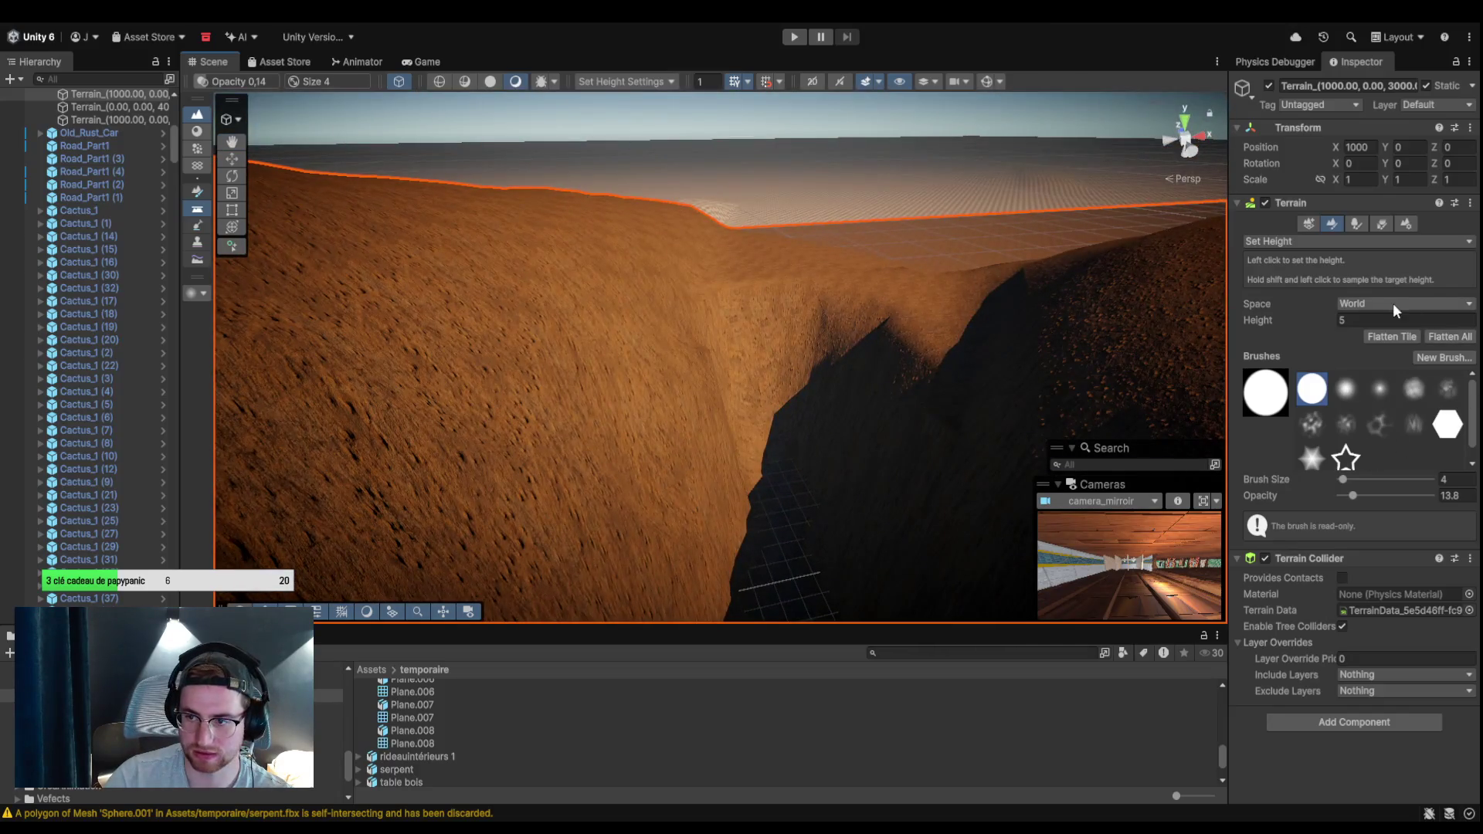
pyautogui.click(1384, 321)
# Reset the Set Height target to 0 and reshape the left canyon wall to it.
pyautogui.write('0')
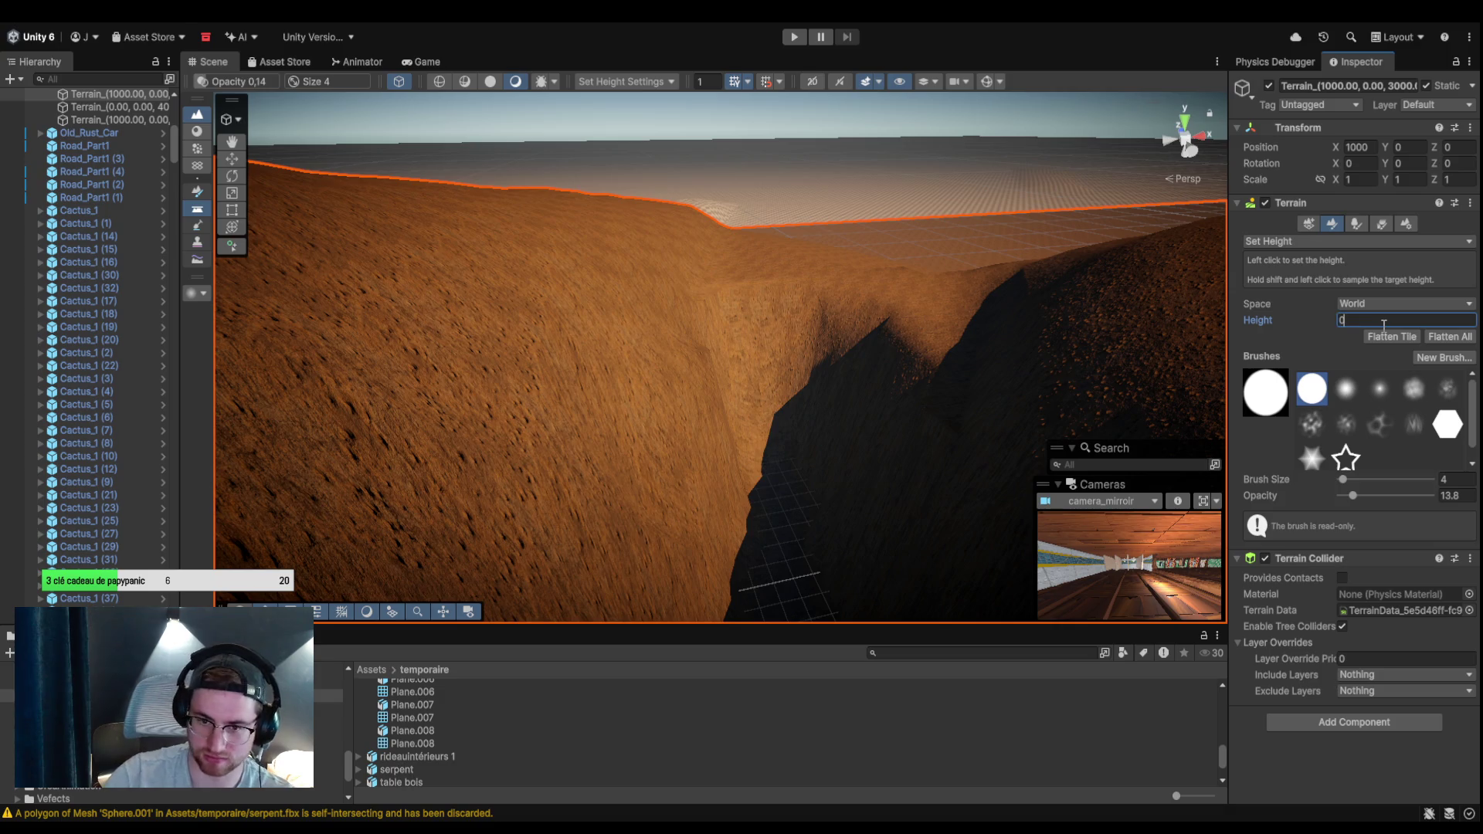
pyautogui.moveTo(837, 395)
pyautogui.mouseDown()
pyautogui.moveTo(688, 543)
pyautogui.moveTo(766, 483)
pyautogui.moveTo(693, 494)
pyautogui.moveTo(719, 448)
pyautogui.moveTo(683, 466)
pyautogui.moveTo(737, 494)
pyautogui.mouseUp()
pyautogui.moveTo(725, 584)
pyautogui.mouseDown()
pyautogui.moveTo(758, 506)
pyautogui.moveTo(910, 546)
pyautogui.moveTo(707, 467)
pyautogui.mouseUp()
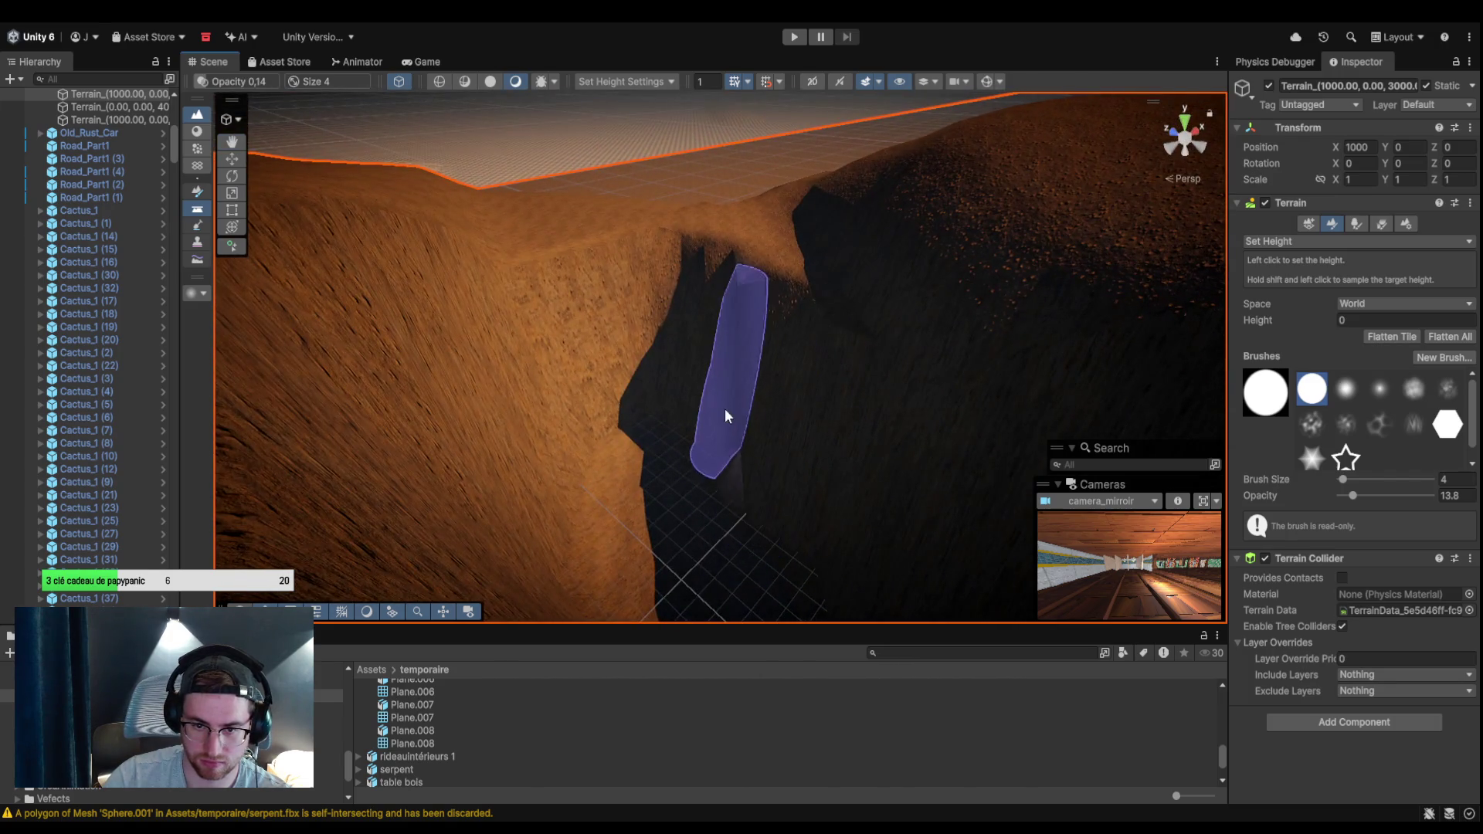
pyautogui.moveTo(660, 402)
pyautogui.mouseDown()
pyautogui.moveTo(725, 489)
pyautogui.moveTo(695, 447)
pyautogui.moveTo(671, 513)
pyautogui.moveTo(717, 416)
pyautogui.mouseUp()
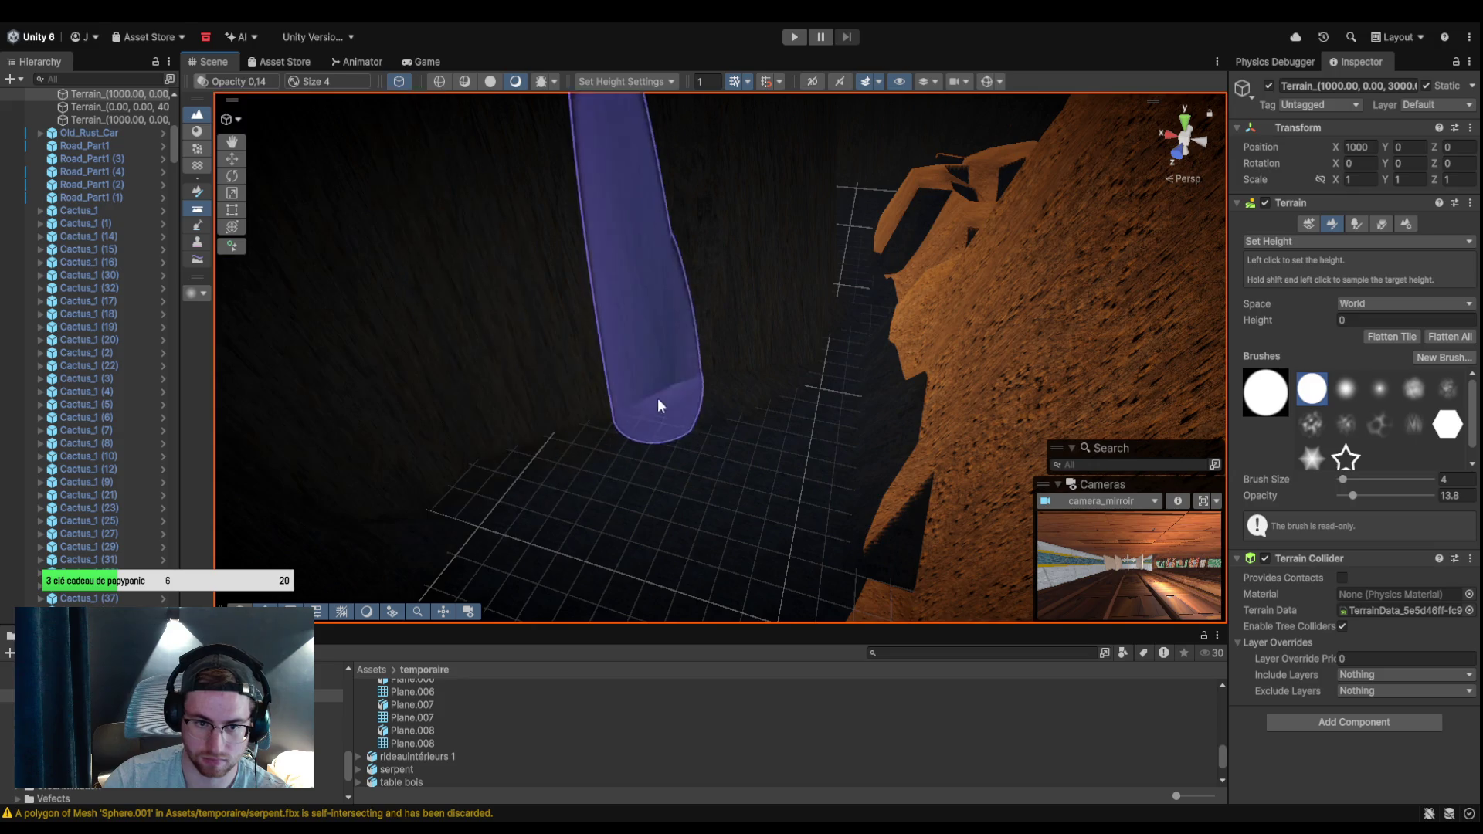
pyautogui.moveTo(352, 448)
pyautogui.mouseDown()
pyautogui.moveTo(556, 523)
pyautogui.moveTo(582, 448)
pyautogui.moveTo(456, 456)
pyautogui.moveTo(640, 327)
pyautogui.mouseUp()
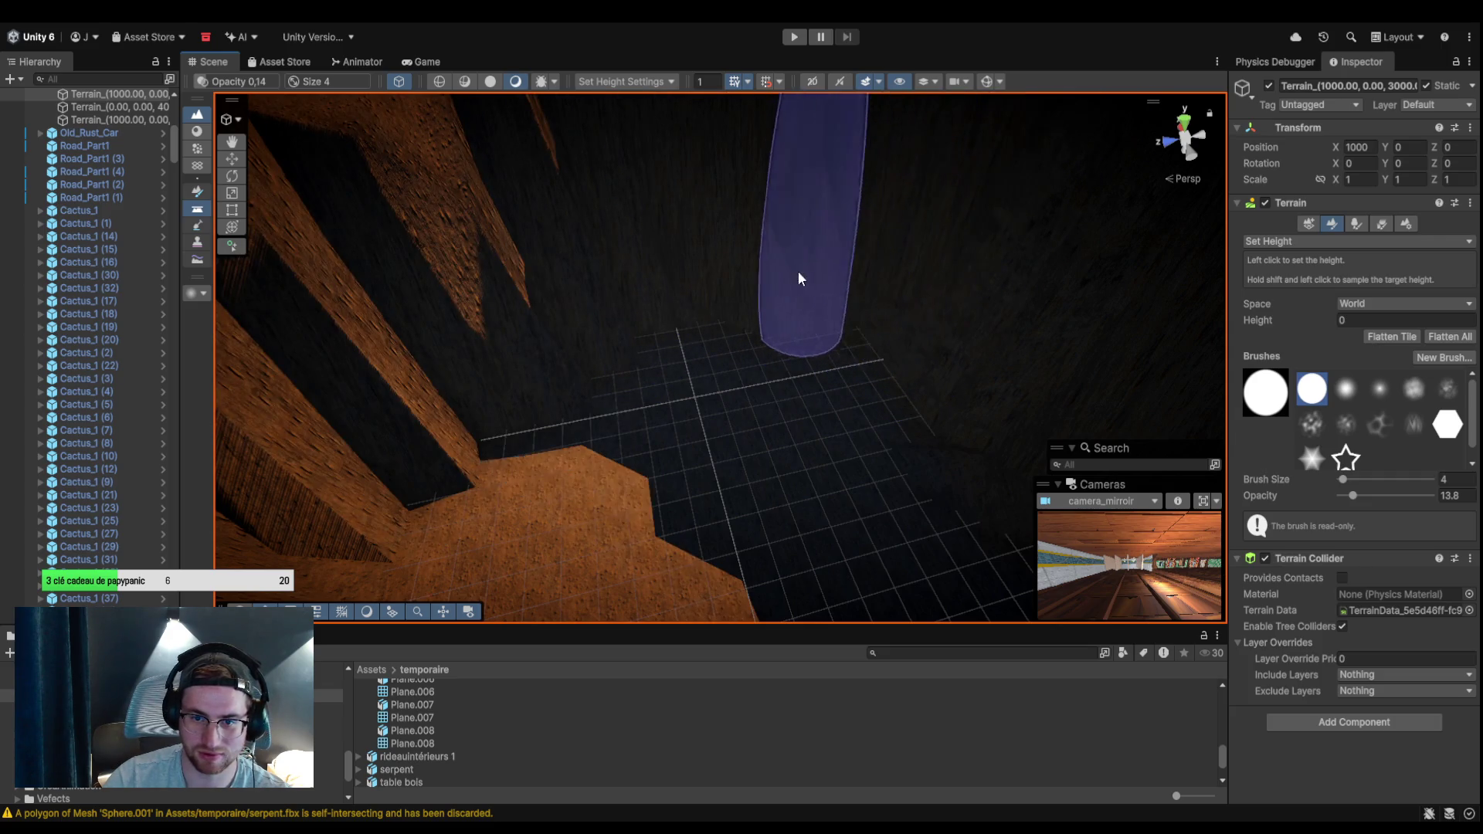
pyautogui.moveTo(473, 396)
pyautogui.mouseDown()
pyautogui.moveTo(315, 511)
pyautogui.moveTo(434, 376)
pyautogui.moveTo(711, 253)
pyautogui.moveTo(480, 364)
pyautogui.moveTo(867, 397)
pyautogui.moveTo(818, 407)
pyautogui.moveTo(780, 335)
pyautogui.moveTo(619, 328)
pyautogui.moveTo(483, 389)
pyautogui.moveTo(390, 533)
pyautogui.moveTo(474, 394)
pyautogui.moveTo(693, 326)
pyautogui.moveTo(872, 441)
pyautogui.moveTo(693, 404)
pyautogui.moveTo(935, 388)
pyautogui.moveTo(847, 358)
pyautogui.moveTo(702, 401)
pyautogui.moveTo(856, 387)
pyautogui.moveTo(933, 484)
pyautogui.moveTo(822, 420)
pyautogui.moveTo(695, 383)
pyautogui.moveTo(752, 355)
pyautogui.moveTo(884, 380)
pyautogui.moveTo(930, 340)
pyautogui.moveTo(749, 357)
pyautogui.moveTo(613, 497)
pyautogui.moveTo(629, 501)
pyautogui.moveTo(608, 429)
pyautogui.moveTo(754, 357)
pyautogui.moveTo(646, 375)
pyautogui.moveTo(961, 312)
pyautogui.mouseUp()
pyautogui.moveTo(900, 420)
pyautogui.mouseDown()
pyautogui.moveTo(676, 479)
pyautogui.moveTo(586, 440)
pyautogui.moveTo(656, 420)
pyautogui.moveTo(401, 421)
pyautogui.moveTo(669, 415)
pyautogui.moveTo(421, 418)
pyautogui.moveTo(589, 408)
pyautogui.moveTo(628, 311)
pyautogui.moveTo(649, 370)
pyautogui.moveTo(601, 344)
pyautogui.moveTo(746, 300)
pyautogui.moveTo(908, 288)
pyautogui.moveTo(891, 271)
pyautogui.moveTo(925, 285)
pyautogui.moveTo(931, 324)
pyautogui.moveTo(801, 397)
pyautogui.moveTo(1284, 352)
pyautogui.mouseUp()
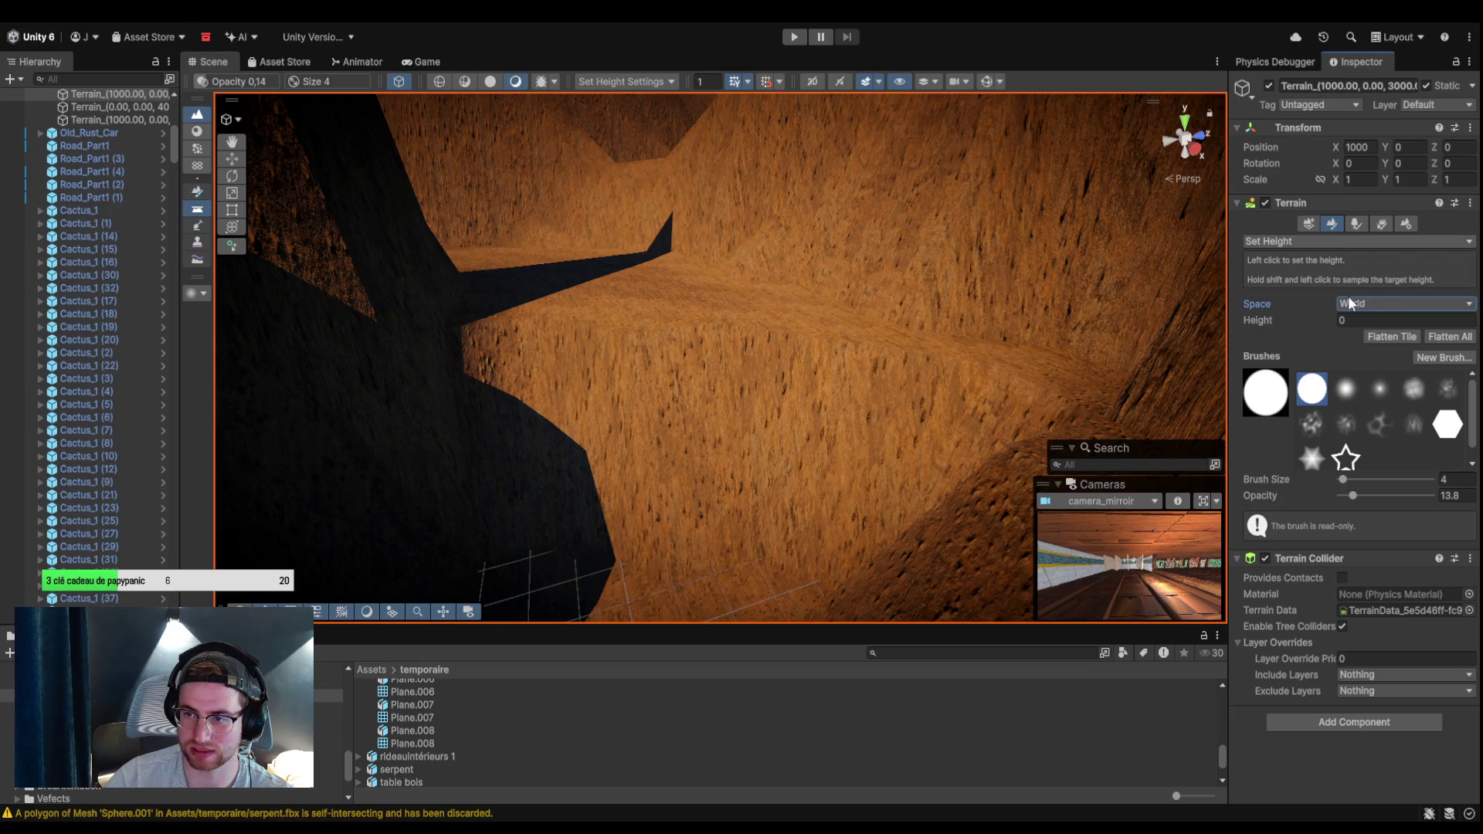
# Switch the terrain brush mode to Smooth Height.
pyautogui.press('F4')
pyautogui.moveTo(879, 378)
pyautogui.mouseDown()
pyautogui.moveTo(775, 384)
pyautogui.moveTo(789, 384)
pyautogui.moveTo(756, 270)
pyautogui.moveTo(731, 308)
pyautogui.moveTo(660, 309)
pyautogui.moveTo(748, 413)
pyautogui.moveTo(765, 391)
pyautogui.moveTo(613, 487)
pyautogui.moveTo(827, 355)
pyautogui.moveTo(825, 304)
pyautogui.moveTo(602, 274)
pyautogui.moveTo(579, 317)
pyautogui.moveTo(577, 397)
pyautogui.mouseUp()
pyautogui.scroll(-8, 586, 252)
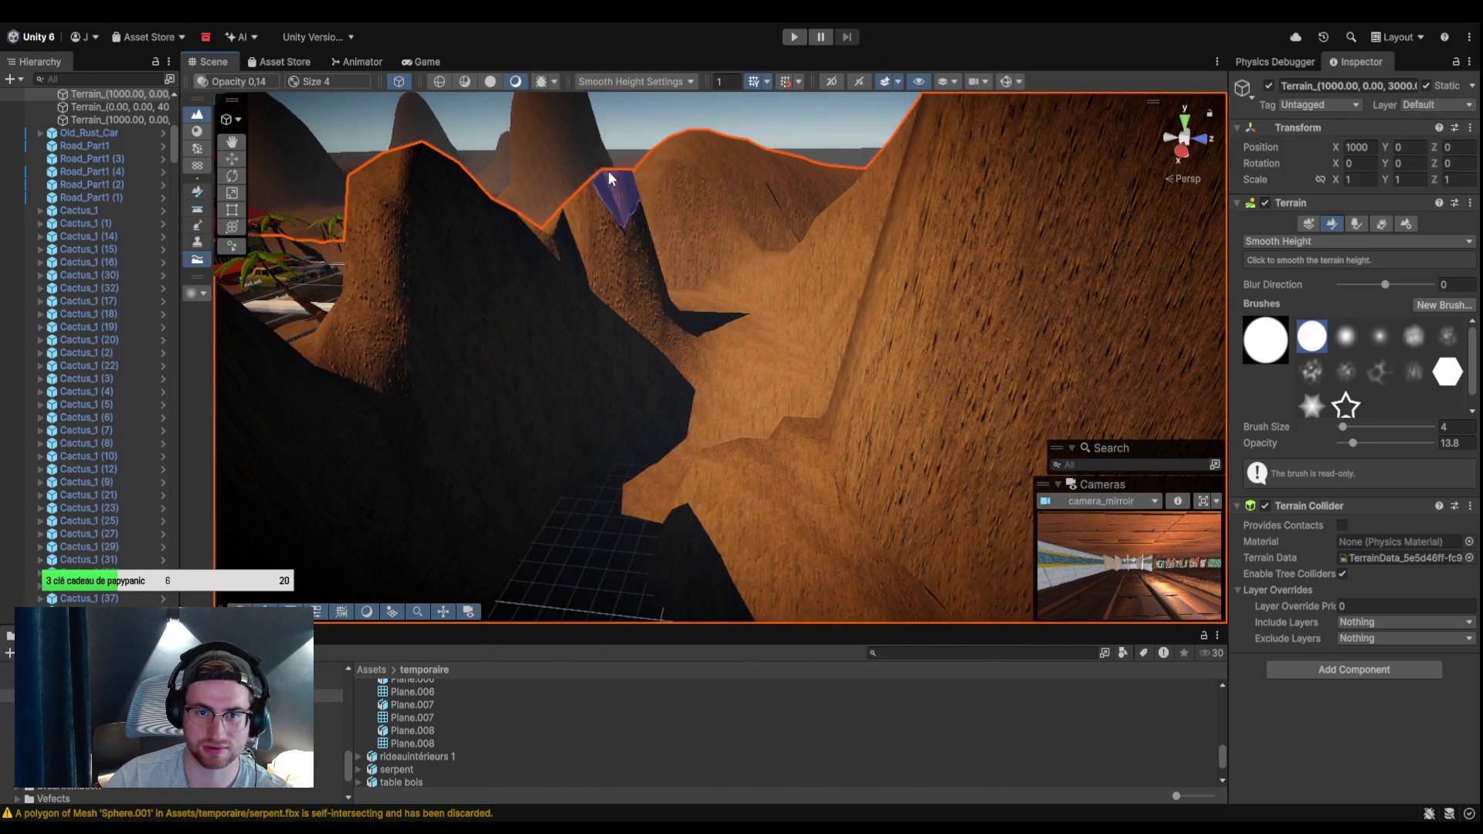
# Soften the rocky ledge on the canyon slope into a gentler ridge with Smooth Height.
pyautogui.moveTo(457, 216)
pyautogui.mouseDown()
pyautogui.moveTo(360, 284)
pyautogui.moveTo(435, 275)
pyautogui.moveTo(609, 321)
pyautogui.moveTo(720, 312)
pyautogui.mouseUp()
pyautogui.scroll(-5, 720, 312)
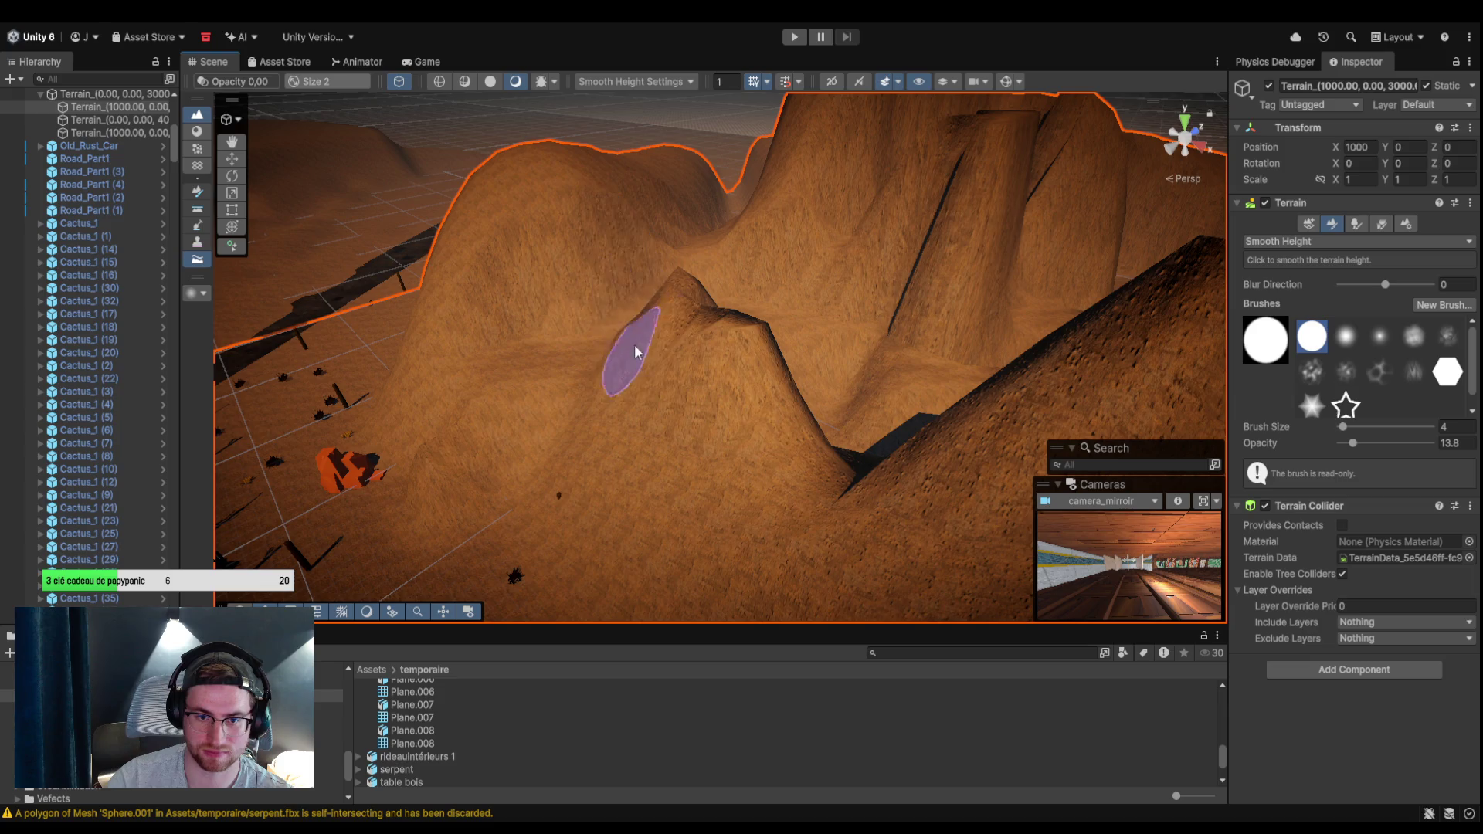
pyautogui.moveTo(729, 344)
pyautogui.mouseDown()
pyautogui.moveTo(802, 290)
pyautogui.moveTo(780, 309)
pyautogui.mouseUp()
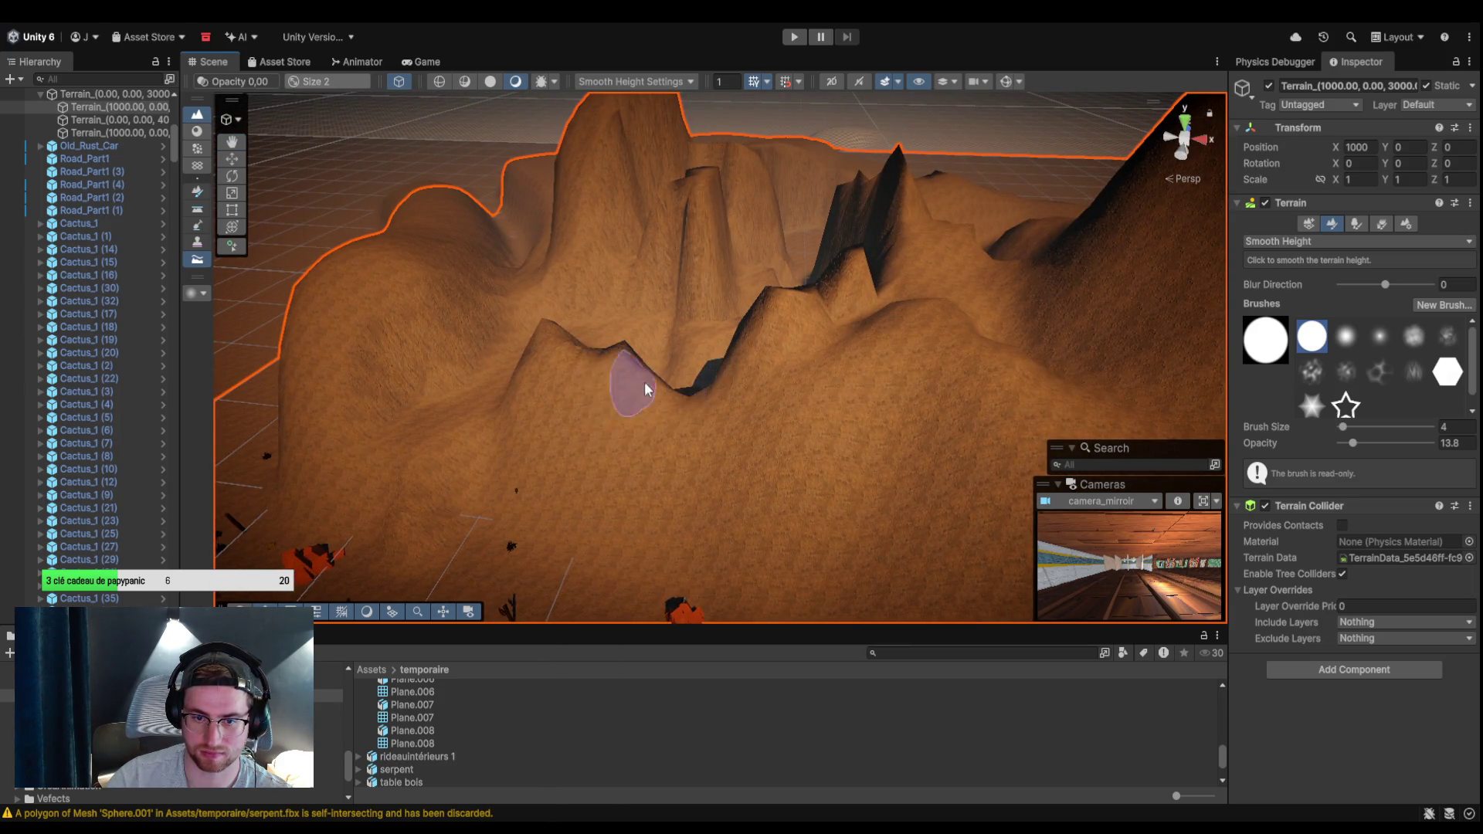
pyautogui.scroll(5, 559, 410)
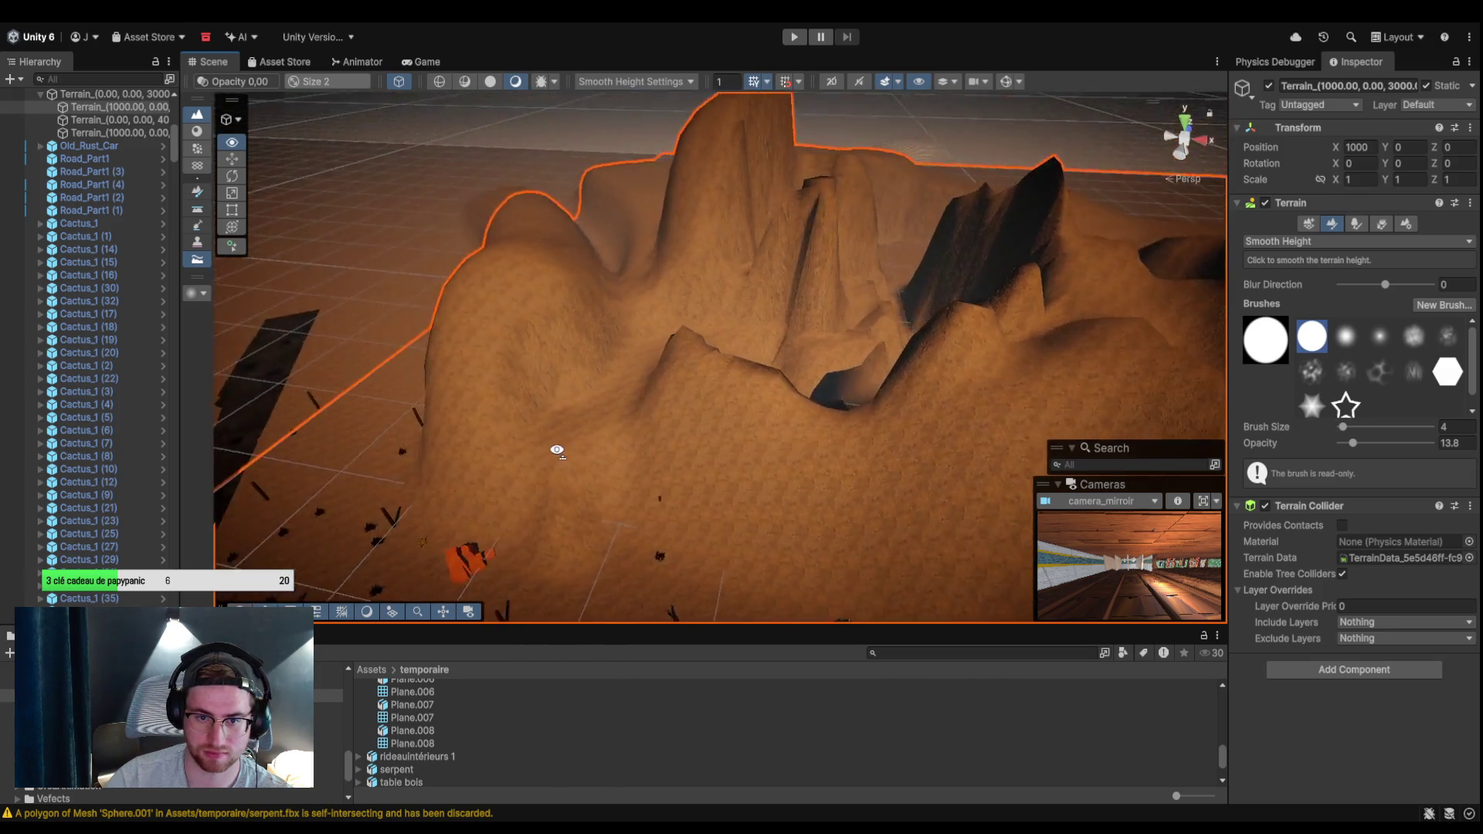
pyautogui.moveTo(604, 471)
pyautogui.mouseDown()
pyautogui.moveTo(689, 474)
pyautogui.moveTo(795, 431)
pyautogui.moveTo(666, 387)
pyautogui.moveTo(837, 414)
pyautogui.moveTo(666, 427)
pyautogui.moveTo(593, 502)
pyautogui.moveTo(768, 367)
pyautogui.moveTo(618, 355)
pyautogui.moveTo(596, 331)
pyautogui.moveTo(693, 270)
pyautogui.moveTo(685, 242)
pyautogui.mouseUp()
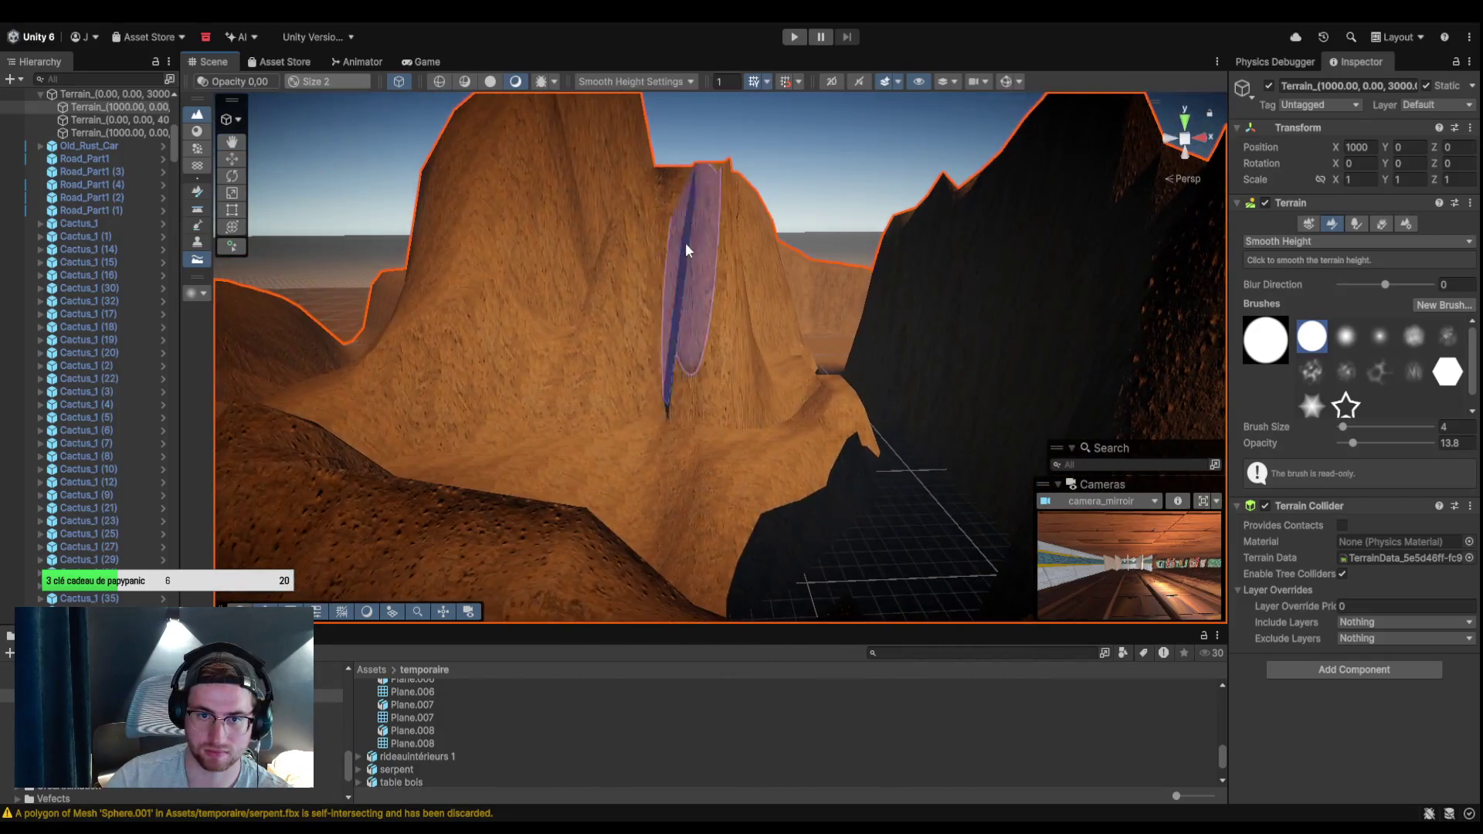
pyautogui.moveTo(761, 277)
pyautogui.mouseDown()
pyautogui.moveTo(757, 157)
pyautogui.moveTo(804, 215)
pyautogui.moveTo(678, 312)
pyautogui.moveTo(689, 444)
pyautogui.moveTo(751, 396)
pyautogui.moveTo(735, 346)
pyautogui.mouseUp()
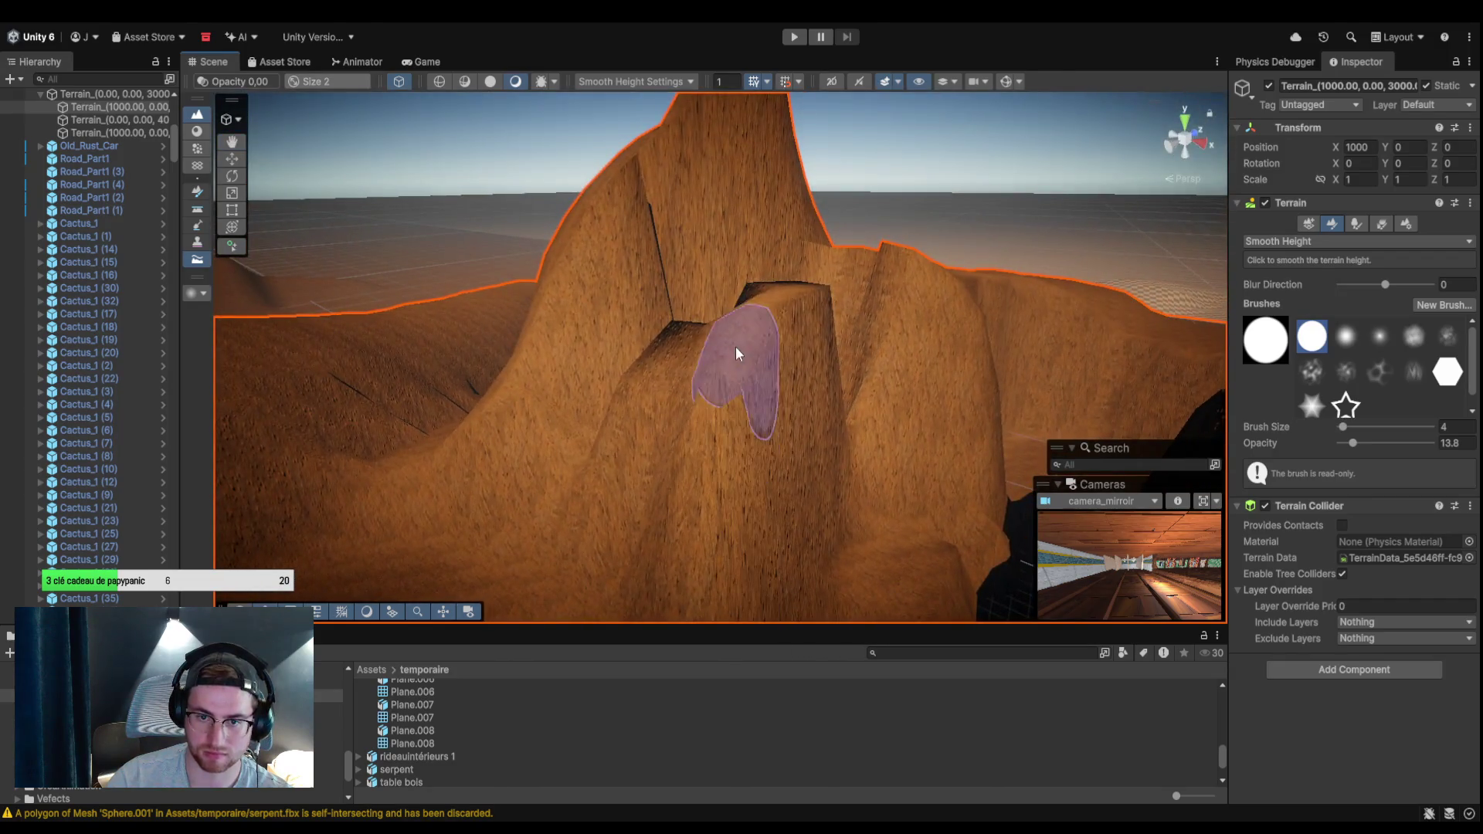
pyautogui.moveTo(831, 312)
pyautogui.mouseDown()
pyautogui.moveTo(774, 287)
pyautogui.moveTo(711, 471)
pyautogui.moveTo(773, 475)
pyautogui.moveTo(679, 569)
pyautogui.moveTo(900, 523)
pyautogui.moveTo(871, 540)
pyautogui.moveTo(891, 507)
pyautogui.moveTo(714, 398)
pyautogui.mouseUp()
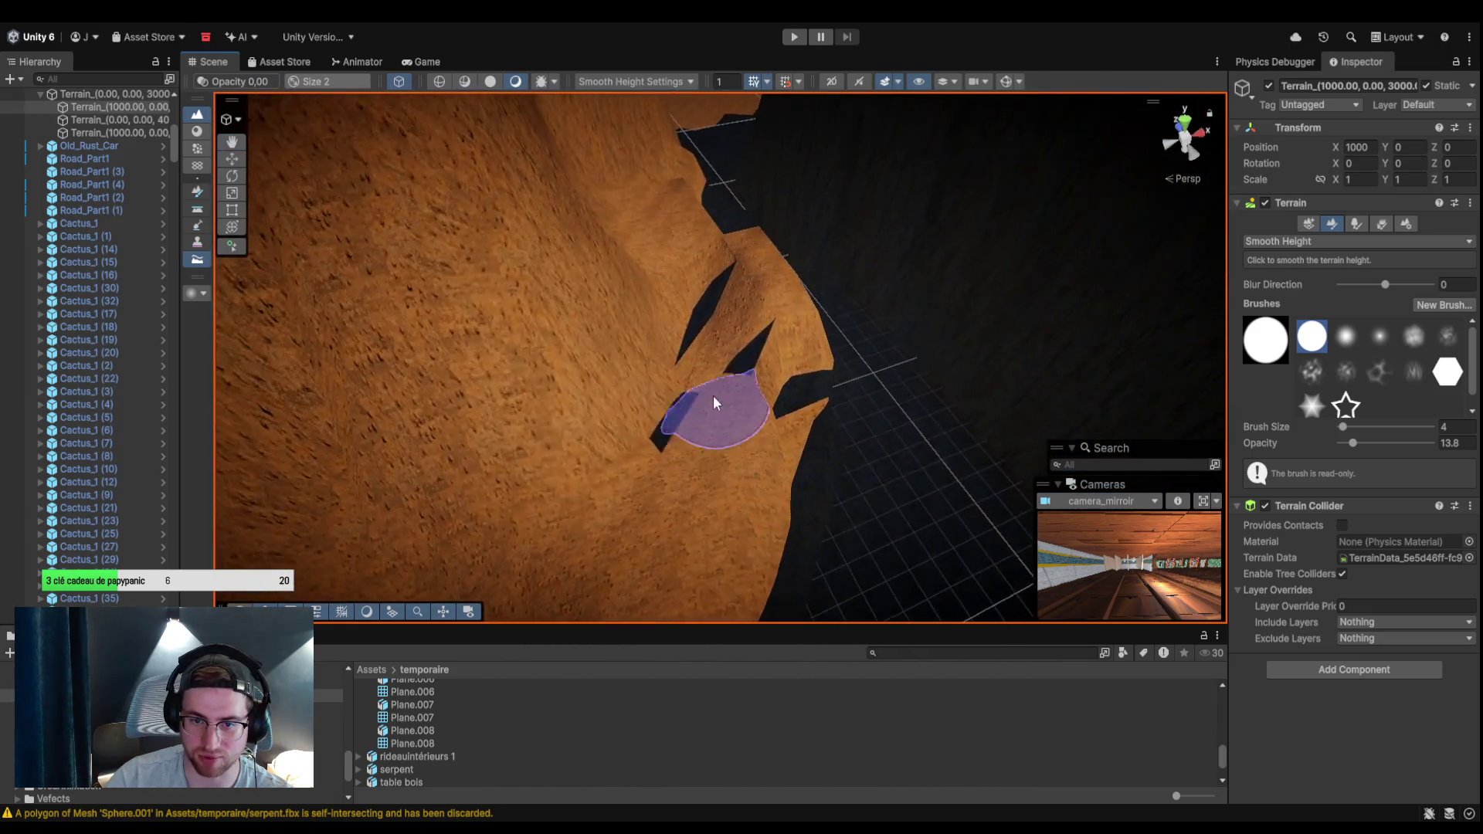
pyautogui.moveTo(692, 312)
pyautogui.mouseDown()
pyautogui.moveTo(775, 409)
pyautogui.moveTo(734, 383)
pyautogui.moveTo(806, 402)
pyautogui.moveTo(705, 381)
pyautogui.moveTo(662, 397)
pyautogui.moveTo(718, 222)
pyautogui.mouseUp()
pyautogui.moveTo(736, 316)
pyautogui.mouseDown()
pyautogui.moveTo(707, 233)
pyautogui.moveTo(700, 378)
pyautogui.moveTo(847, 387)
pyautogui.moveTo(953, 239)
pyautogui.moveTo(1071, 173)
pyautogui.moveTo(805, 216)
pyautogui.moveTo(977, 149)
pyautogui.moveTo(674, 200)
pyautogui.mouseUp()
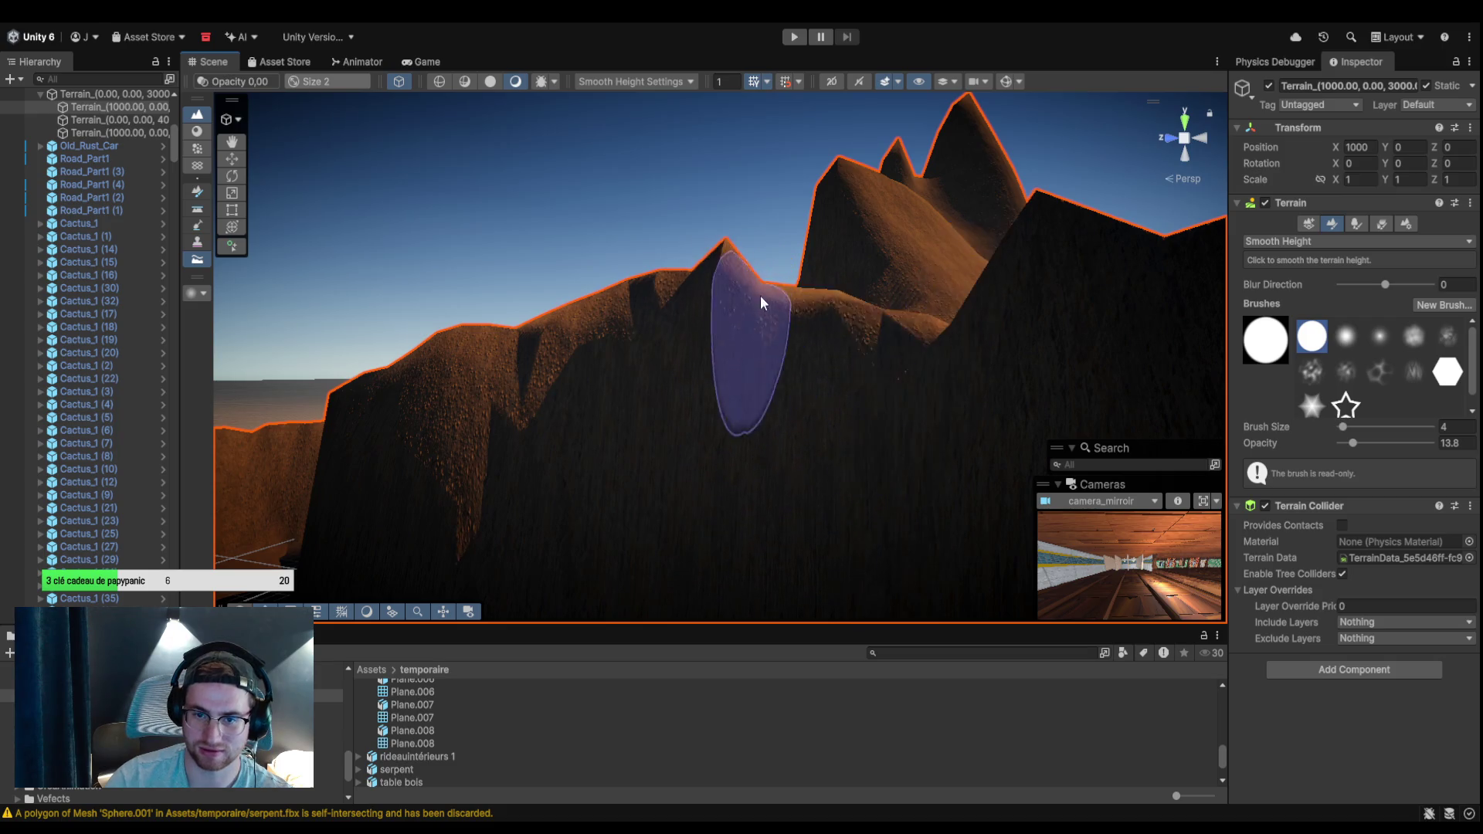
pyautogui.moveTo(744, 349)
pyautogui.mouseDown()
pyautogui.moveTo(907, 332)
pyautogui.moveTo(854, 312)
pyautogui.mouseUp()
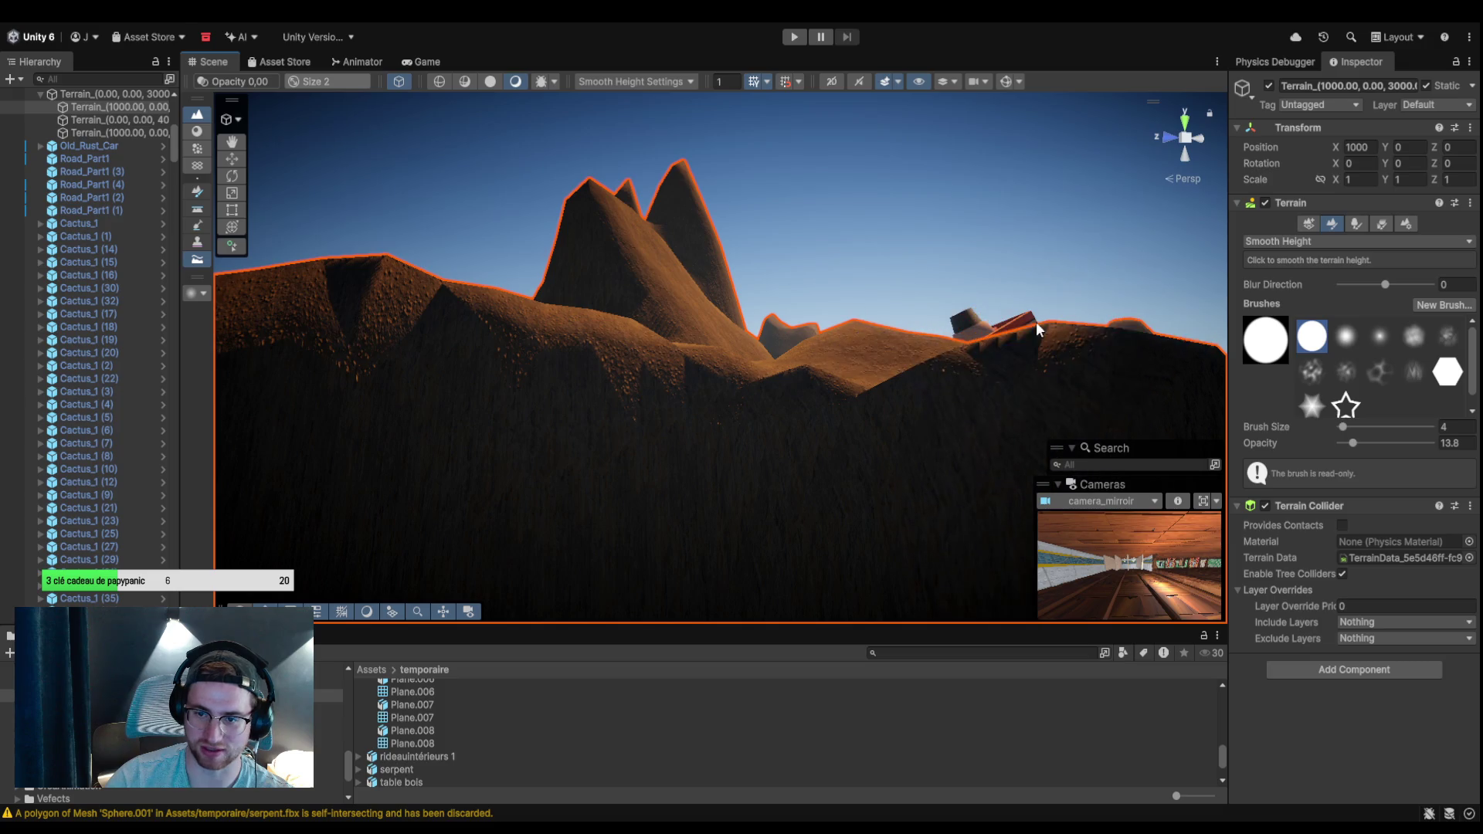
pyautogui.moveTo(1083, 340)
pyautogui.mouseDown()
pyautogui.moveTo(742, 493)
pyautogui.moveTo(691, 457)
pyautogui.moveTo(526, 398)
pyautogui.mouseUp()
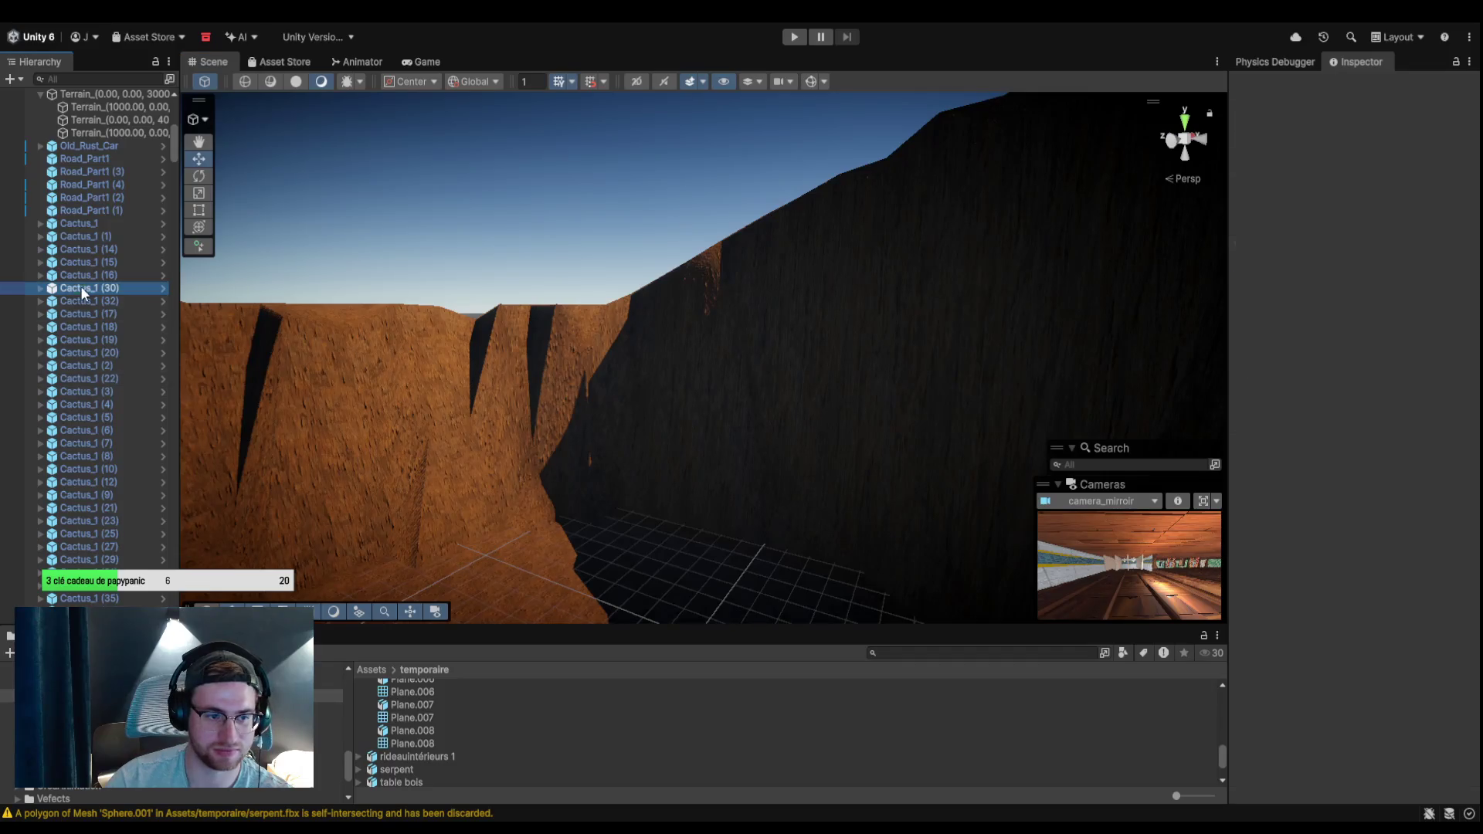
# Reselect the terrain and smooth the jagged canyon fins into gentle slopes.
pyautogui.click(642, 350)
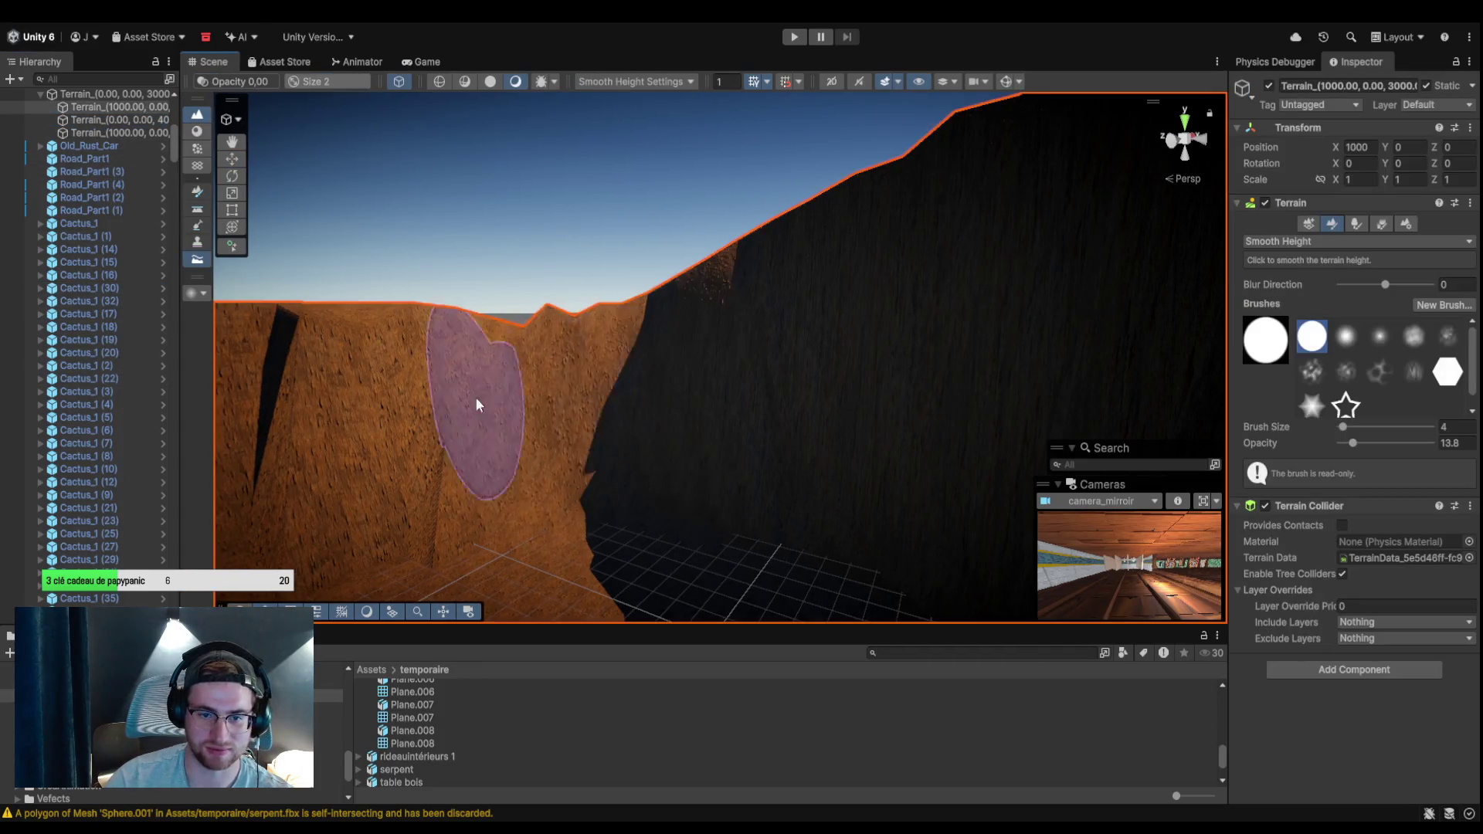
pyautogui.moveTo(566, 331)
pyautogui.mouseDown()
pyautogui.moveTo(785, 401)
pyautogui.moveTo(342, 418)
pyautogui.moveTo(772, 313)
pyautogui.mouseUp()
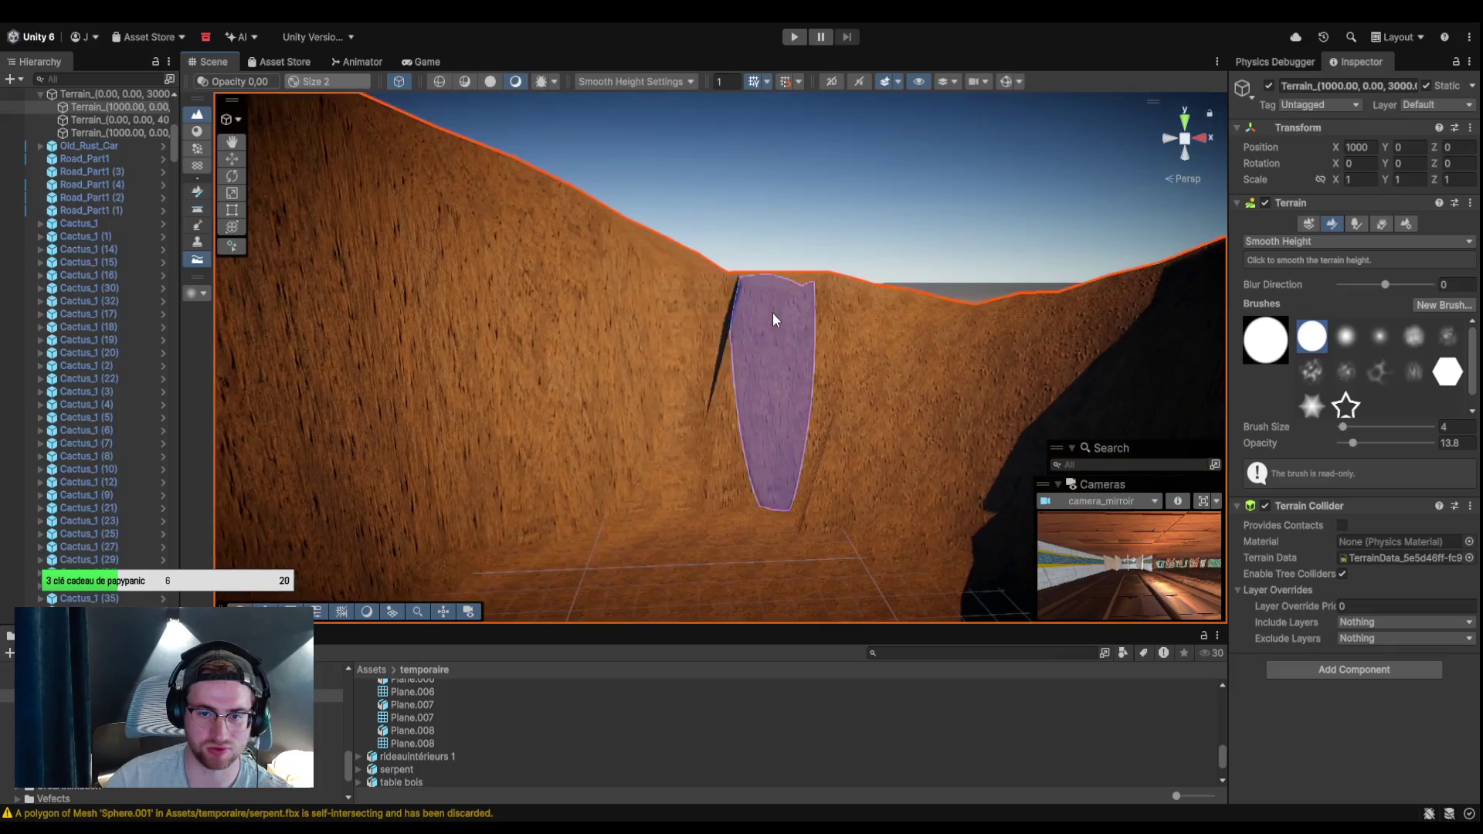
pyautogui.moveTo(898, 307)
pyautogui.mouseDown()
pyautogui.moveTo(853, 492)
pyautogui.moveTo(764, 407)
pyautogui.moveTo(1036, 404)
pyautogui.moveTo(702, 348)
pyautogui.moveTo(896, 460)
pyautogui.moveTo(955, 331)
pyautogui.mouseUp()
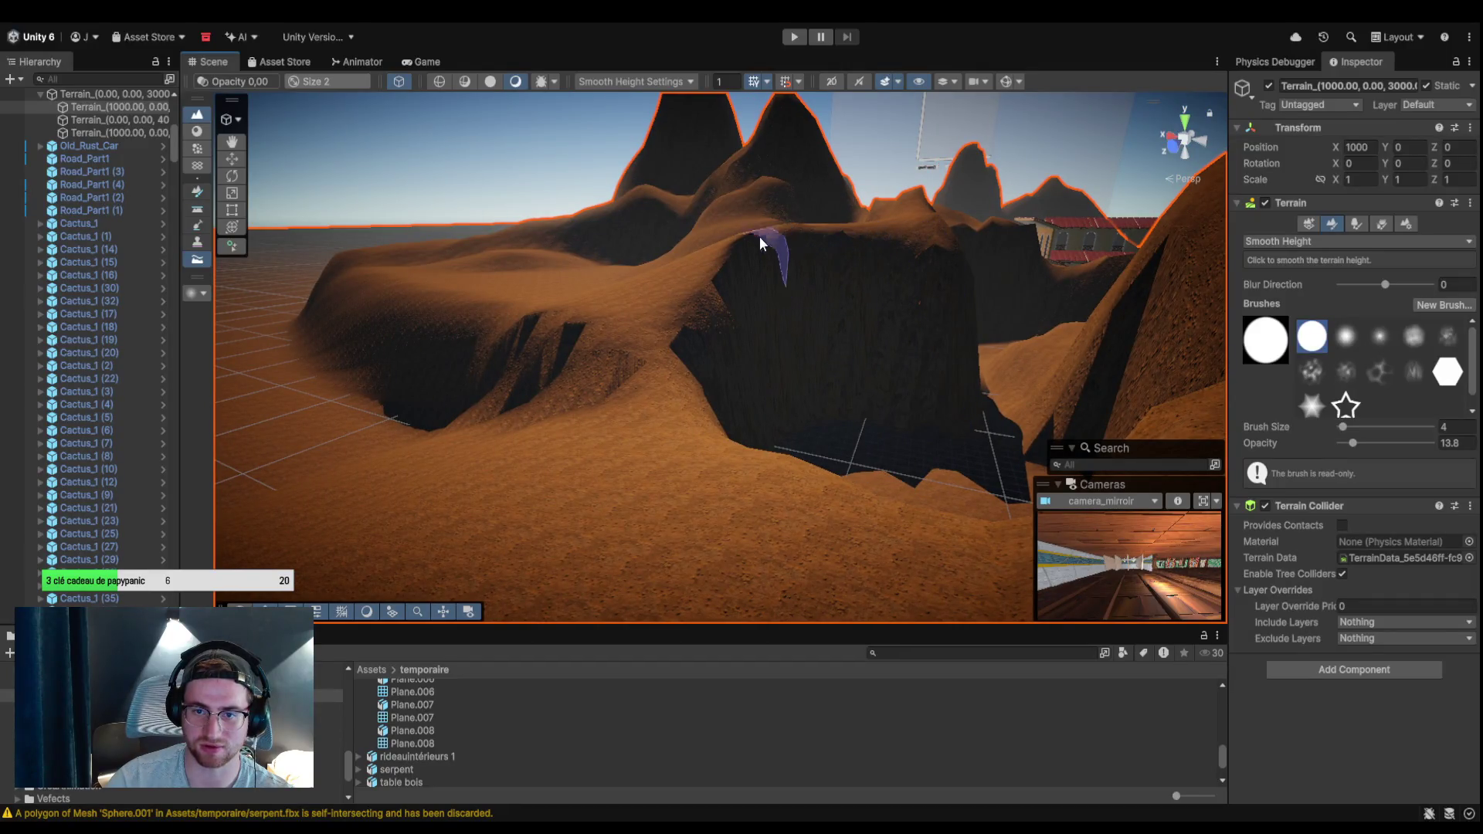
pyautogui.moveTo(627, 379)
pyautogui.mouseDown()
pyautogui.moveTo(510, 334)
pyautogui.moveTo(546, 394)
pyautogui.moveTo(791, 291)
pyautogui.moveTo(680, 312)
pyautogui.mouseUp()
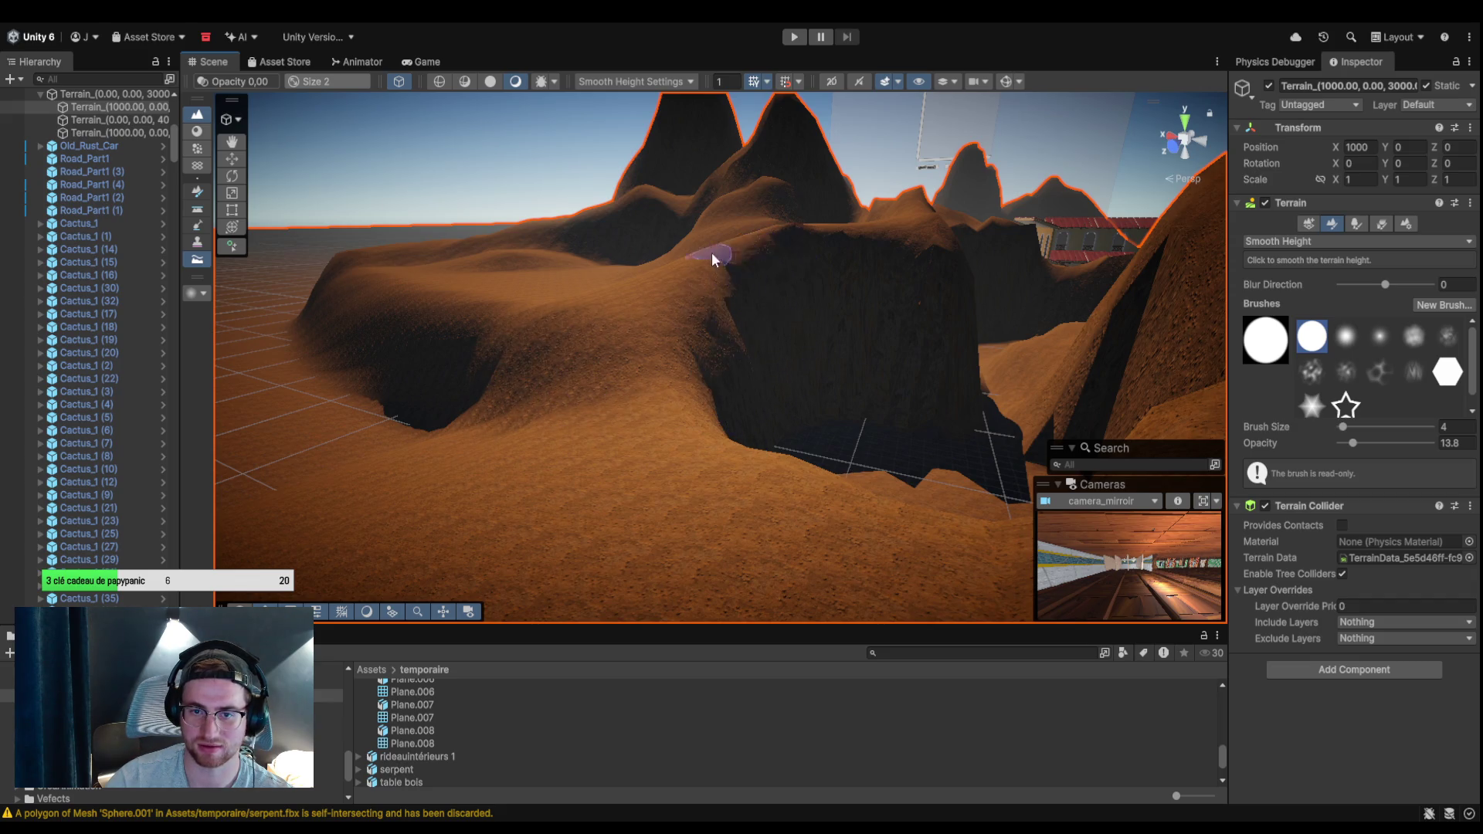
pyautogui.moveTo(851, 235)
pyautogui.mouseDown()
pyautogui.moveTo(1013, 398)
pyautogui.moveTo(1077, 399)
pyautogui.moveTo(741, 503)
pyautogui.moveTo(870, 340)
pyautogui.moveTo(796, 300)
pyautogui.mouseUp()
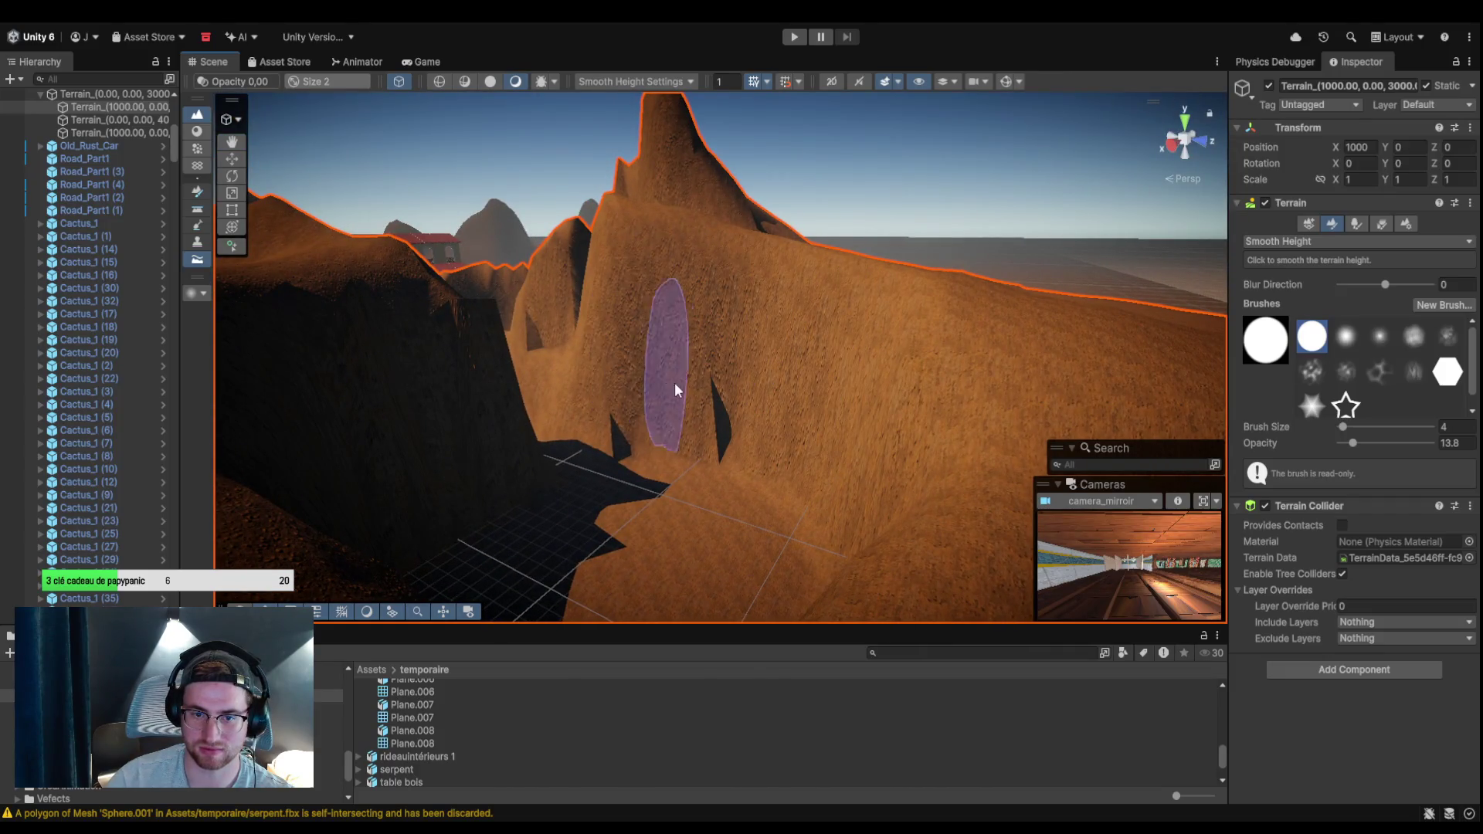
pyautogui.moveTo(934, 463)
pyautogui.mouseDown()
pyautogui.moveTo(902, 577)
pyautogui.moveTo(695, 447)
pyautogui.mouseUp()
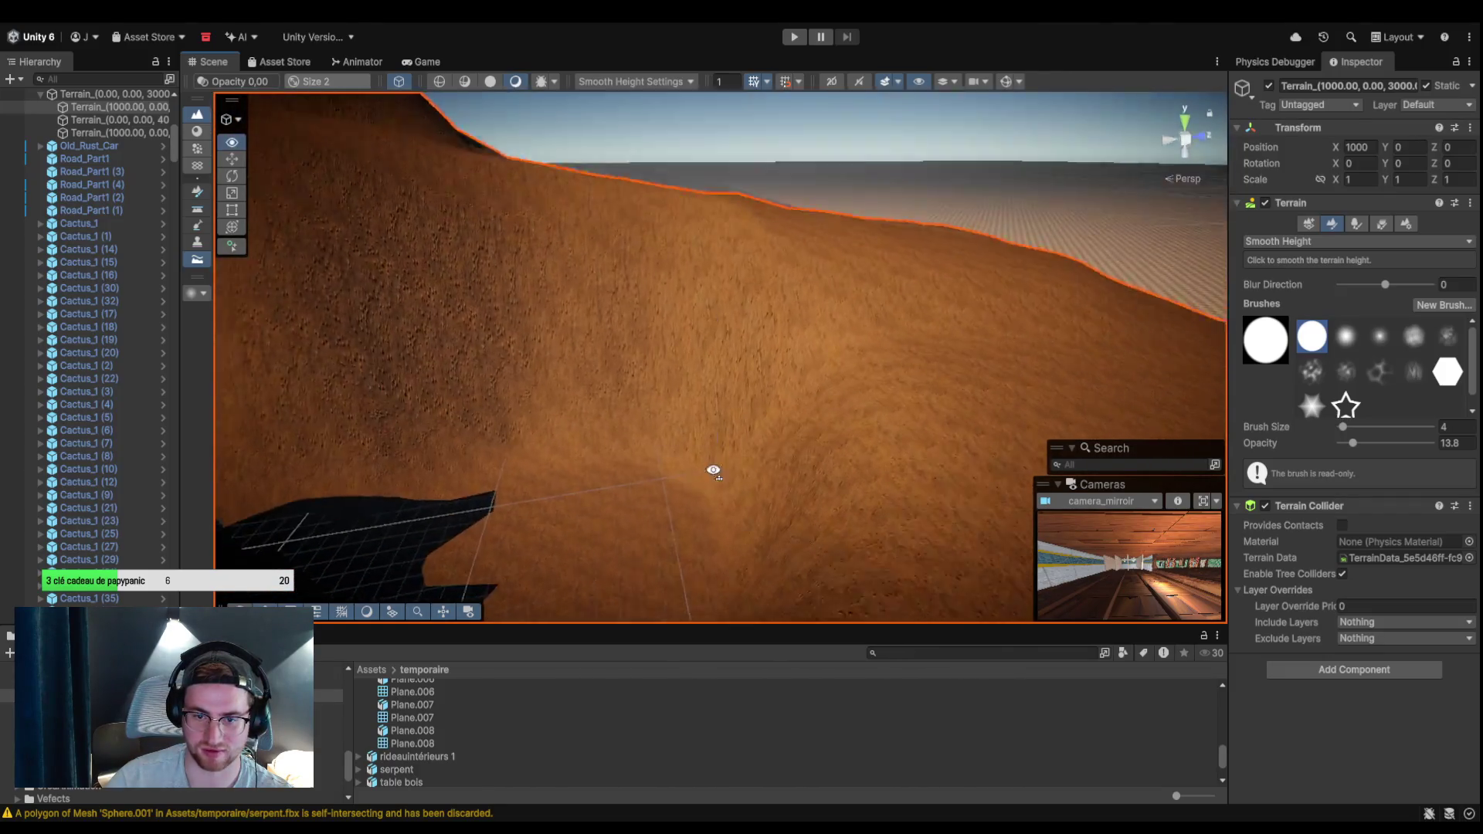
pyautogui.moveTo(778, 424)
pyautogui.mouseDown()
pyautogui.moveTo(688, 398)
pyautogui.moveTo(665, 415)
pyautogui.mouseUp()
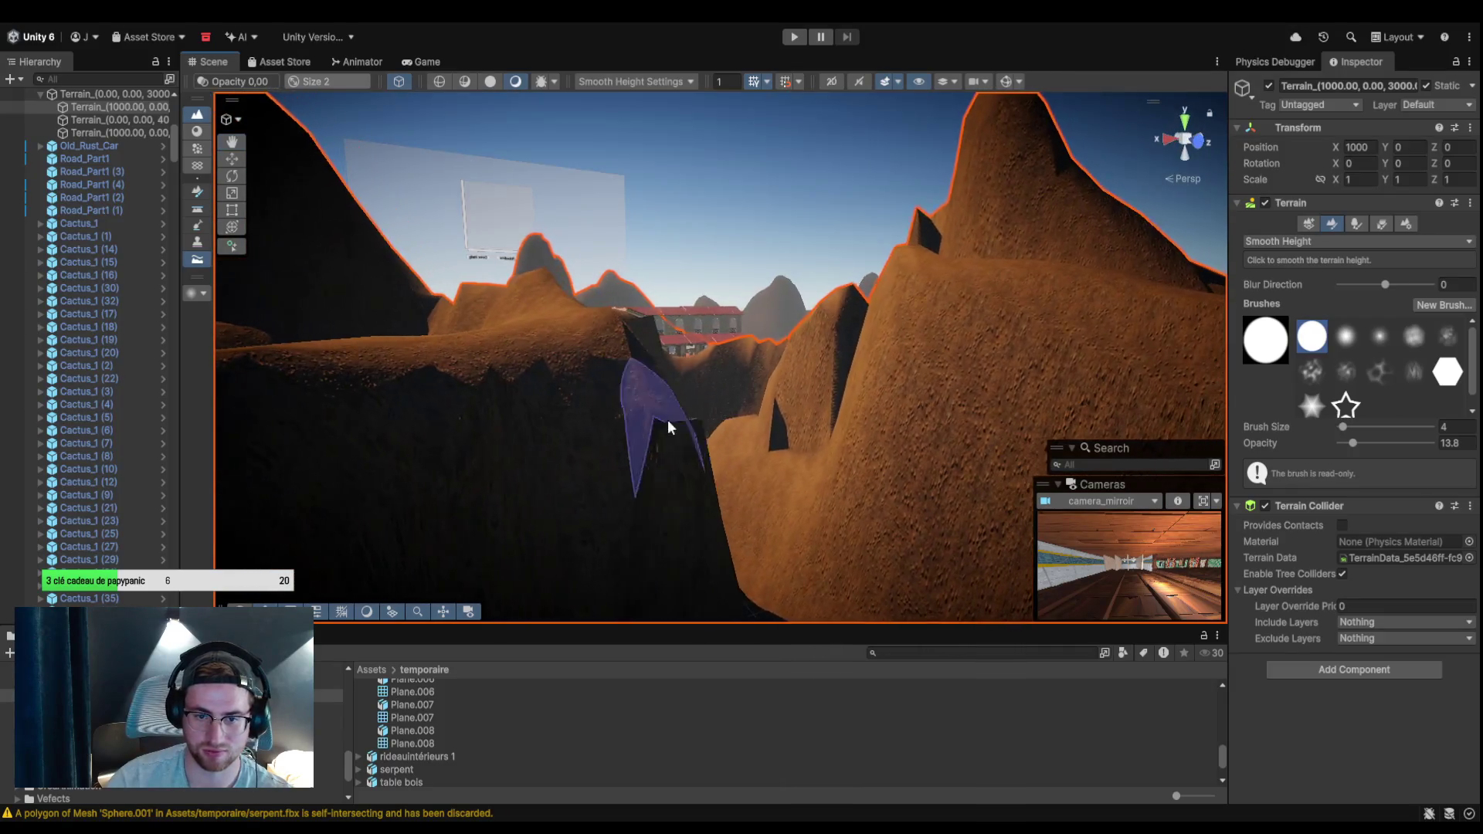
pyautogui.moveTo(592, 335)
pyautogui.mouseDown()
pyautogui.moveTo(795, 430)
pyautogui.moveTo(874, 430)
pyautogui.moveTo(771, 463)
pyautogui.moveTo(927, 520)
pyautogui.moveTo(837, 461)
pyautogui.mouseUp()
# Smooth the crevices on the jagged peak, the sharp ridge notch and the blocky patch.
pyautogui.moveTo(772, 318)
pyautogui.mouseDown()
pyautogui.moveTo(723, 263)
pyautogui.moveTo(780, 302)
pyautogui.moveTo(949, 213)
pyautogui.moveTo(818, 434)
pyautogui.moveTo(939, 407)
pyautogui.moveTo(741, 412)
pyautogui.mouseUp()
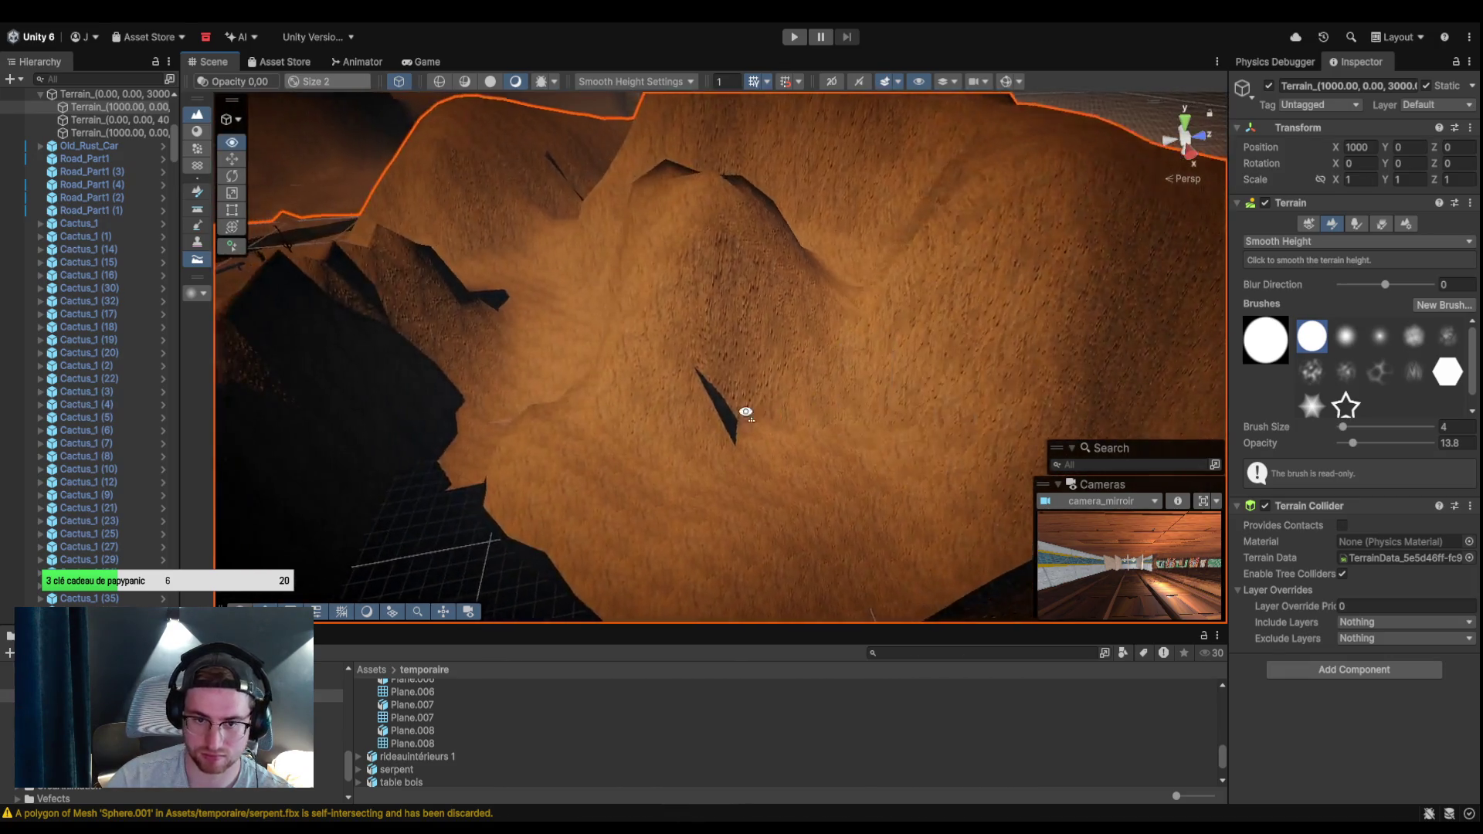
pyautogui.moveTo(688, 475)
pyautogui.mouseDown()
pyautogui.moveTo(624, 413)
pyautogui.moveTo(828, 384)
pyautogui.moveTo(901, 397)
pyautogui.moveTo(707, 323)
pyautogui.moveTo(771, 349)
pyautogui.mouseUp()
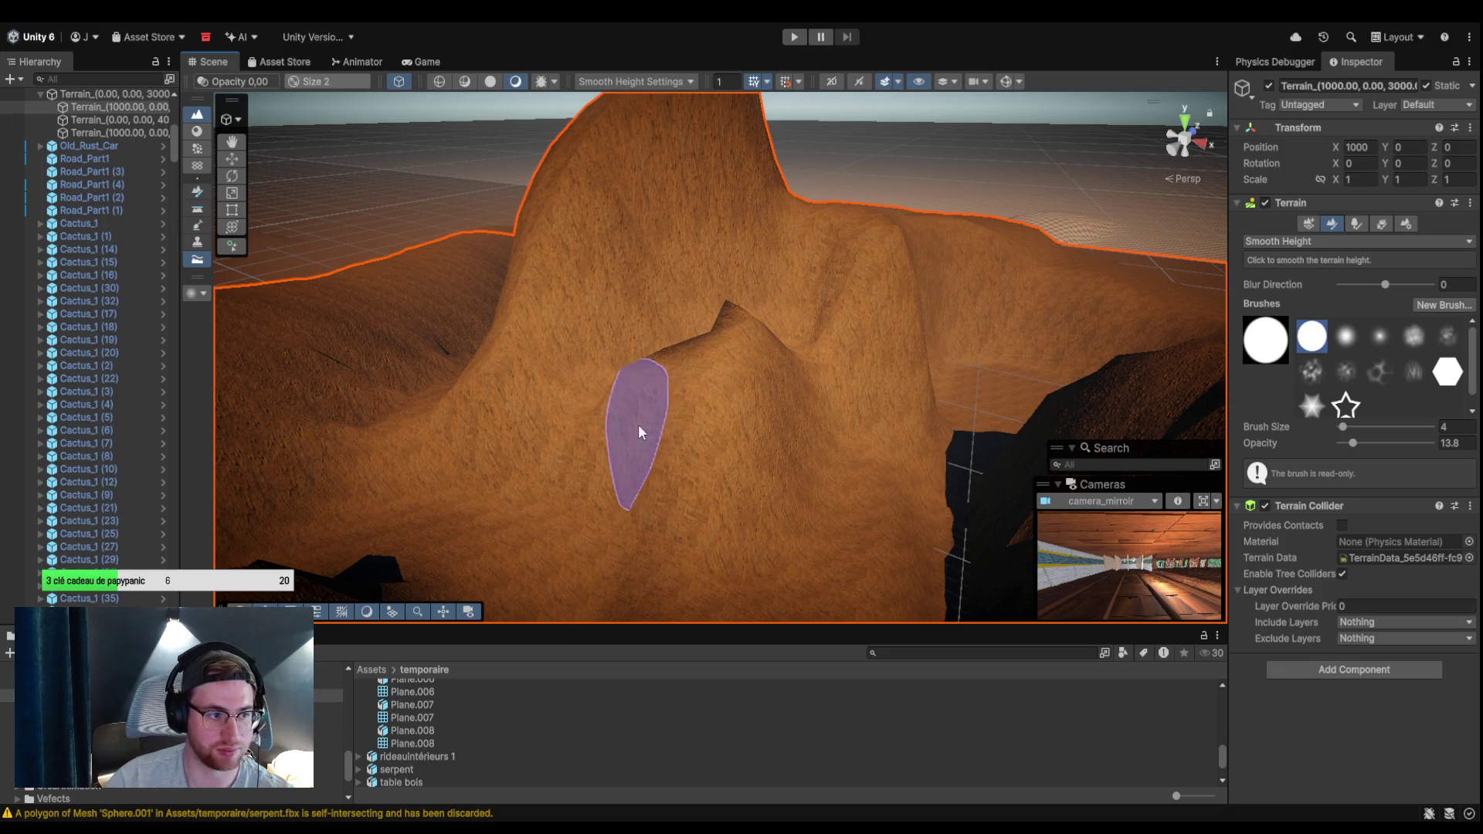
pyautogui.moveTo(746, 340)
pyautogui.mouseDown()
pyautogui.moveTo(735, 288)
pyautogui.moveTo(794, 334)
pyautogui.moveTo(1040, 377)
pyautogui.moveTo(959, 384)
pyautogui.mouseUp()
pyautogui.moveTo(695, 376)
pyautogui.mouseDown()
pyautogui.moveTo(715, 302)
pyautogui.moveTo(715, 315)
pyautogui.moveTo(768, 298)
pyautogui.moveTo(656, 309)
pyautogui.moveTo(487, 271)
pyautogui.moveTo(676, 229)
pyautogui.mouseUp()
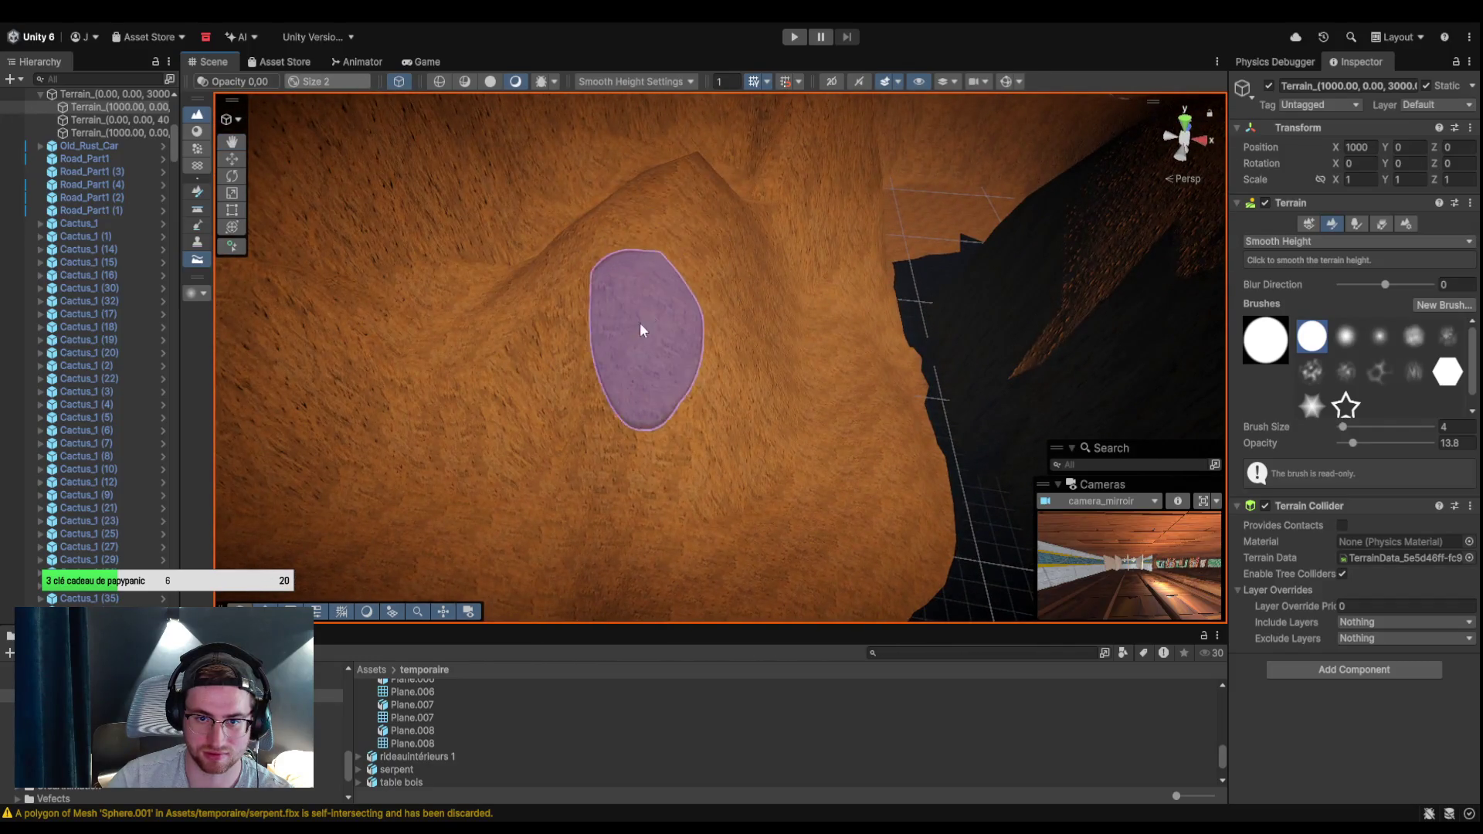
pyautogui.moveTo(694, 177)
pyautogui.mouseDown()
pyautogui.moveTo(520, 292)
pyautogui.moveTo(578, 290)
pyautogui.moveTo(712, 361)
pyautogui.moveTo(642, 327)
pyautogui.moveTo(912, 332)
pyautogui.moveTo(749, 357)
pyautogui.mouseUp()
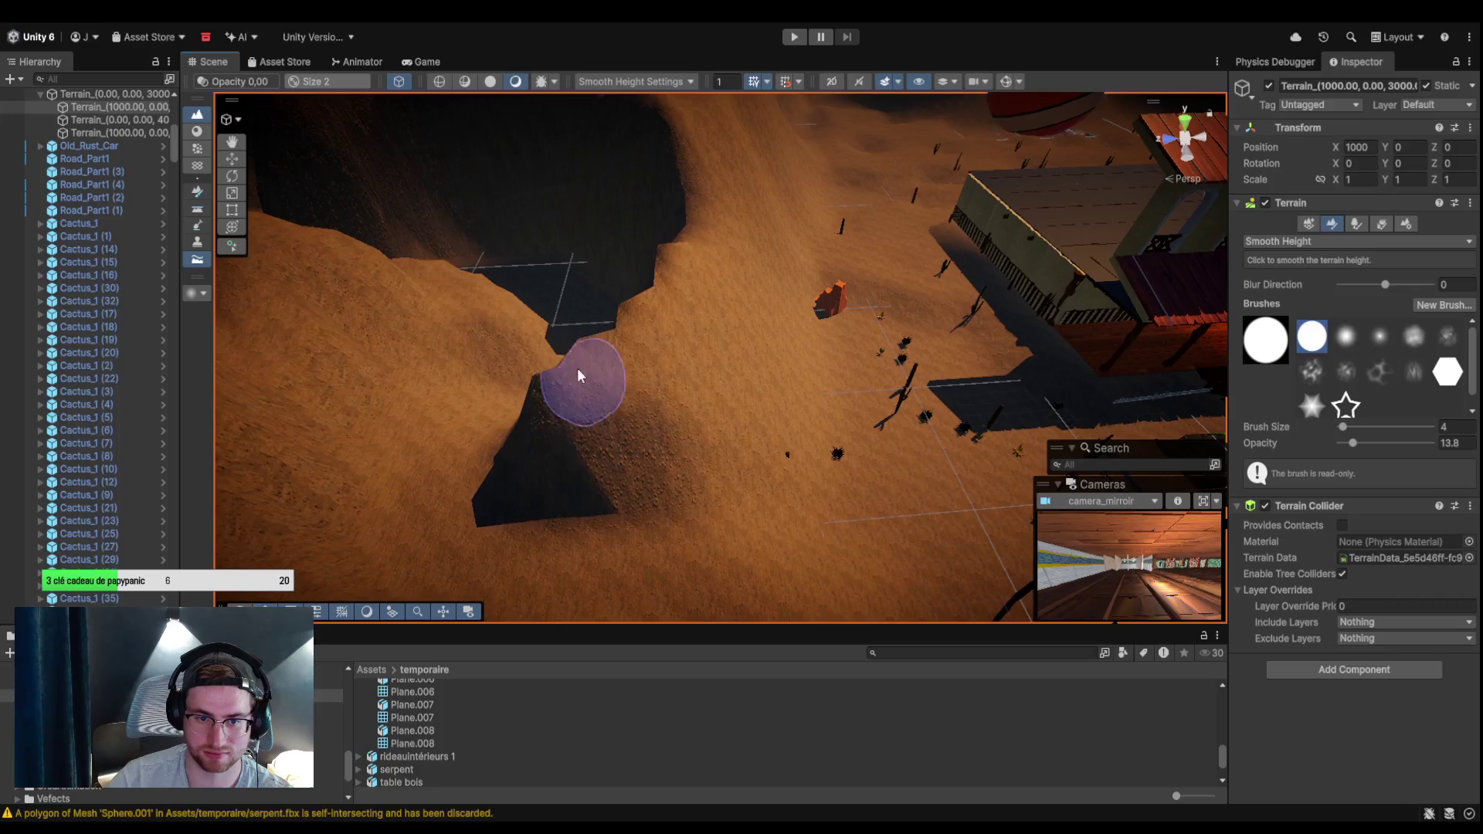
pyautogui.moveTo(501, 441)
pyautogui.mouseDown()
pyautogui.moveTo(586, 491)
pyautogui.moveTo(591, 434)
pyautogui.moveTo(623, 456)
pyautogui.moveTo(644, 438)
pyautogui.moveTo(632, 316)
pyautogui.mouseUp()
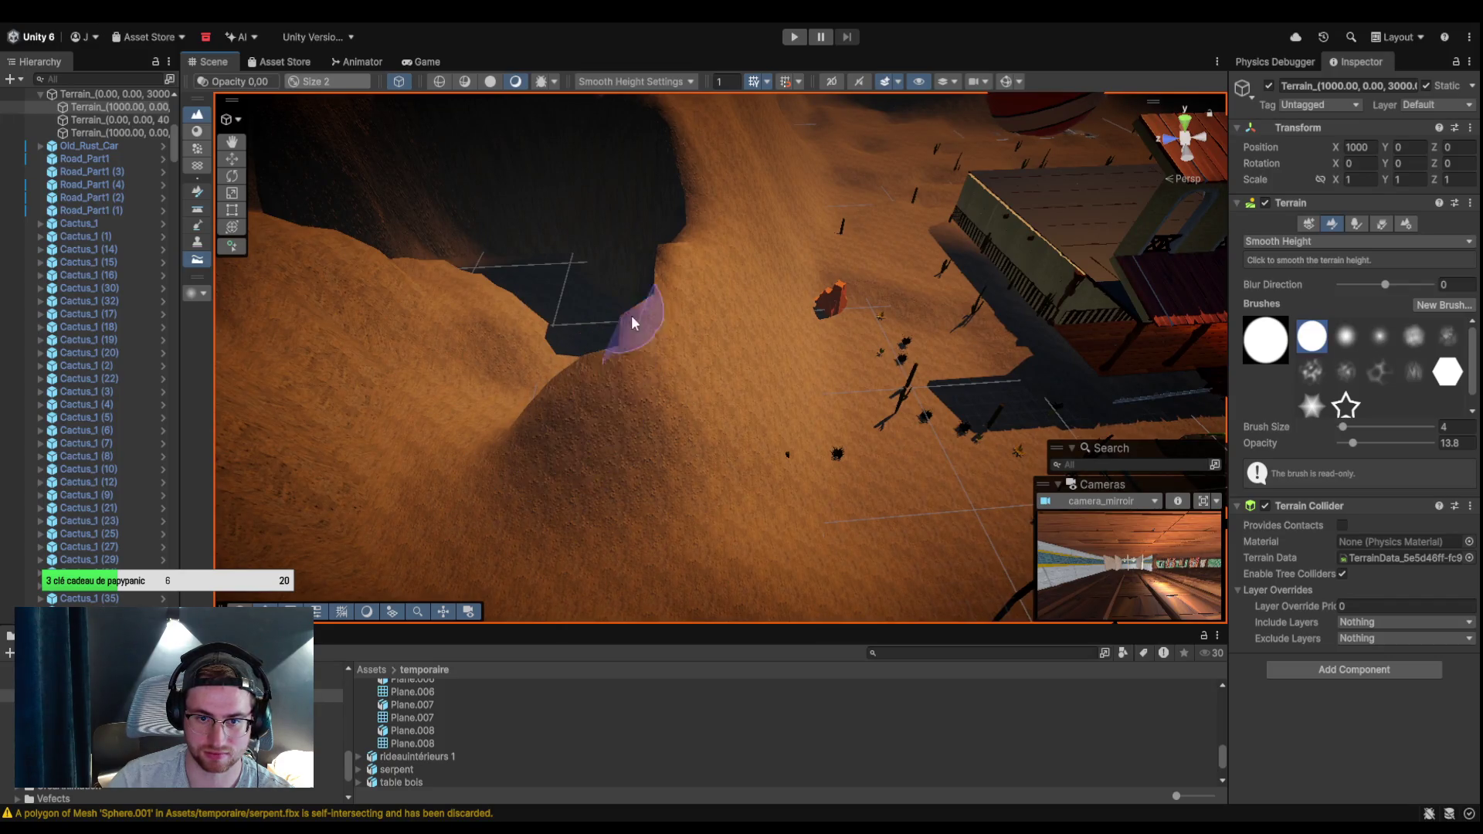
pyautogui.moveTo(684, 252)
pyautogui.mouseDown()
pyautogui.moveTo(712, 381)
pyautogui.moveTo(712, 309)
pyautogui.moveTo(743, 382)
pyautogui.mouseUp()
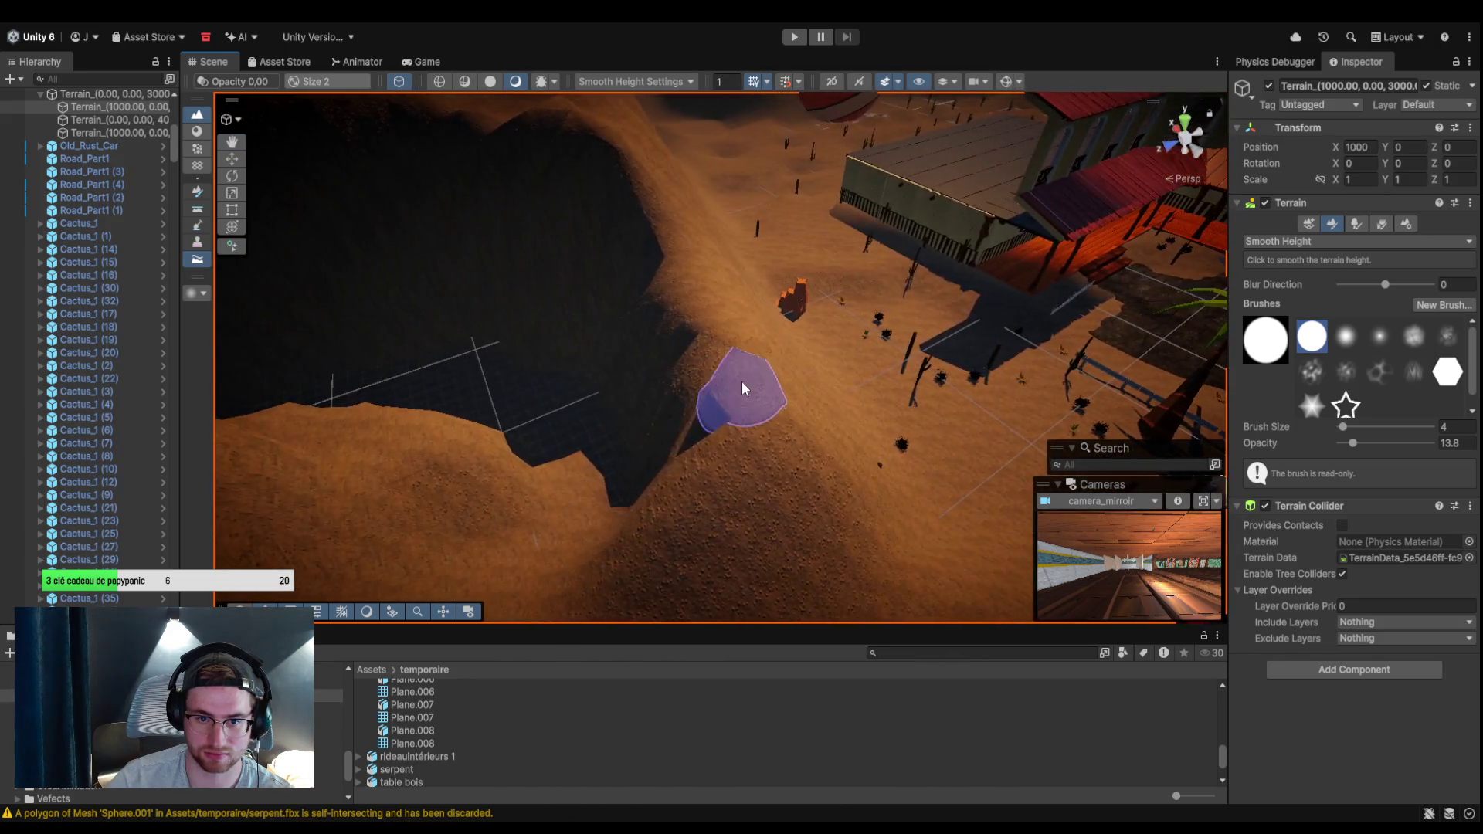
pyautogui.moveTo(790, 502)
pyautogui.mouseDown()
pyautogui.moveTo(728, 497)
pyautogui.moveTo(553, 549)
pyautogui.moveTo(654, 451)
pyautogui.moveTo(748, 407)
pyautogui.moveTo(758, 431)
pyautogui.moveTo(897, 404)
pyautogui.moveTo(877, 459)
pyautogui.moveTo(739, 377)
pyautogui.moveTo(672, 288)
pyautogui.moveTo(705, 335)
pyautogui.moveTo(669, 347)
pyautogui.moveTo(970, 523)
pyautogui.moveTo(659, 387)
pyautogui.moveTo(701, 433)
pyautogui.moveTo(485, 376)
pyautogui.moveTo(496, 536)
pyautogui.moveTo(461, 503)
pyautogui.moveTo(663, 245)
pyautogui.moveTo(672, 434)
pyautogui.moveTo(695, 331)
pyautogui.moveTo(659, 351)
pyautogui.moveTo(750, 482)
pyautogui.moveTo(781, 461)
pyautogui.moveTo(731, 433)
pyautogui.moveTo(746, 440)
pyautogui.moveTo(695, 601)
pyautogui.moveTo(745, 487)
pyautogui.moveTo(735, 440)
pyautogui.moveTo(404, 457)
pyautogui.moveTo(474, 466)
pyautogui.mouseUp()
pyautogui.scroll(3, 502, 473)
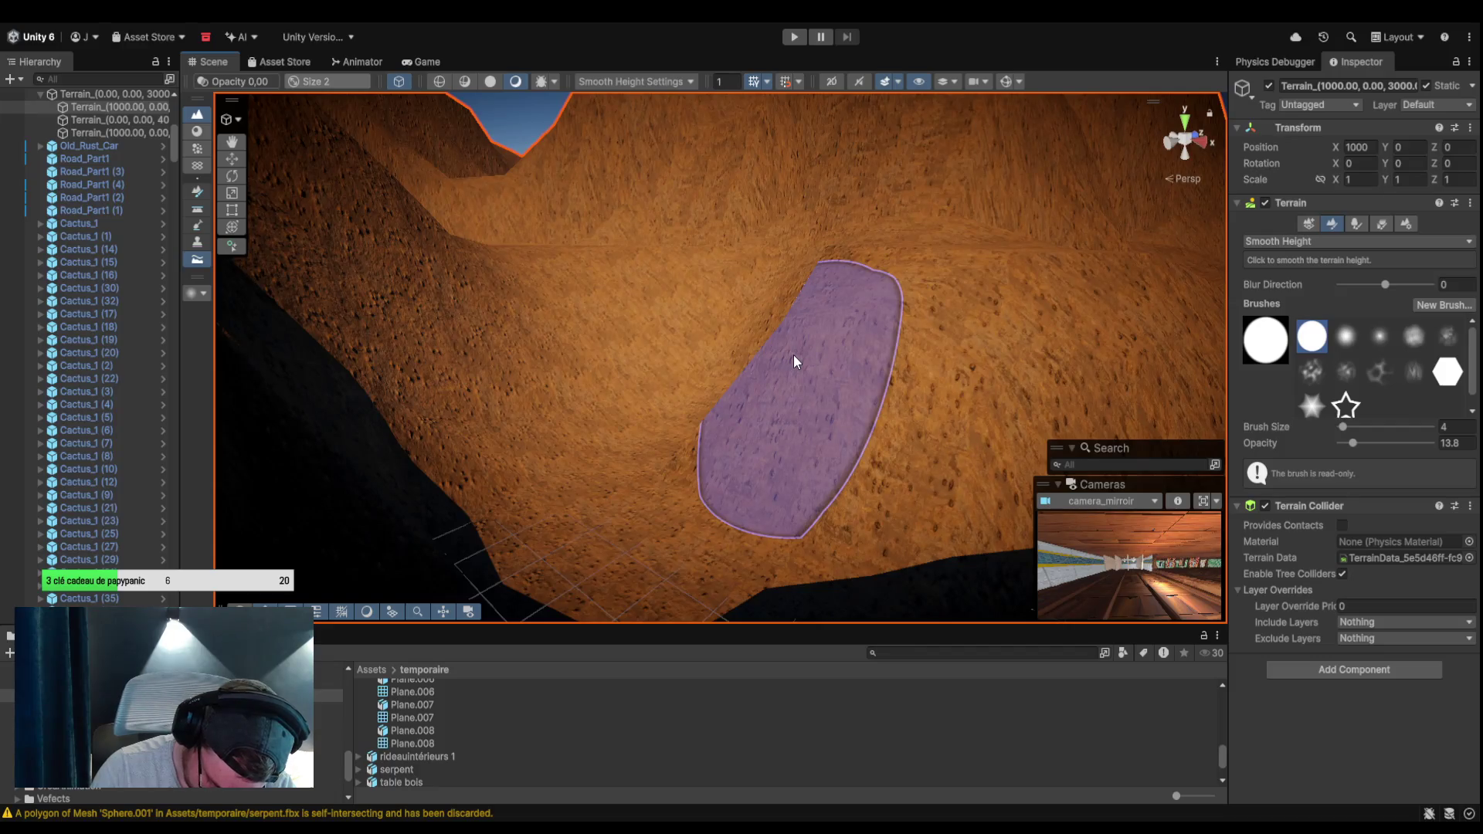
# Select and frame the essalesole1 (112) floor plane by the building.
pyautogui.moveTo(759, 349)
pyautogui.mouseDown()
pyautogui.moveTo(741, 305)
pyautogui.moveTo(639, 225)
pyautogui.moveTo(429, 371)
pyautogui.mouseUp()
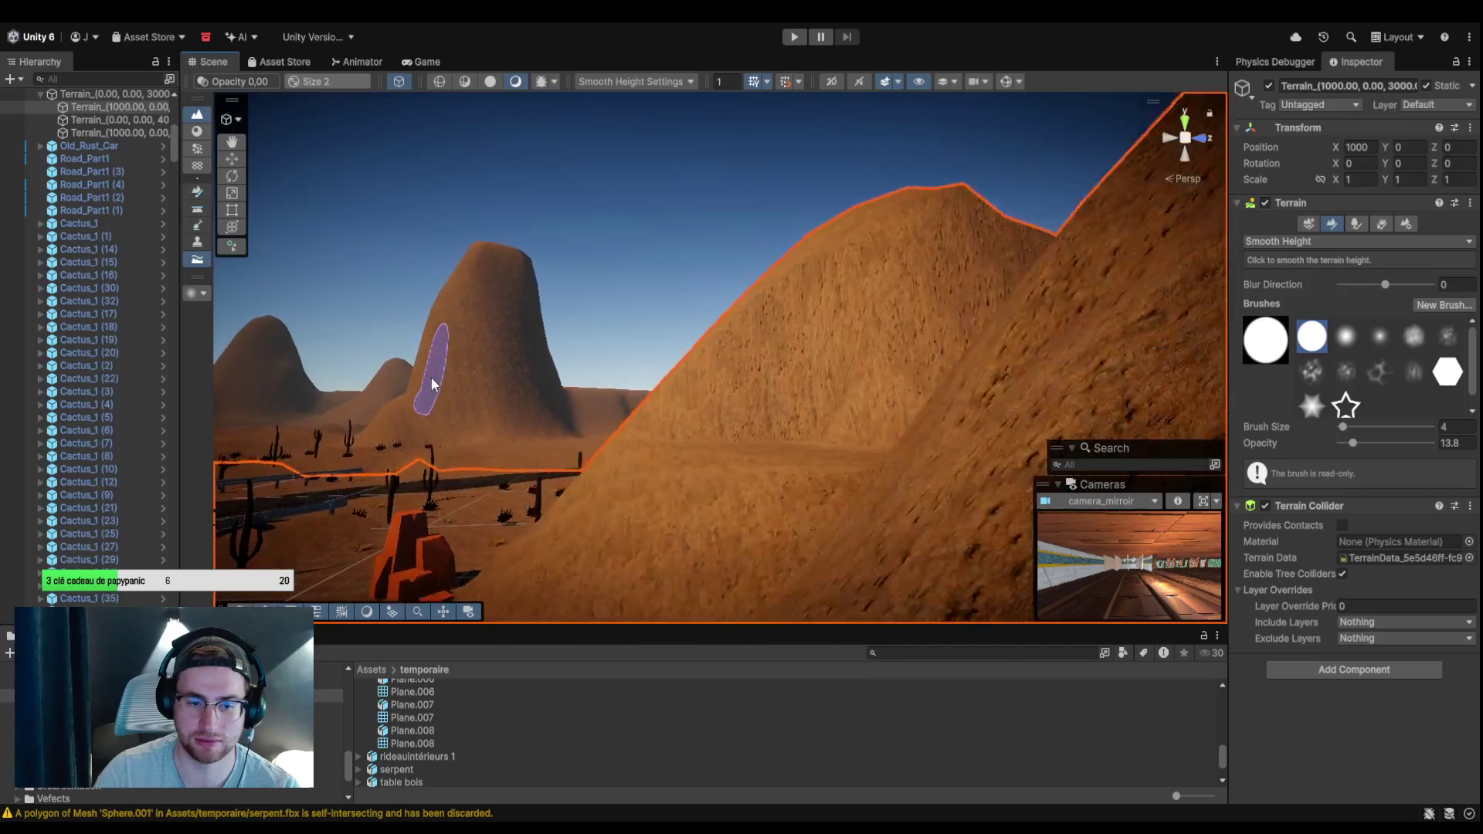
pyautogui.moveTo(671, 475)
pyautogui.mouseDown()
pyautogui.moveTo(662, 440)
pyautogui.moveTo(711, 404)
pyautogui.moveTo(768, 457)
pyautogui.moveTo(824, 438)
pyautogui.moveTo(768, 403)
pyautogui.mouseUp()
pyautogui.moveTo(746, 485)
pyautogui.mouseDown()
pyautogui.moveTo(984, 520)
pyautogui.moveTo(855, 520)
pyautogui.moveTo(771, 459)
pyautogui.moveTo(662, 464)
pyautogui.moveTo(436, 310)
pyautogui.mouseUp()
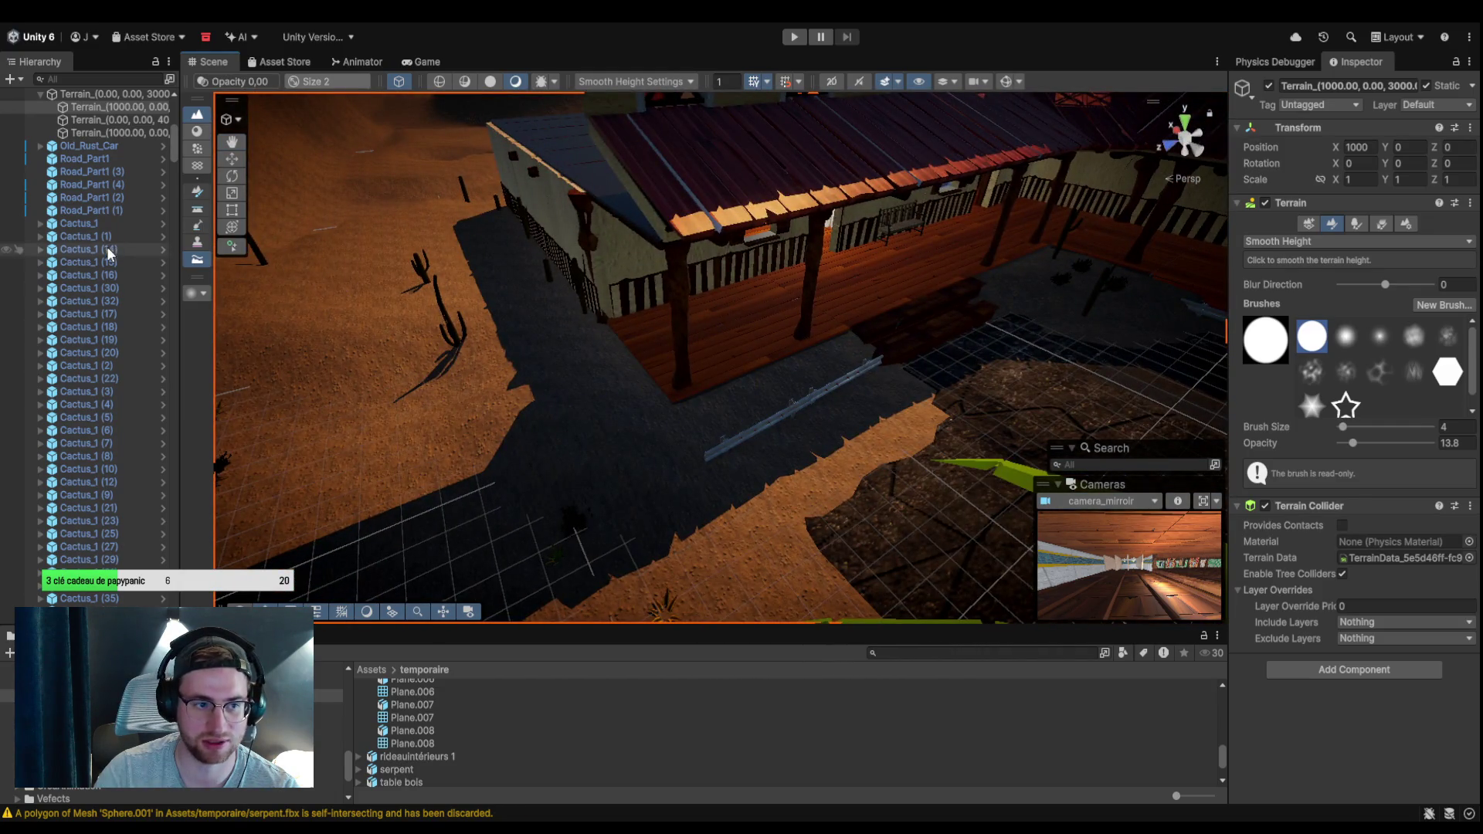
pyautogui.click(108, 249)
pyautogui.click(727, 352)
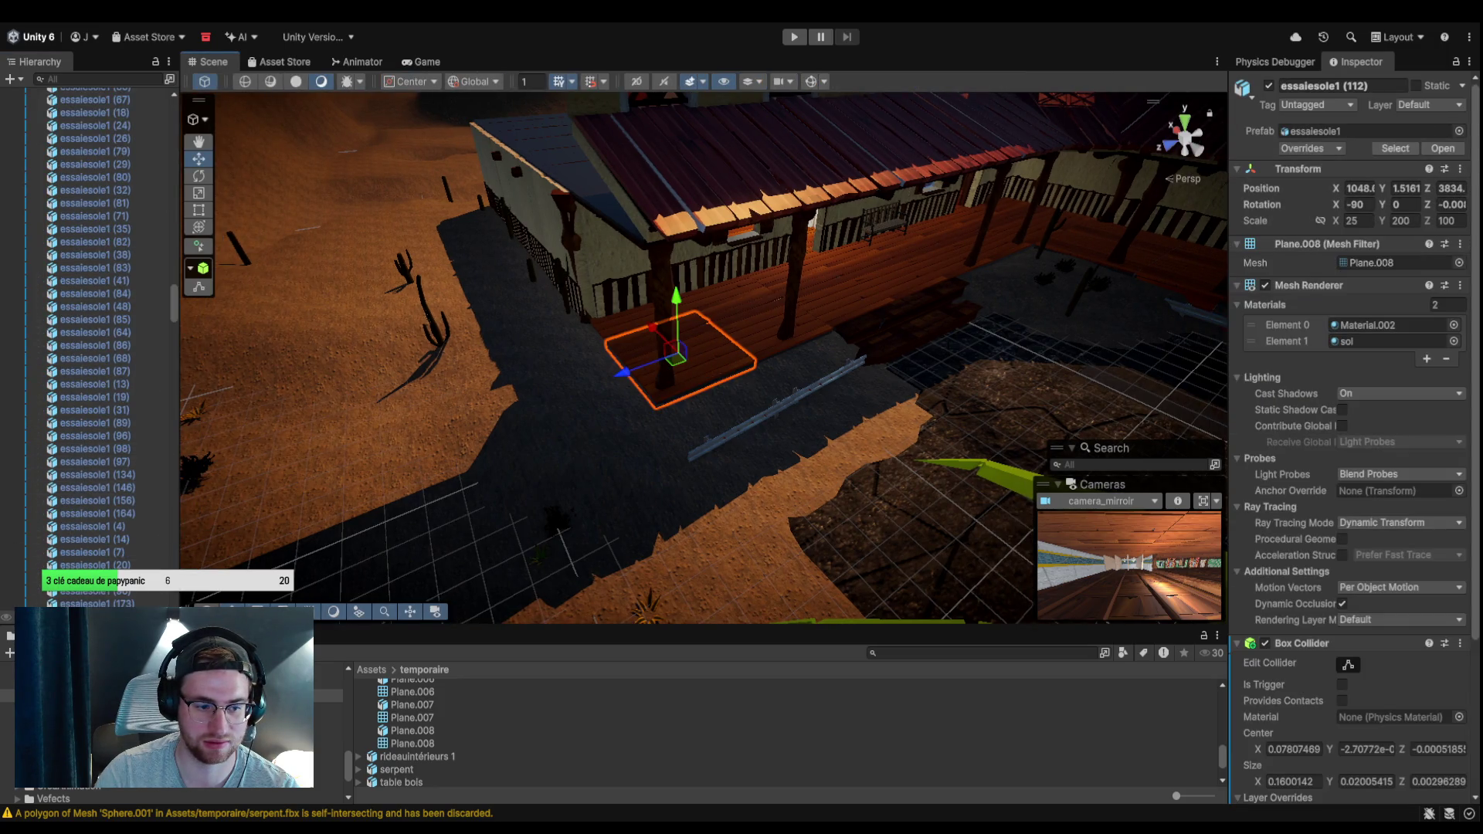
pyautogui.scroll(-3, 100, 494)
pyautogui.doubleClick(102, 471)
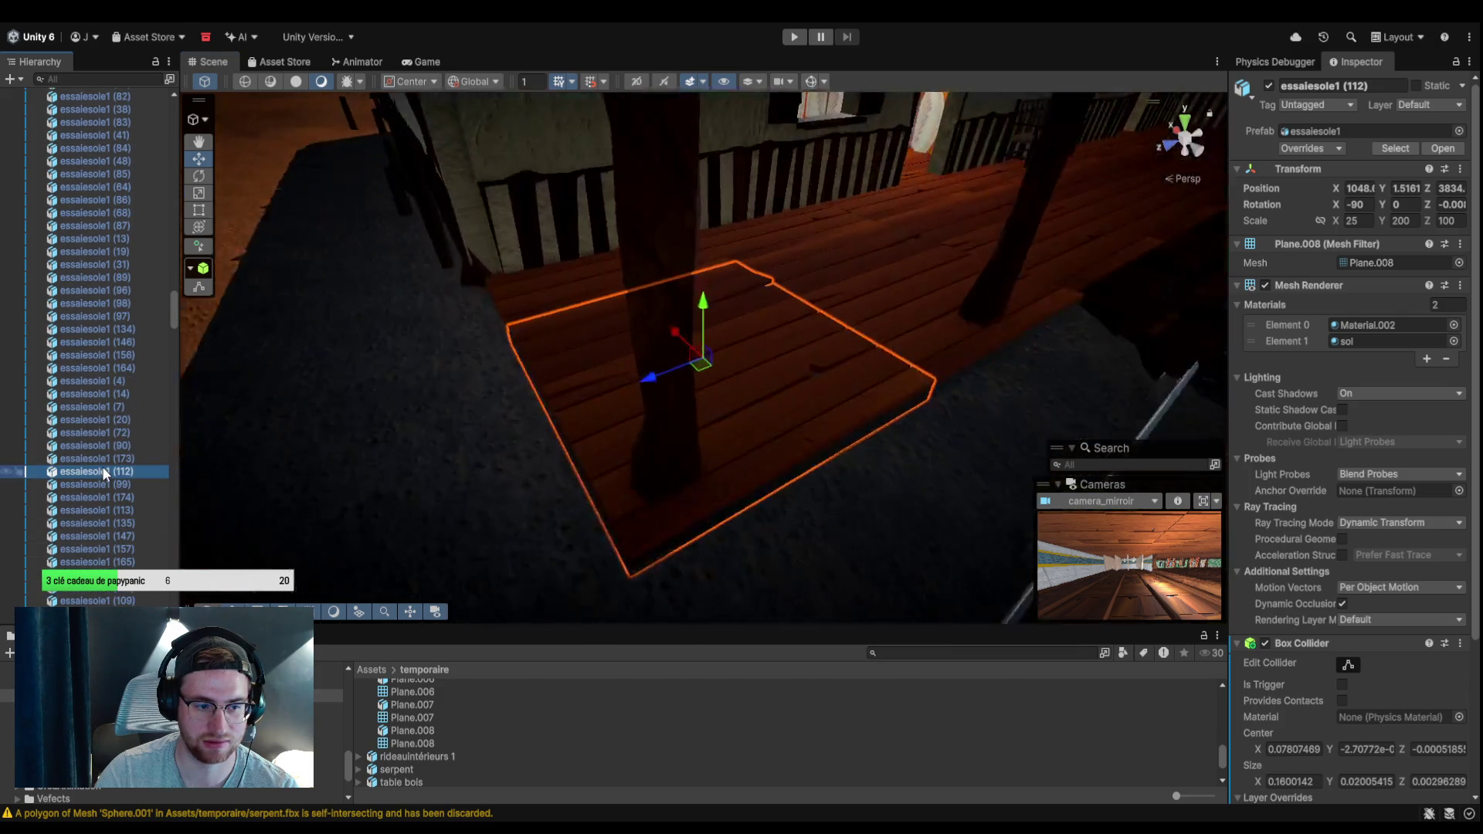
# Bring back the terrain's Smooth Height settings and pull the view out to the courtyard.
pyautogui.hotkey('ctrl', 'z')
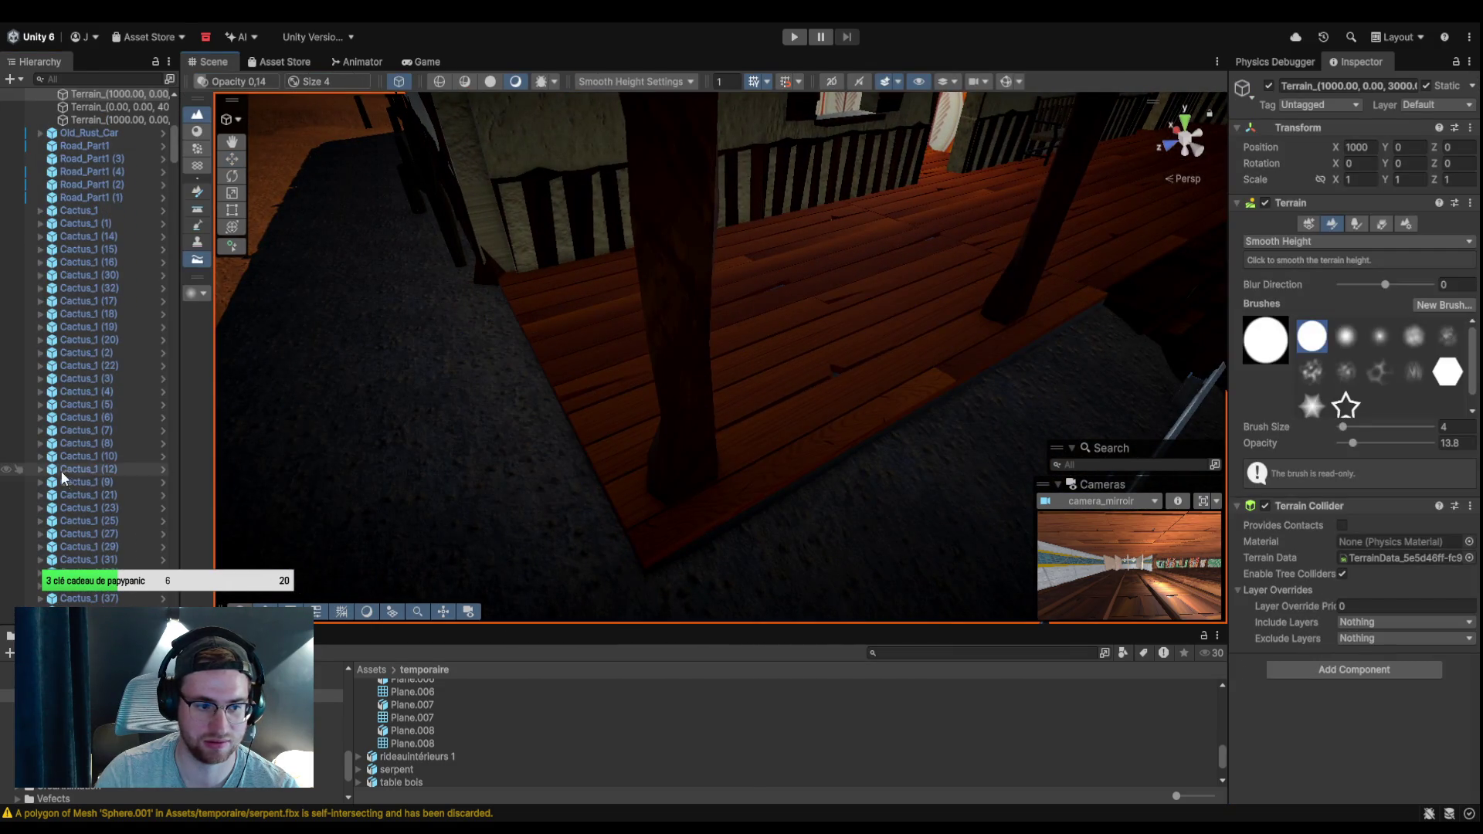
pyautogui.scroll(10, 170, 185)
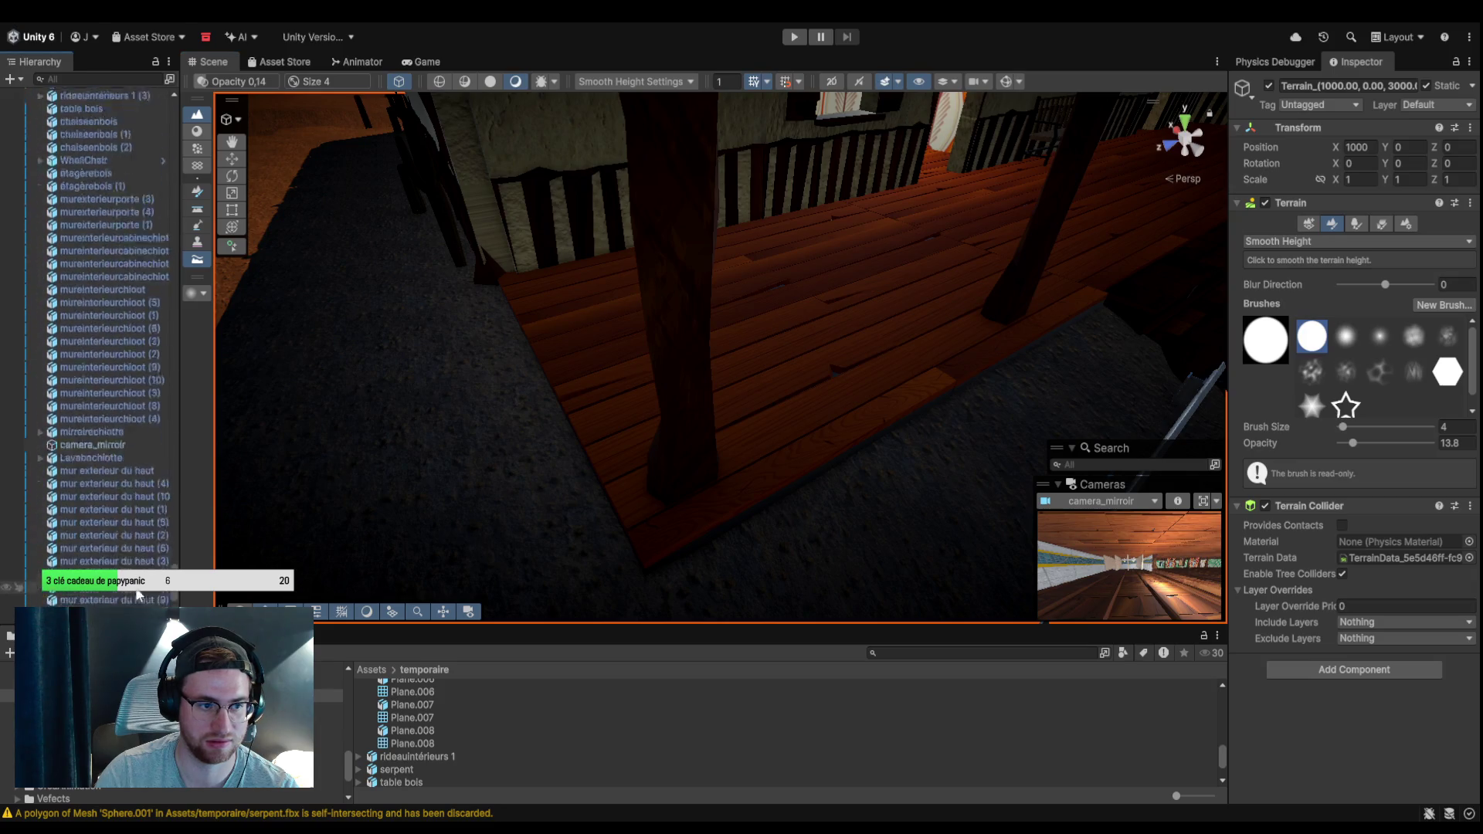
pyautogui.moveTo(190, 493)
pyautogui.mouseDown()
pyautogui.moveTo(351, 460)
pyautogui.moveTo(407, 513)
pyautogui.moveTo(536, 471)
pyautogui.moveTo(495, 456)
pyautogui.mouseUp()
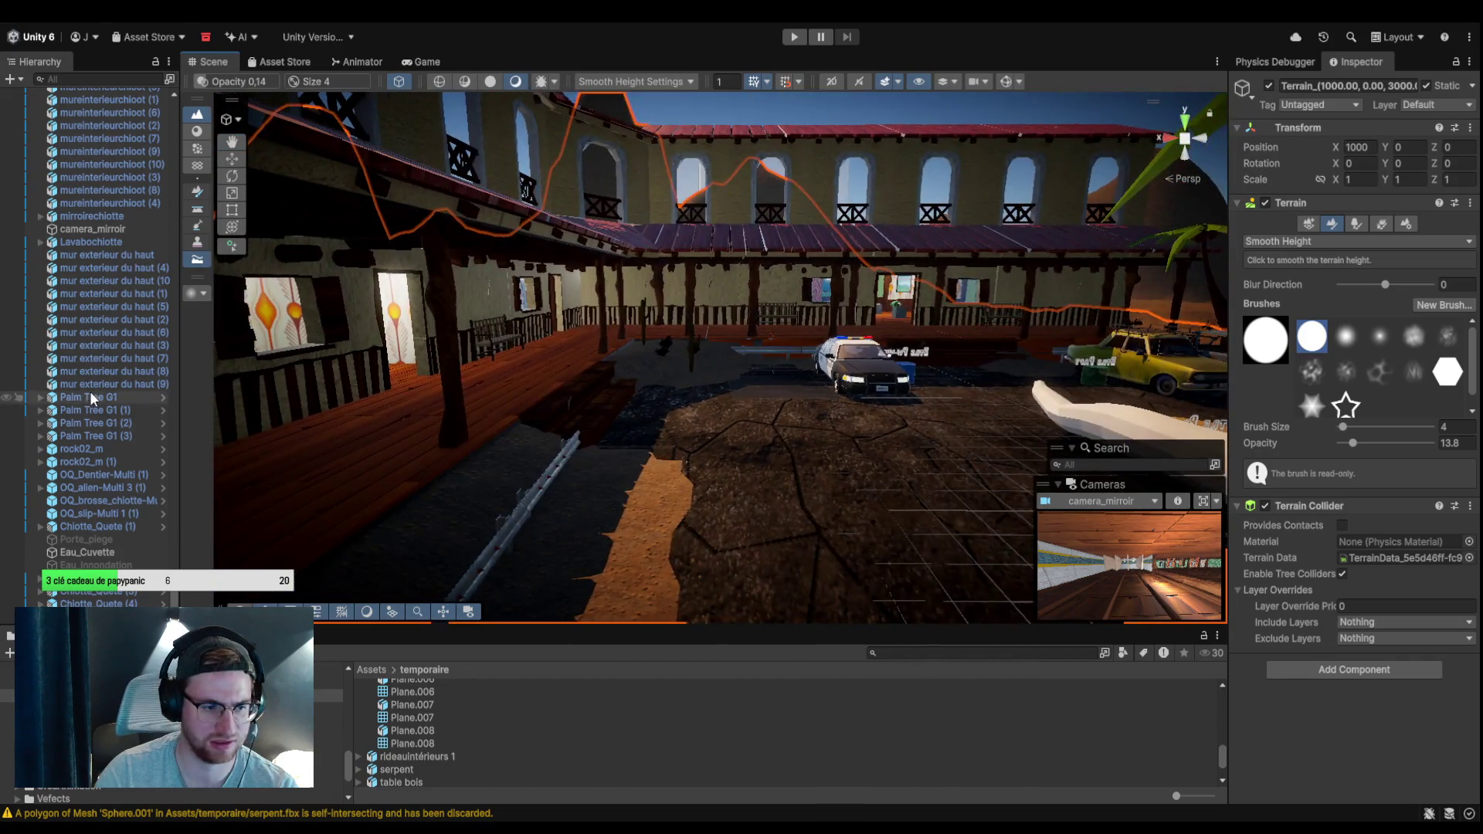
# Inspect the plafond model's bois material and Plane.001–Plane.003 parts in the asset browser.
pyautogui.click(93, 385)
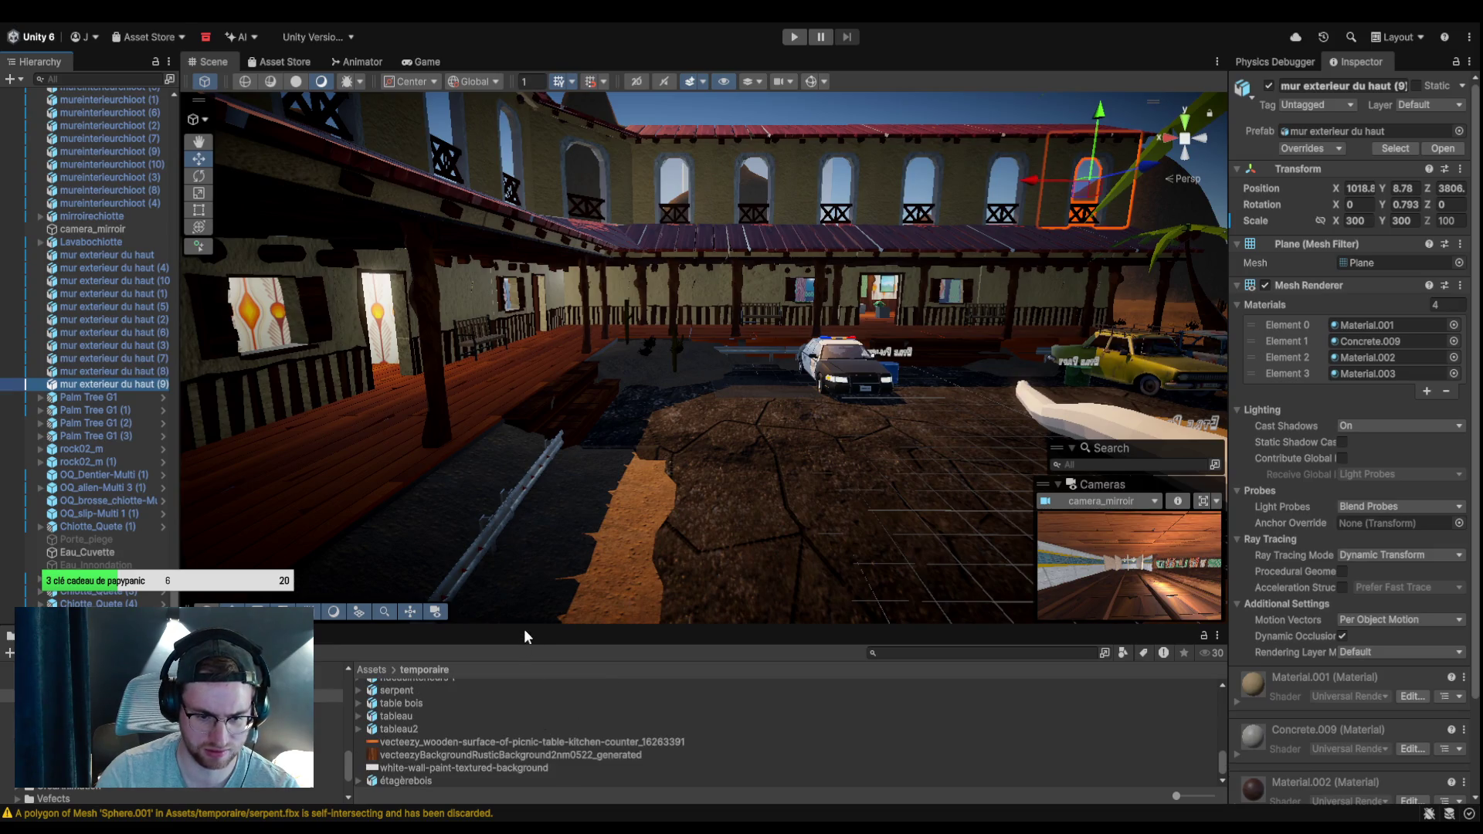
pyautogui.moveTo(523, 629); pyautogui.dragTo(572, 234)
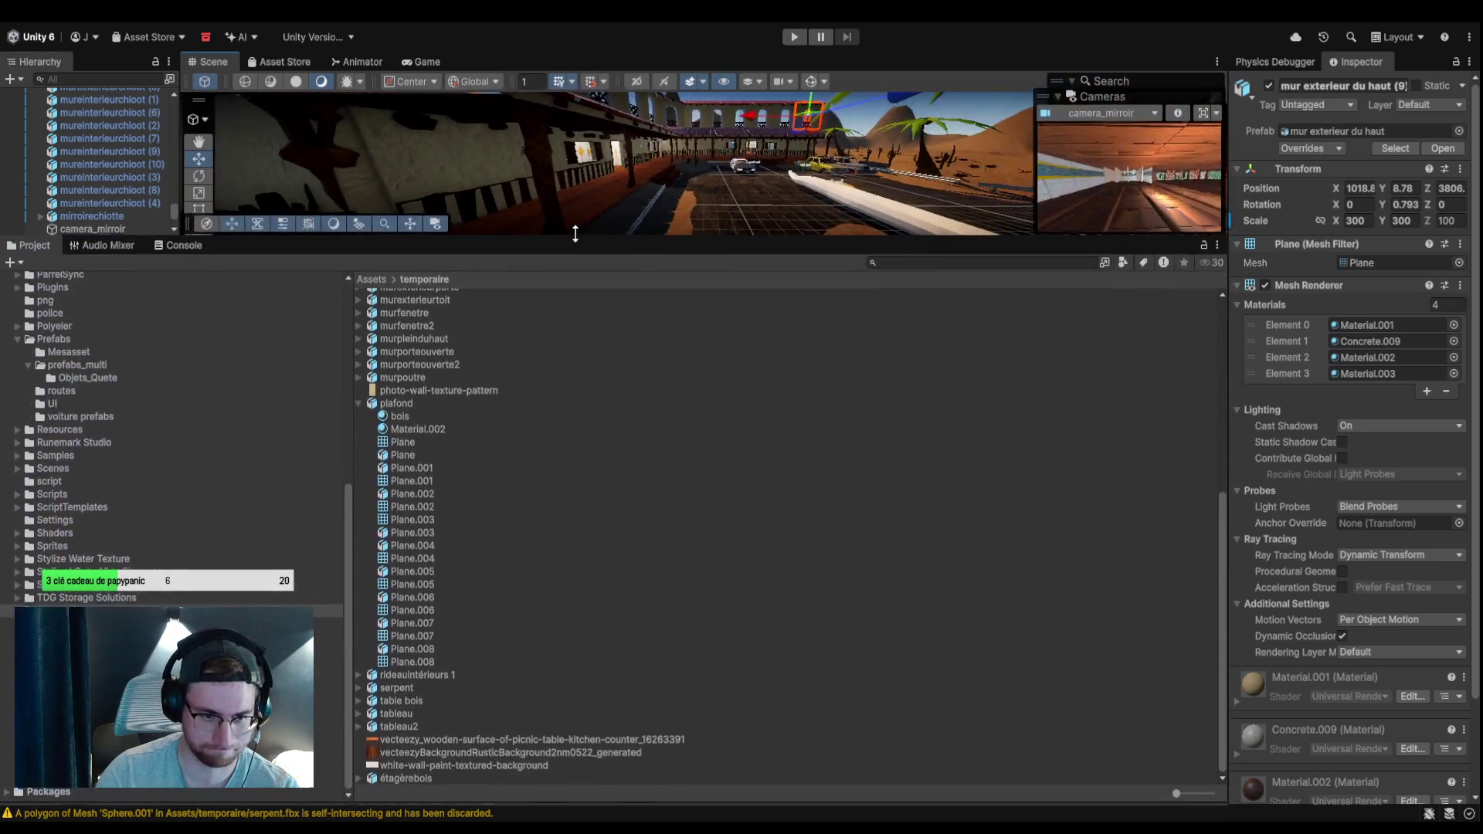
pyautogui.click(406, 422)
pyautogui.click(414, 471)
pyautogui.click(420, 497)
pyautogui.click(428, 473)
pyautogui.click(429, 496)
pyautogui.click(431, 535)
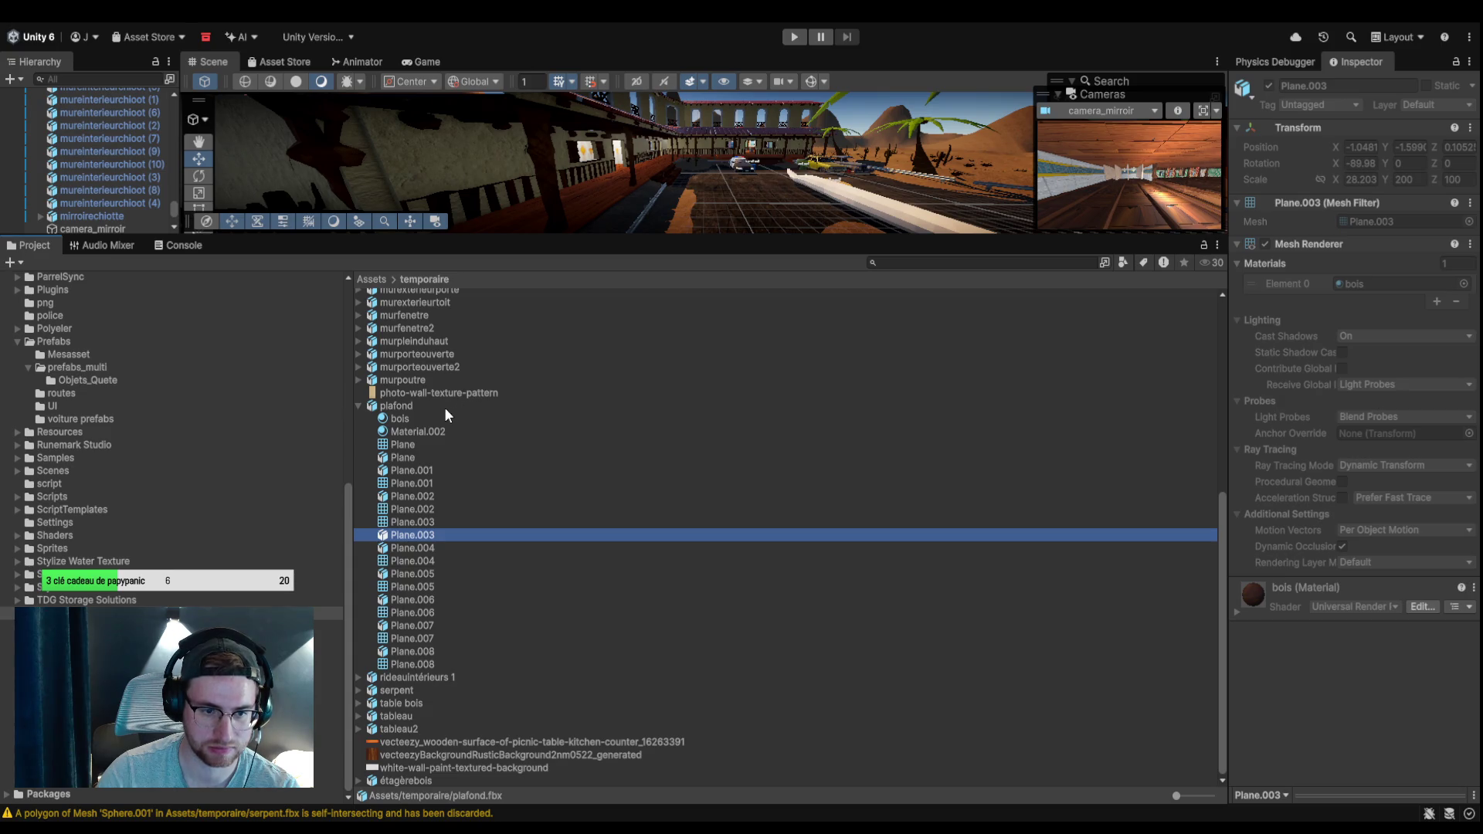
pyautogui.moveTo(706, 238); pyautogui.dragTo(705, 433)
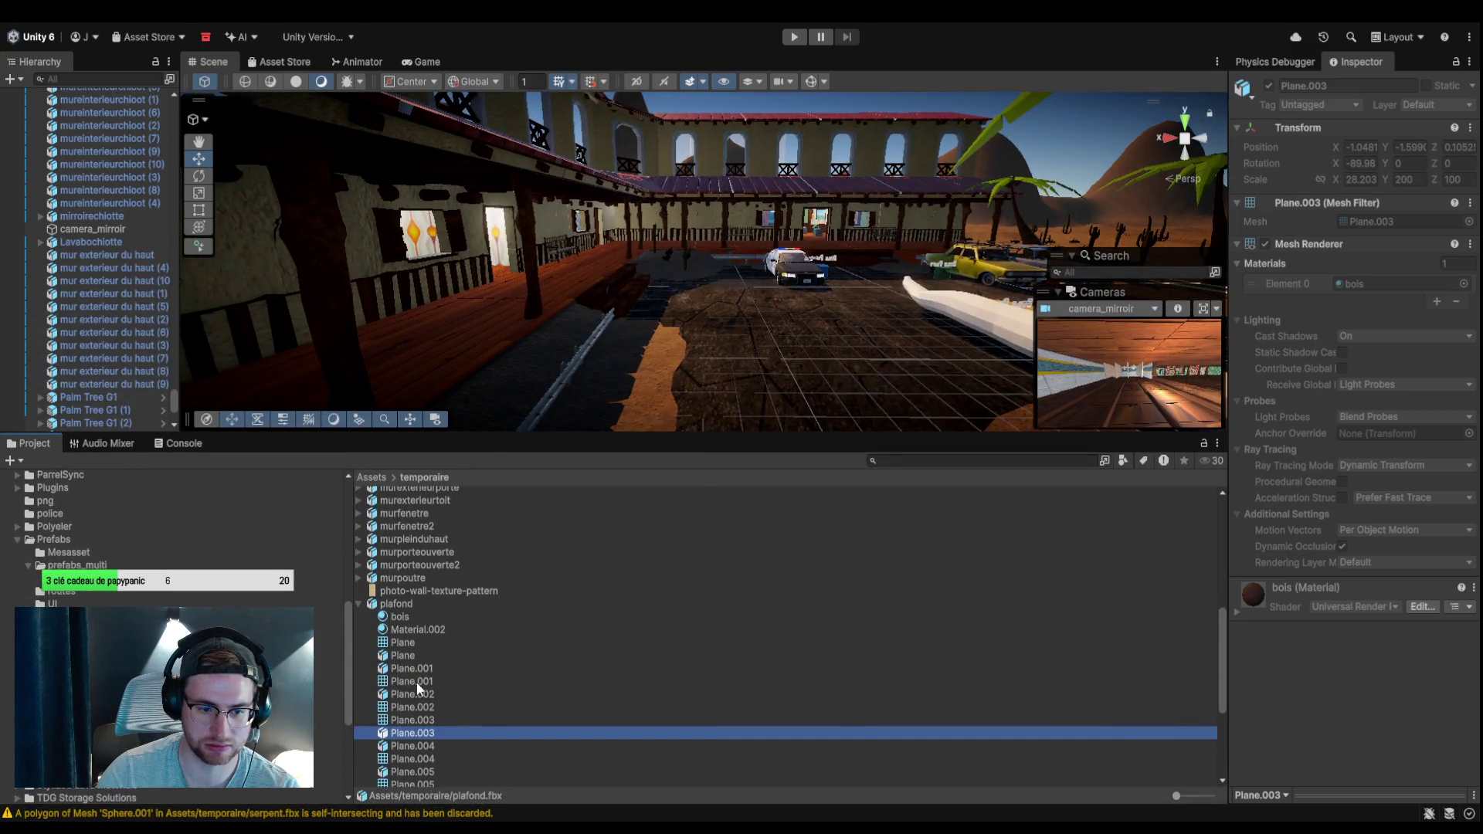
# Place the plafond model in the scene, raised to Y 6.8, and lower its Plane.004 board.
pyautogui.moveTo(410, 606); pyautogui.dragTo(670, 411)
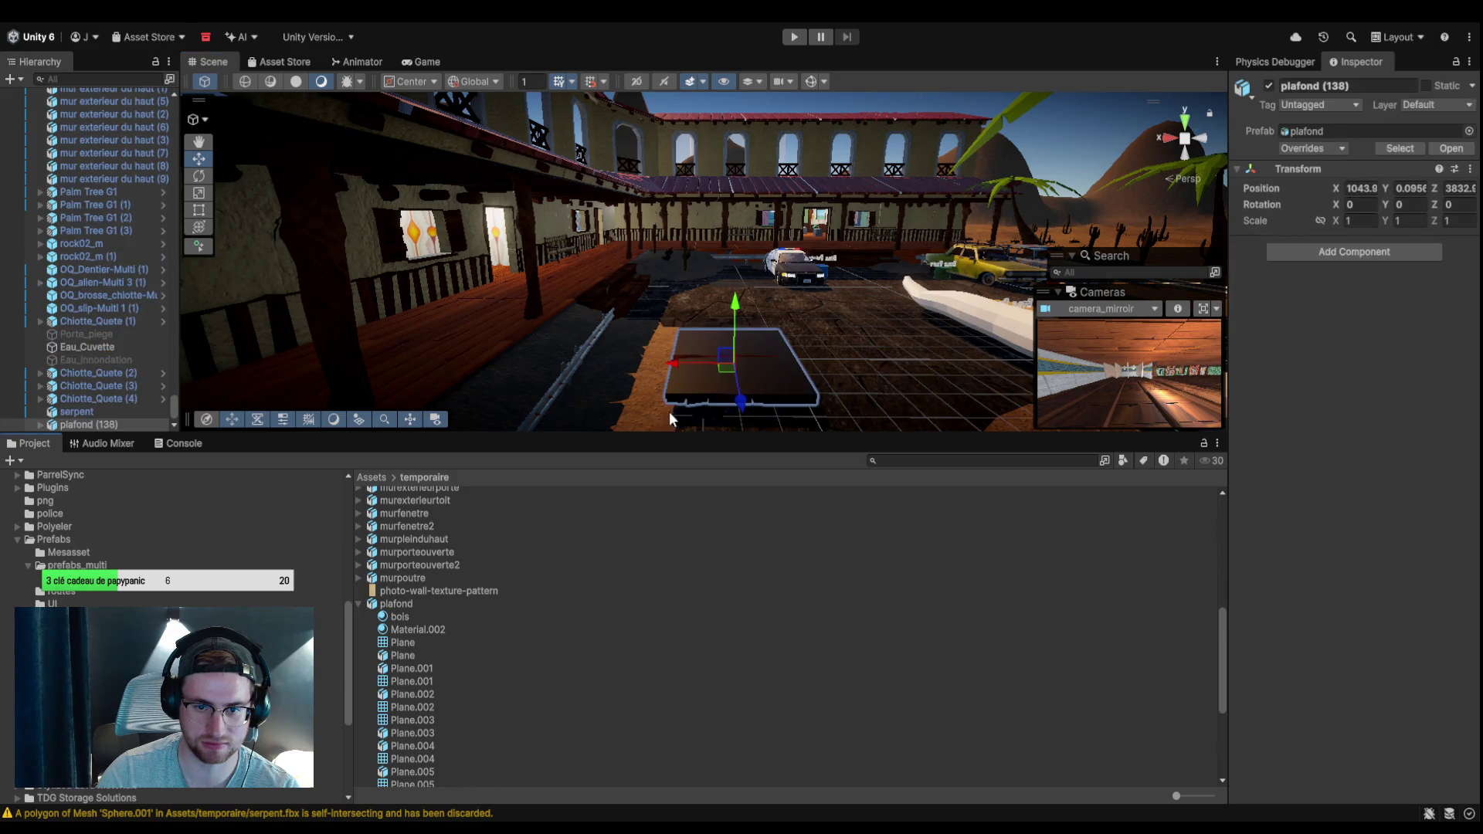
pyautogui.moveTo(734, 332); pyautogui.dragTo(745, 115)
pyautogui.moveTo(759, 215); pyautogui.dragTo(733, 302)
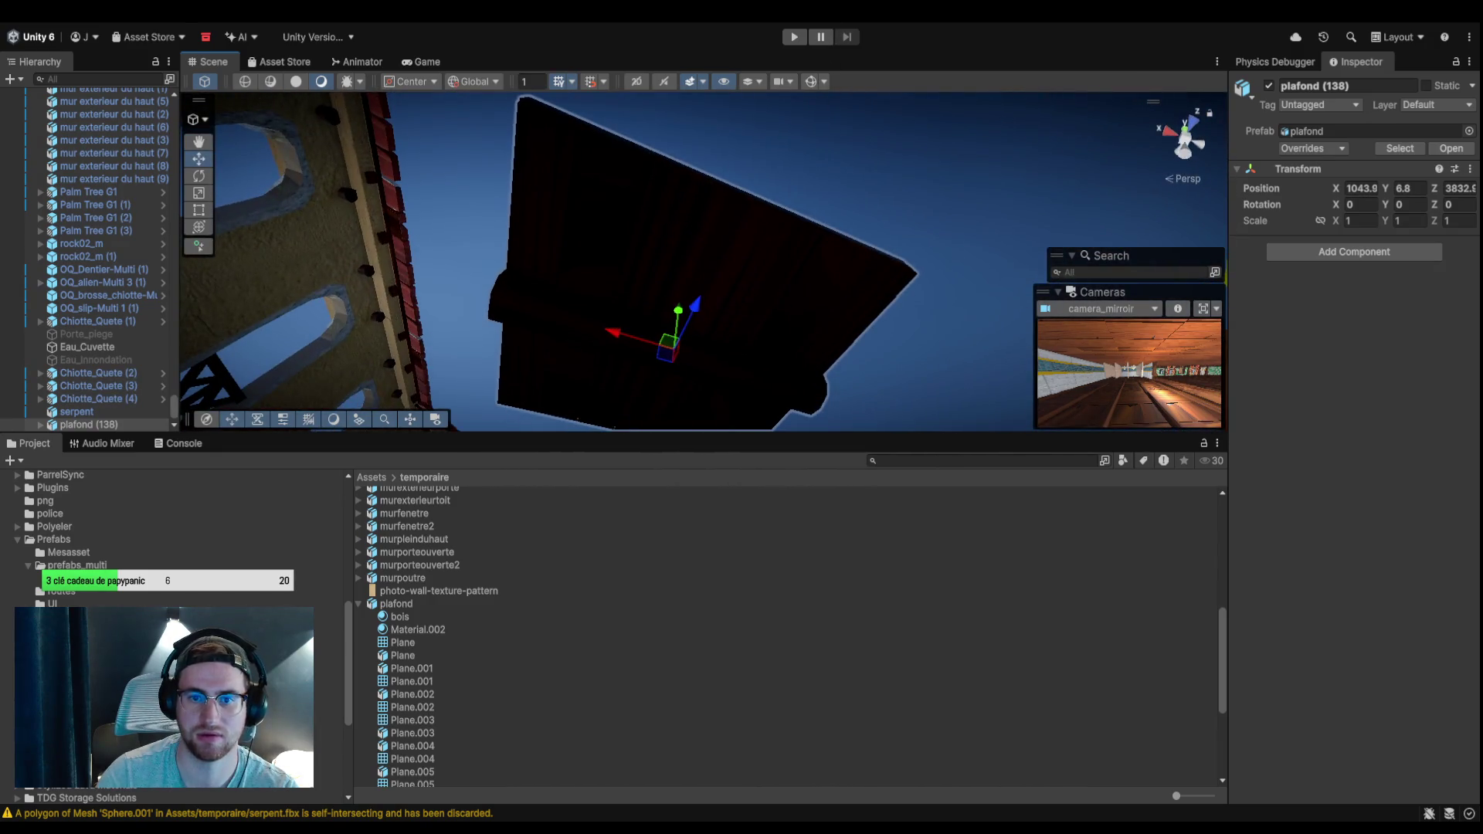
pyautogui.click(712, 260)
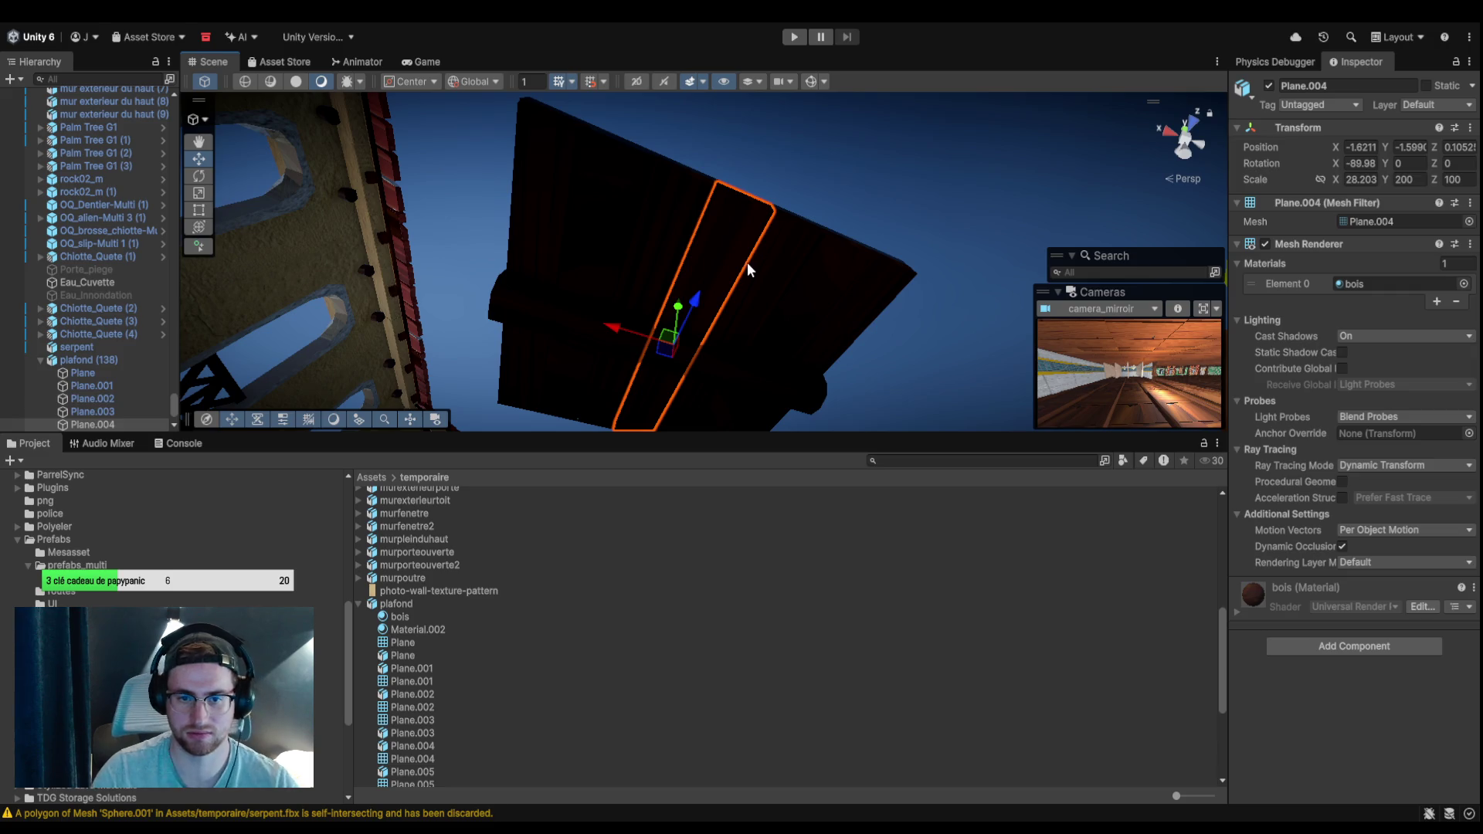
pyautogui.moveTo(679, 327)
pyautogui.mouseDown()
pyautogui.moveTo(678, 425)
pyautogui.moveTo(630, 191)
pyautogui.mouseUp()
pyautogui.click(635, 210)
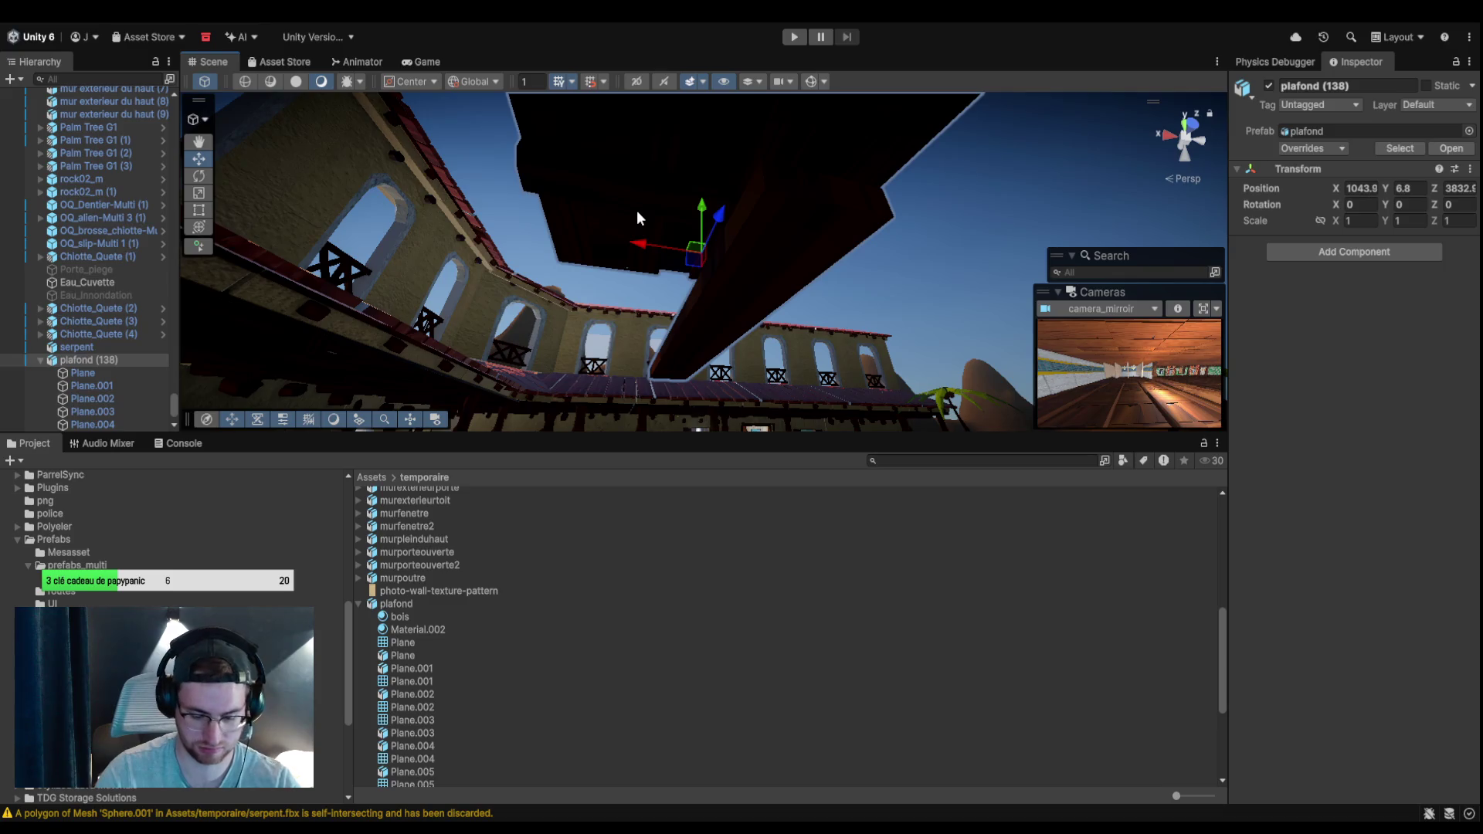
pyautogui.press('Delete')
pyautogui.hotkey('ctrl', 'z')
pyautogui.moveTo(637, 220)
pyautogui.mouseDown()
pyautogui.moveTo(638, 184)
pyautogui.moveTo(698, 209)
pyautogui.moveTo(858, 168)
pyautogui.mouseUp()
# Reorder Plane.004 within the plafond group and move the group down near the palms.
pyautogui.click(730, 261)
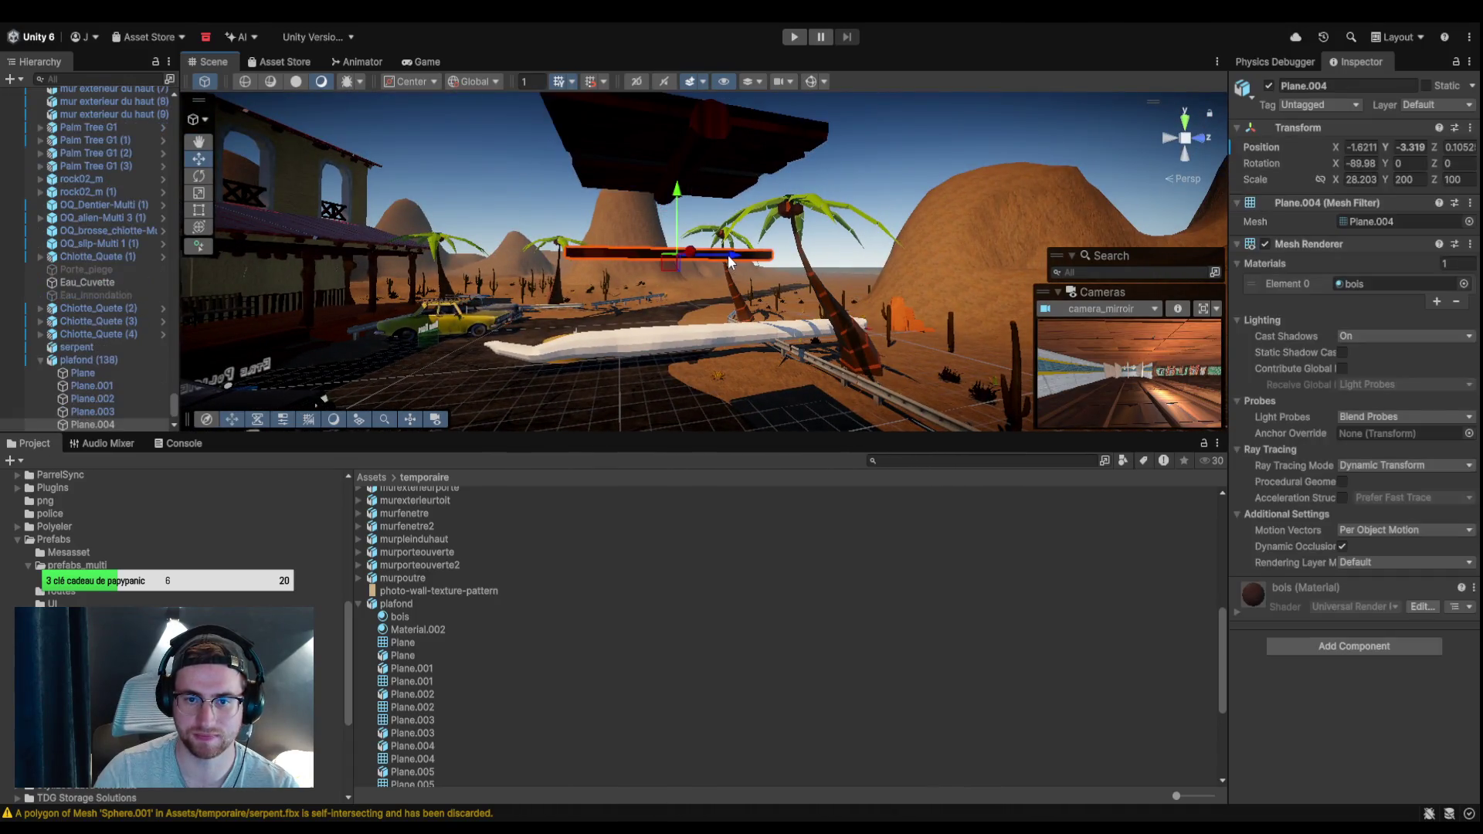
pyautogui.moveTo(730, 261); pyautogui.dragTo(964, 257)
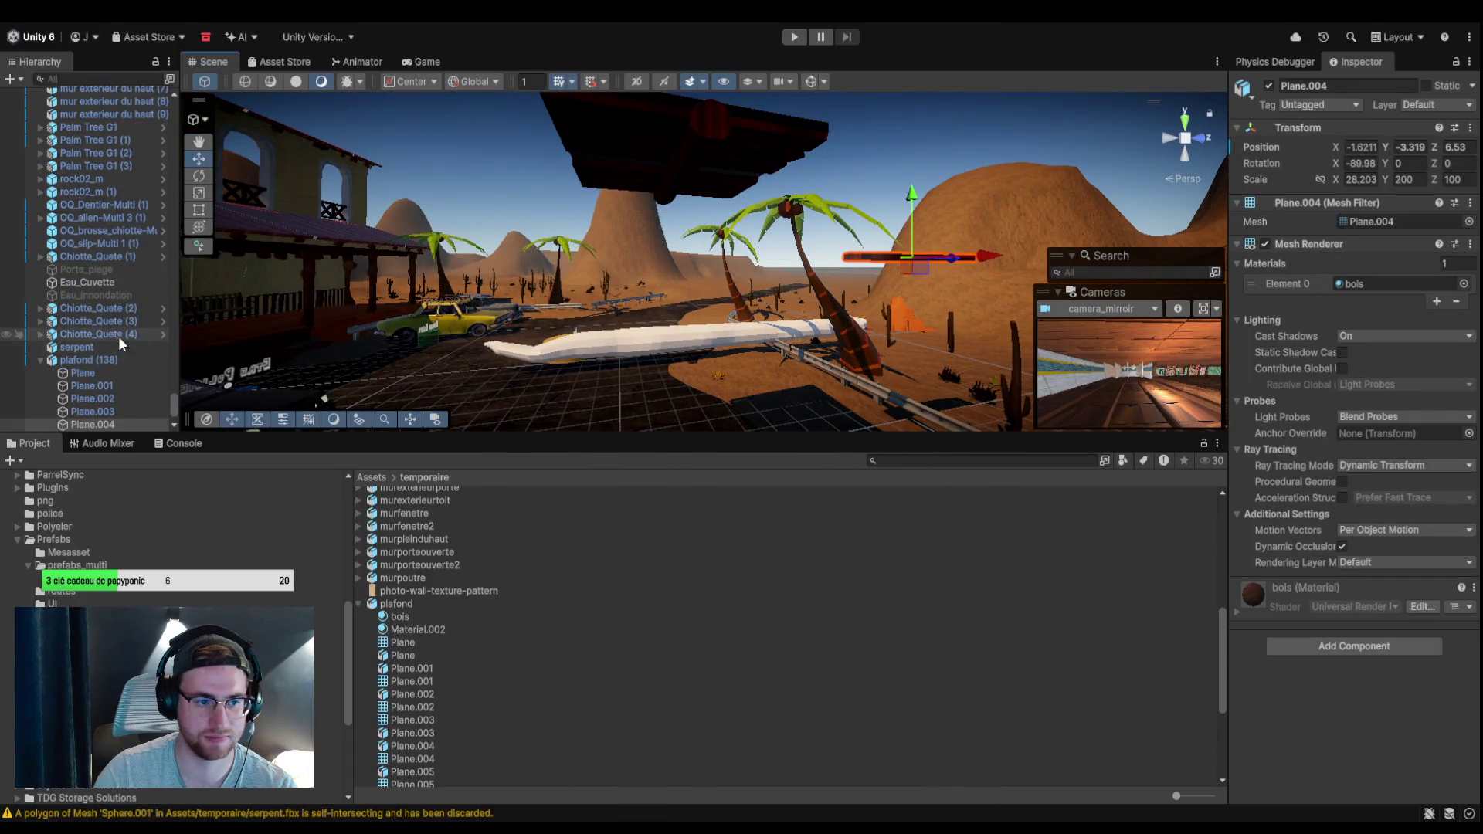
pyautogui.scroll(-3, 123, 346)
pyautogui.moveTo(103, 372); pyautogui.dragTo(117, 309)
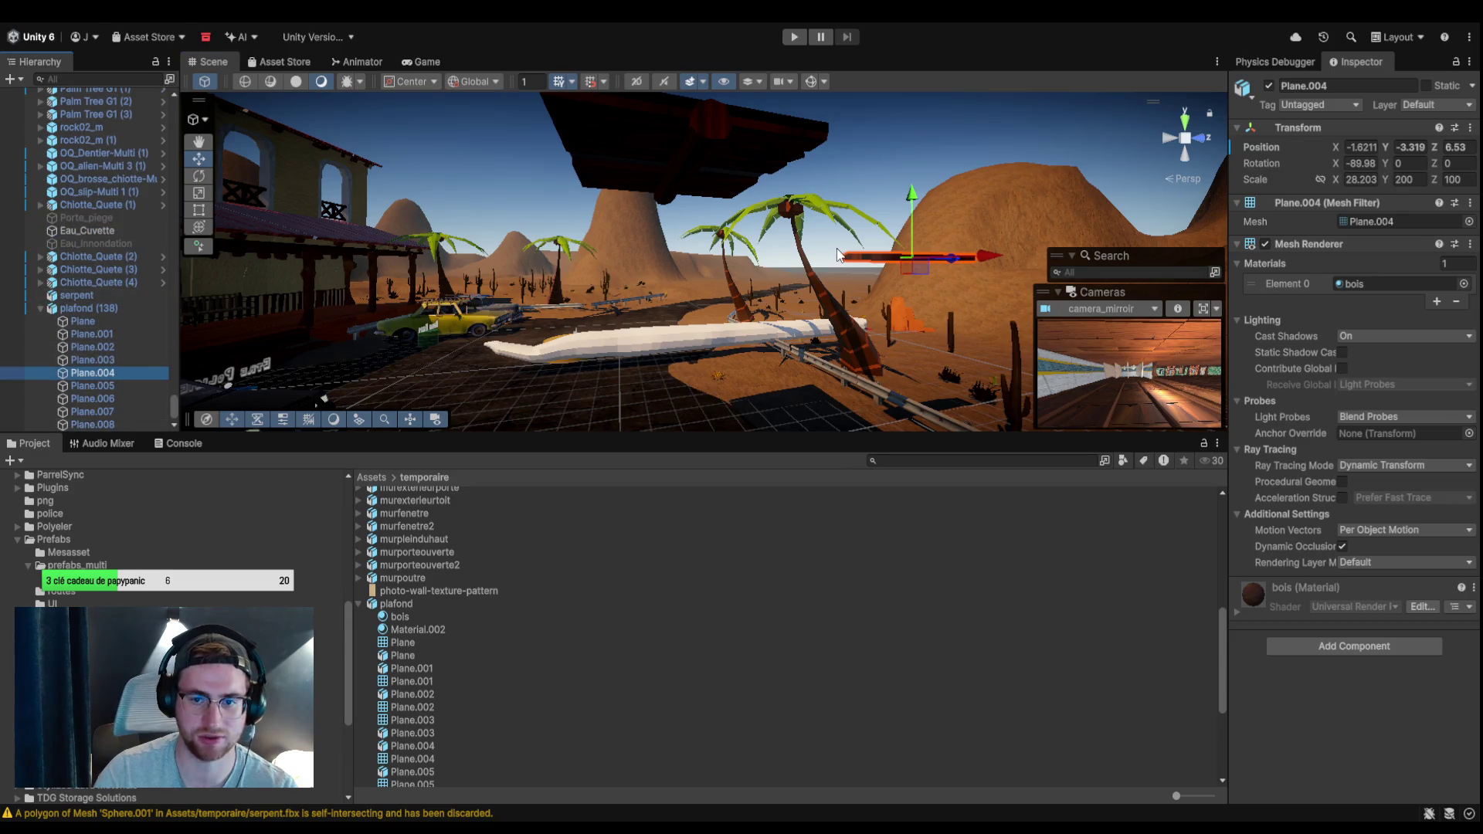
pyautogui.moveTo(838, 258)
pyautogui.mouseDown()
pyautogui.moveTo(819, 317)
pyautogui.moveTo(790, 343)
pyautogui.moveTo(794, 473)
pyautogui.moveTo(685, 288)
pyautogui.moveTo(722, 157)
pyautogui.moveTo(684, 240)
pyautogui.moveTo(679, 371)
pyautogui.mouseUp()
pyautogui.click(681, 372)
pyautogui.moveTo(776, 343)
pyautogui.mouseDown()
pyautogui.moveTo(554, 281)
pyautogui.moveTo(734, 286)
pyautogui.mouseUp()
# Frame the H-shaped plafond and trial-delete the group, undoing each removal.
pyautogui.click(703, 393)
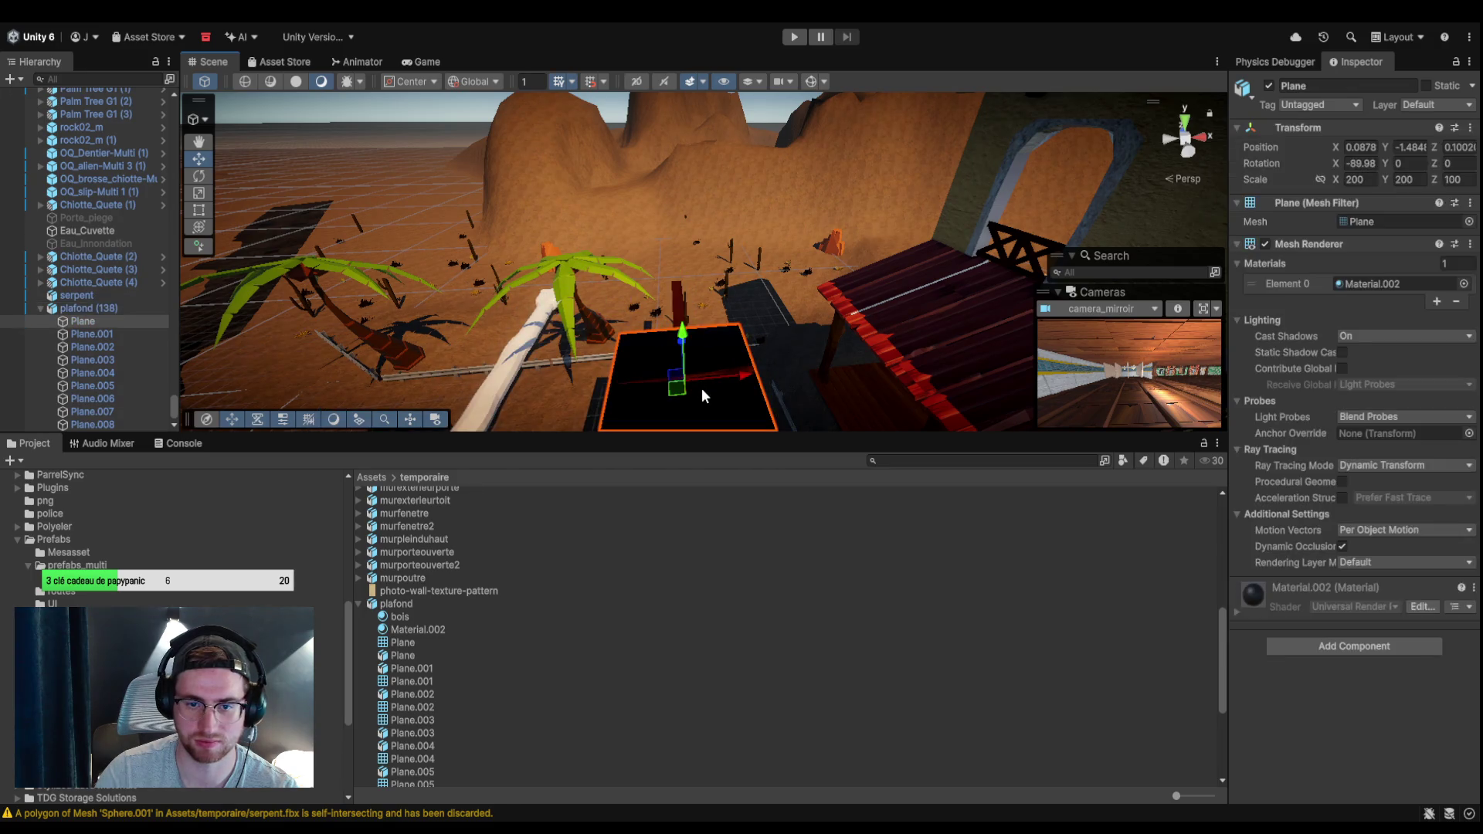
pyautogui.click(689, 321)
pyautogui.click(686, 309)
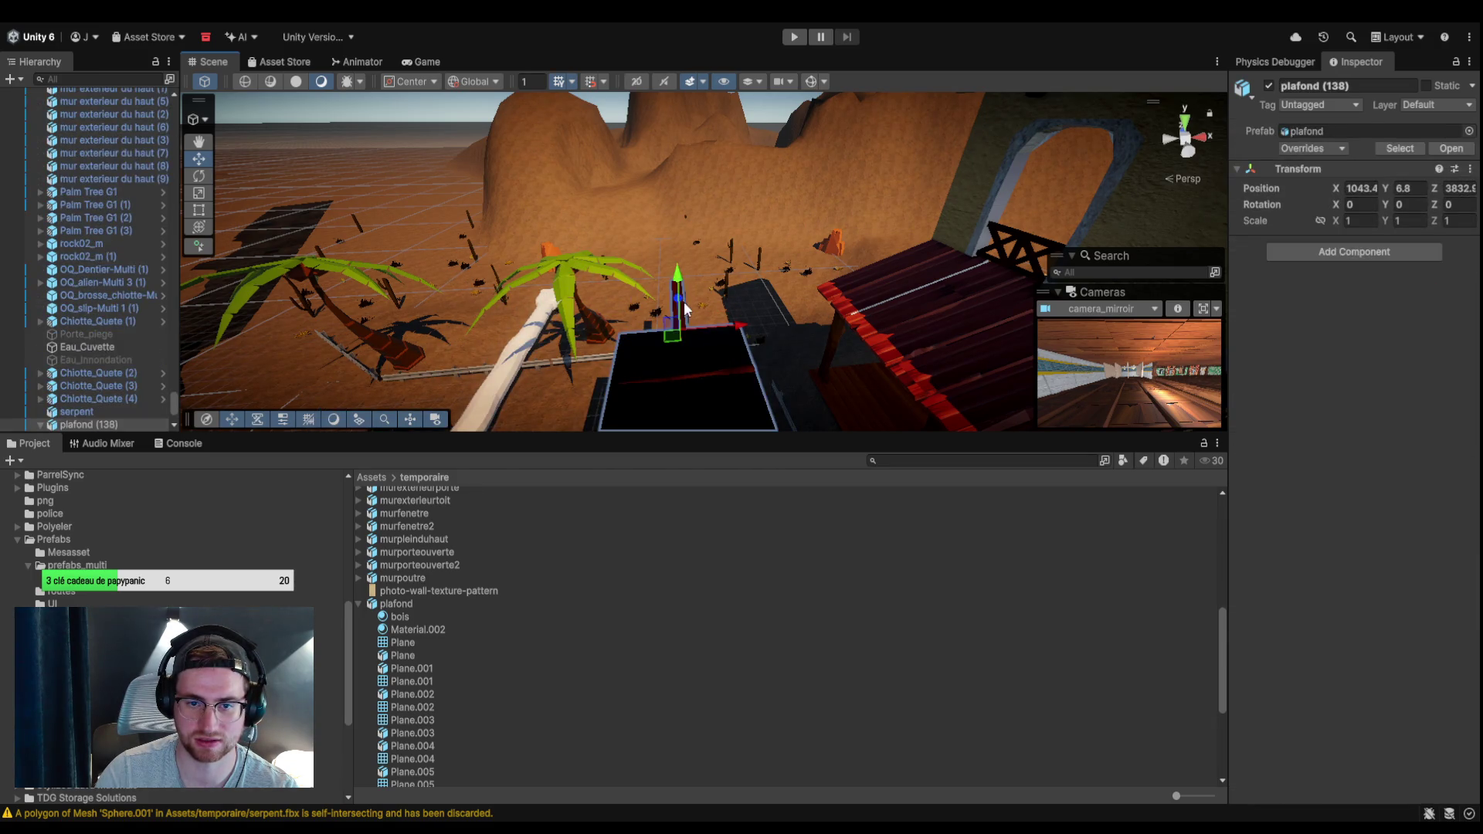
pyautogui.click(746, 390)
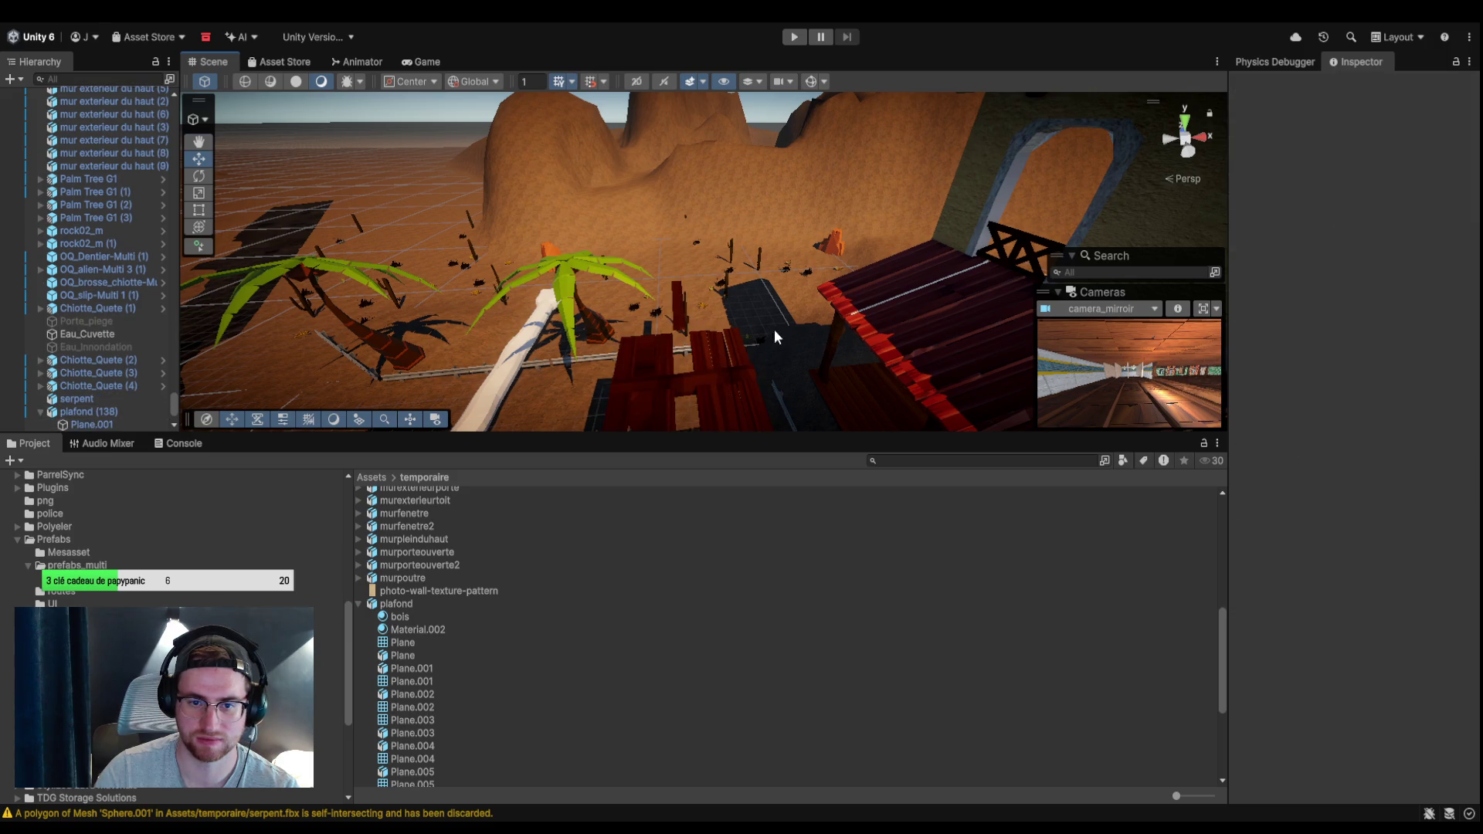
pyautogui.press('f')
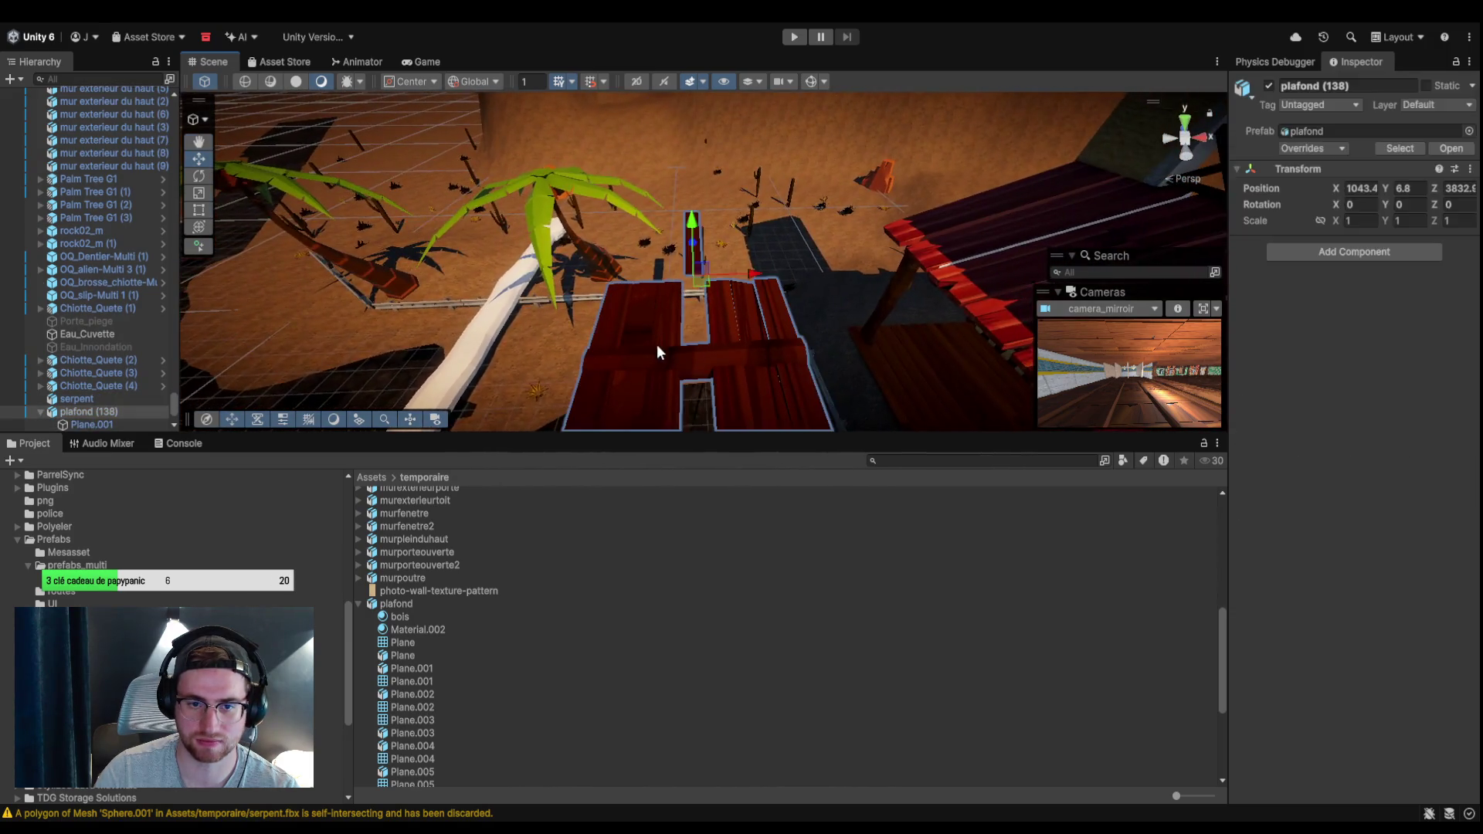
pyautogui.click(657, 352)
pyautogui.press('Delete')
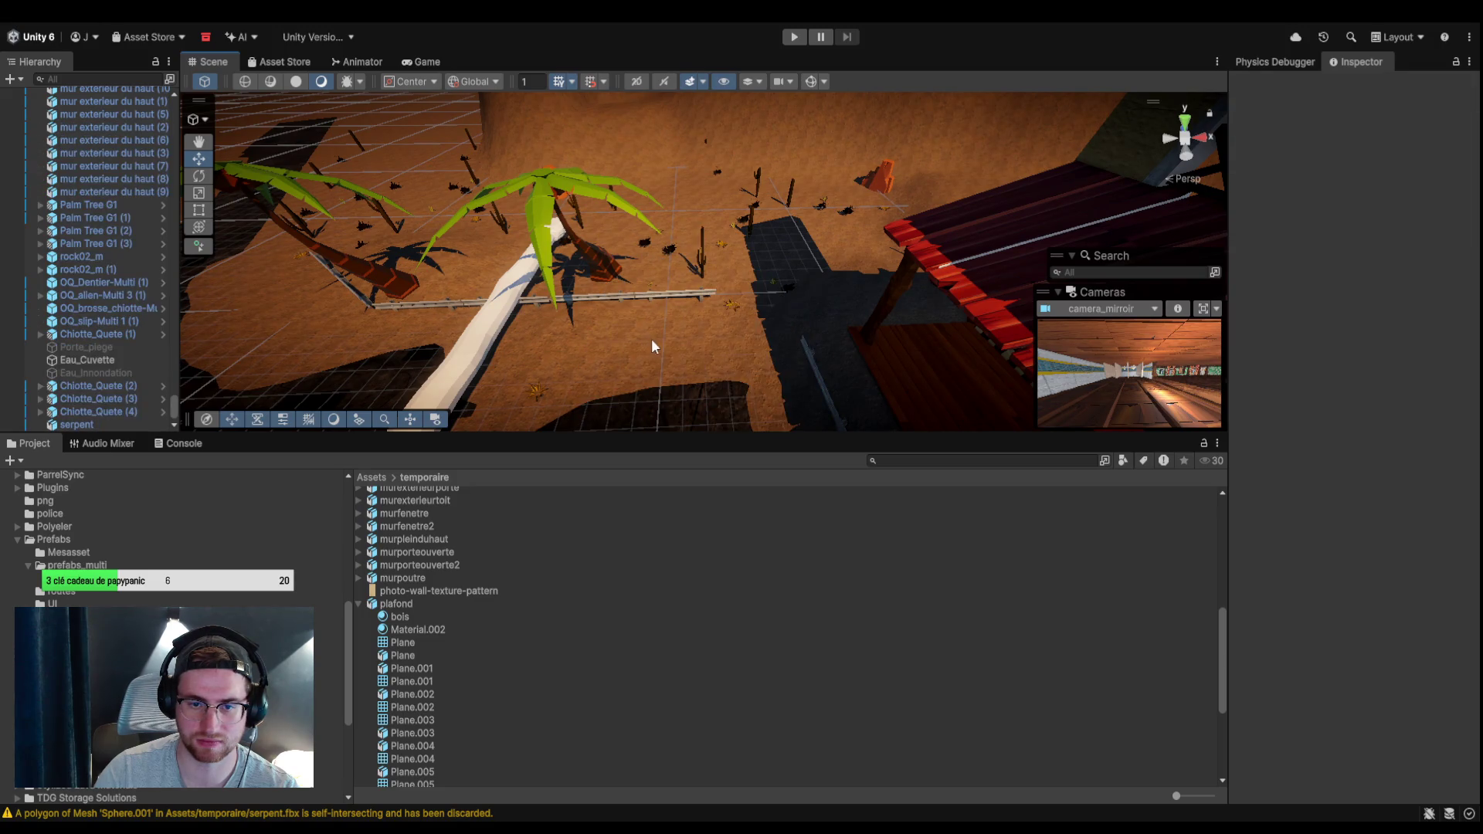
pyautogui.hotkey('ctrl', 'z')
pyautogui.click(647, 331)
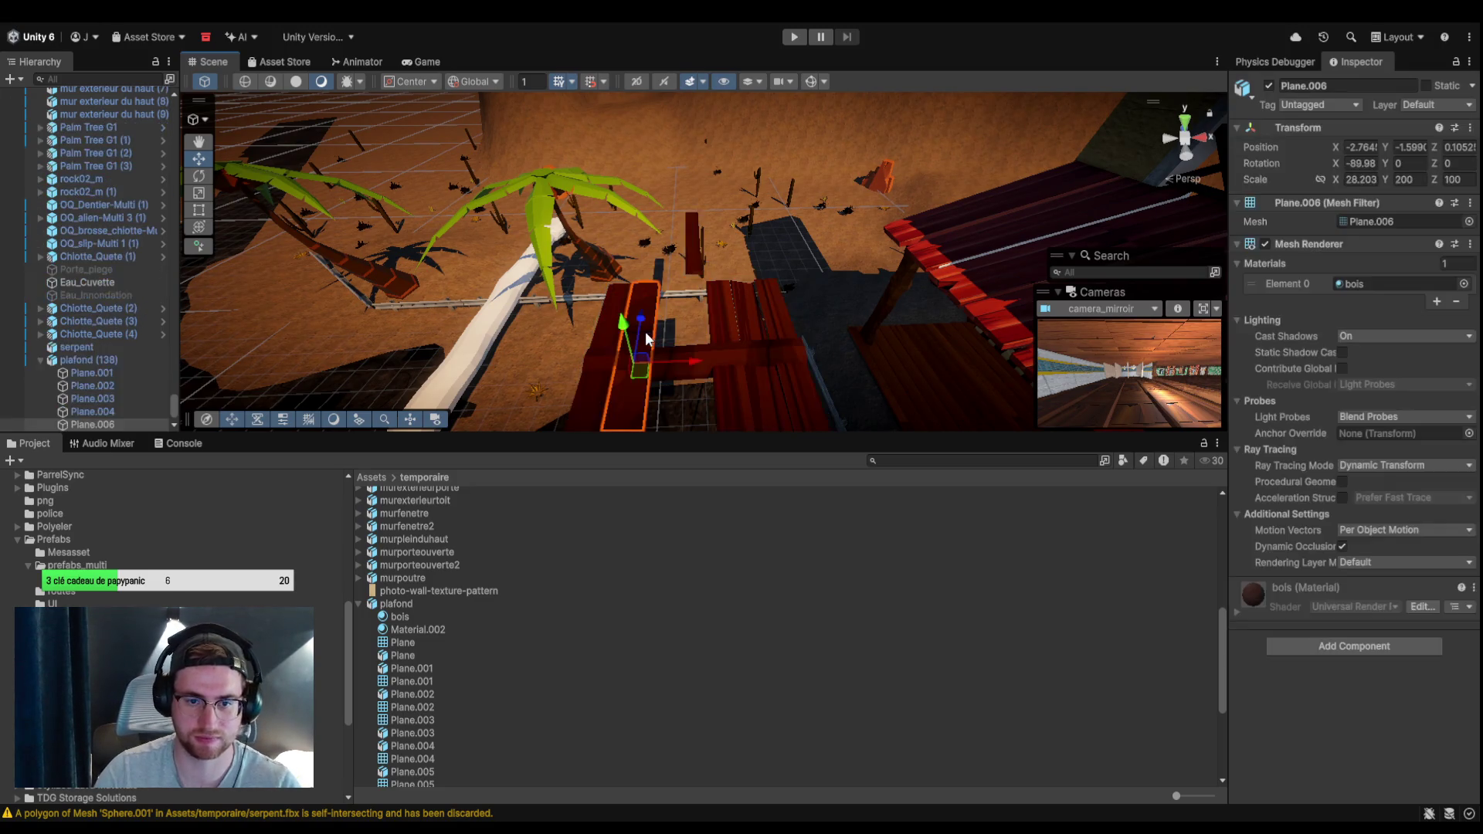
pyautogui.click(618, 337)
pyautogui.press('Delete')
pyautogui.click(627, 340)
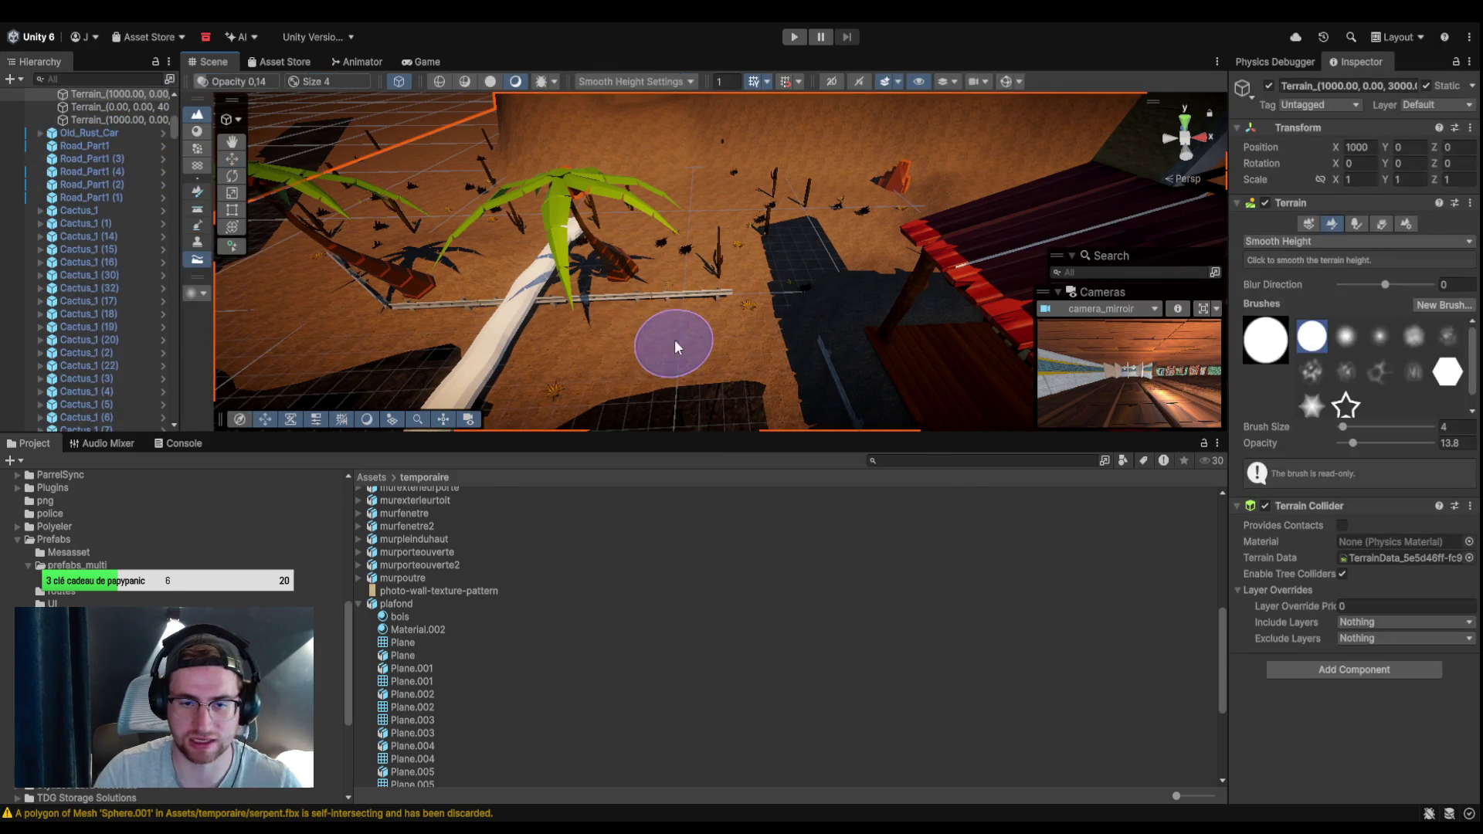
pyautogui.hotkey('ctrl', 'z')
# Delete the Plane.002 and Plane.001 boards, leaving a single red plank framed in view.
pyautogui.click(618, 337)
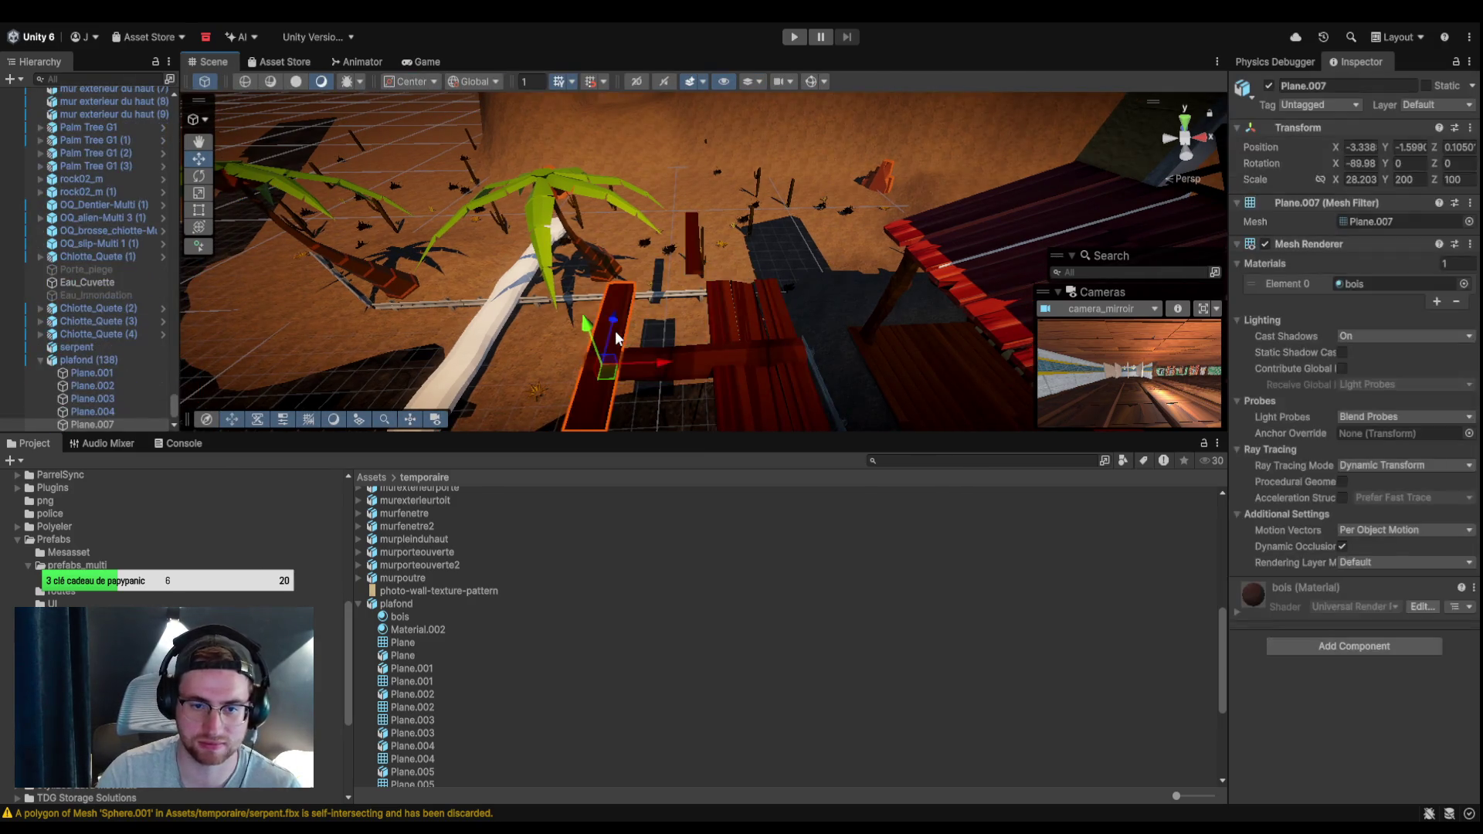
pyautogui.press('Delete')
pyautogui.hotkey('ctrl', 'z')
pyautogui.click(734, 346)
pyautogui.press('Delete')
pyautogui.hotkey('ctrl', 'z')
pyautogui.click(748, 346)
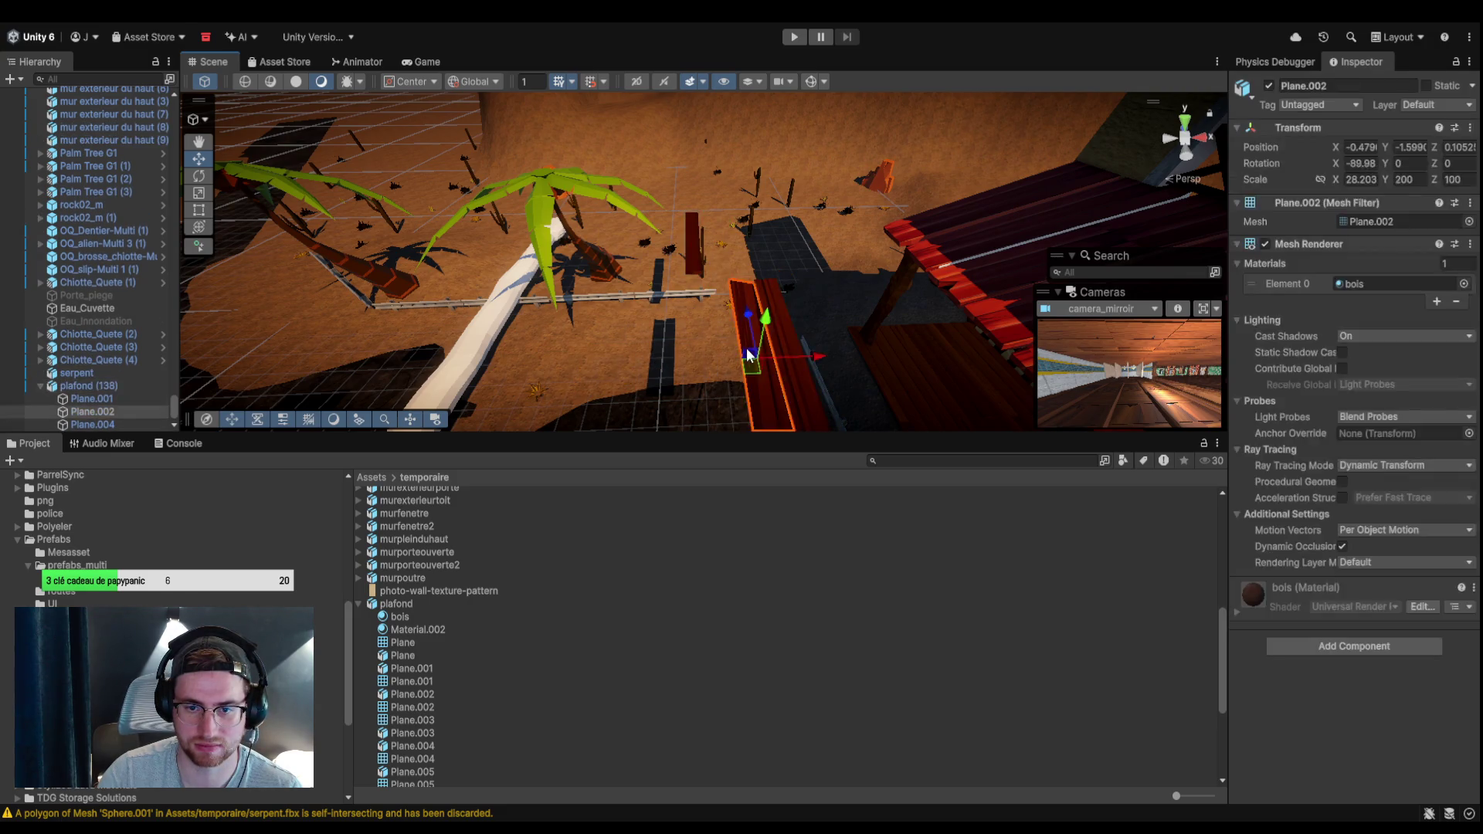
pyautogui.press('Delete')
pyautogui.click(774, 345)
pyautogui.click(774, 346)
pyautogui.press('Delete')
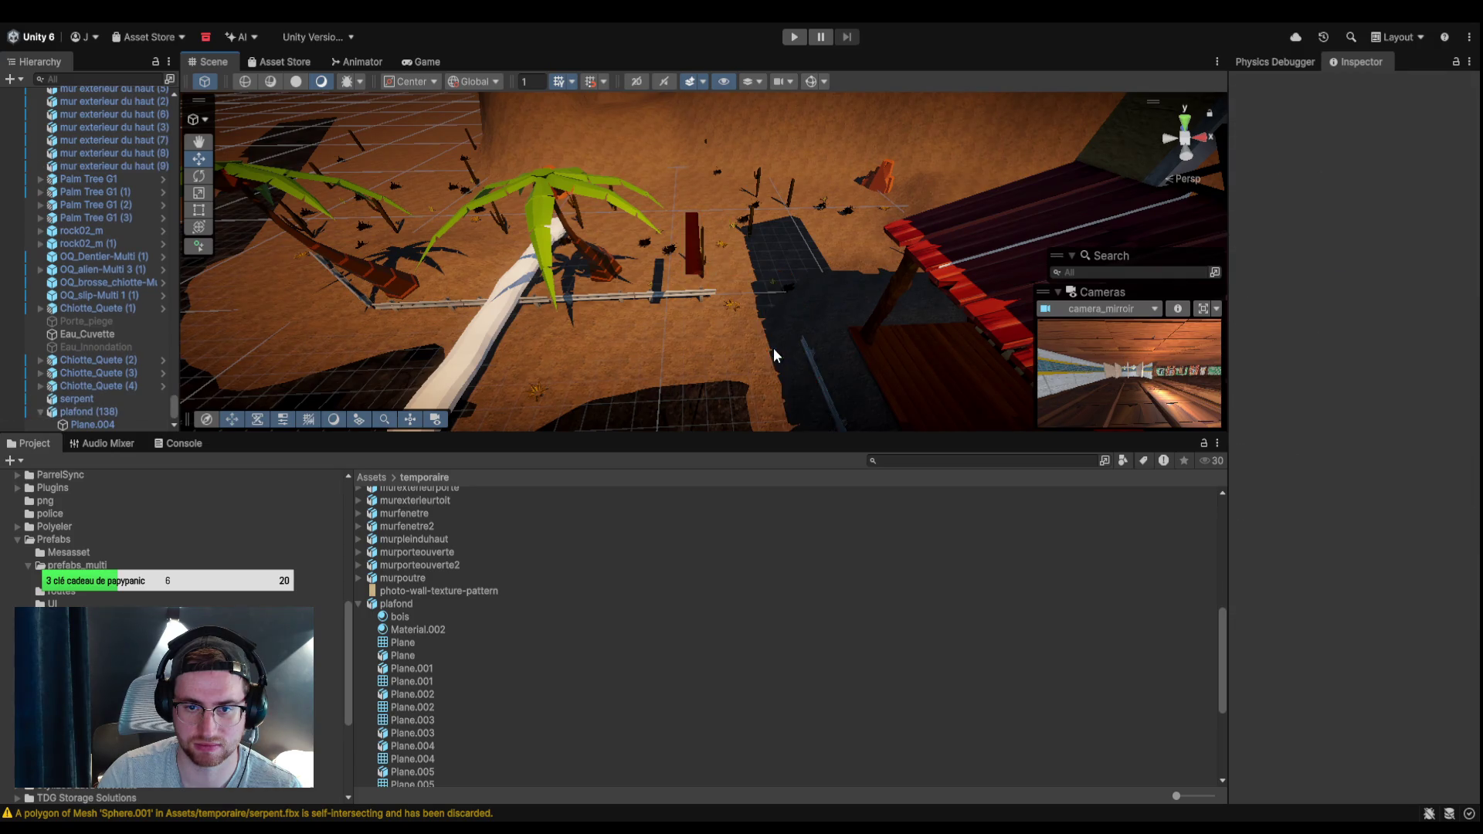
pyautogui.click(700, 255)
pyautogui.press('f')
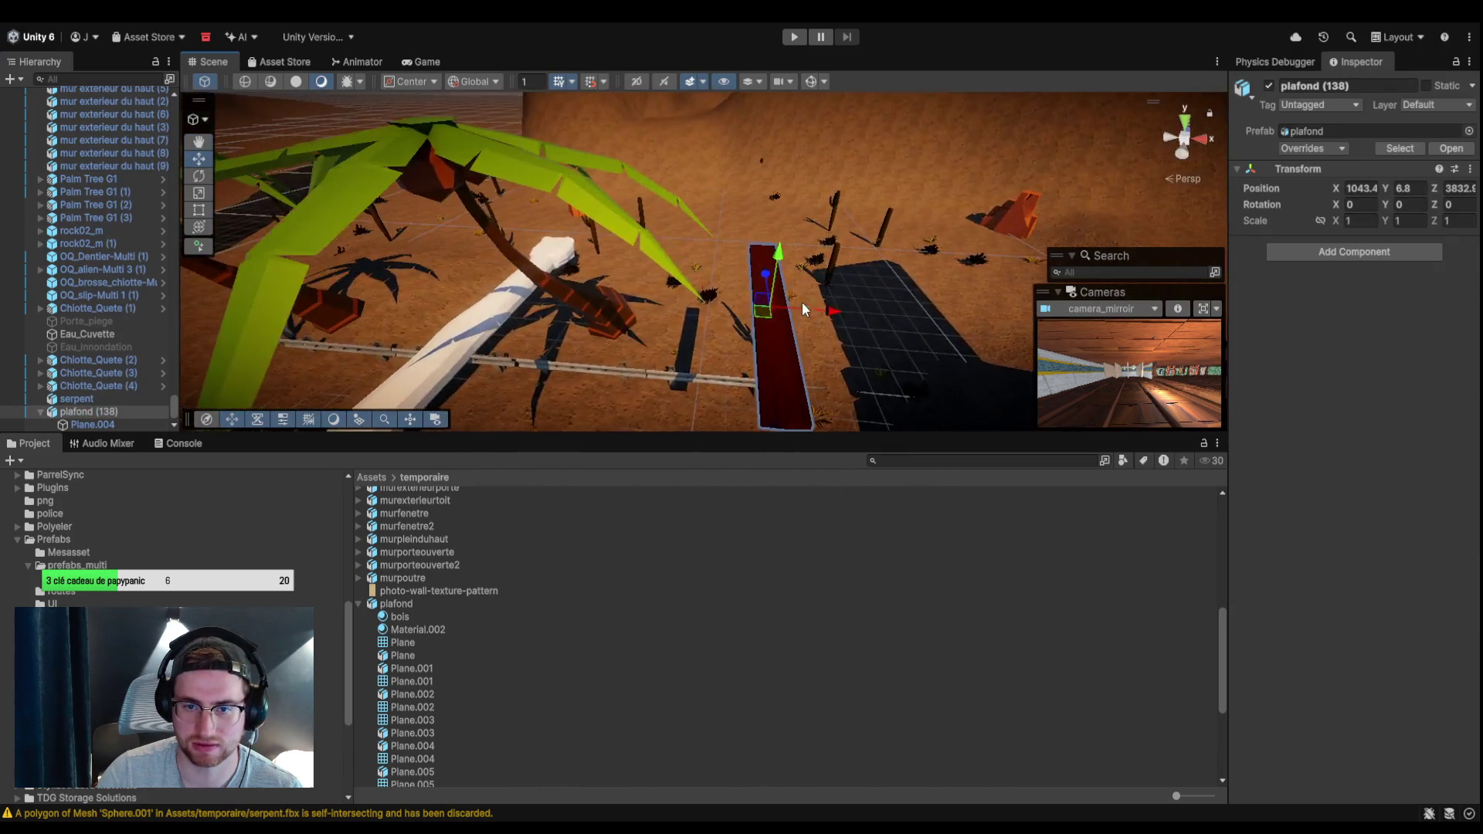
pyautogui.click(199, 176)
# Turn the plank about 84° around vertical and slide it onto the slope toward the mountain.
pyautogui.moveTo(786, 345)
pyautogui.mouseDown()
pyautogui.moveTo(669, 372)
pyautogui.moveTo(240, 201)
pyautogui.mouseUp()
pyautogui.press('w')
pyautogui.moveTo(669, 323)
pyautogui.mouseDown()
pyautogui.moveTo(930, 160)
pyautogui.moveTo(753, 258)
pyautogui.moveTo(788, 216)
pyautogui.moveTo(822, 186)
pyautogui.moveTo(827, 268)
pyautogui.moveTo(778, 332)
pyautogui.moveTo(744, 331)
pyautogui.moveTo(811, 276)
pyautogui.mouseUp()
pyautogui.moveTo(624, 411); pyautogui.dragTo(566, 376)
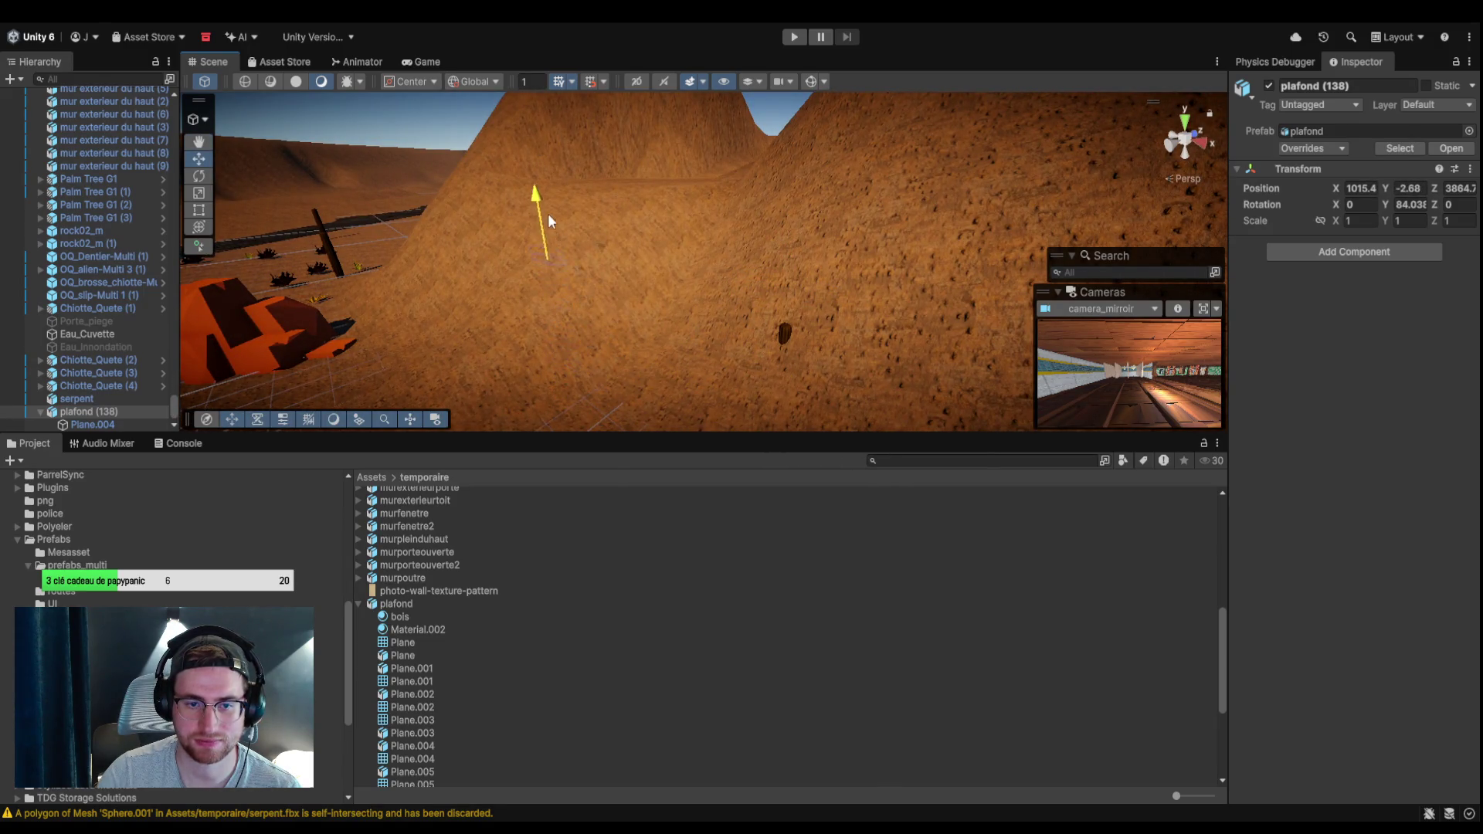
pyautogui.moveTo(469, 287)
pyautogui.mouseDown()
pyautogui.moveTo(420, 265)
pyautogui.moveTo(467, 332)
pyautogui.mouseUp()
pyautogui.moveTo(522, 379)
pyautogui.mouseDown()
pyautogui.moveTo(725, 407)
pyautogui.moveTo(740, 334)
pyautogui.moveTo(652, 321)
pyautogui.mouseUp()
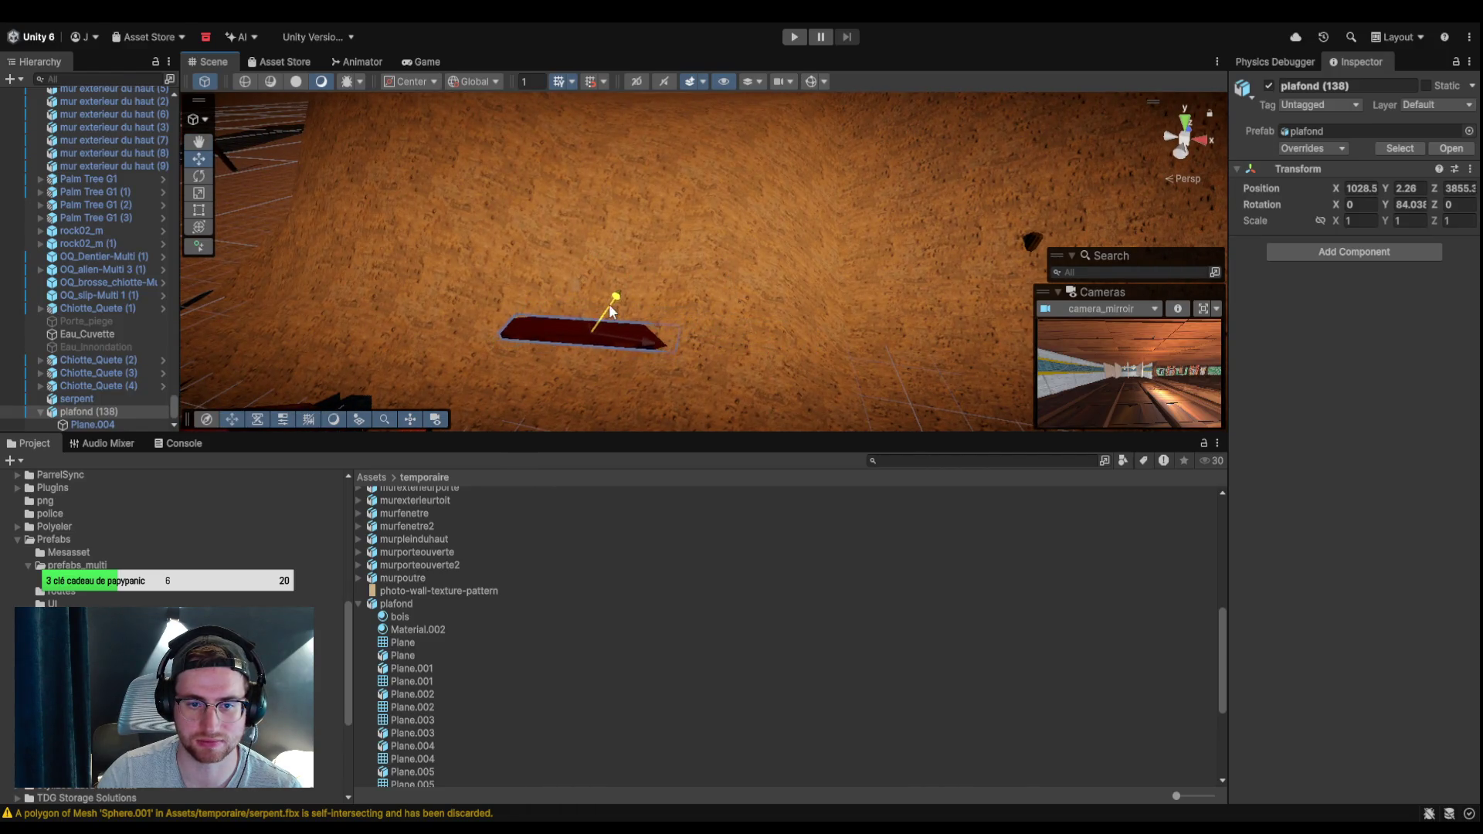
pyautogui.moveTo(618, 364)
pyautogui.mouseDown()
pyautogui.moveTo(630, 381)
pyautogui.moveTo(657, 379)
pyautogui.moveTo(657, 232)
pyautogui.moveTo(667, 280)
pyautogui.mouseUp()
pyautogui.scroll(-5, 734, 286)
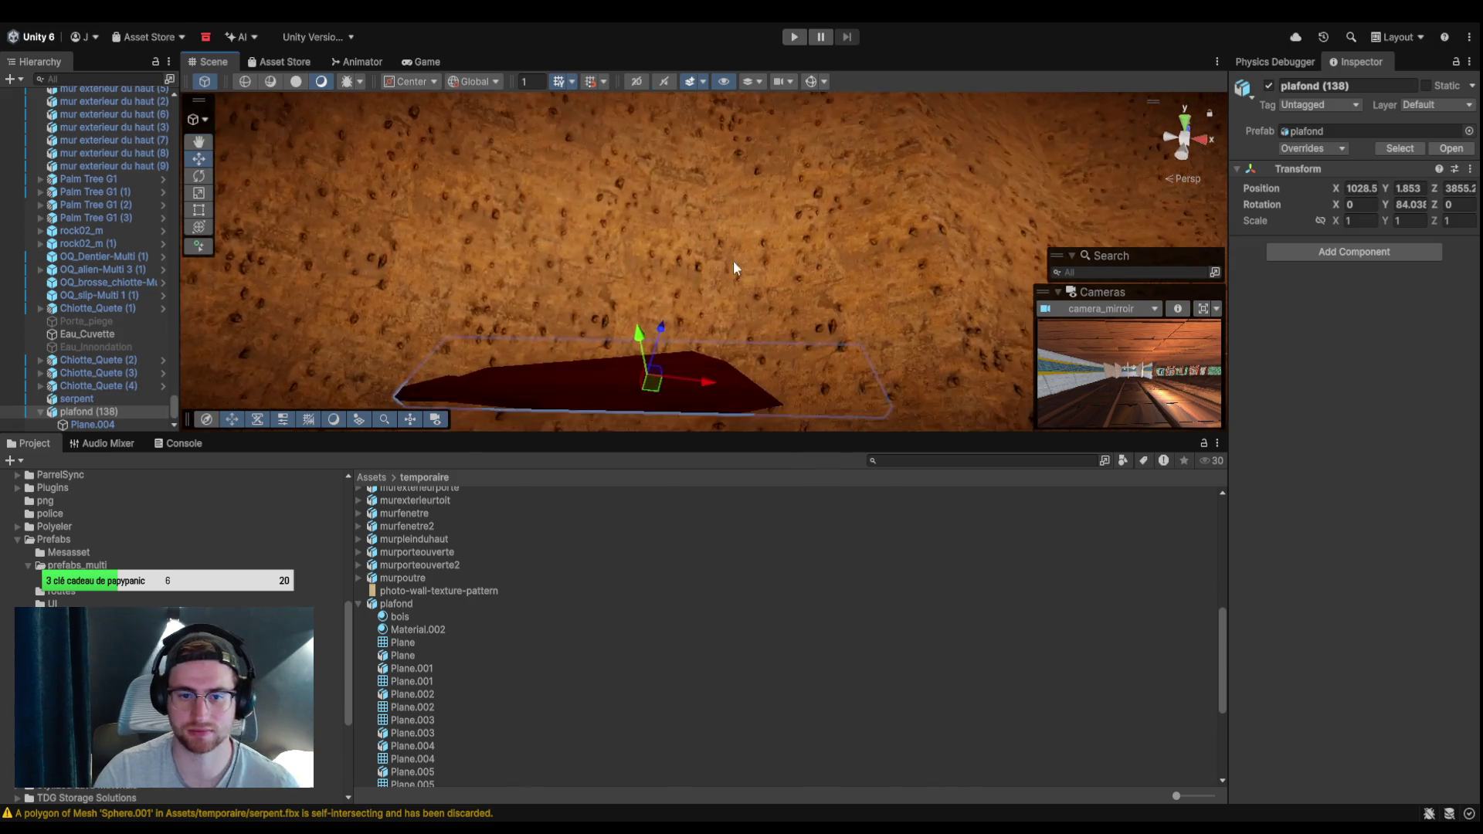
# Duplicate the plank repeatedly, raising each copy as a higher step, the top one at Y 5.25.
pyautogui.hotkey('ctrl', 'd')
pyautogui.moveTo(669, 298)
pyautogui.mouseDown()
pyautogui.moveTo(660, 249)
pyautogui.moveTo(688, 230)
pyautogui.moveTo(686, 162)
pyautogui.mouseUp()
pyautogui.hotkey('ctrl', 'd')
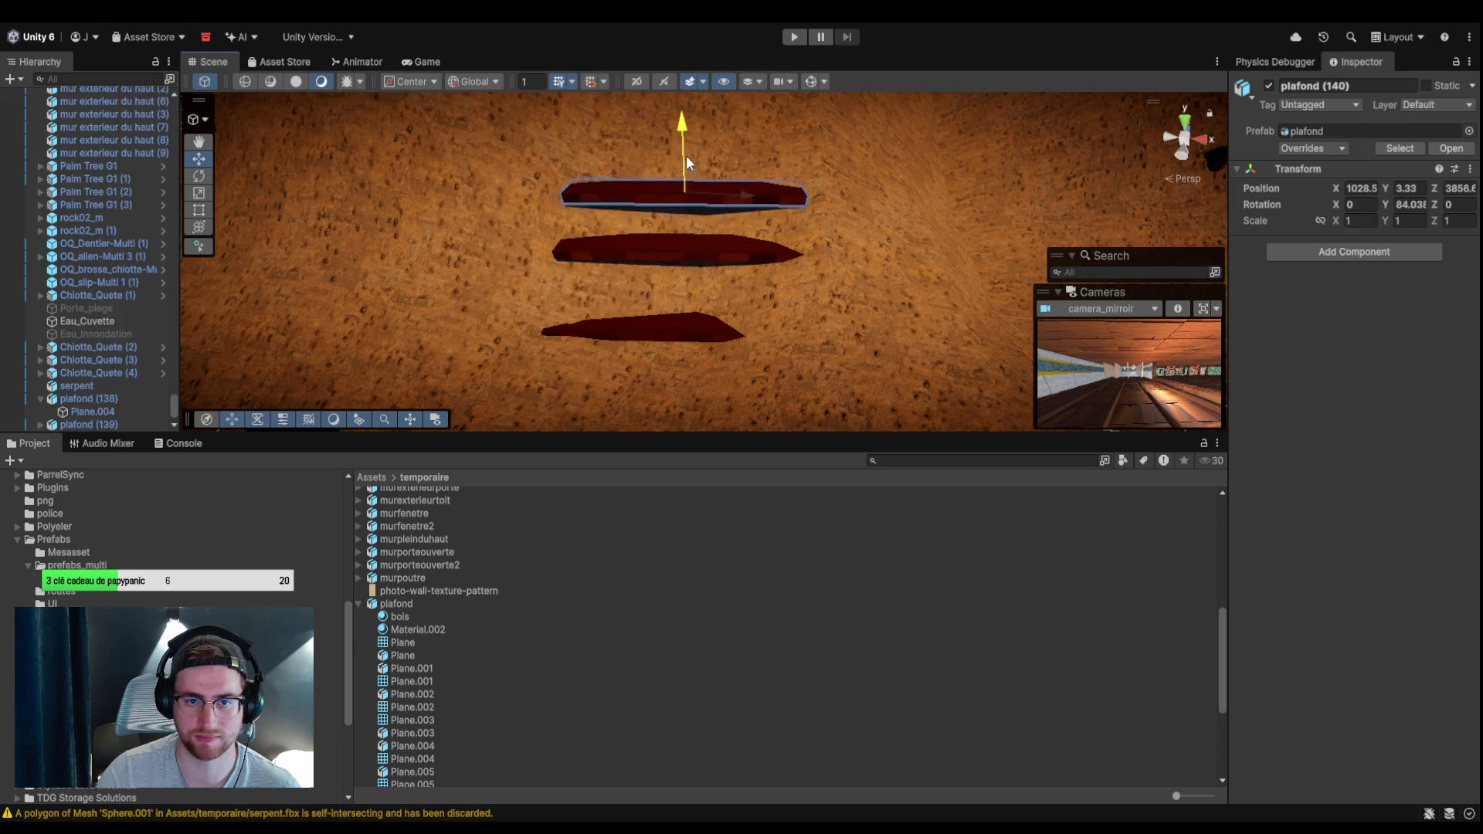
pyautogui.scroll(-10, 802, 225)
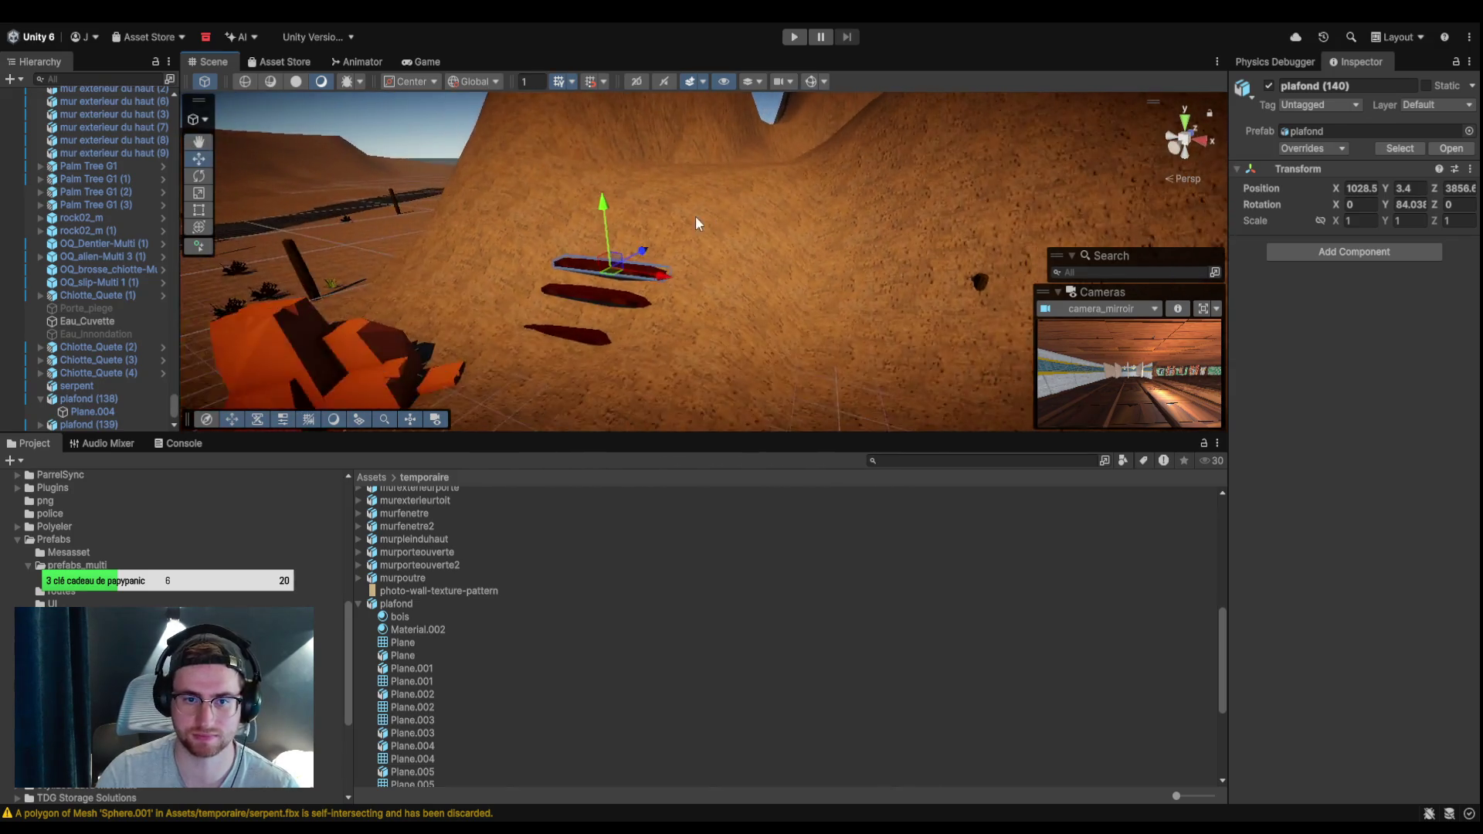
pyautogui.hotkey('ctrl', 'd')
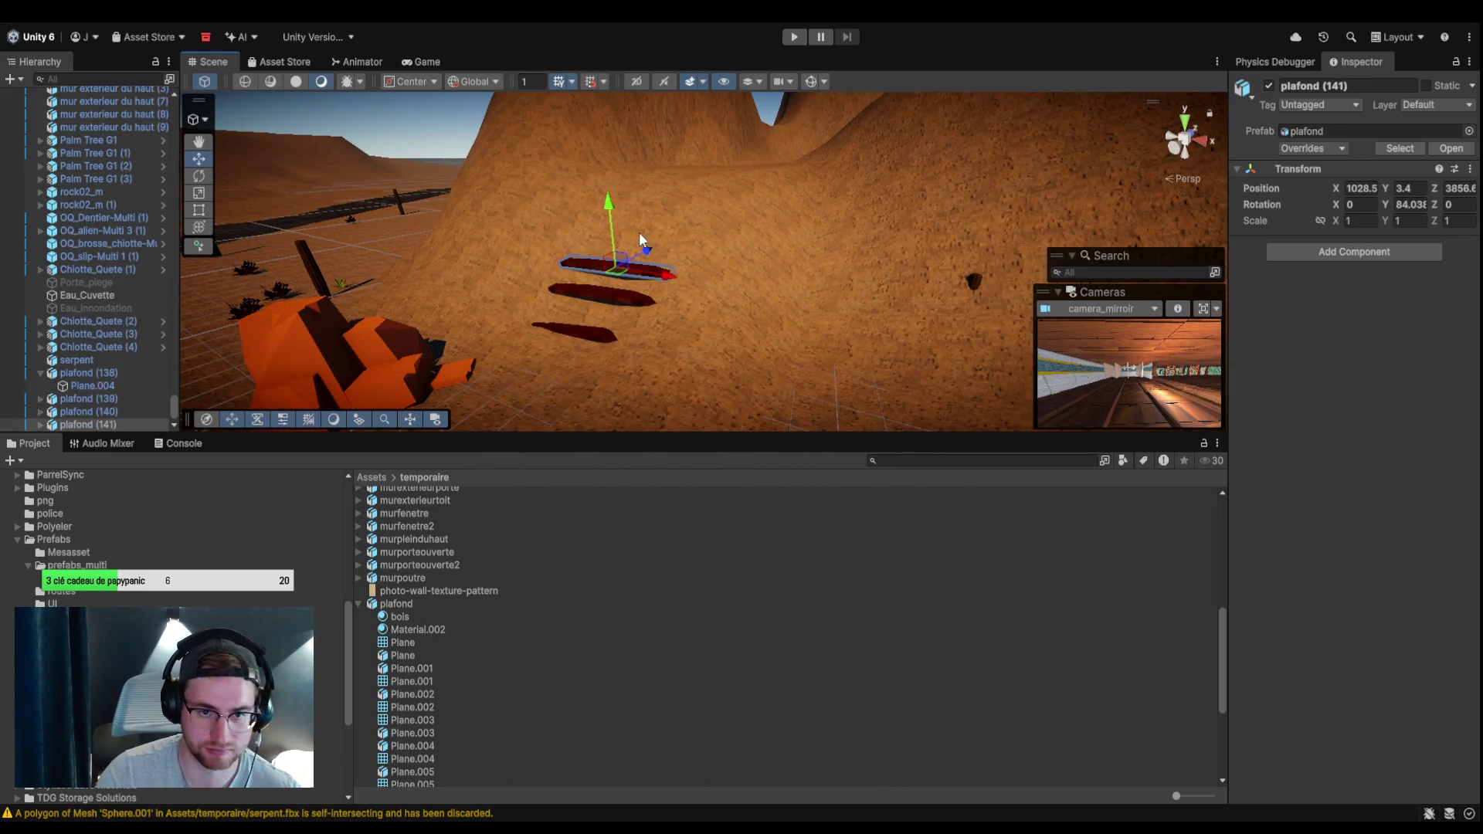
pyautogui.moveTo(618, 234); pyautogui.dragTo(661, 222)
pyautogui.scroll(-3, 660, 222)
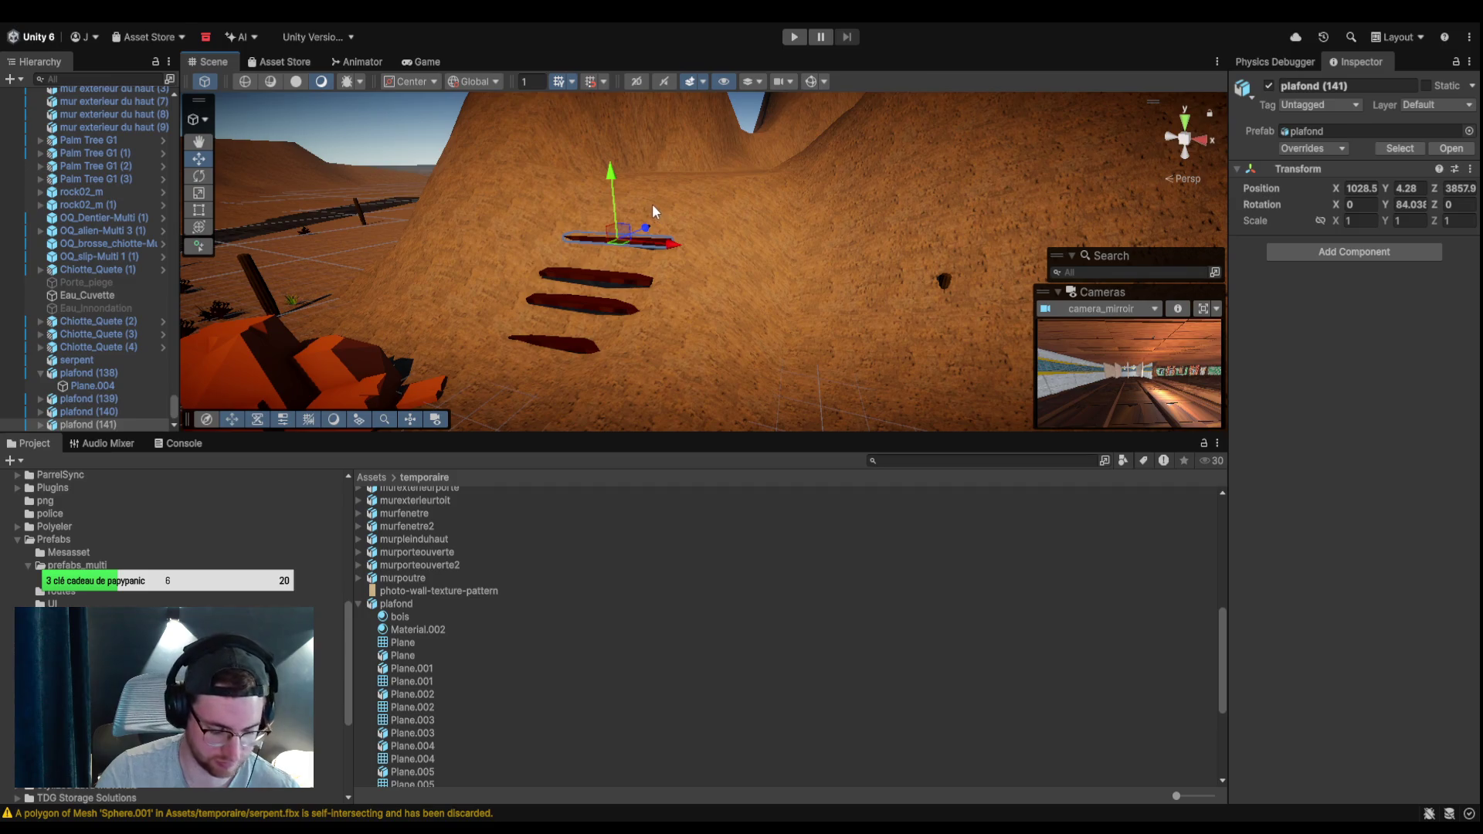
pyautogui.hotkey('ctrl', 'd')
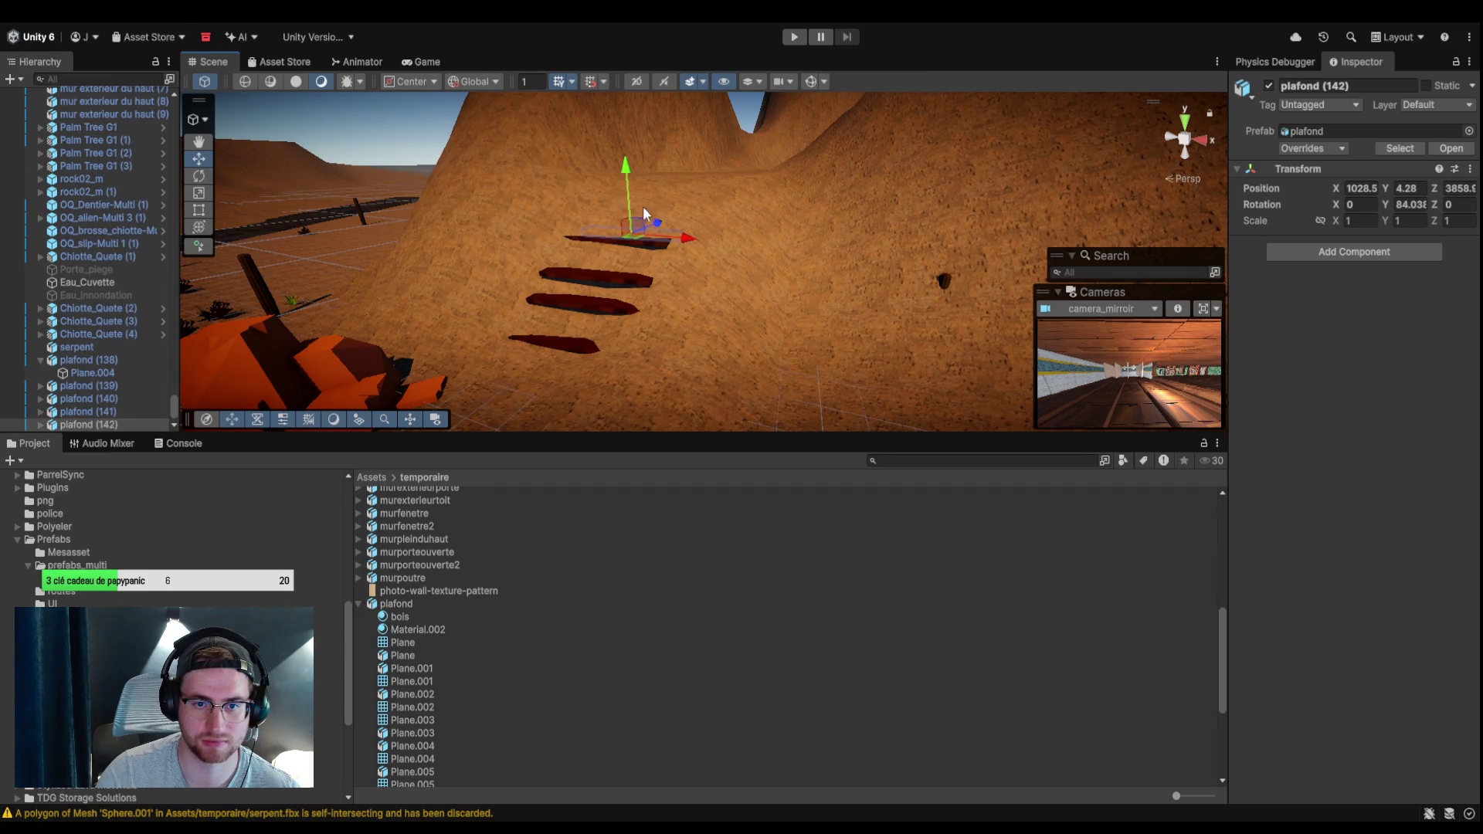
pyautogui.moveTo(628, 199); pyautogui.dragTo(632, 173)
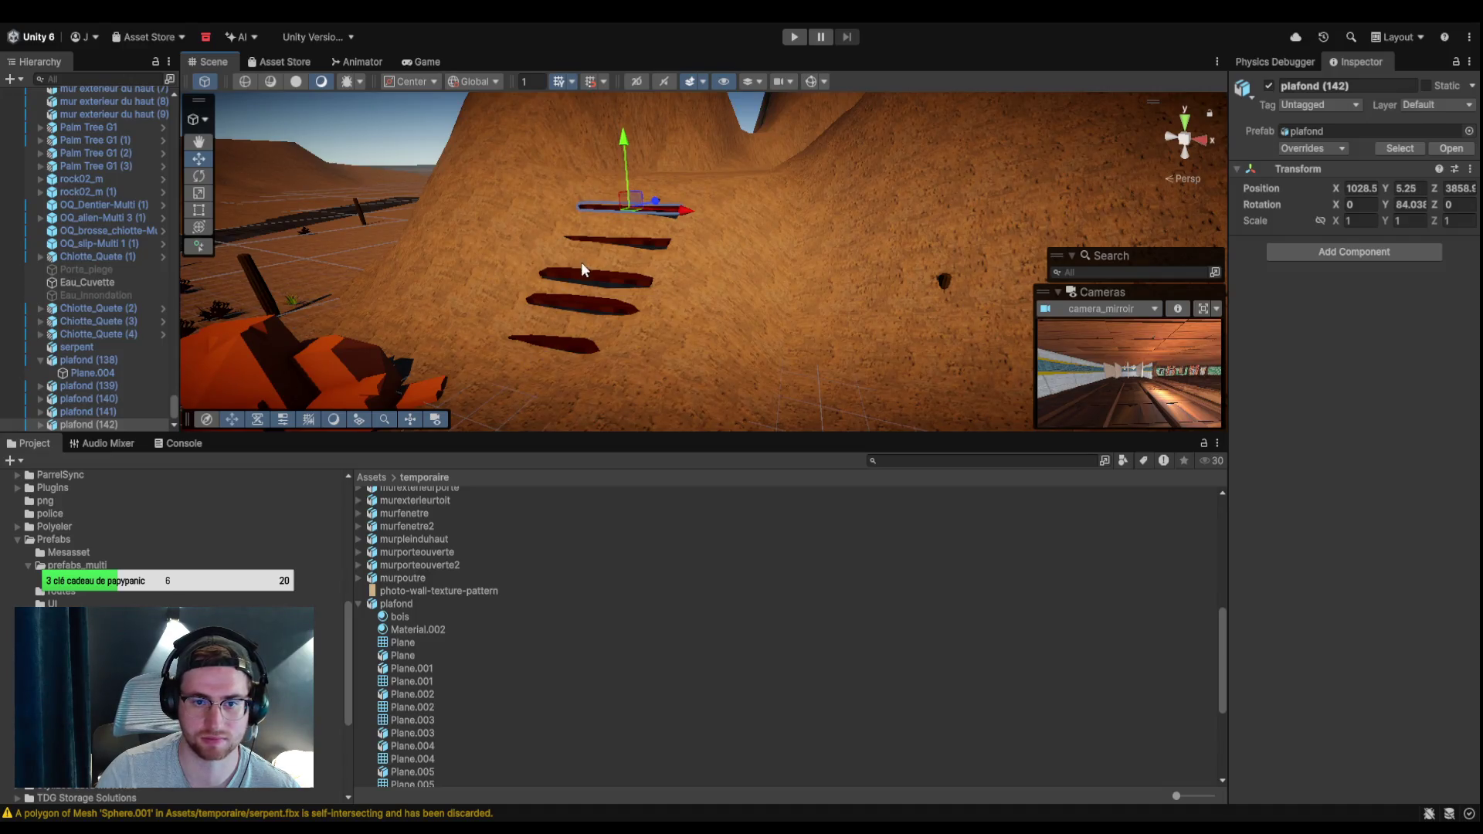
pyautogui.click(581, 262)
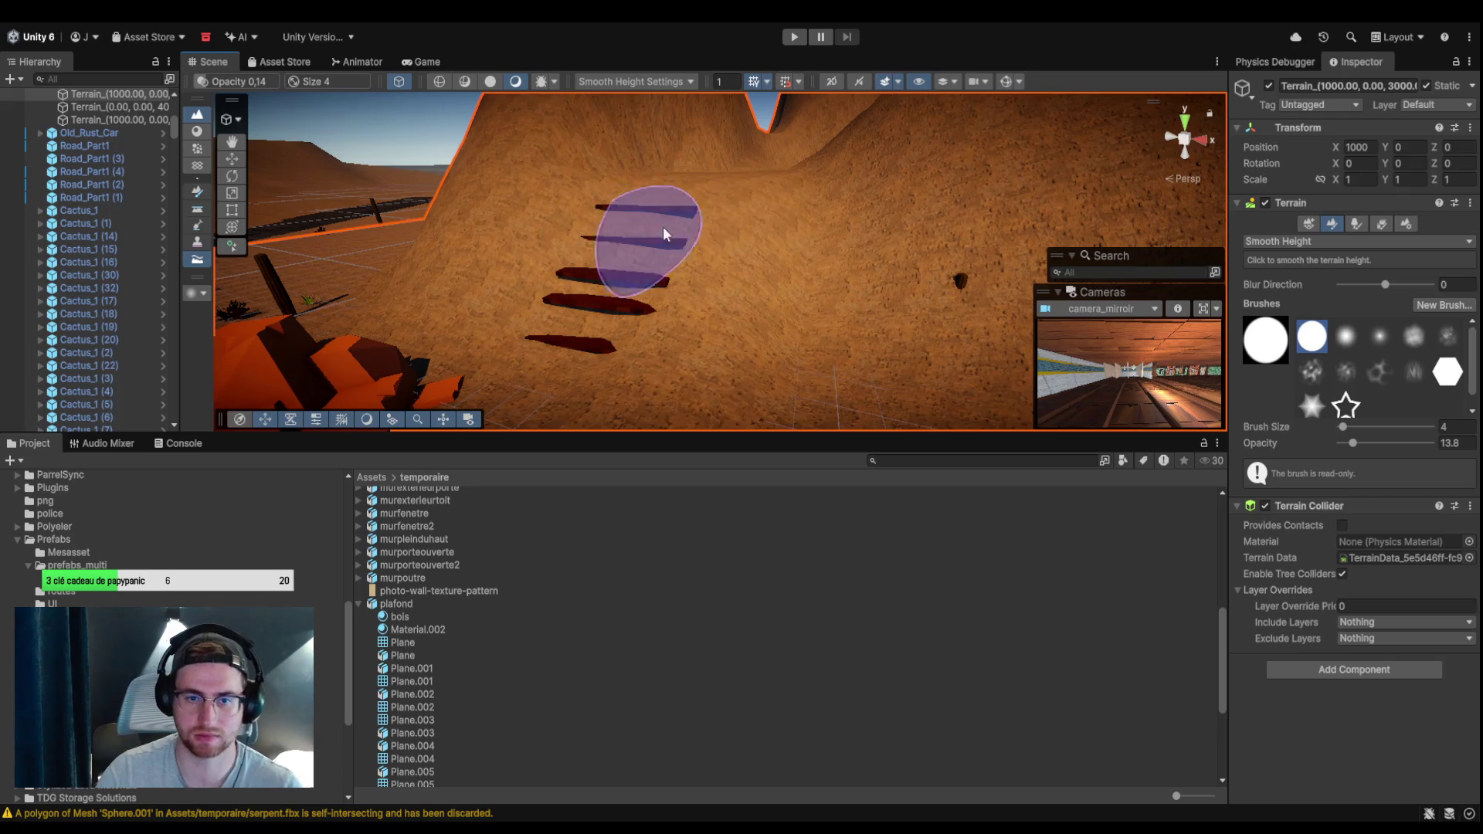
# Paint the Smooth Height brush over the sand around the lower plank steps.
pyautogui.scroll(-5, 647, 224)
pyautogui.moveTo(729, 232)
pyautogui.mouseDown()
pyautogui.moveTo(713, 207)
pyautogui.moveTo(734, 144)
pyautogui.moveTo(864, 266)
pyautogui.moveTo(969, 219)
pyautogui.mouseUp()
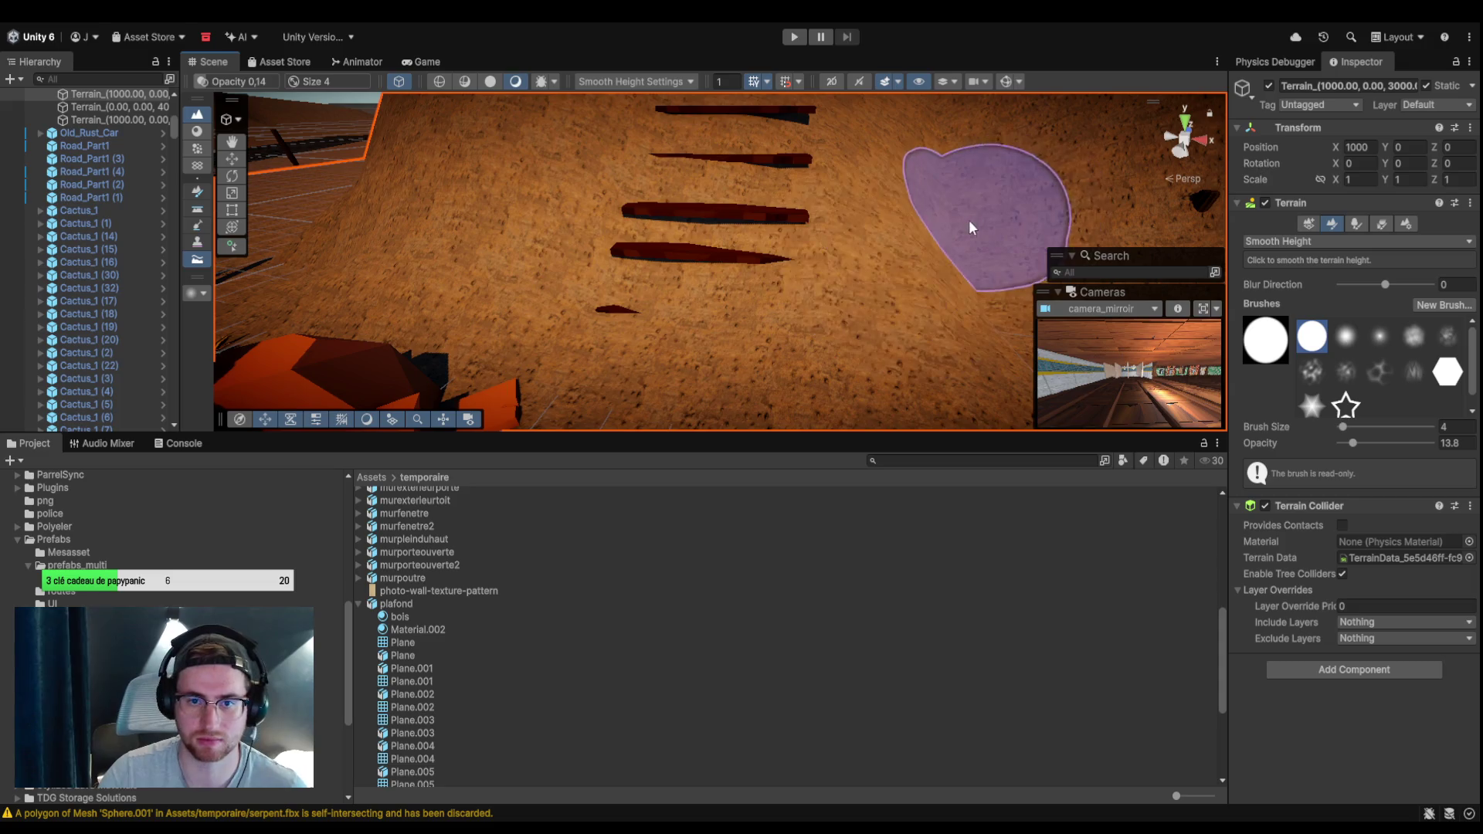
pyautogui.moveTo(837, 248)
pyautogui.mouseDown()
pyautogui.moveTo(775, 301)
pyautogui.moveTo(754, 262)
pyautogui.moveTo(832, 285)
pyautogui.mouseUp()
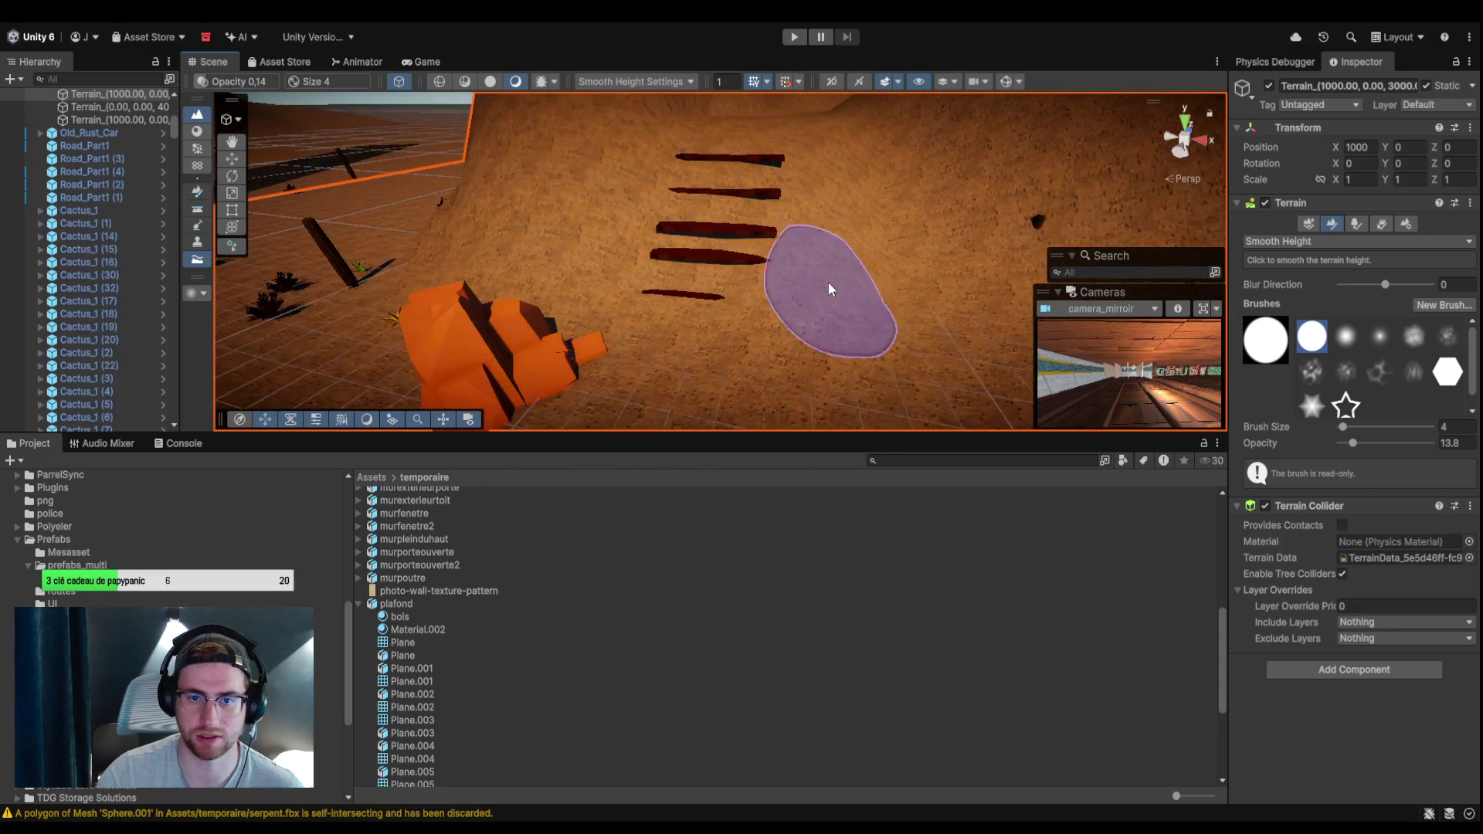
pyautogui.scroll(3, 832, 292)
pyautogui.click(103, 224)
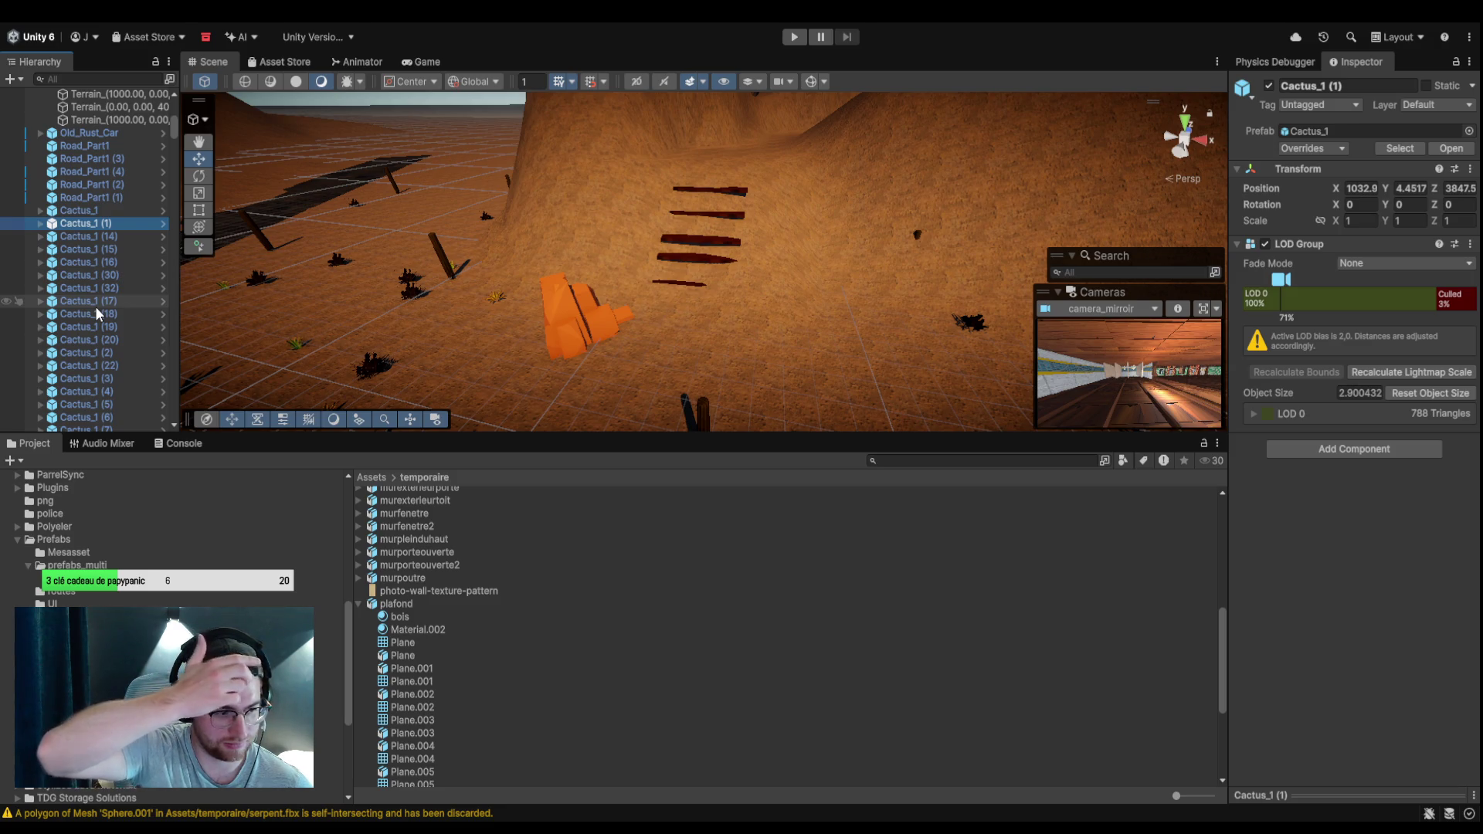
# Nudge plafond (139) along X and duplicate it as plafond (140) one step higher.
pyautogui.moveTo(715, 238)
pyautogui.mouseDown()
pyautogui.moveTo(746, 208)
pyautogui.moveTo(743, 250)
pyautogui.moveTo(748, 206)
pyautogui.moveTo(725, 267)
pyautogui.moveTo(824, 243)
pyautogui.mouseUp()
pyautogui.scroll(2, 825, 243)
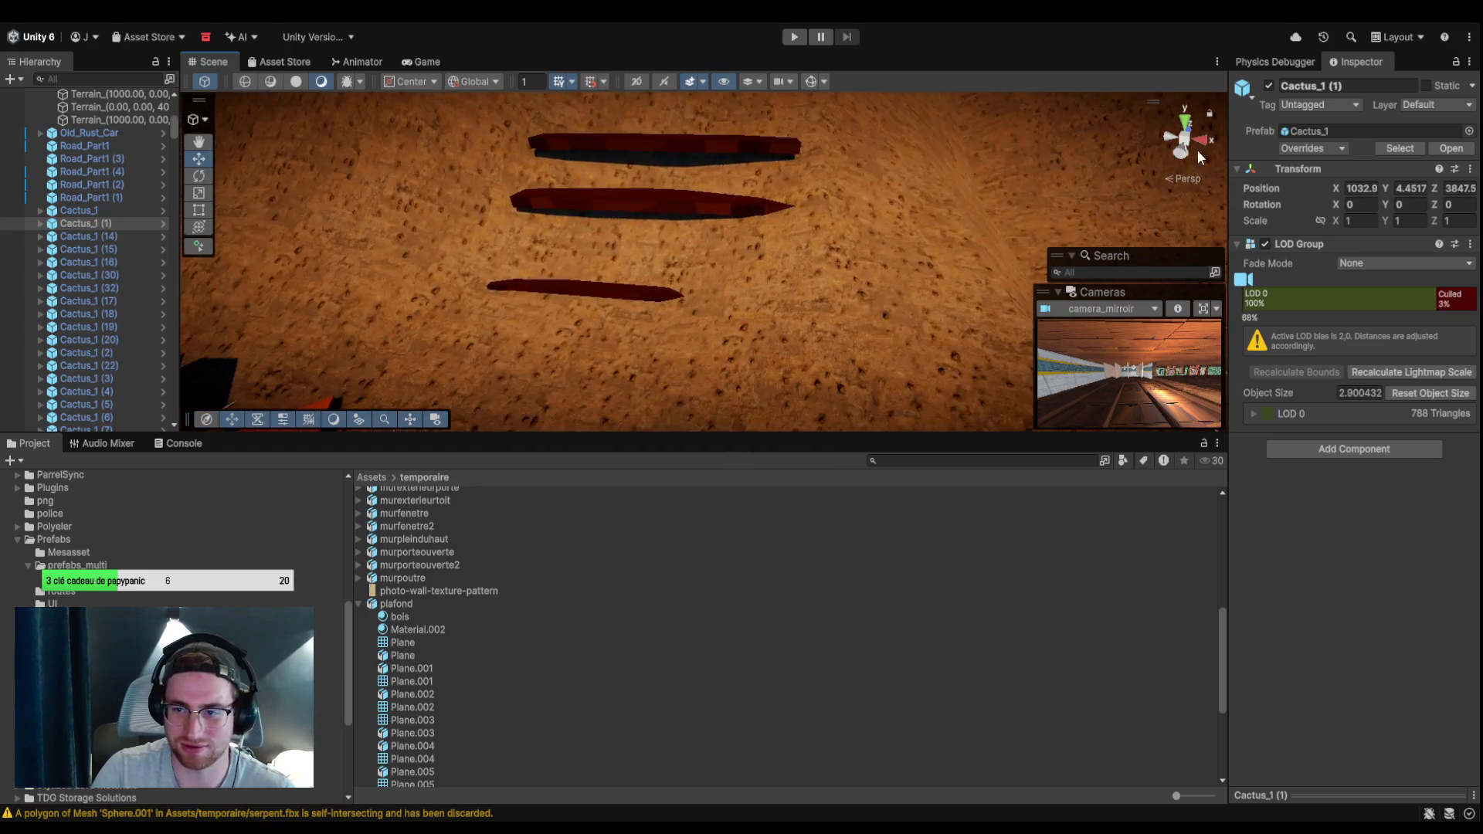
pyautogui.press('Up')
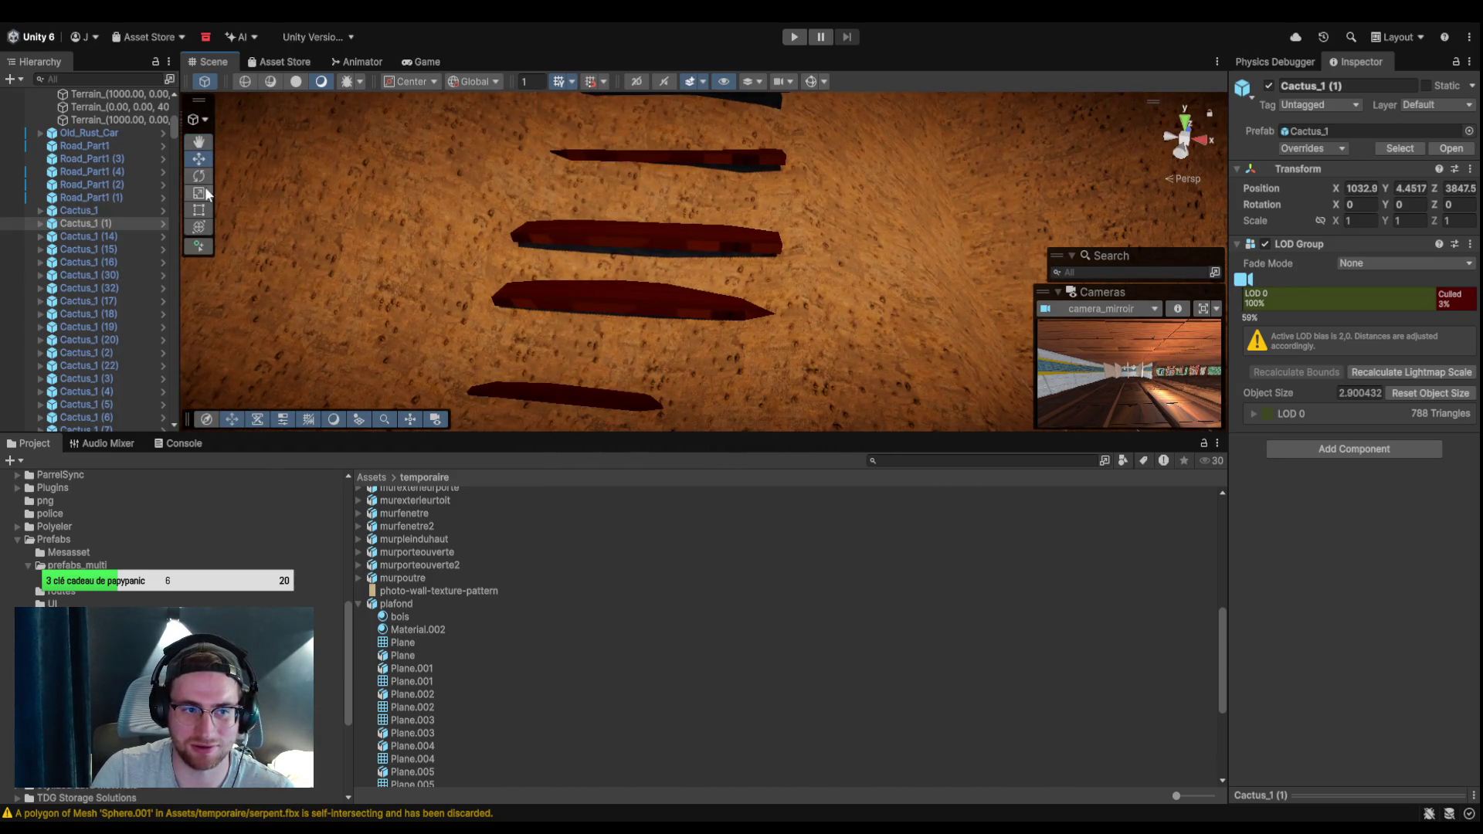
pyautogui.click(624, 311)
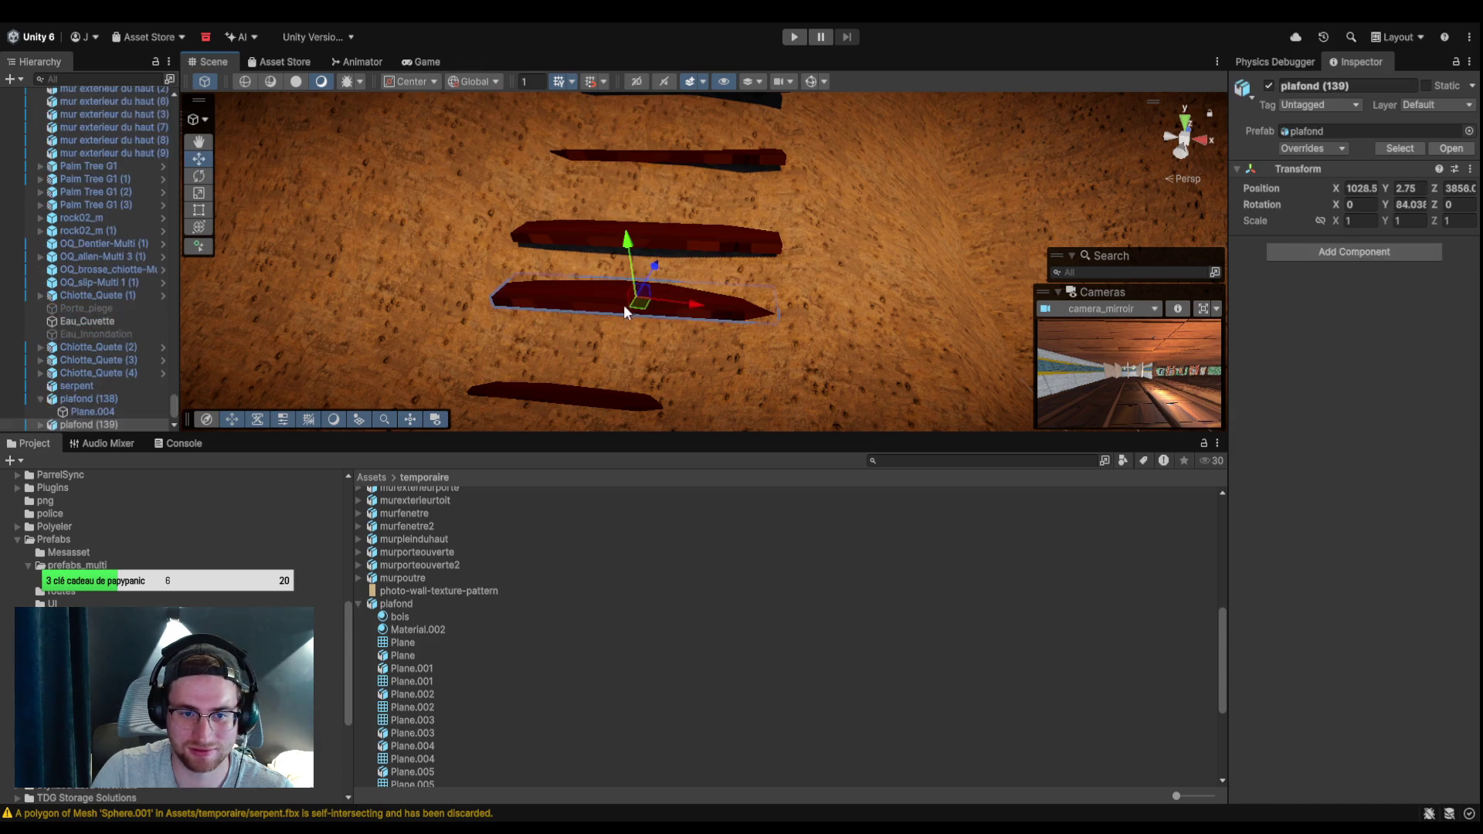
pyautogui.moveTo(661, 300)
pyautogui.mouseDown()
pyautogui.moveTo(600, 306)
pyautogui.moveTo(645, 311)
pyautogui.moveTo(610, 274)
pyautogui.moveTo(635, 286)
pyautogui.moveTo(641, 209)
pyautogui.moveTo(611, 247)
pyautogui.moveTo(595, 312)
pyautogui.moveTo(629, 317)
pyautogui.mouseUp()
pyautogui.hotkey('ctrl', 'd')
# Tilt the lowest plank plafond (138) about -8.9° on Z to follow the slope.
pyautogui.click(595, 313)
pyautogui.click(199, 176)
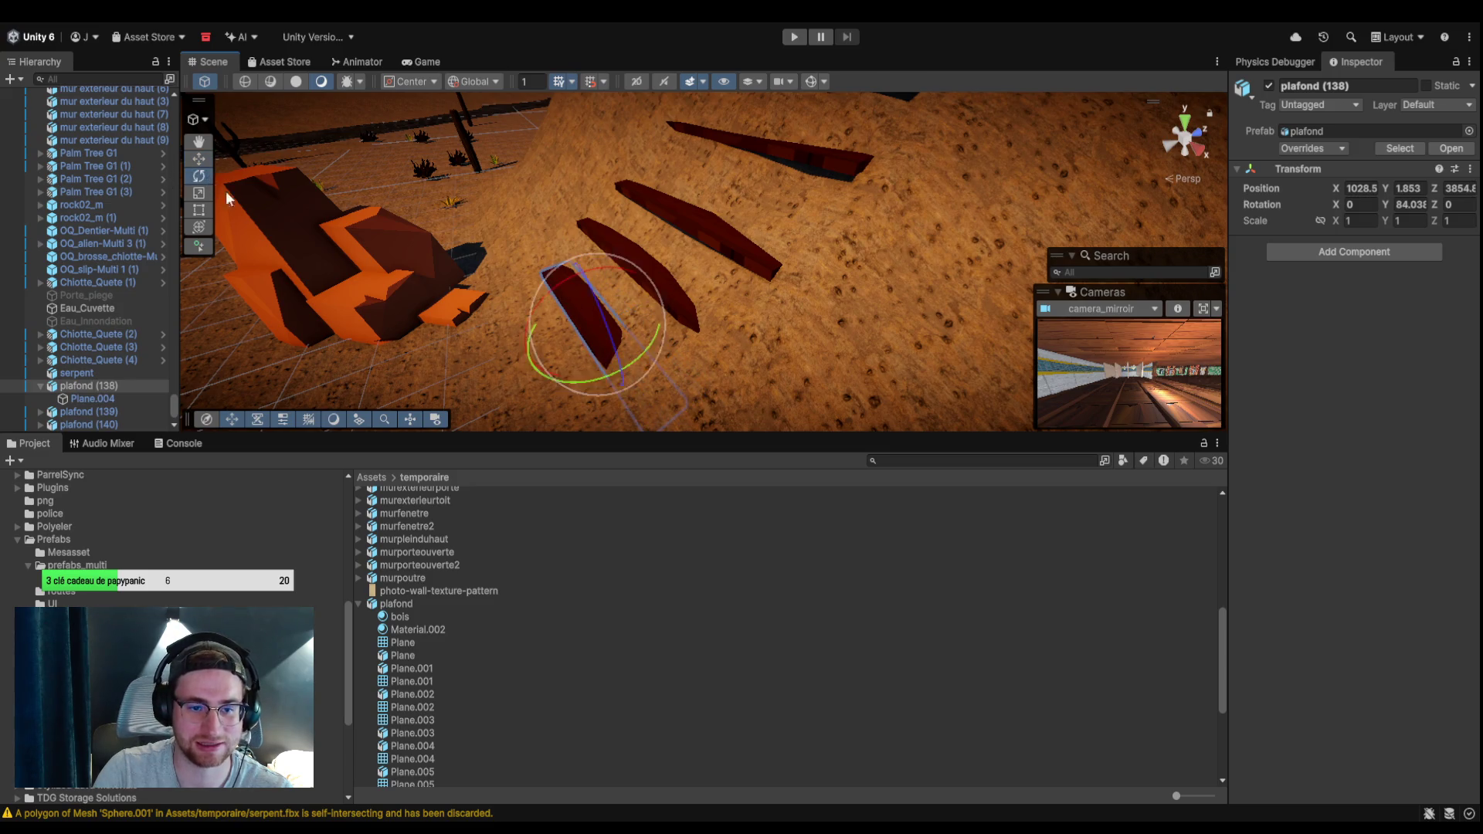
pyautogui.moveTo(607, 318)
pyautogui.mouseDown()
pyautogui.moveTo(638, 340)
pyautogui.moveTo(567, 281)
pyautogui.moveTo(544, 285)
pyautogui.moveTo(670, 280)
pyautogui.mouseUp()
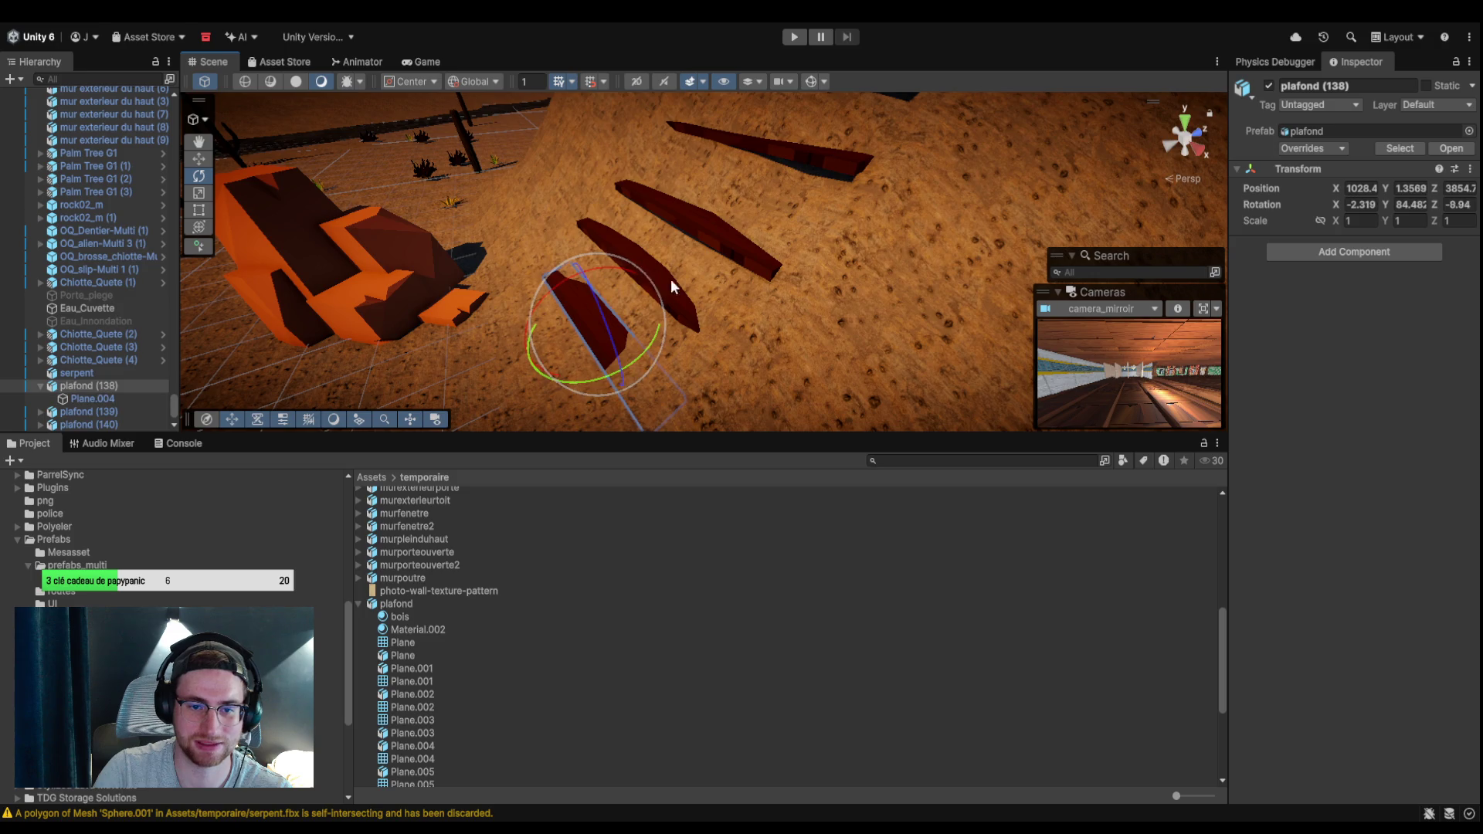
pyautogui.click(683, 286)
pyautogui.moveTo(725, 233); pyautogui.dragTo(897, 207)
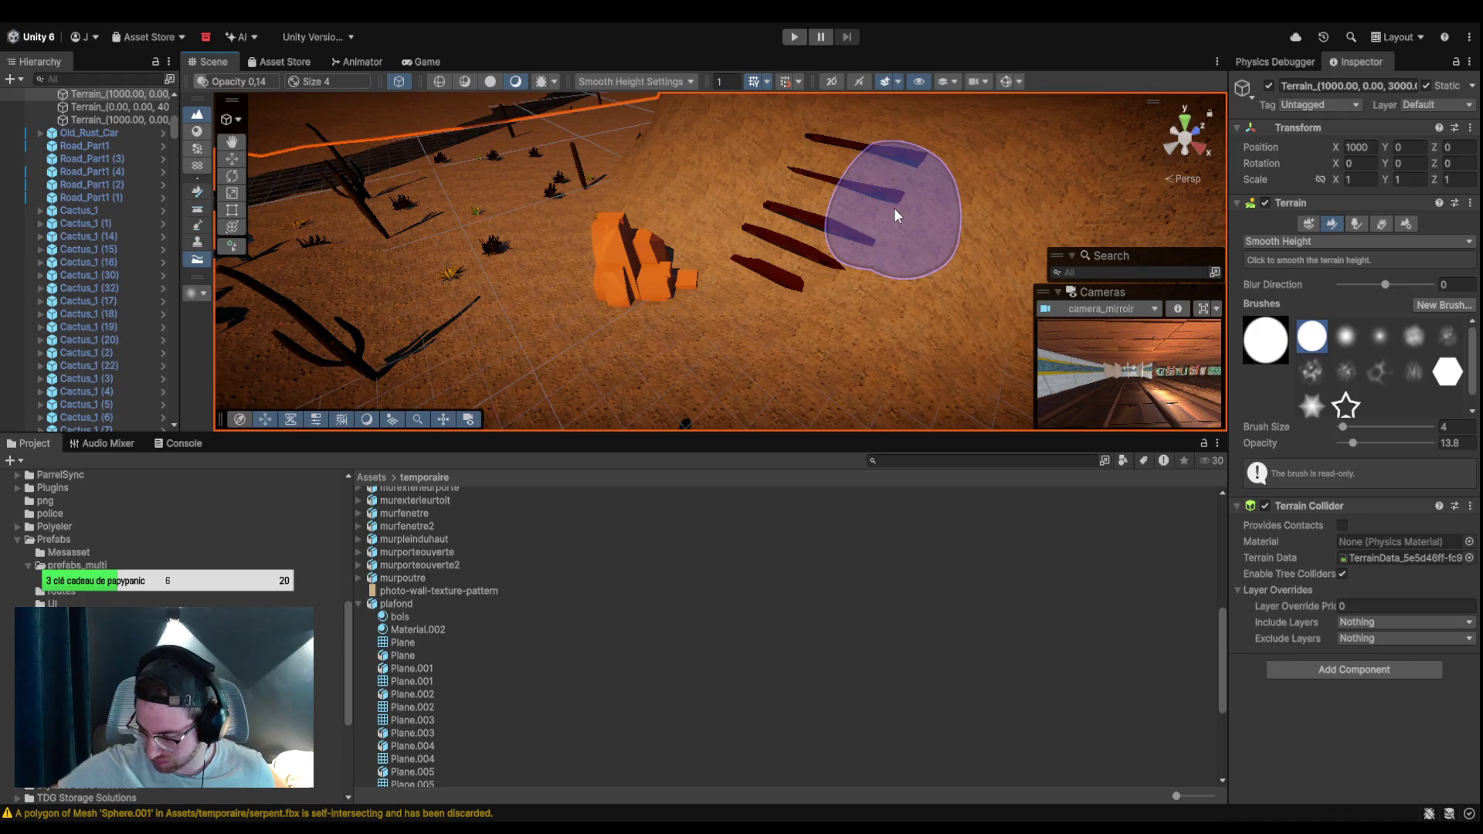
# Undo the accidental terrain move with Ctrl+Z.
pyautogui.moveTo(983, 214); pyautogui.dragTo(990, 128)
pyautogui.scroll(10, 968, 146)
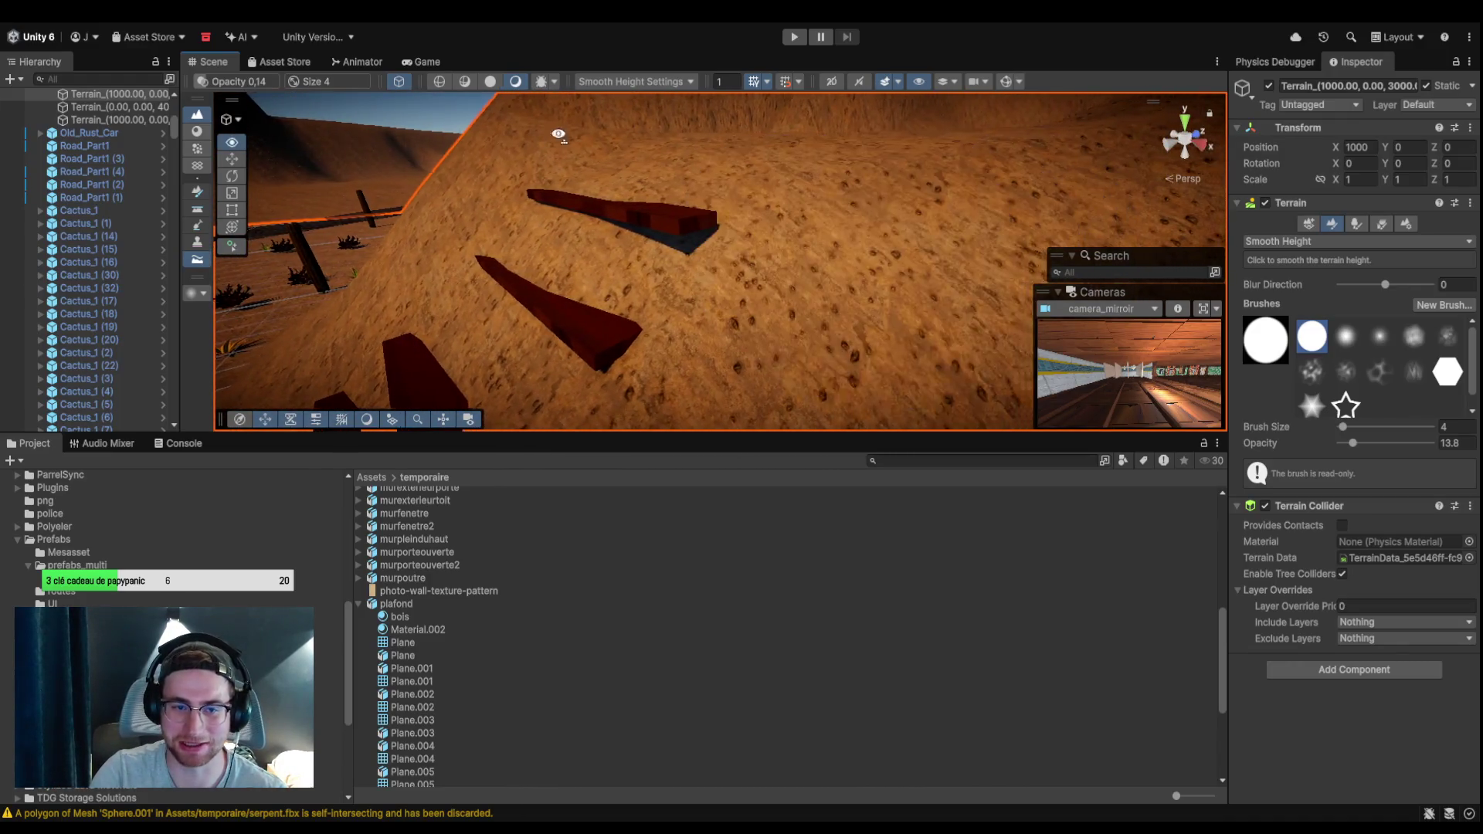
pyautogui.press('q')
pyautogui.moveTo(282, 188)
pyautogui.mouseDown()
pyautogui.moveTo(622, 216)
pyautogui.moveTo(648, 202)
pyautogui.moveTo(708, 230)
pyautogui.moveTo(801, 230)
pyautogui.moveTo(672, 212)
pyautogui.moveTo(845, 270)
pyautogui.moveTo(769, 303)
pyautogui.moveTo(685, 221)
pyautogui.moveTo(613, 205)
pyautogui.moveTo(685, 194)
pyautogui.moveTo(492, 179)
pyautogui.mouseUp()
pyautogui.hotkey('ctrl', 'z')
pyautogui.doubleClick(100, 223)
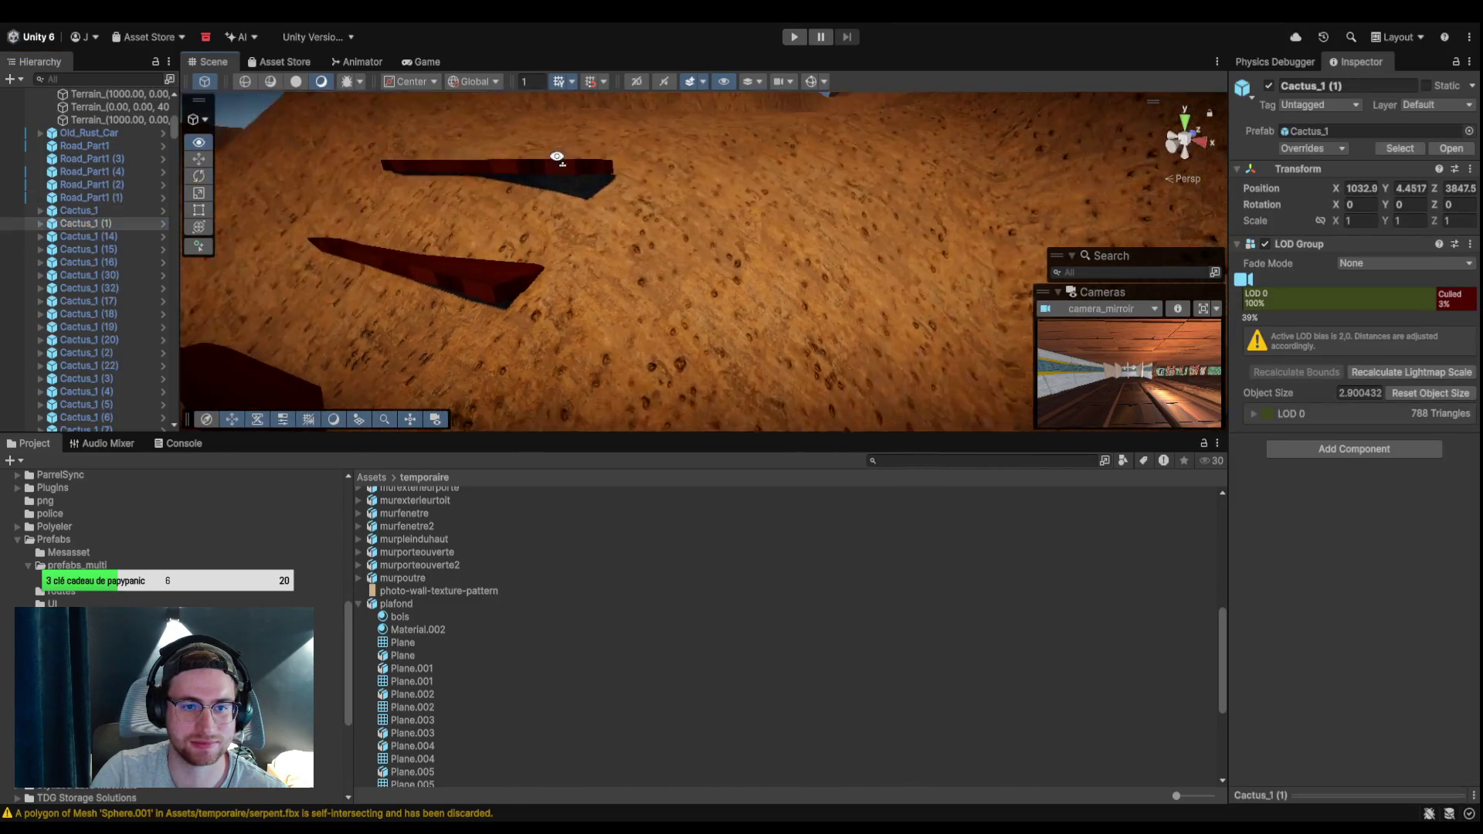
# Rotate the top plank plafond (142) to about 73.7° on Y.
pyautogui.click(569, 175)
pyautogui.moveTo(568, 174)
pyautogui.mouseDown()
pyautogui.moveTo(645, 172)
pyautogui.moveTo(725, 231)
pyautogui.moveTo(670, 184)
pyautogui.moveTo(674, 225)
pyautogui.moveTo(707, 233)
pyautogui.moveTo(704, 189)
pyautogui.moveTo(723, 303)
pyautogui.mouseUp()
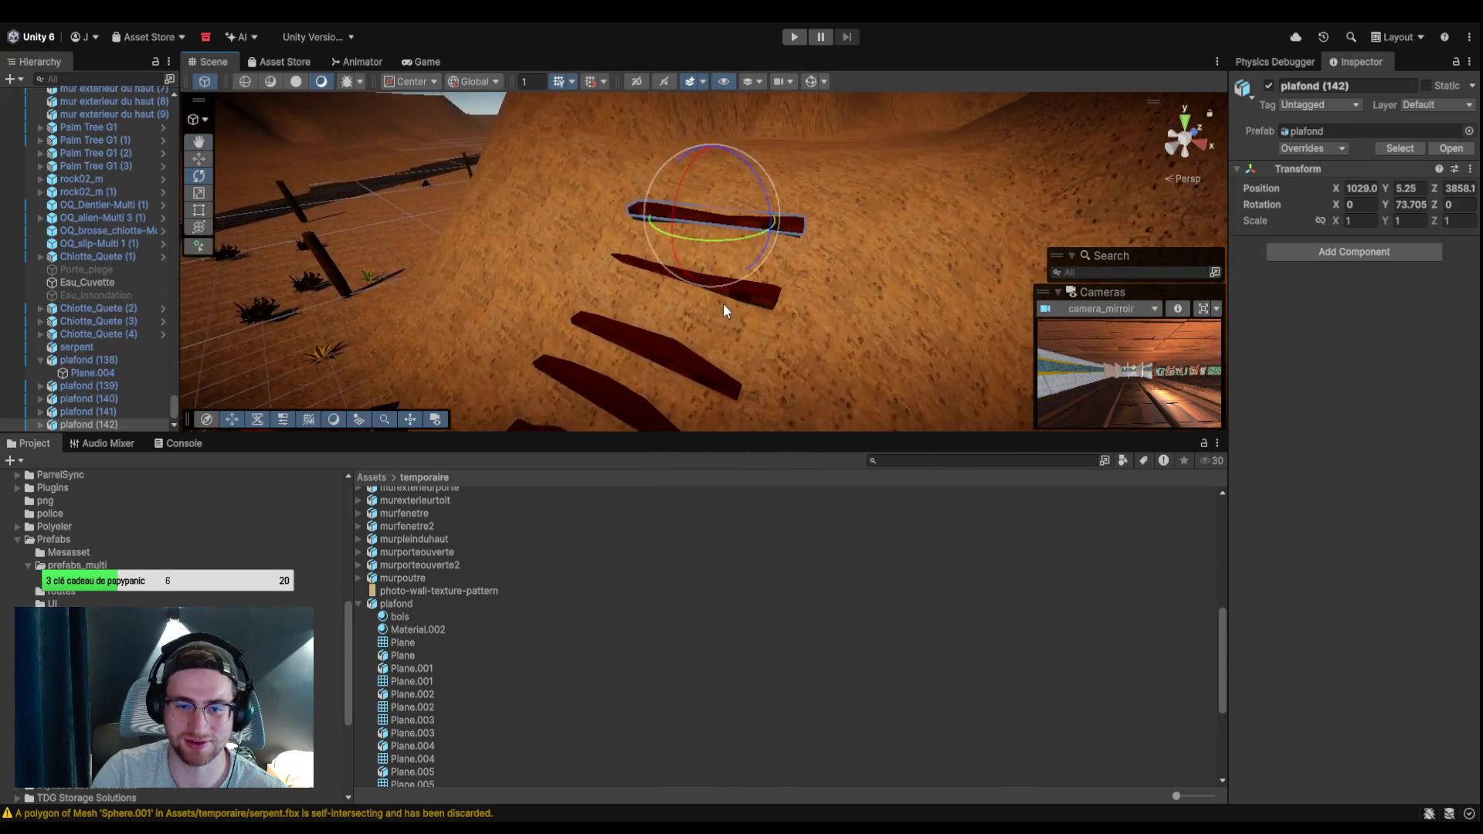
pyautogui.click(726, 302)
pyautogui.scroll(-5, 915, 308)
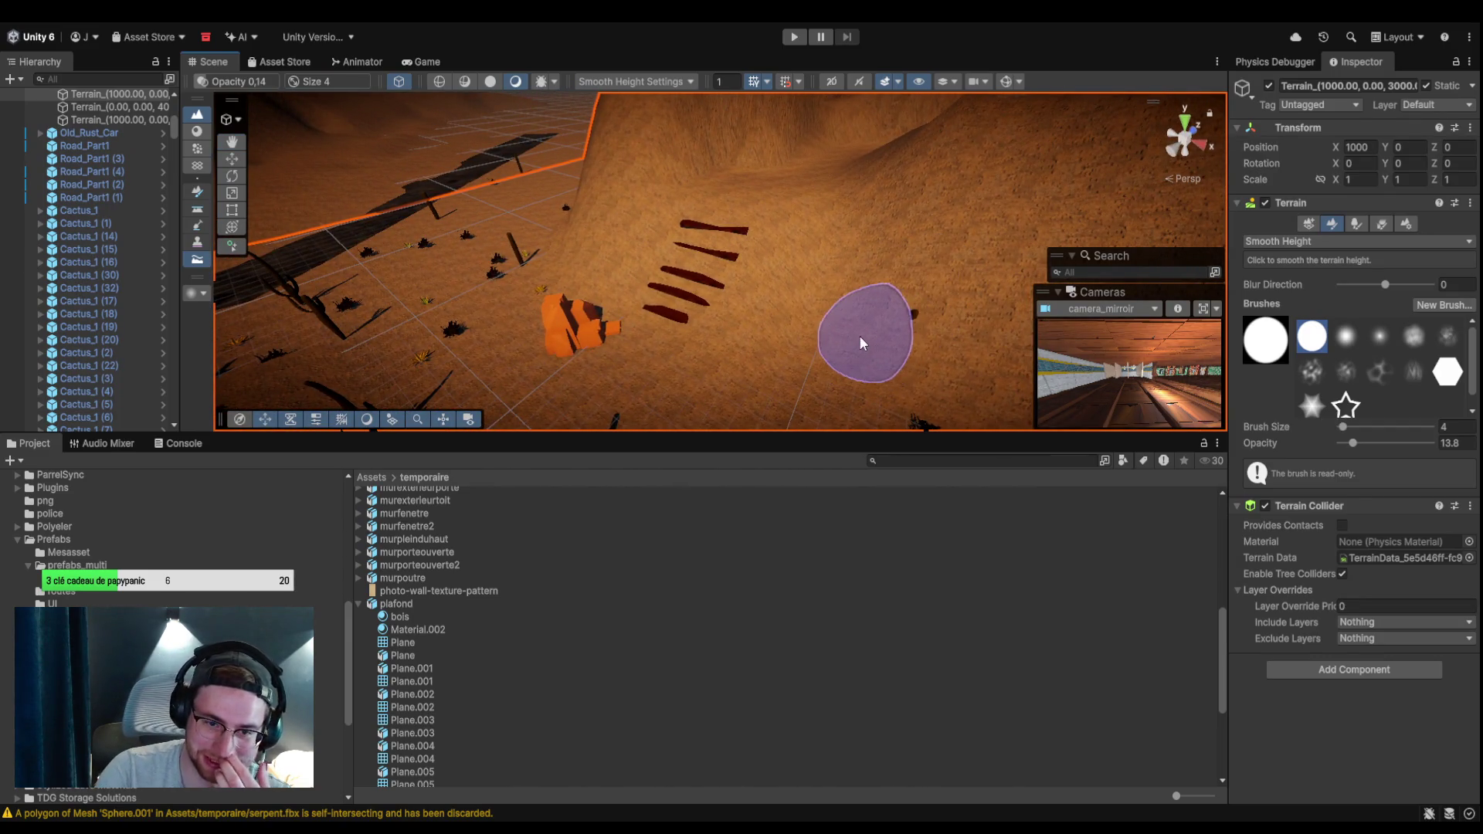
pyautogui.click(92, 185)
pyautogui.click(573, 338)
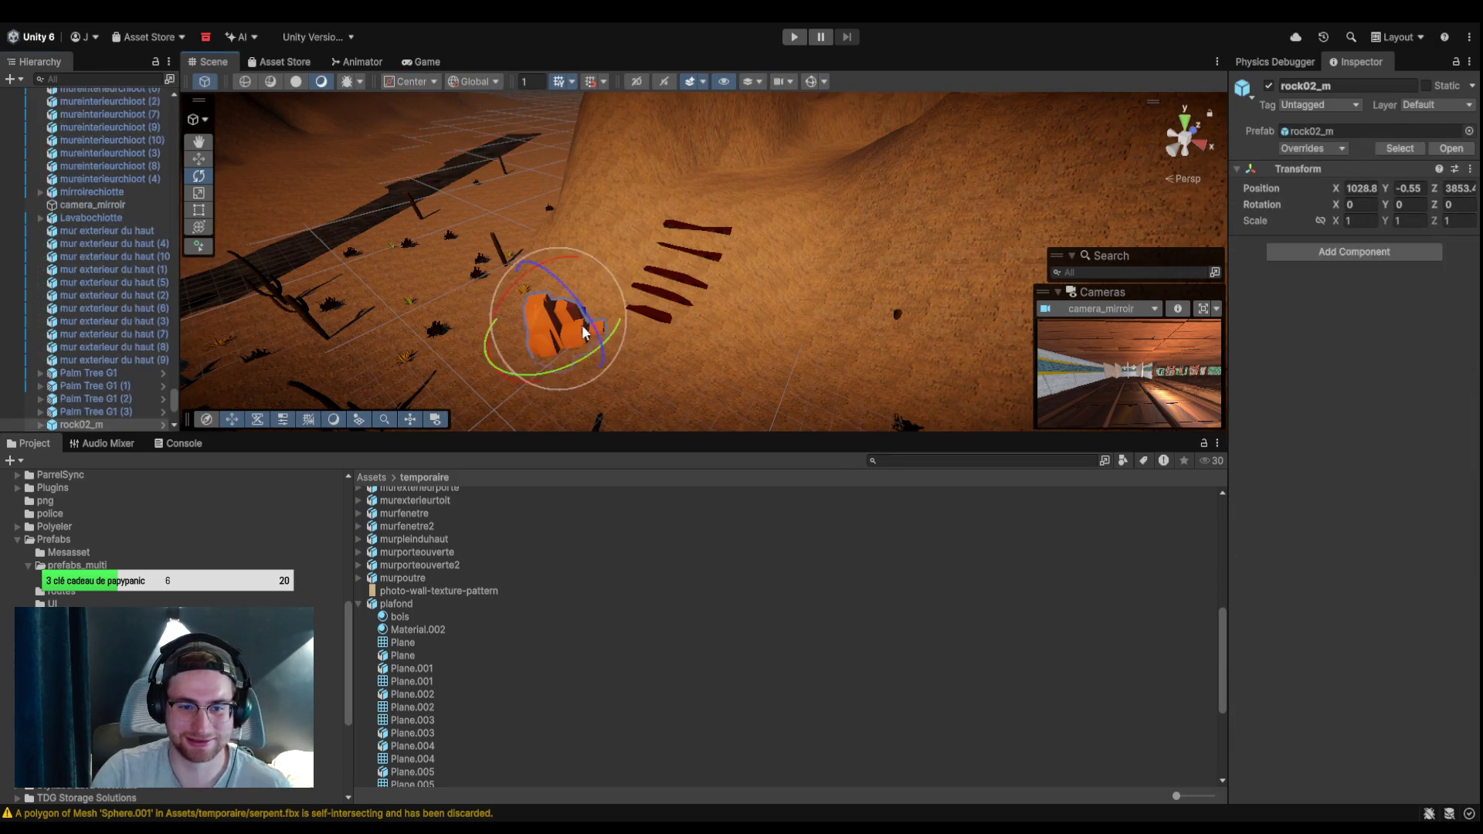
# Sink rock02_m into the sand and tilt it about -13° on X.
pyautogui.click(201, 160)
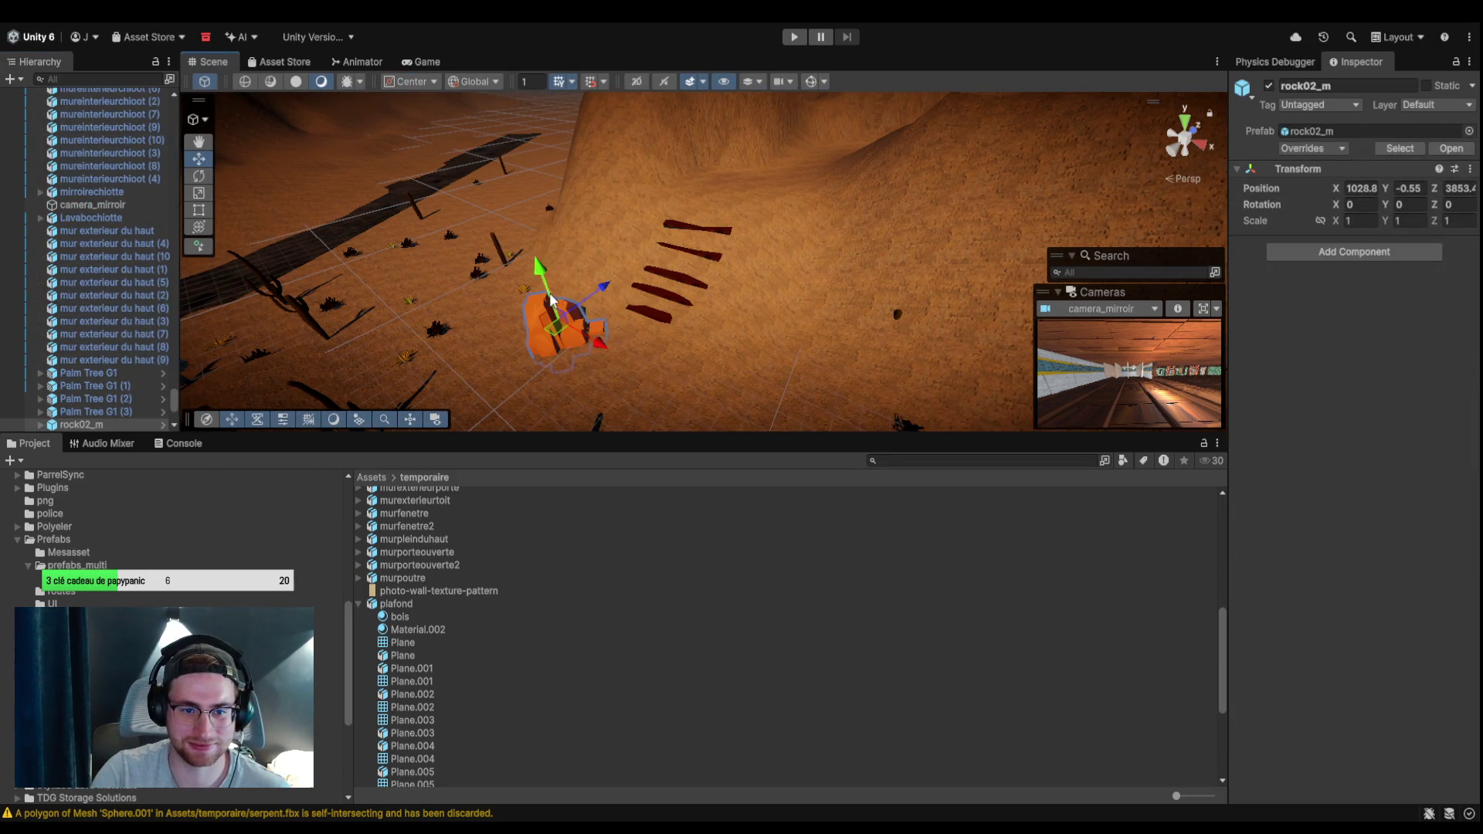
pyautogui.moveTo(550, 275)
pyautogui.mouseDown()
pyautogui.moveTo(551, 288)
pyautogui.moveTo(612, 278)
pyautogui.mouseUp()
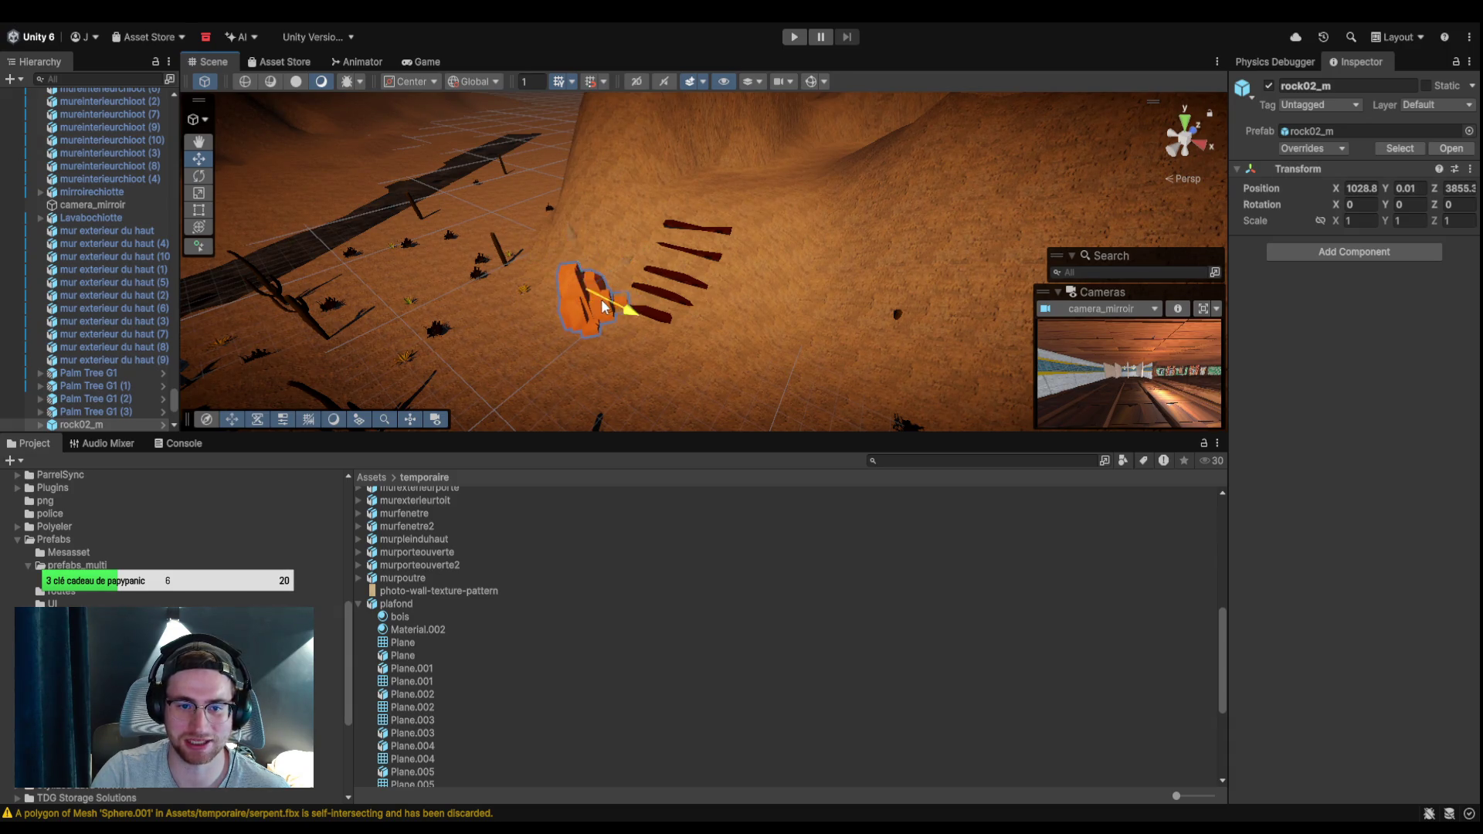
pyautogui.click(199, 177)
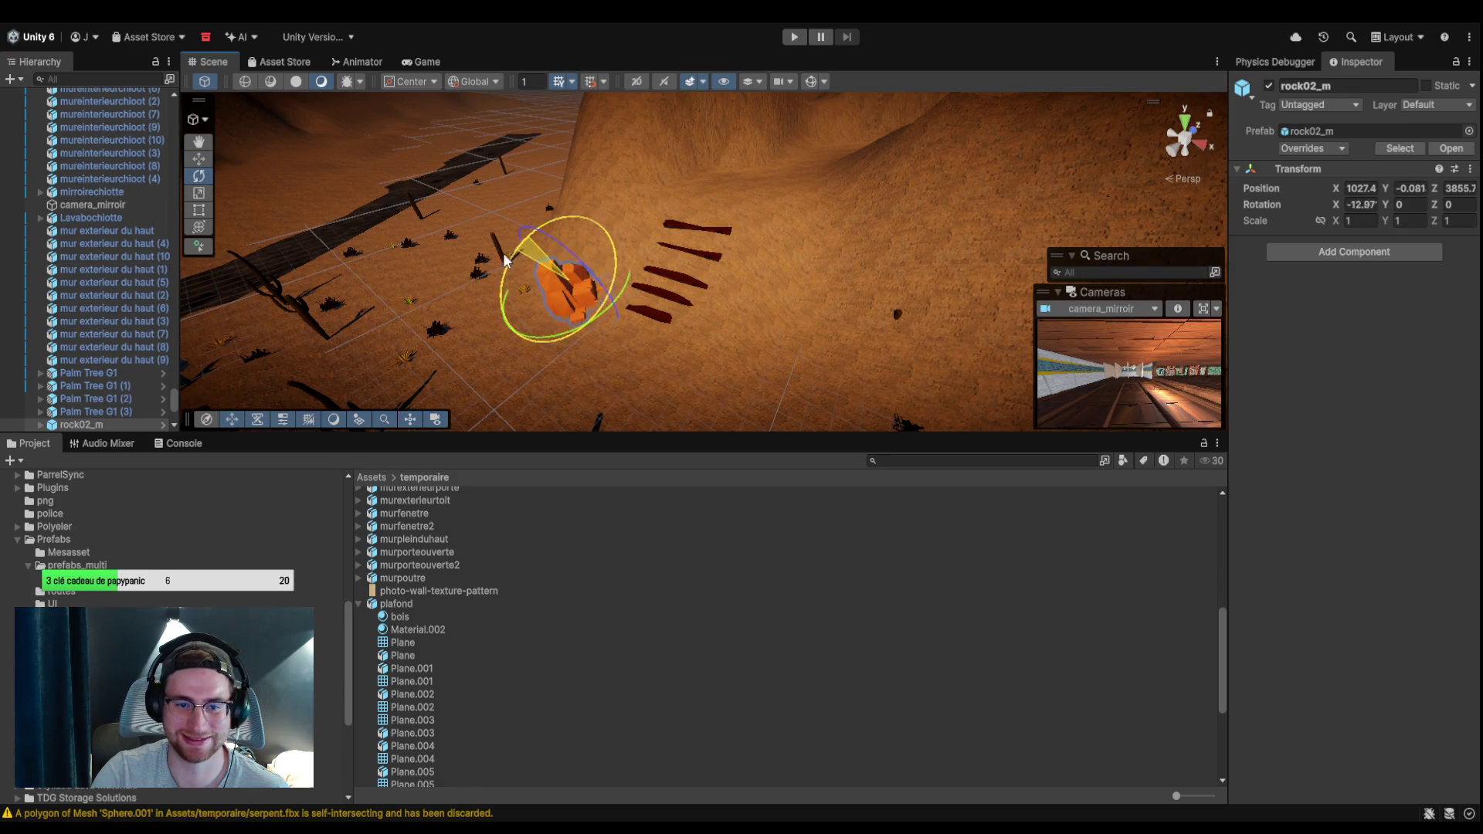
pyautogui.click(833, 352)
pyautogui.moveTo(833, 352)
pyautogui.mouseDown()
pyautogui.moveTo(844, 252)
pyautogui.moveTo(943, 308)
pyautogui.moveTo(801, 283)
pyautogui.mouseUp()
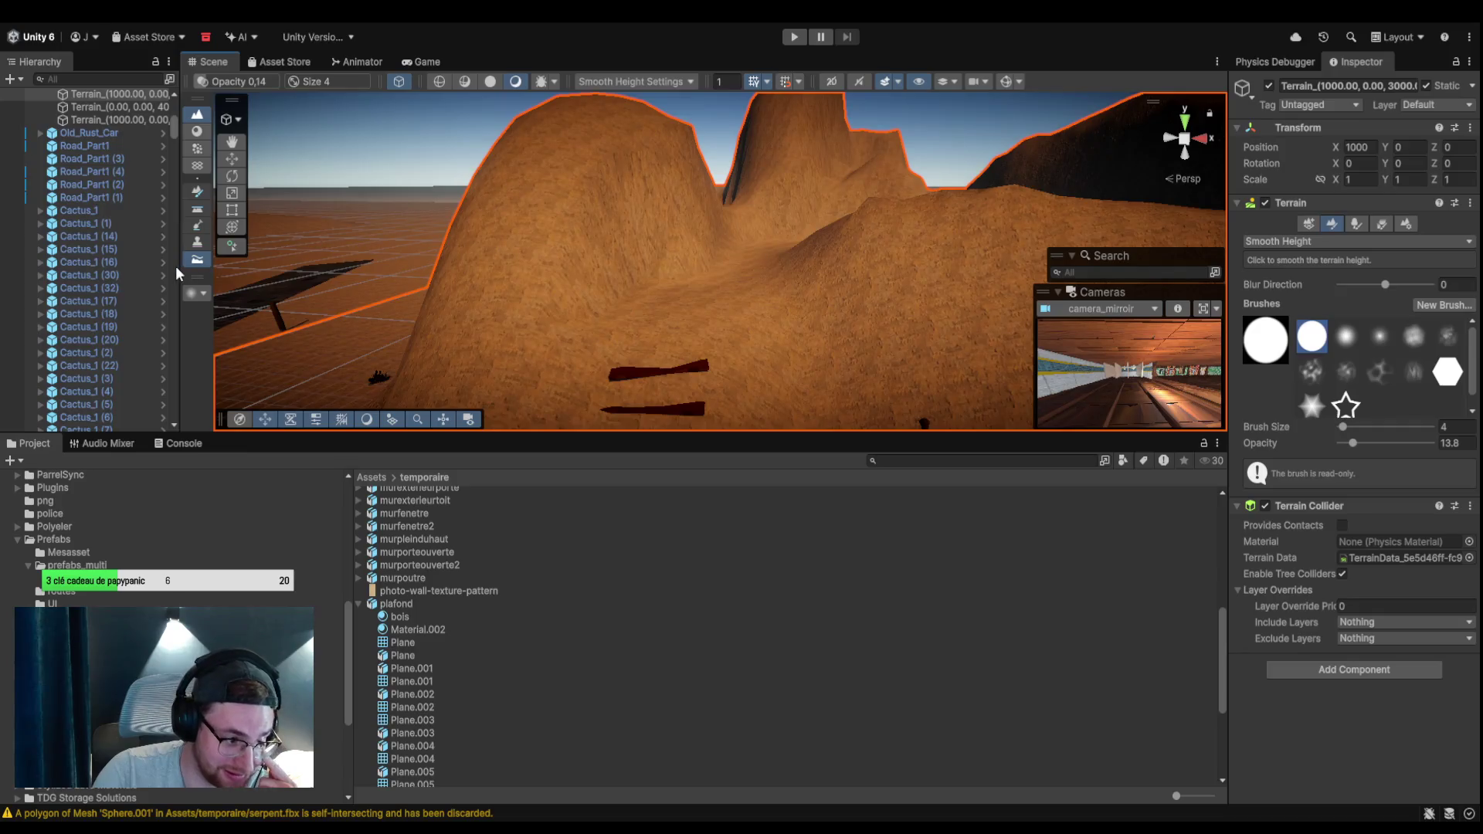
# Select the serpent, drag it up the dune, and frame it in view.
pyautogui.doubleClick(88, 237)
pyautogui.moveTo(363, 257)
pyautogui.mouseDown()
pyautogui.moveTo(513, 314)
pyautogui.moveTo(506, 342)
pyautogui.moveTo(554, 289)
pyautogui.mouseUp()
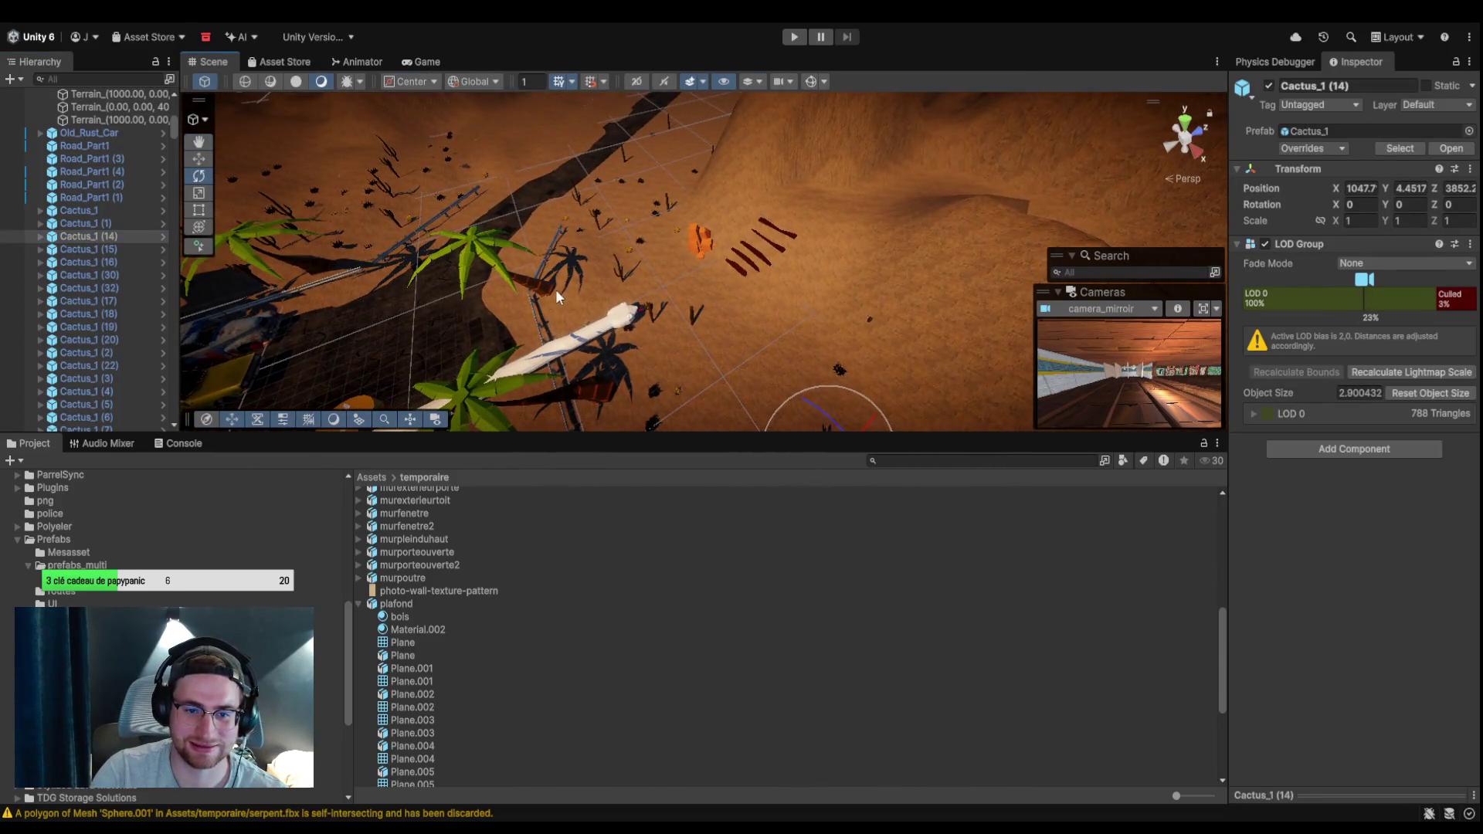
pyautogui.click(608, 332)
pyautogui.click(206, 161)
pyautogui.moveTo(569, 357); pyautogui.dragTo(926, 222)
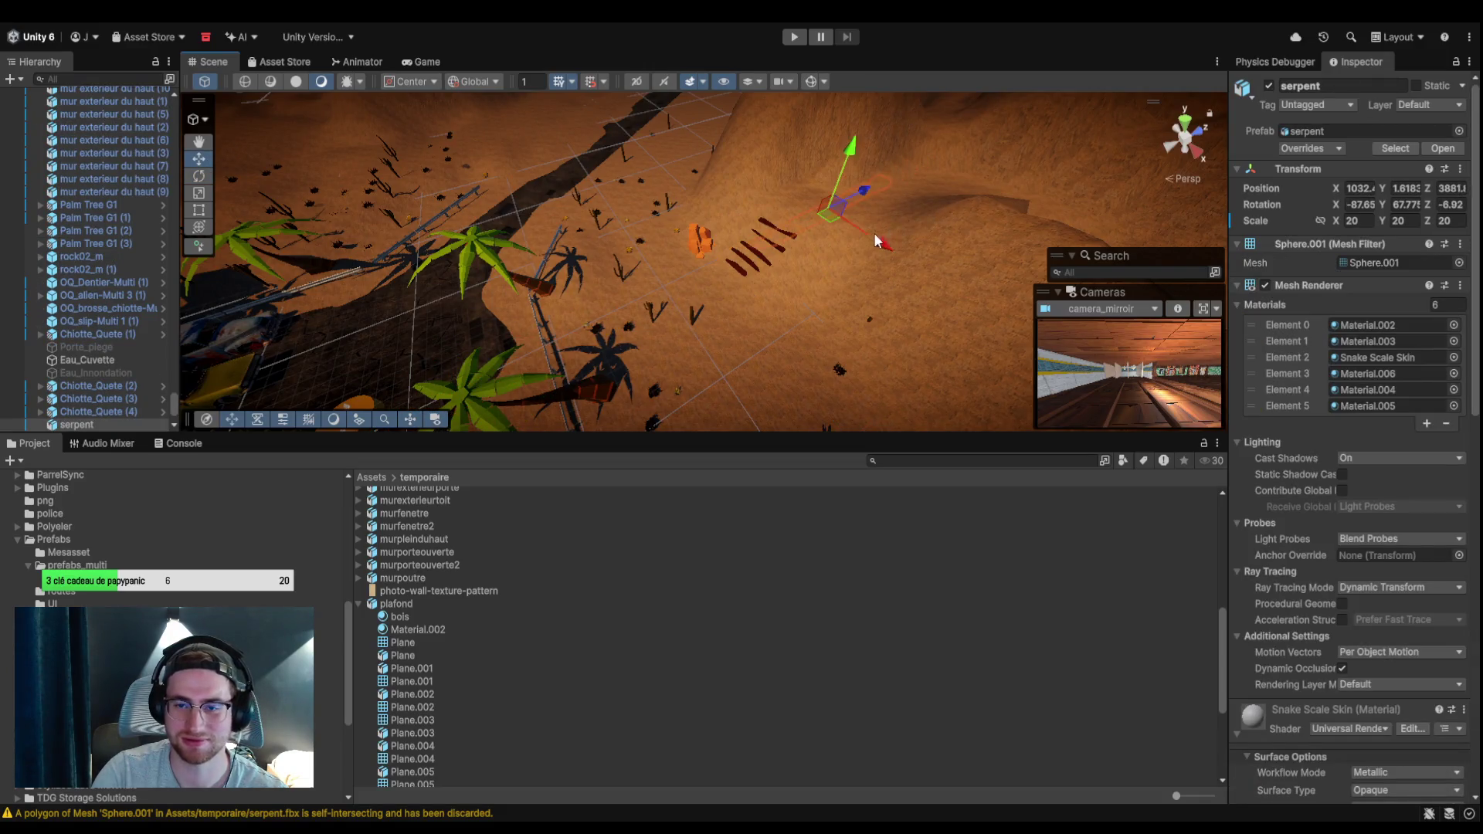
pyautogui.scroll(5, 878, 242)
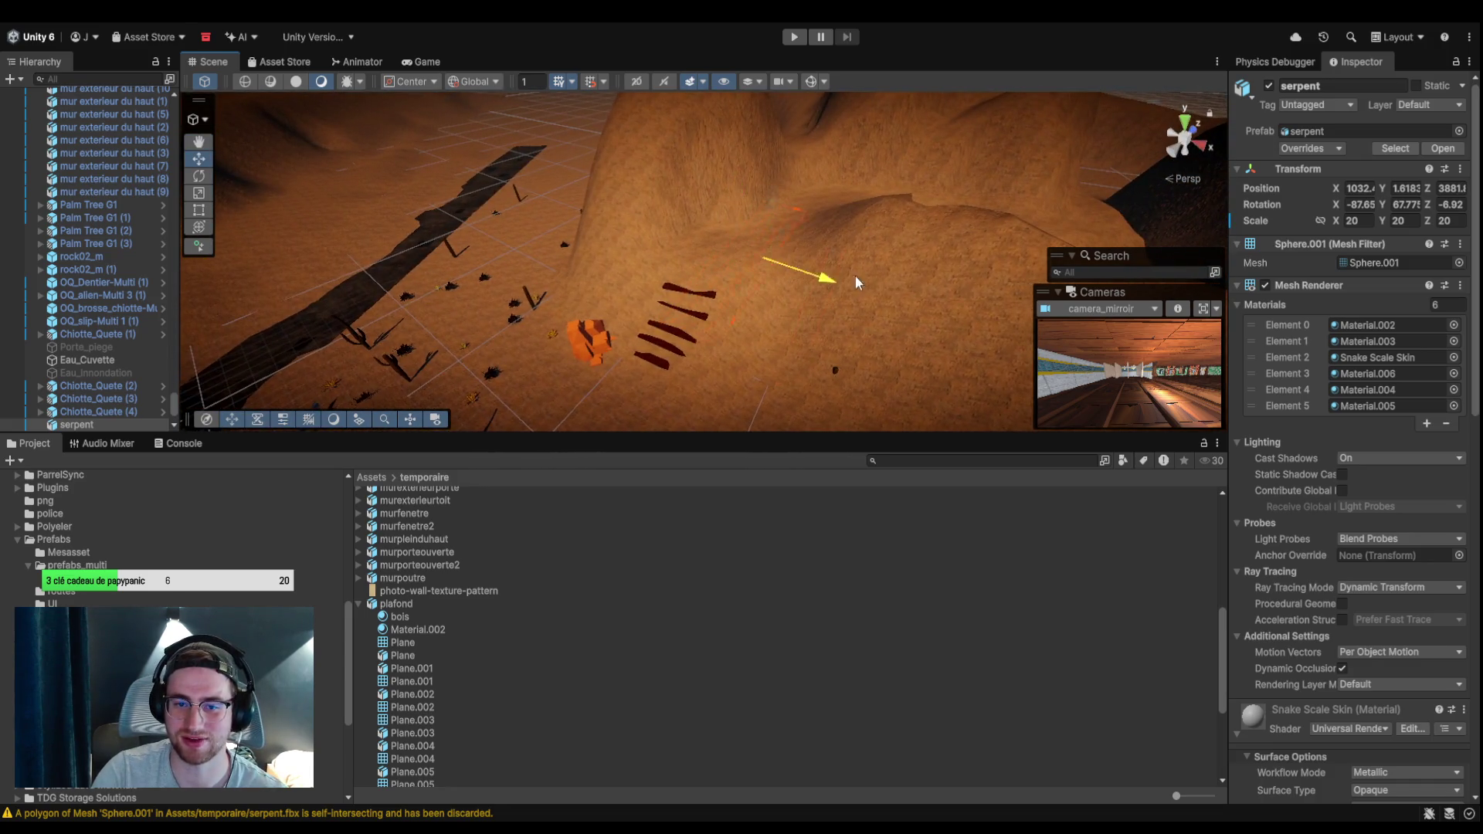
pyautogui.press('f')
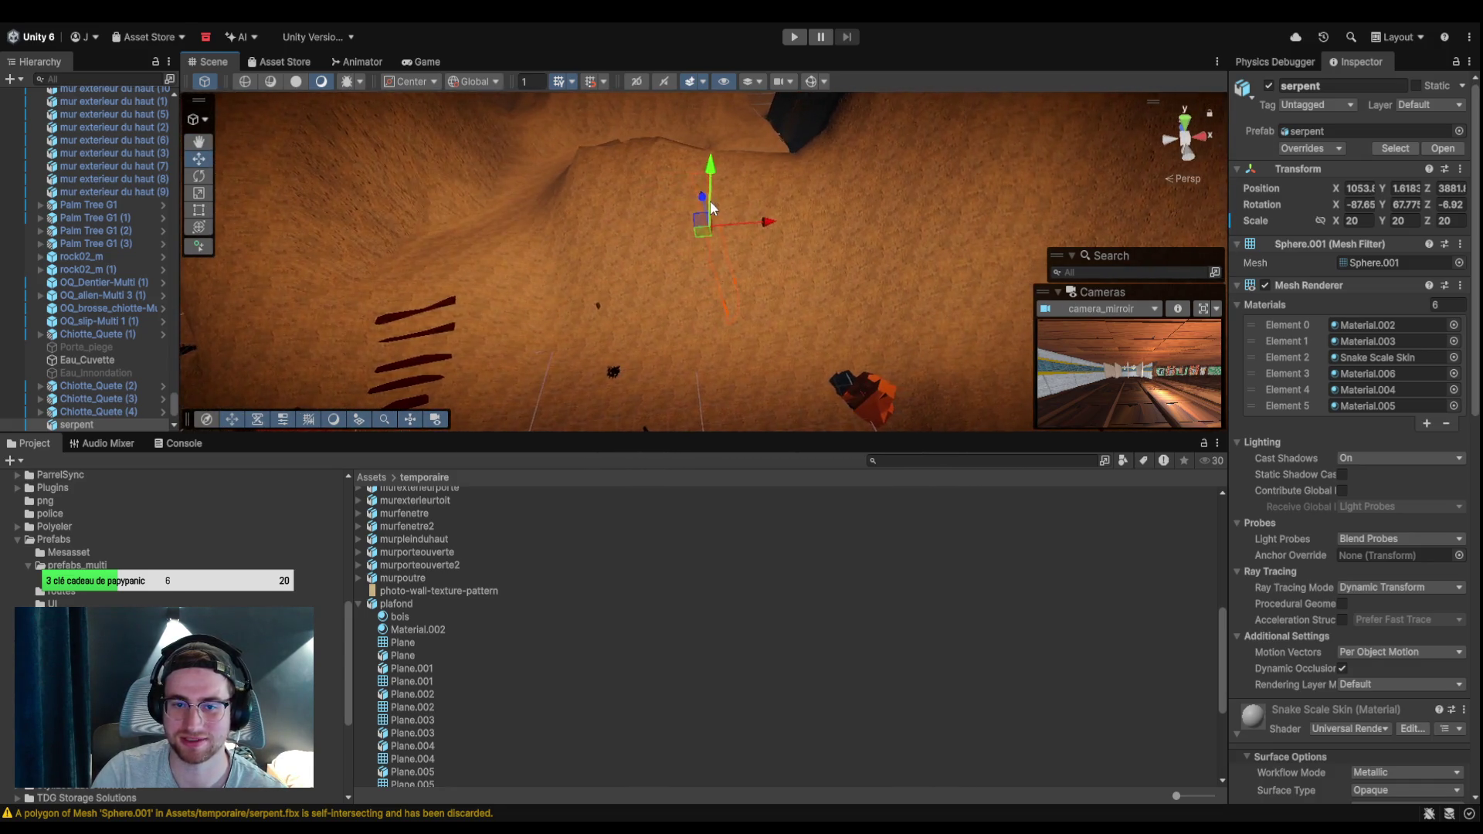
# Turn the serpent to about -68.9° on Y with the Rotate gizmo.
pyautogui.click(734, 136)
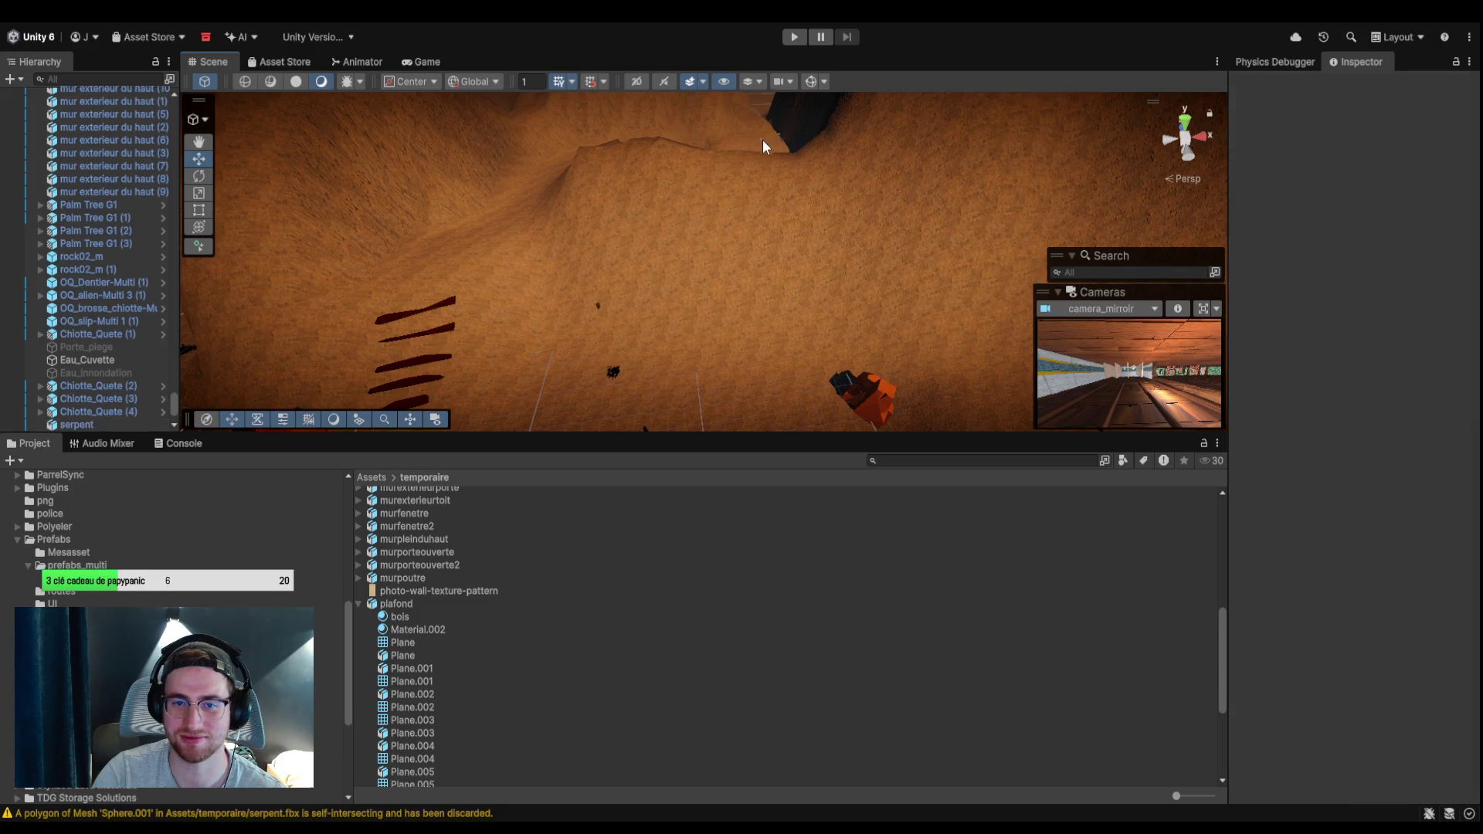
pyautogui.hotkey('ctrl', 'z')
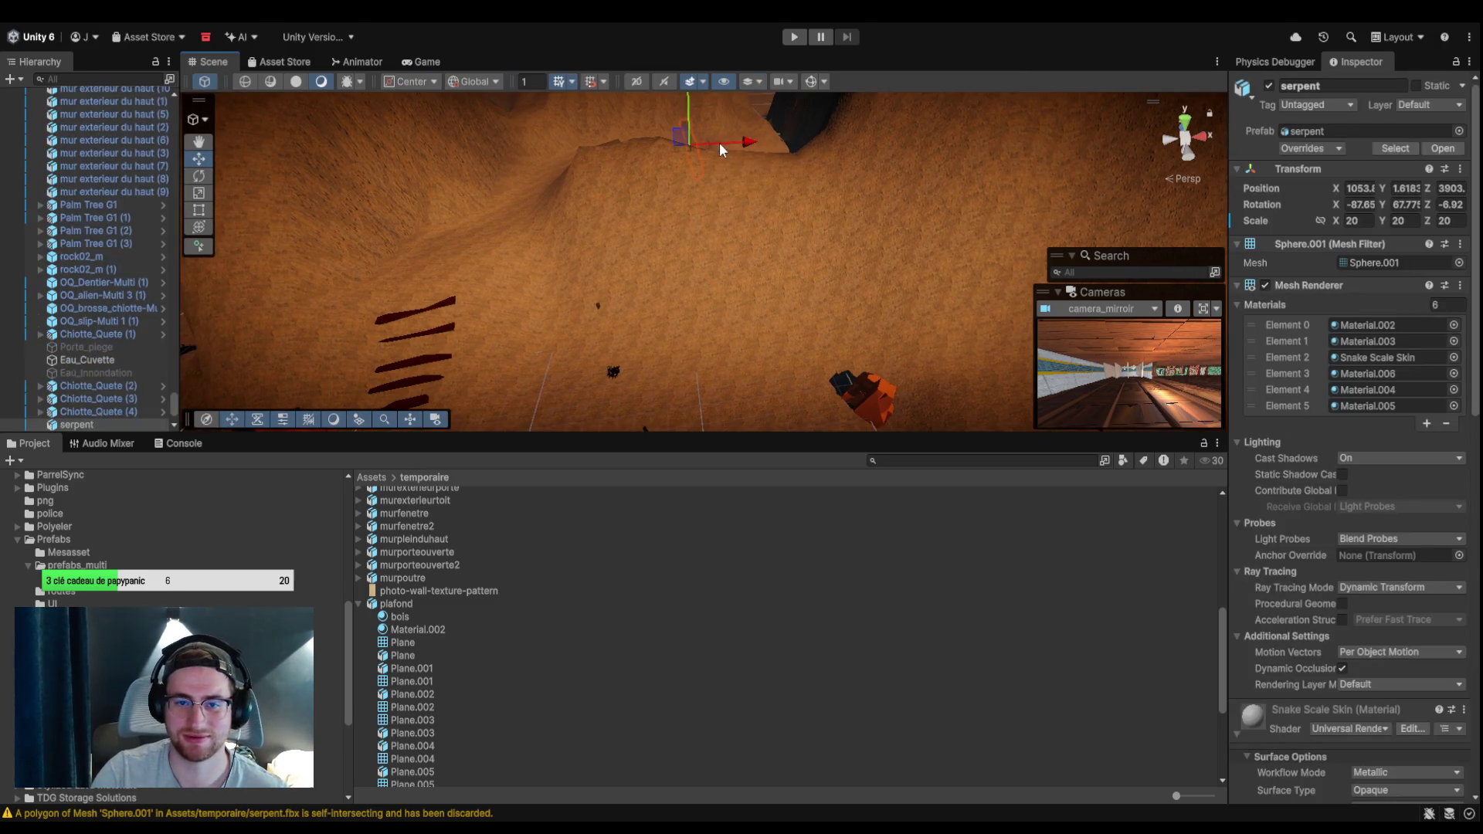
pyautogui.moveTo(732, 214)
pyautogui.mouseDown()
pyautogui.moveTo(764, 90)
pyautogui.moveTo(624, 207)
pyautogui.moveTo(672, 138)
pyautogui.mouseUp()
pyautogui.press('f')
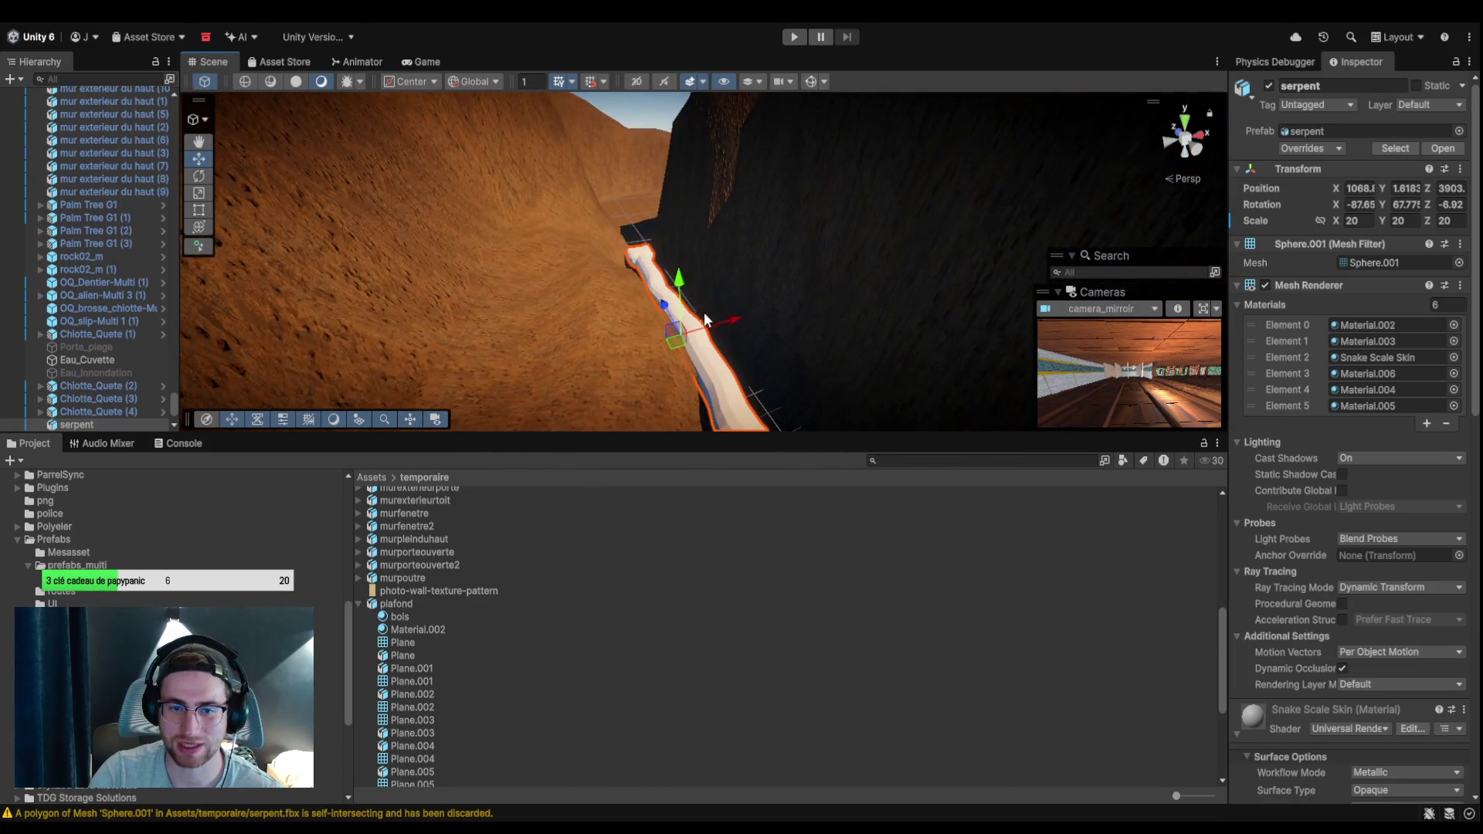
pyautogui.moveTo(670, 326)
pyautogui.mouseDown()
pyautogui.moveTo(672, 255)
pyautogui.moveTo(649, 201)
pyautogui.moveTo(679, 206)
pyautogui.moveTo(664, 162)
pyautogui.moveTo(665, 178)
pyautogui.moveTo(535, 267)
pyautogui.moveTo(457, 255)
pyautogui.moveTo(457, 341)
pyautogui.moveTo(659, 322)
pyautogui.moveTo(604, 278)
pyautogui.moveTo(527, 298)
pyautogui.moveTo(764, 239)
pyautogui.moveTo(296, 160)
pyautogui.mouseUp()
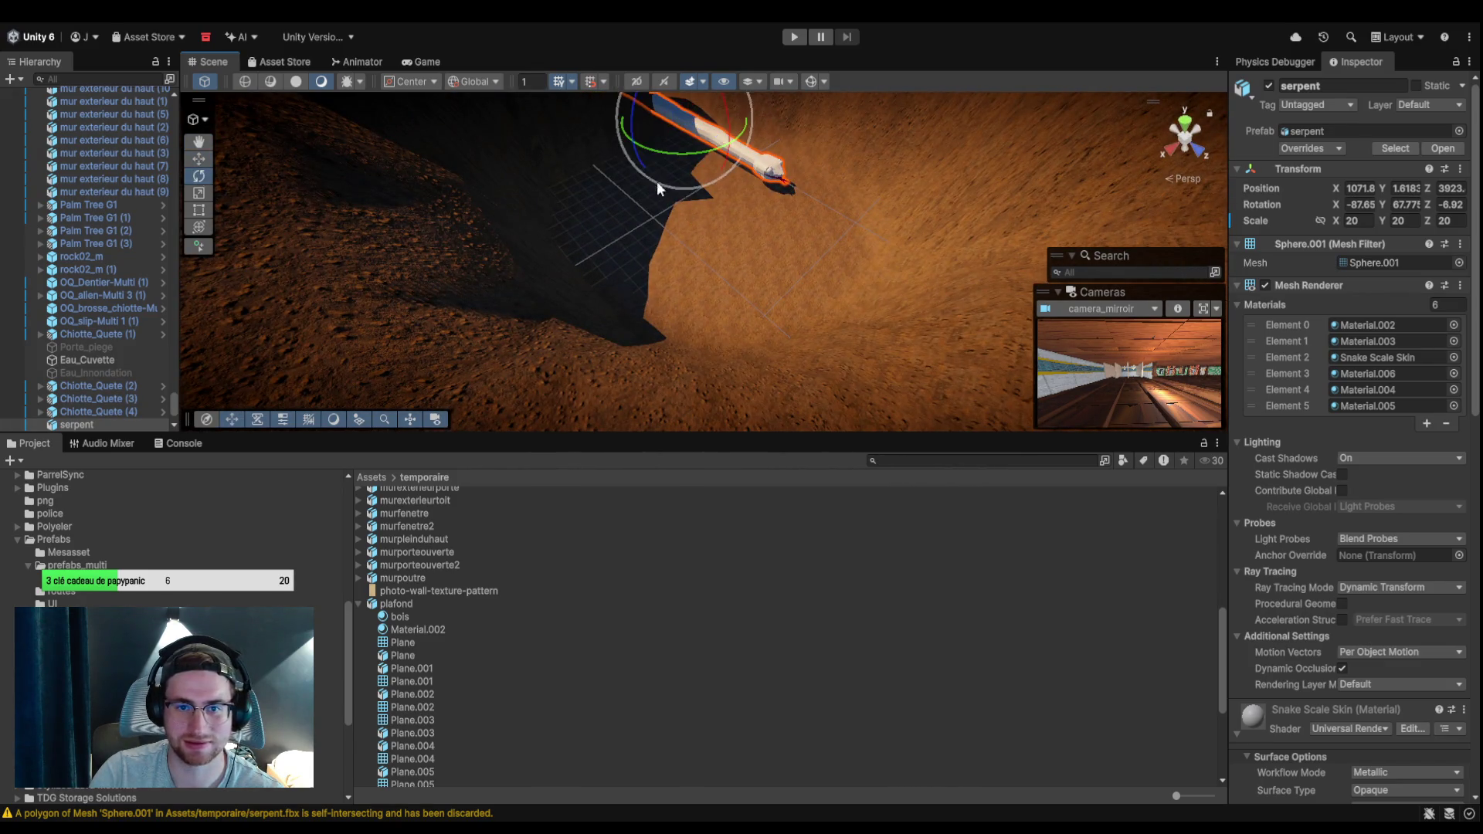
pyautogui.moveTo(665, 156)
pyautogui.mouseDown()
pyautogui.moveTo(793, 147)
pyautogui.moveTo(938, 108)
pyautogui.moveTo(289, 124)
pyautogui.mouseUp()
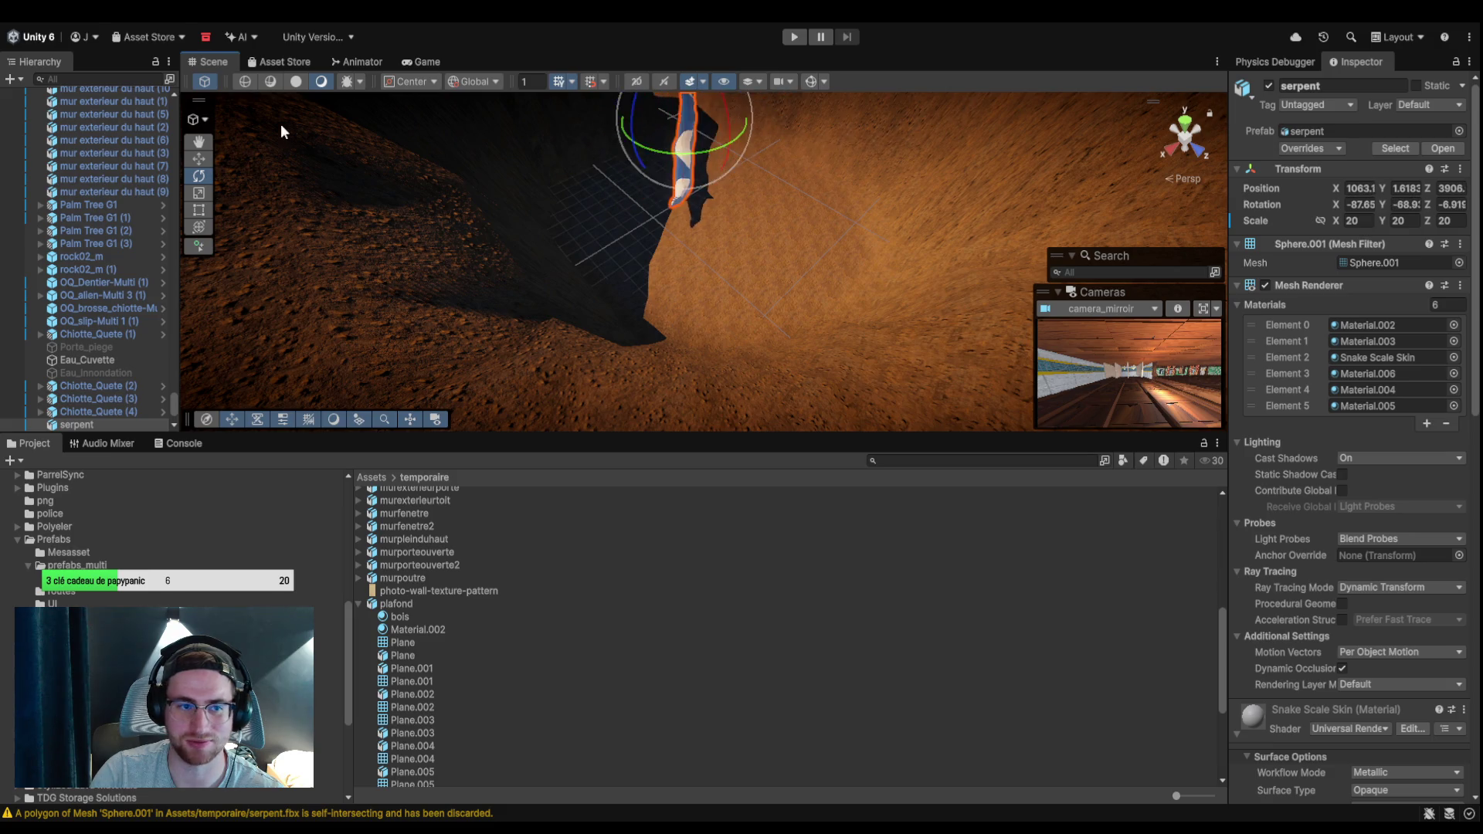
pyautogui.click(216, 160)
pyautogui.press('w')
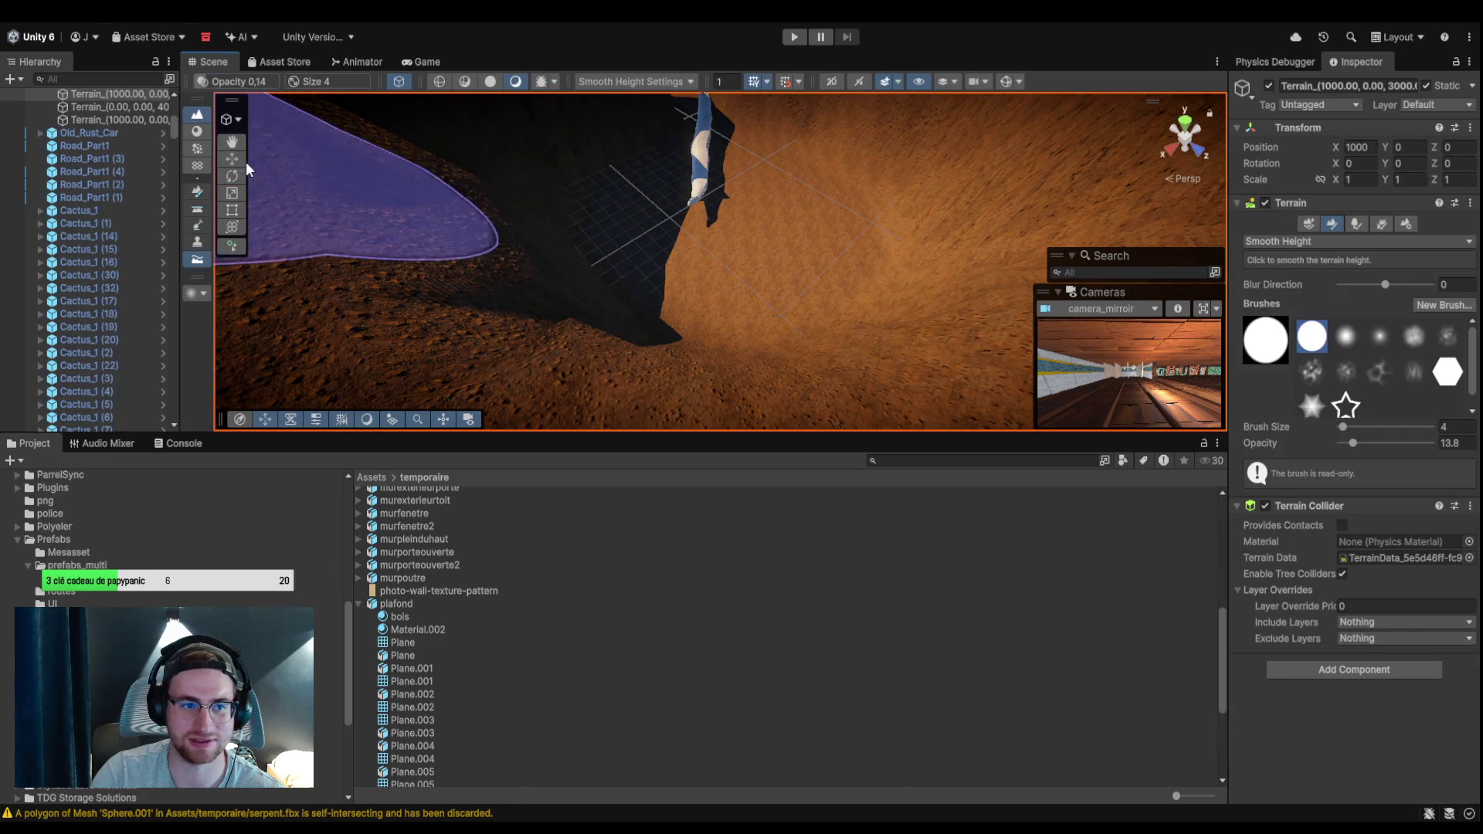
# Slide the serpent to X 1070.7, Y 1.618, Z about 3914 beside the cave.
pyautogui.click(705, 156)
pyautogui.moveTo(664, 143)
pyautogui.mouseDown()
pyautogui.moveTo(633, 168)
pyautogui.moveTo(699, 224)
pyautogui.moveTo(695, 201)
pyautogui.moveTo(749, 188)
pyautogui.moveTo(548, 186)
pyautogui.moveTo(539, 203)
pyautogui.moveTo(734, 222)
pyautogui.moveTo(689, 185)
pyautogui.moveTo(784, 321)
pyautogui.moveTo(815, 272)
pyautogui.moveTo(818, 337)
pyautogui.moveTo(721, 351)
pyautogui.moveTo(737, 343)
pyautogui.moveTo(744, 378)
pyautogui.moveTo(634, 390)
pyautogui.moveTo(576, 335)
pyautogui.mouseUp()
pyautogui.click(587, 354)
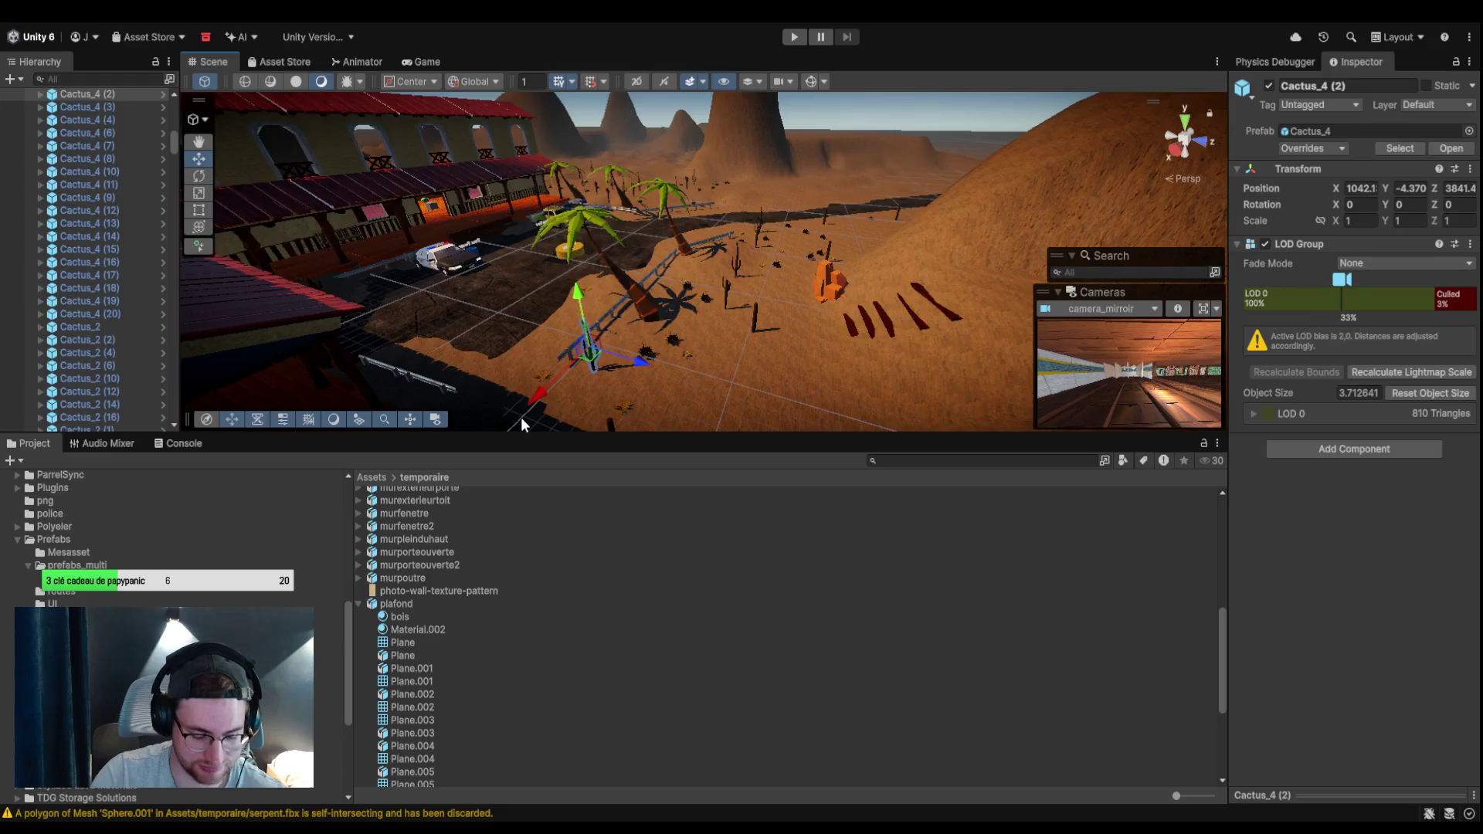
# Duplicate Cactus_4 (2) twice and spread the copies along Z and X.
pyautogui.click(787, 338)
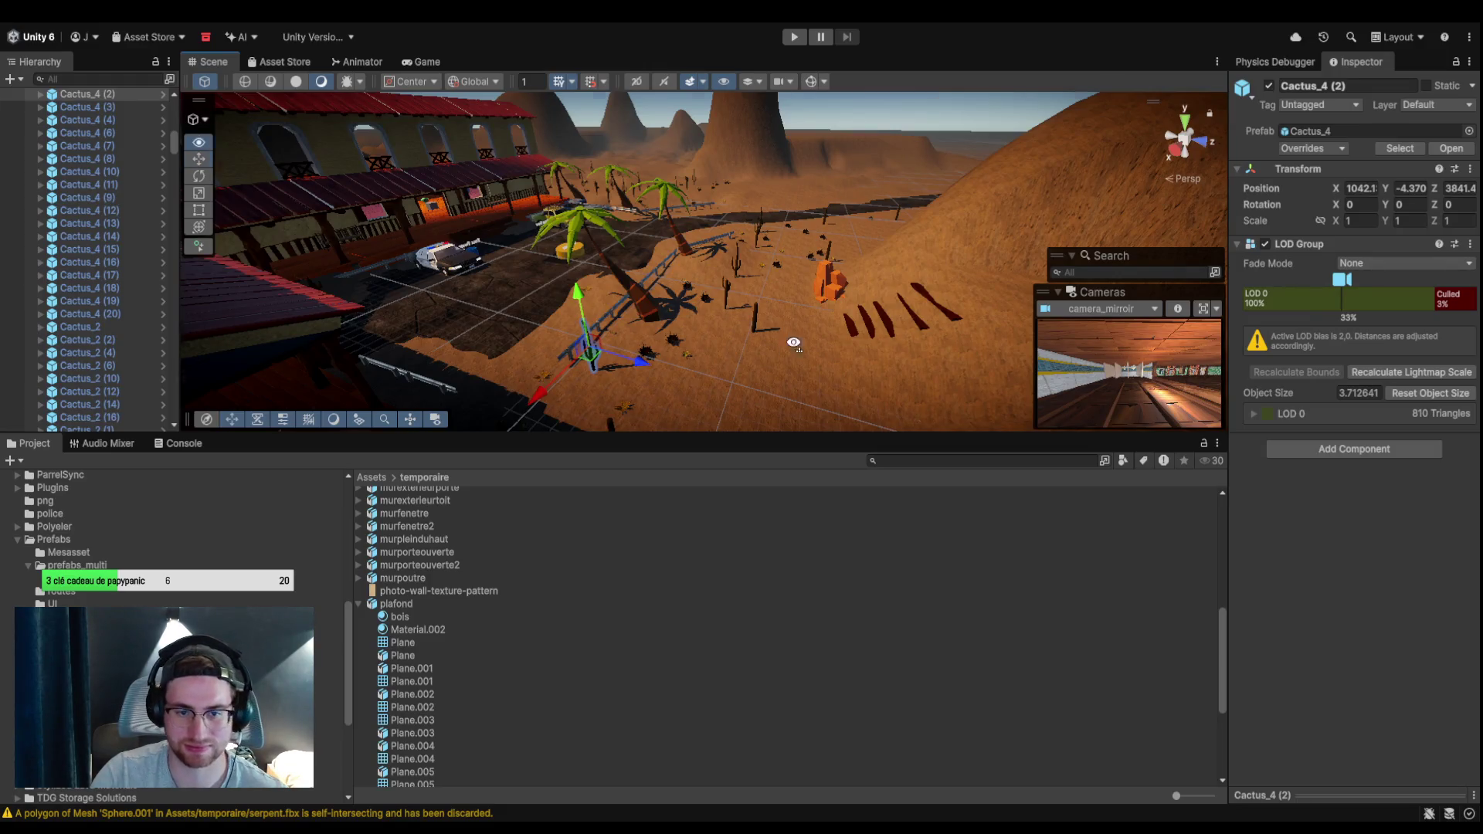
pyautogui.press('f')
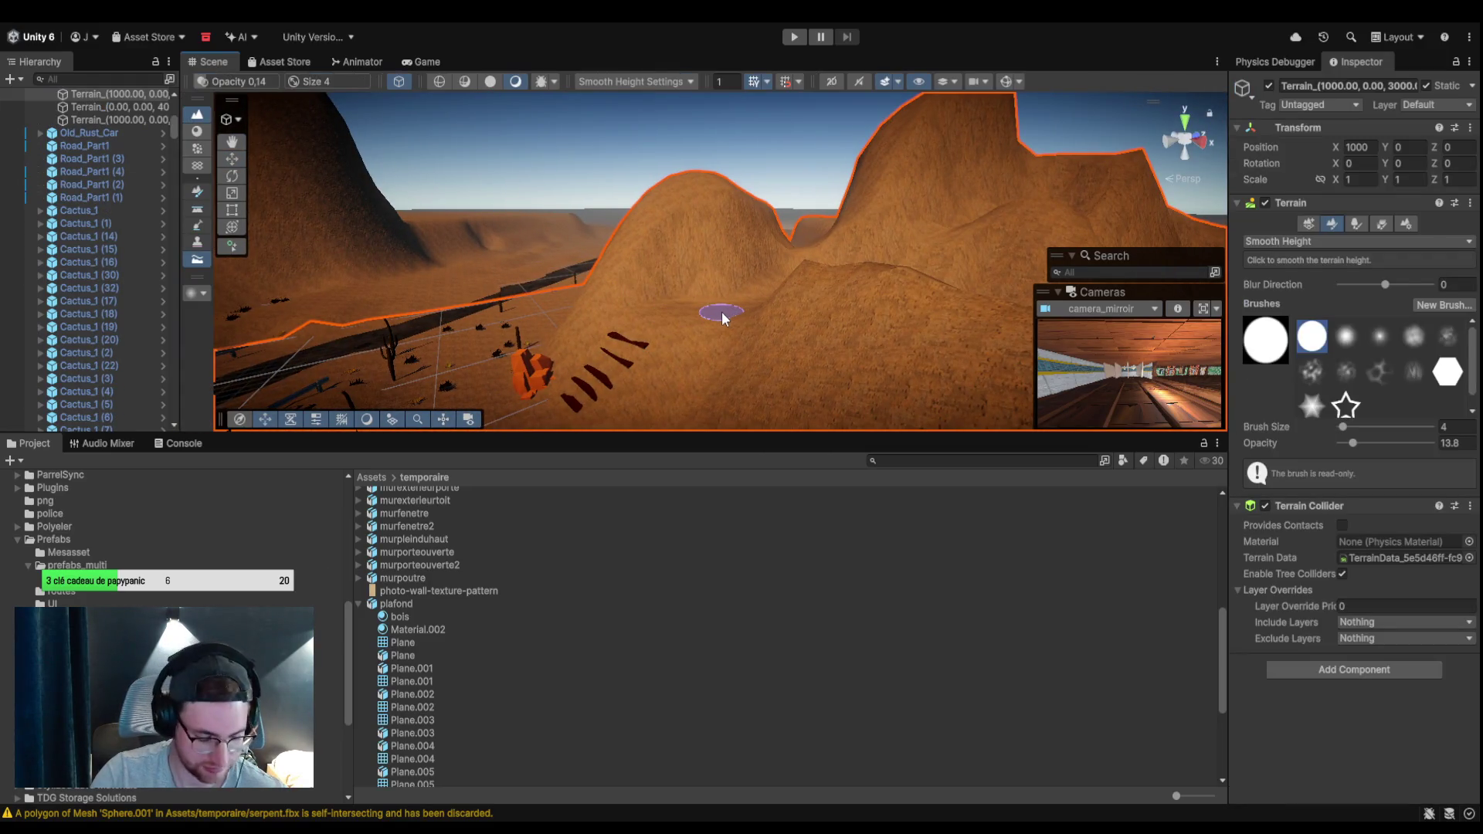
pyautogui.moveTo(738, 314); pyautogui.dragTo(571, 412)
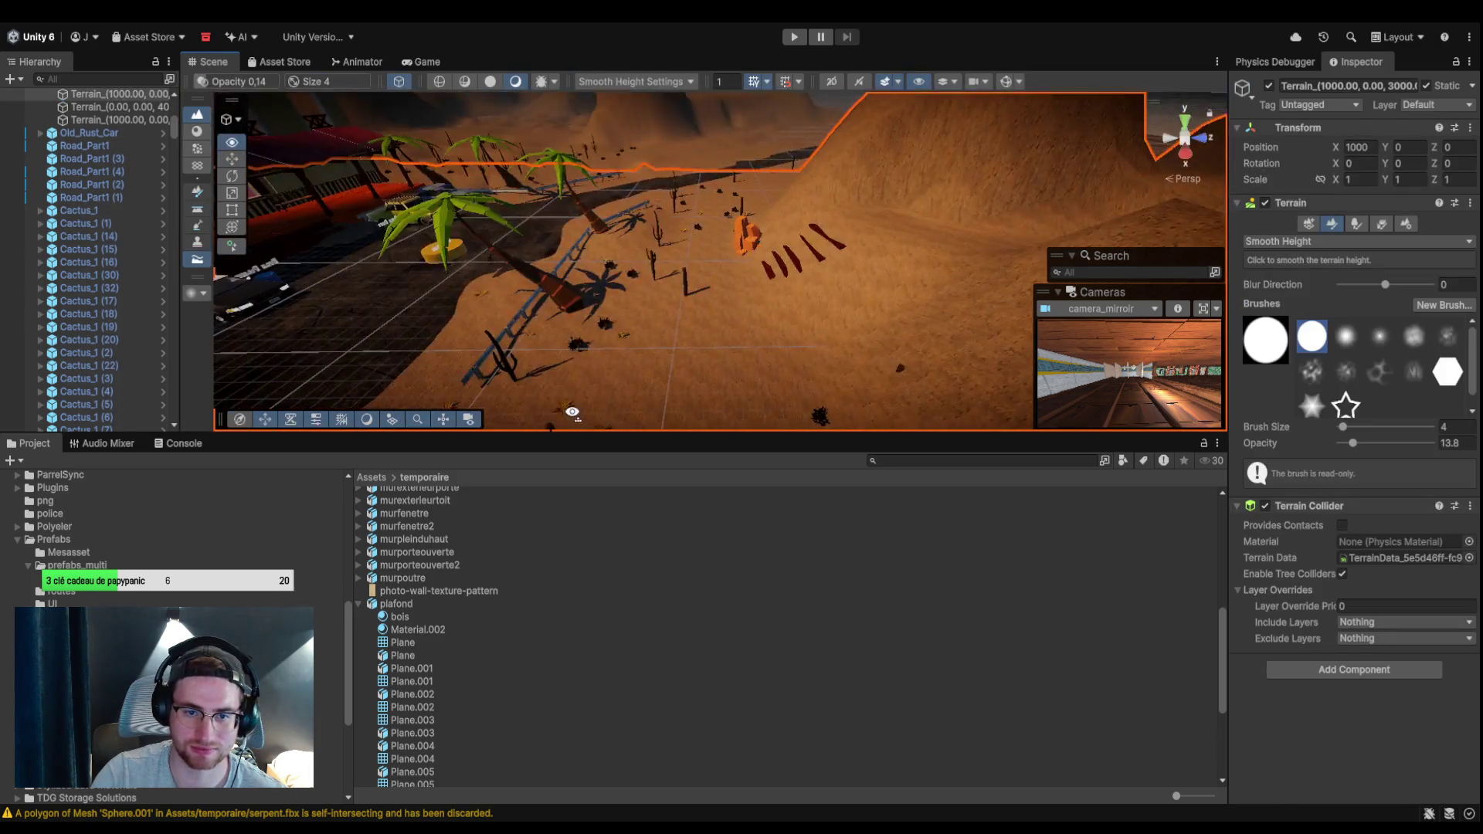
pyautogui.click(158, 224)
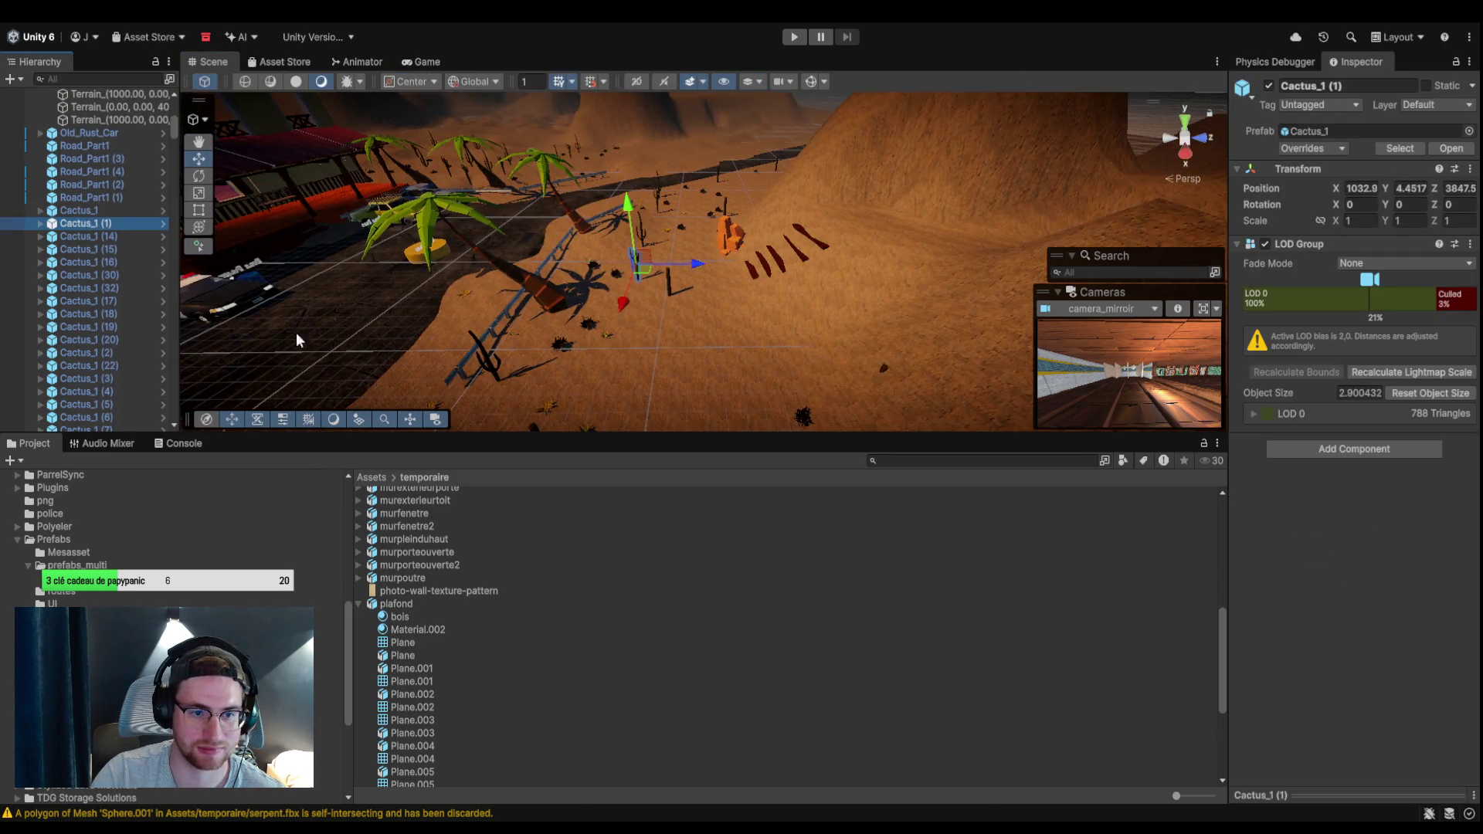
pyautogui.click(489, 361)
pyautogui.hotkey('ctrl', 'd')
pyautogui.moveTo(521, 358); pyautogui.dragTo(996, 328)
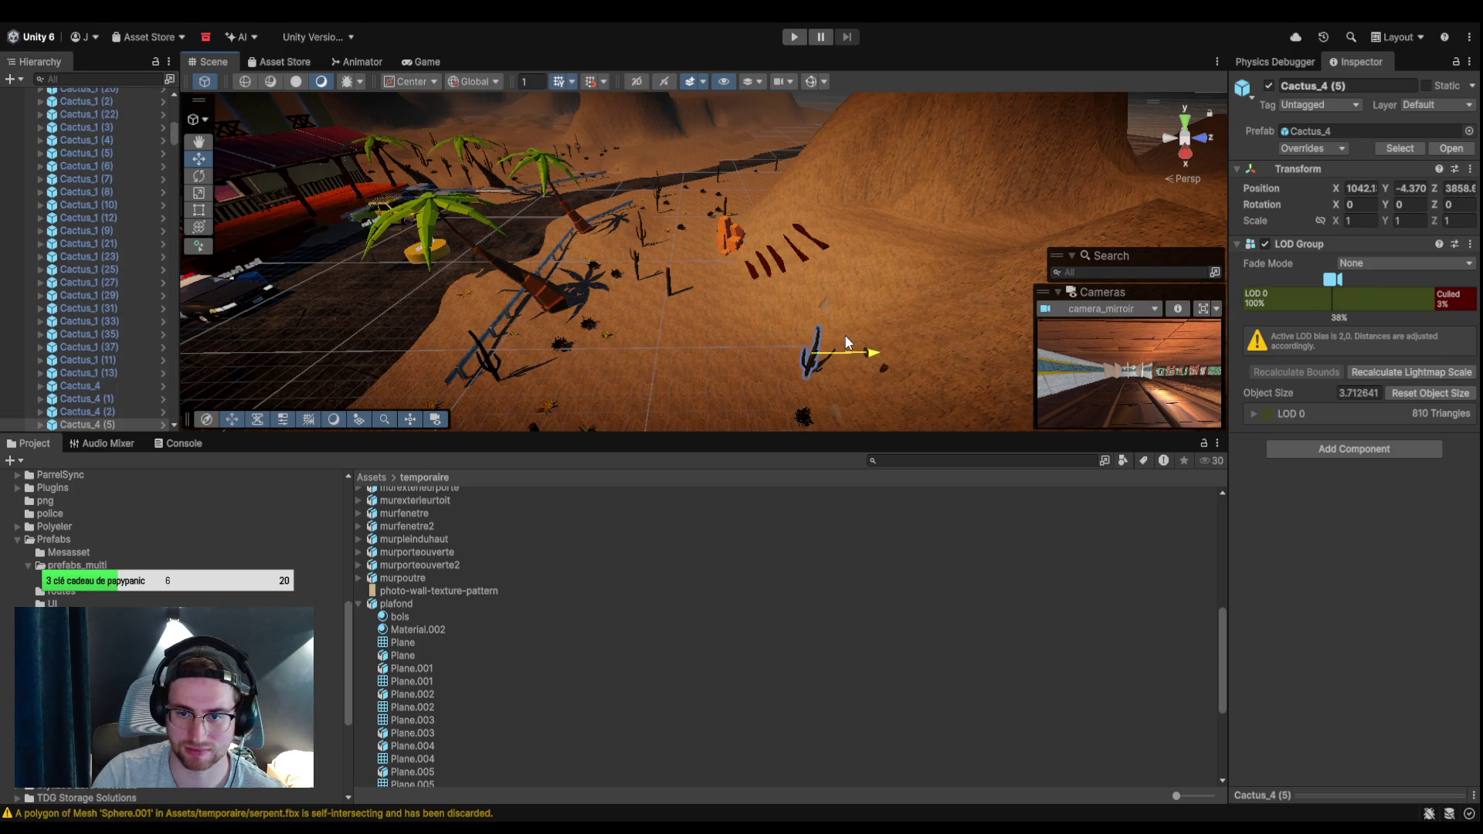
pyautogui.hotkey('ctrl', 'd')
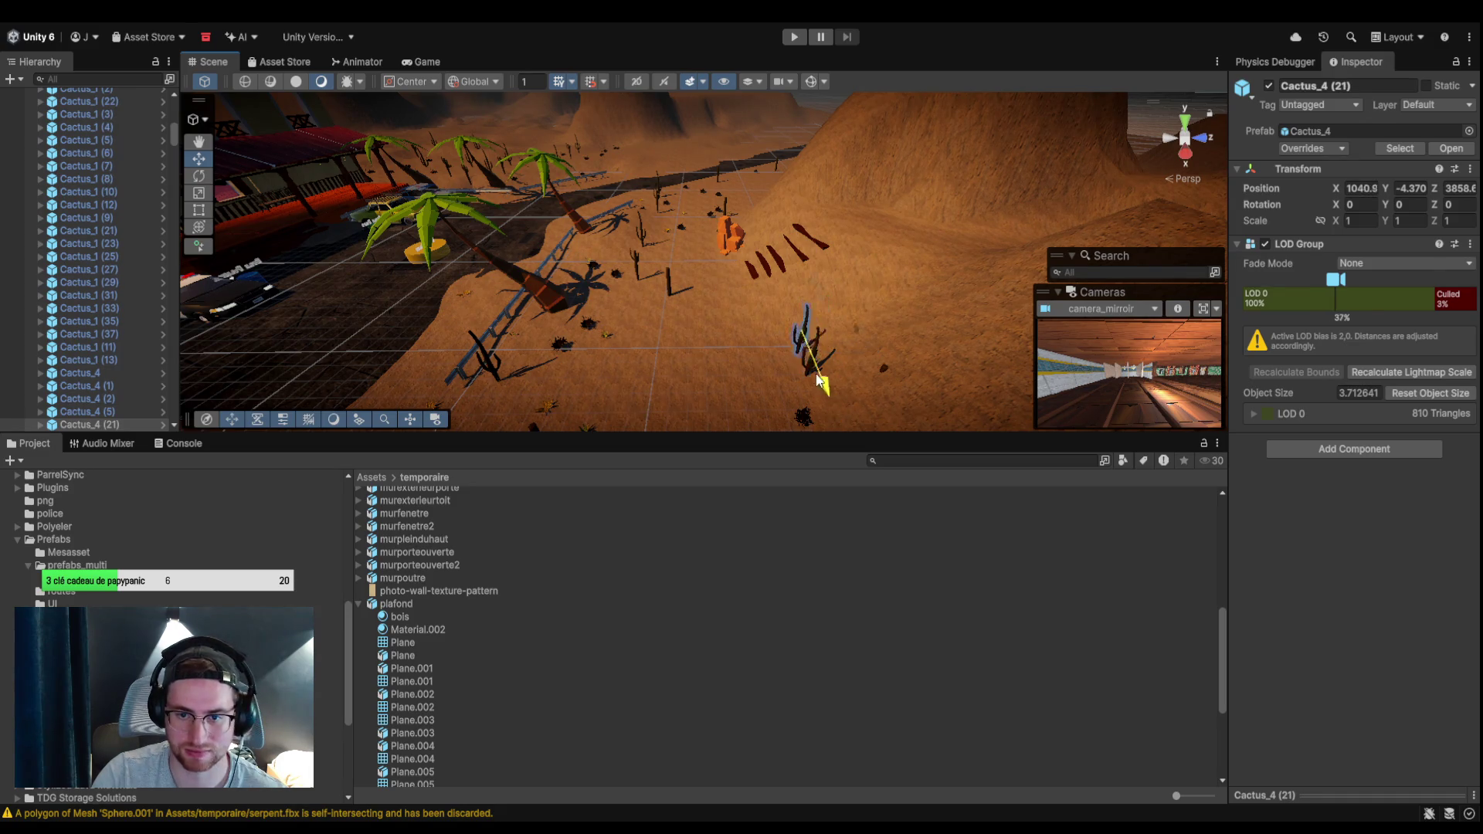
pyautogui.moveTo(782, 331); pyautogui.dragTo(793, 263)
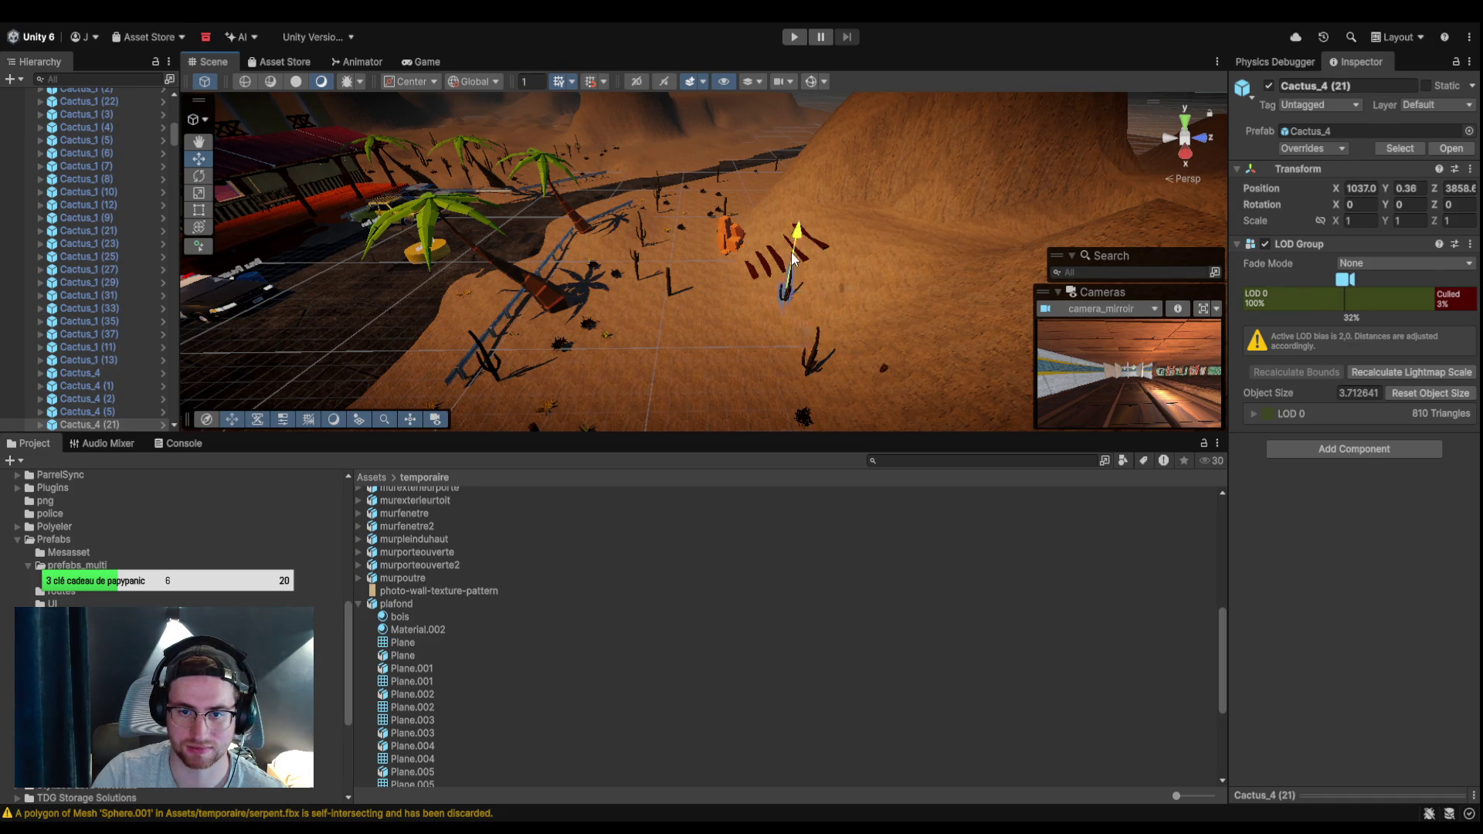
pyautogui.scroll(10, 794, 251)
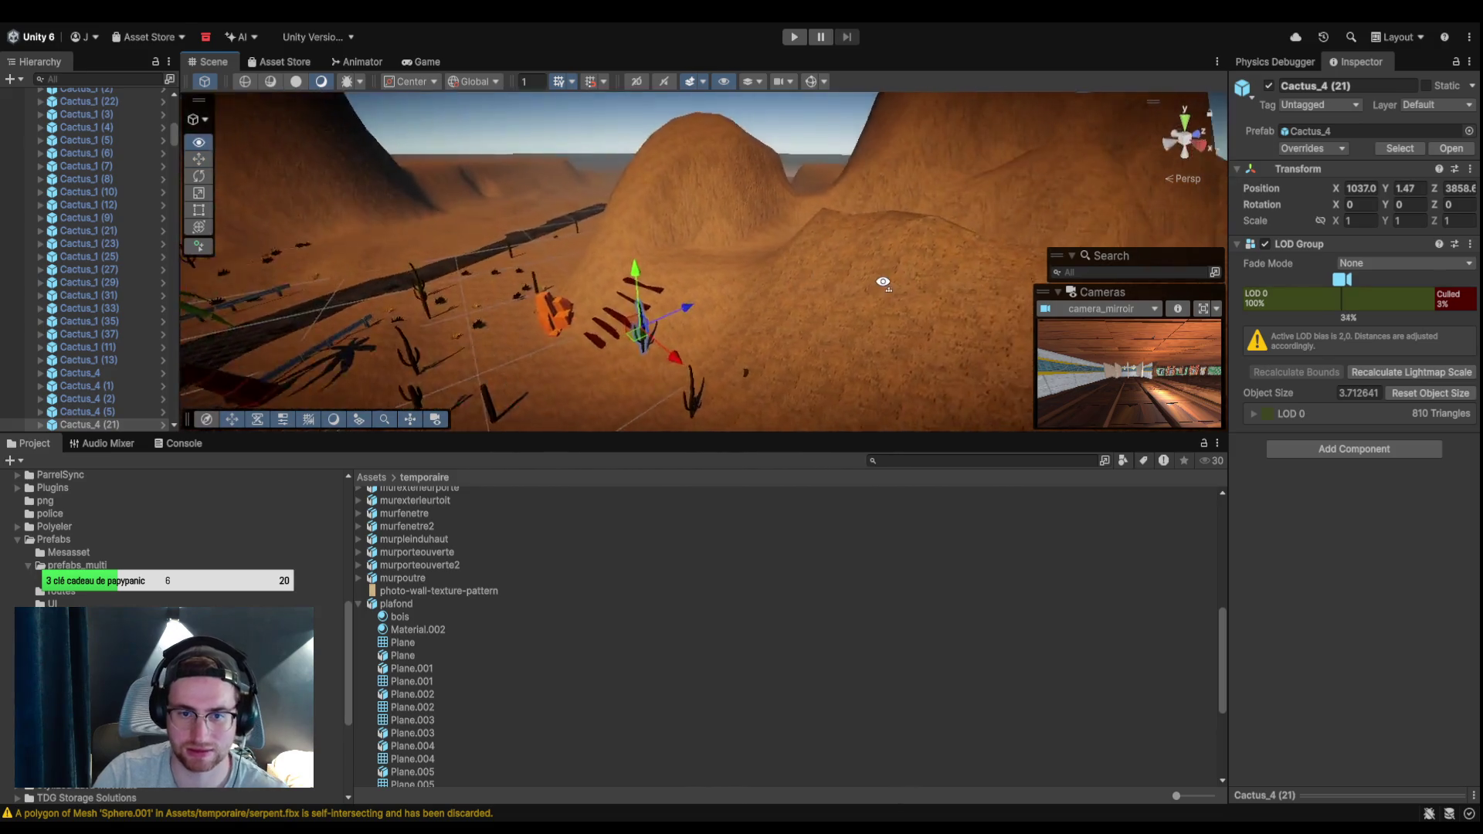
pyautogui.moveTo(743, 303)
pyautogui.mouseDown()
pyautogui.moveTo(686, 293)
pyautogui.moveTo(749, 239)
pyautogui.moveTo(795, 164)
pyautogui.mouseUp()
pyautogui.scroll(-10, 795, 295)
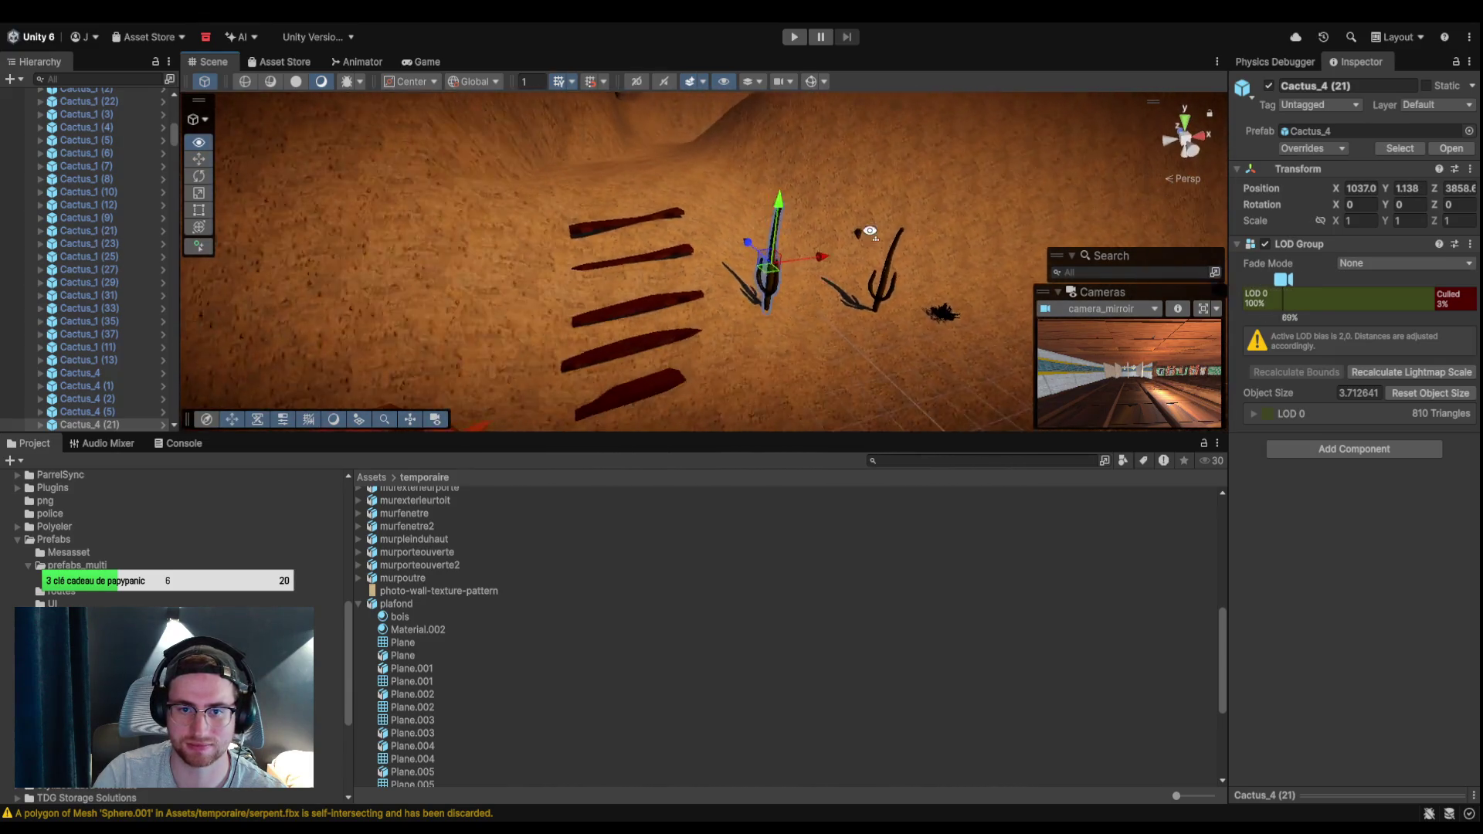
# Shift Bush (11) along X and place a raised copy of Bush (6) farther along Z.
pyautogui.click(922, 309)
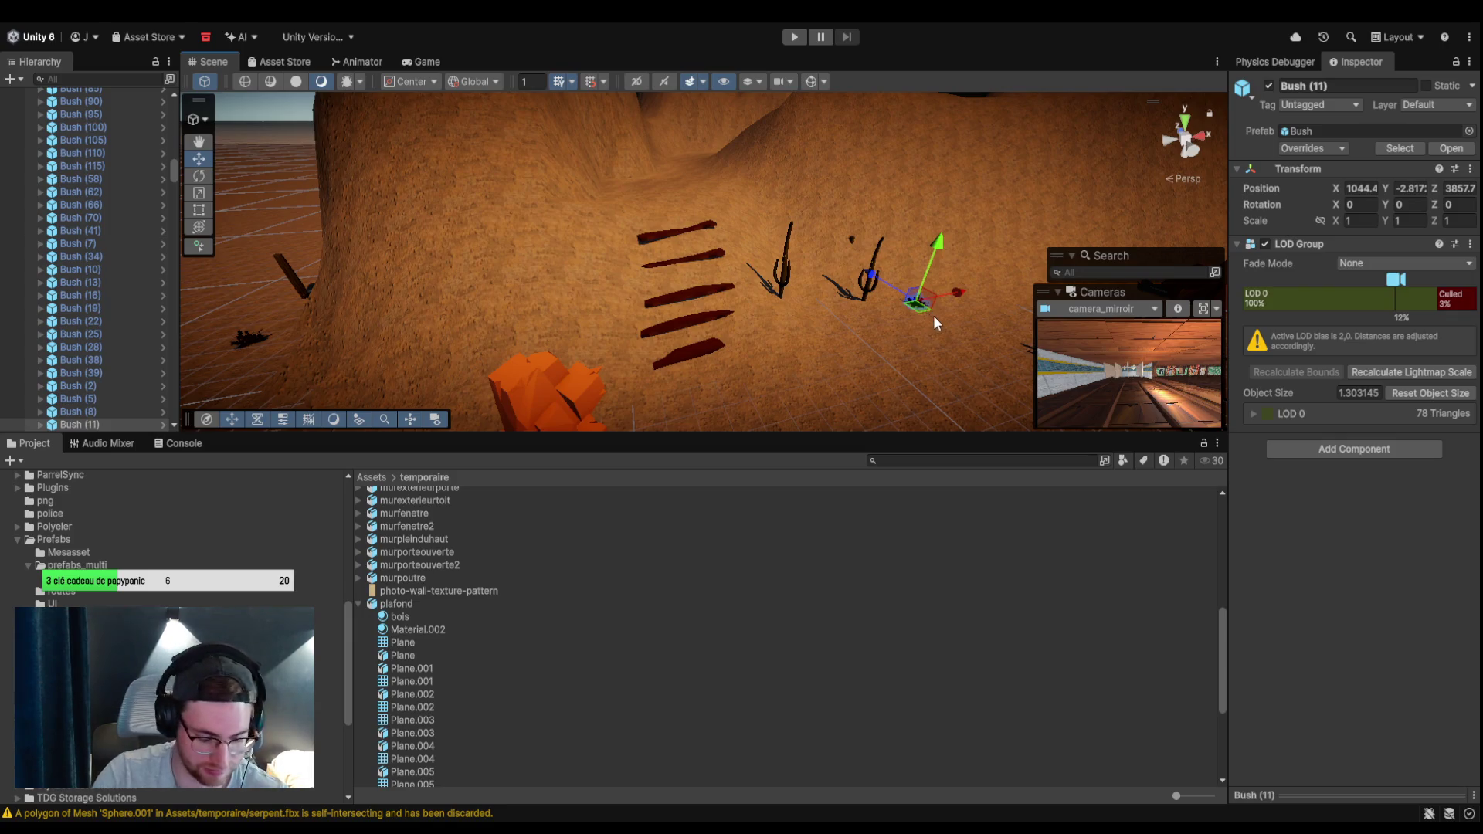
pyautogui.moveTo(956, 293)
pyautogui.mouseDown()
pyautogui.moveTo(814, 328)
pyautogui.moveTo(773, 278)
pyautogui.moveTo(740, 267)
pyautogui.moveTo(881, 370)
pyautogui.moveTo(831, 331)
pyautogui.mouseUp()
pyautogui.click(834, 333)
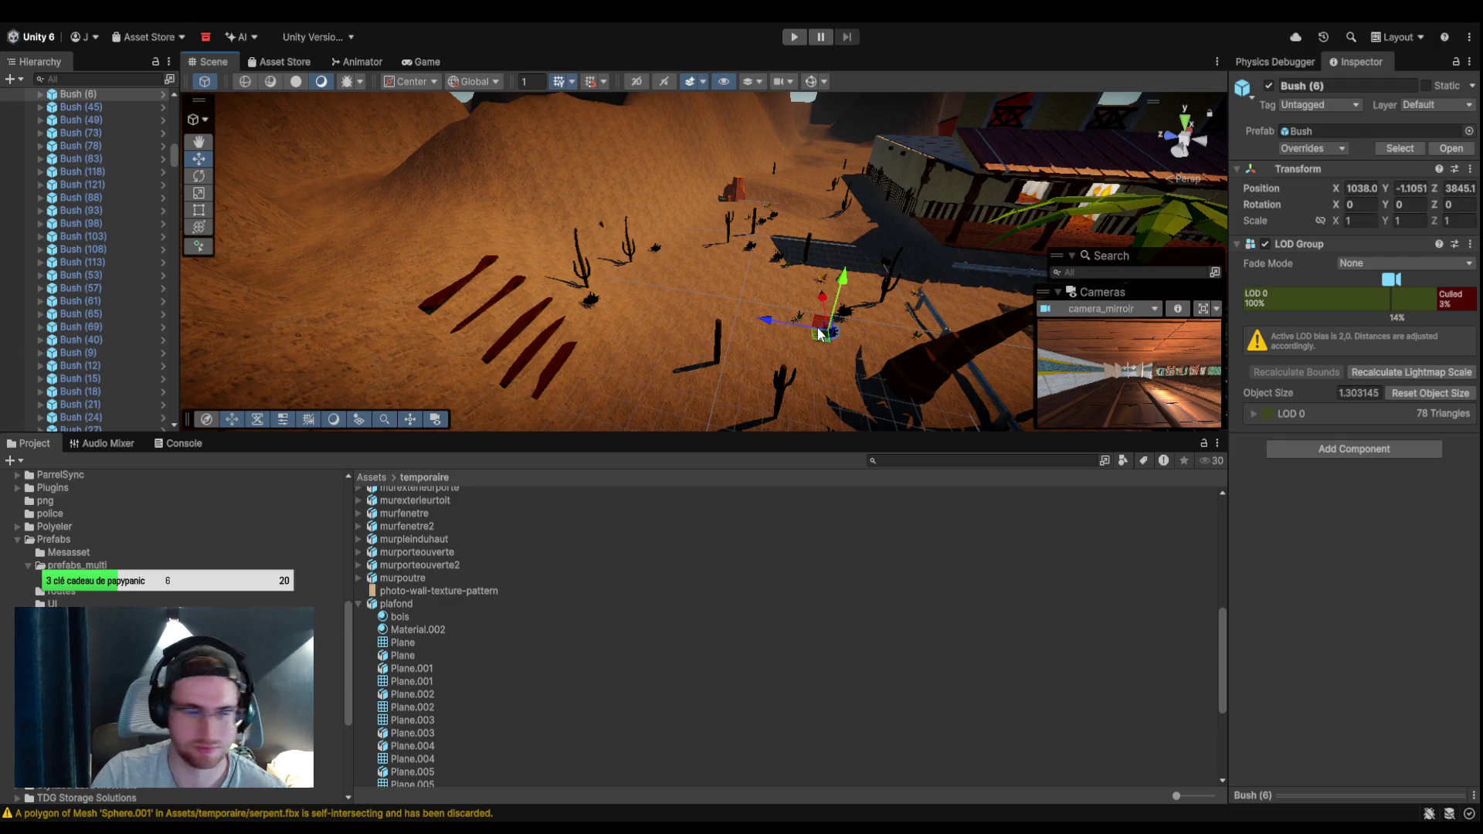
pyautogui.hotkey('ctrl', 'd')
pyautogui.moveTo(786, 324); pyautogui.dragTo(430, 308)
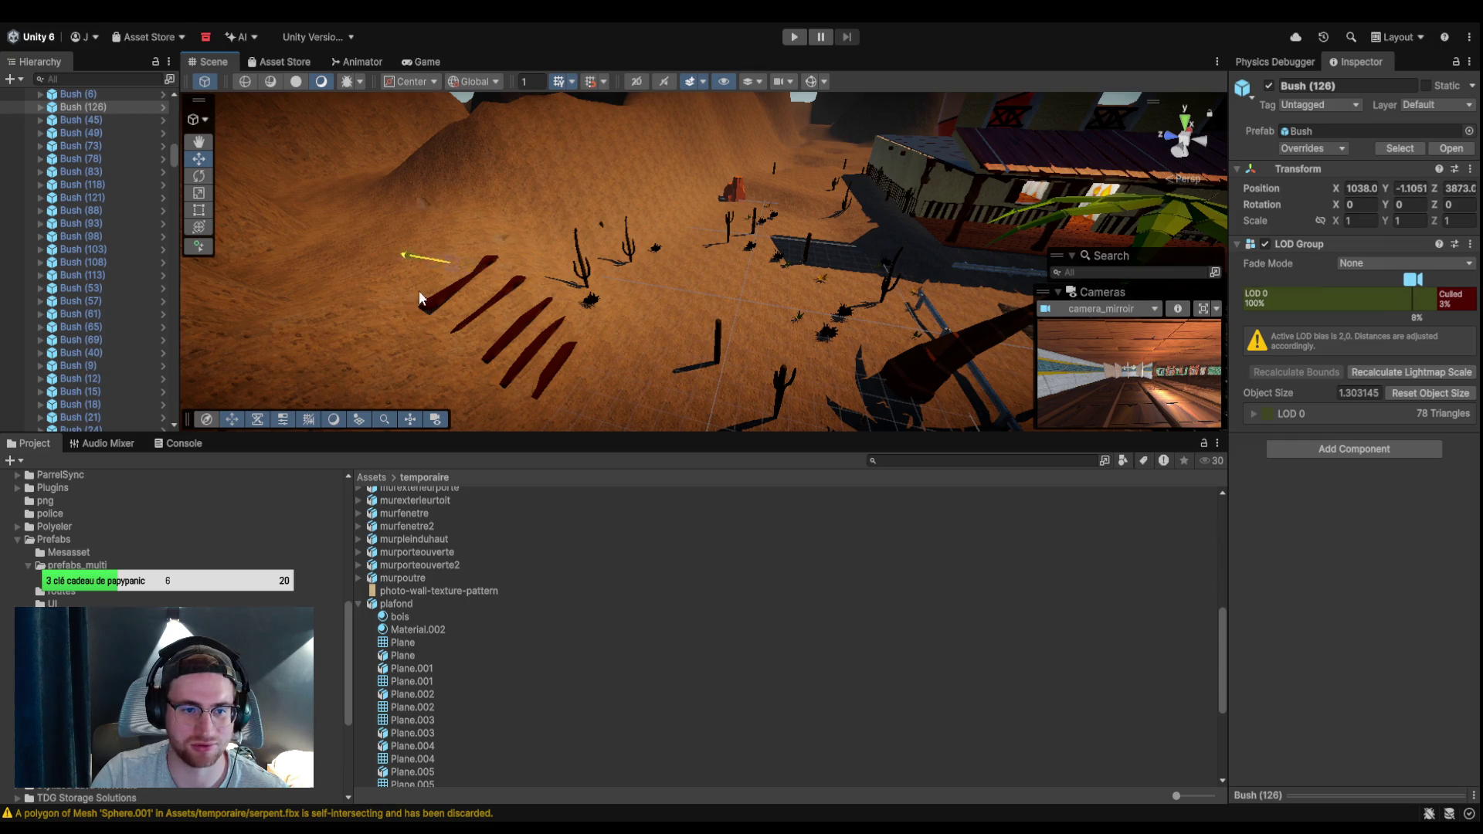
pyautogui.moveTo(437, 150); pyautogui.dragTo(443, 192)
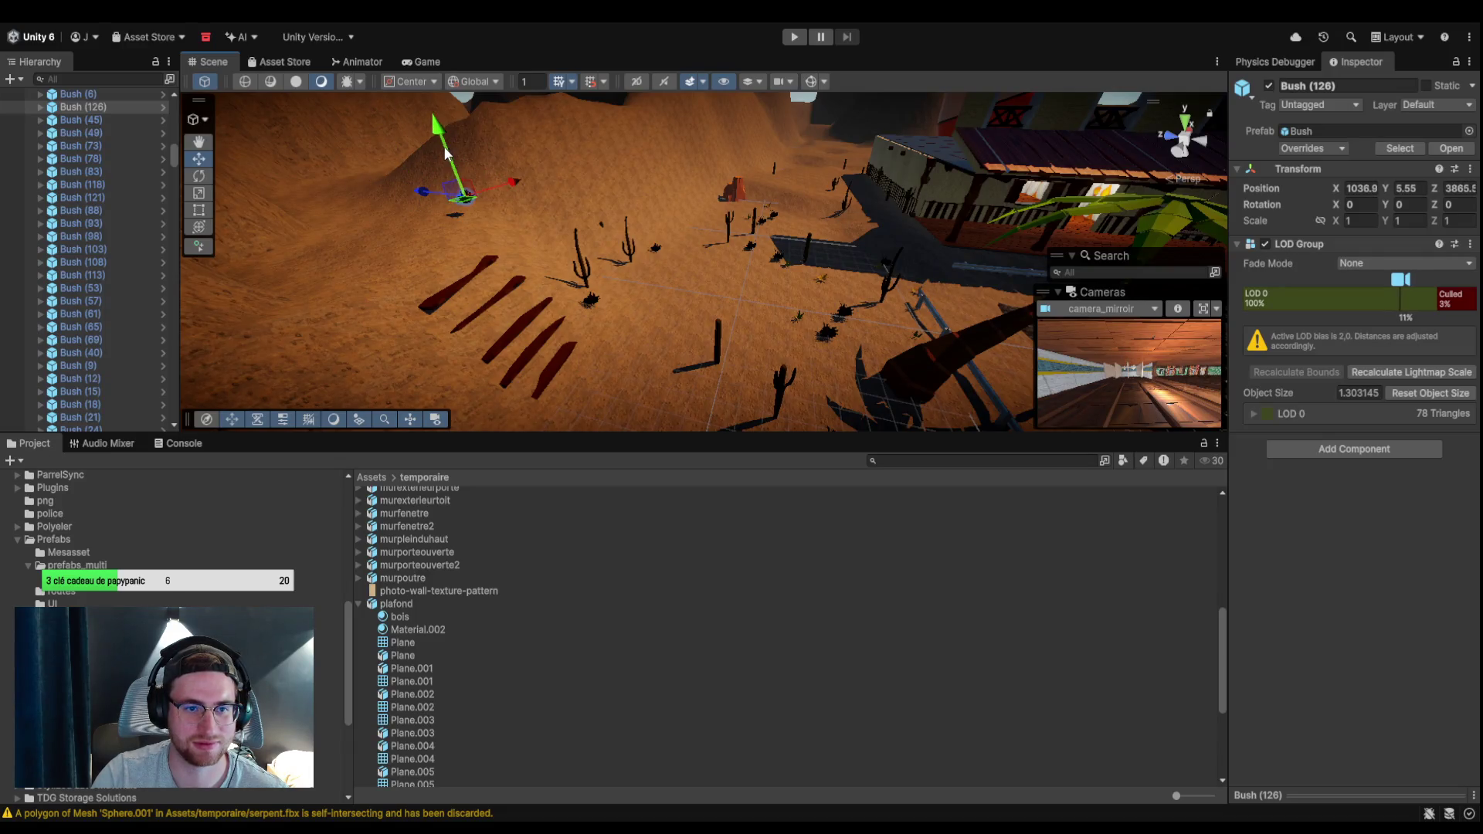
# Duplicate rock02_m (1) and place the copy out on the desert sand.
pyautogui.moveTo(525, 274)
pyautogui.mouseDown()
pyautogui.moveTo(844, 304)
pyautogui.moveTo(911, 351)
pyautogui.moveTo(879, 352)
pyautogui.moveTo(721, 206)
pyautogui.moveTo(670, 240)
pyautogui.moveTo(728, 179)
pyautogui.moveTo(730, 192)
pyautogui.moveTo(757, 182)
pyautogui.moveTo(763, 152)
pyautogui.mouseUp()
pyautogui.click(708, 194)
pyautogui.hotkey('ctrl', 'd')
pyautogui.click(679, 238)
pyautogui.moveTo(700, 323)
pyautogui.mouseDown()
pyautogui.moveTo(745, 304)
pyautogui.moveTo(635, 315)
pyautogui.moveTo(706, 340)
pyautogui.moveTo(781, 275)
pyautogui.moveTo(951, 314)
pyautogui.moveTo(788, 314)
pyautogui.moveTo(590, 255)
pyautogui.moveTo(749, 228)
pyautogui.moveTo(794, 147)
pyautogui.moveTo(810, 324)
pyautogui.moveTo(314, 680)
pyautogui.mouseUp()
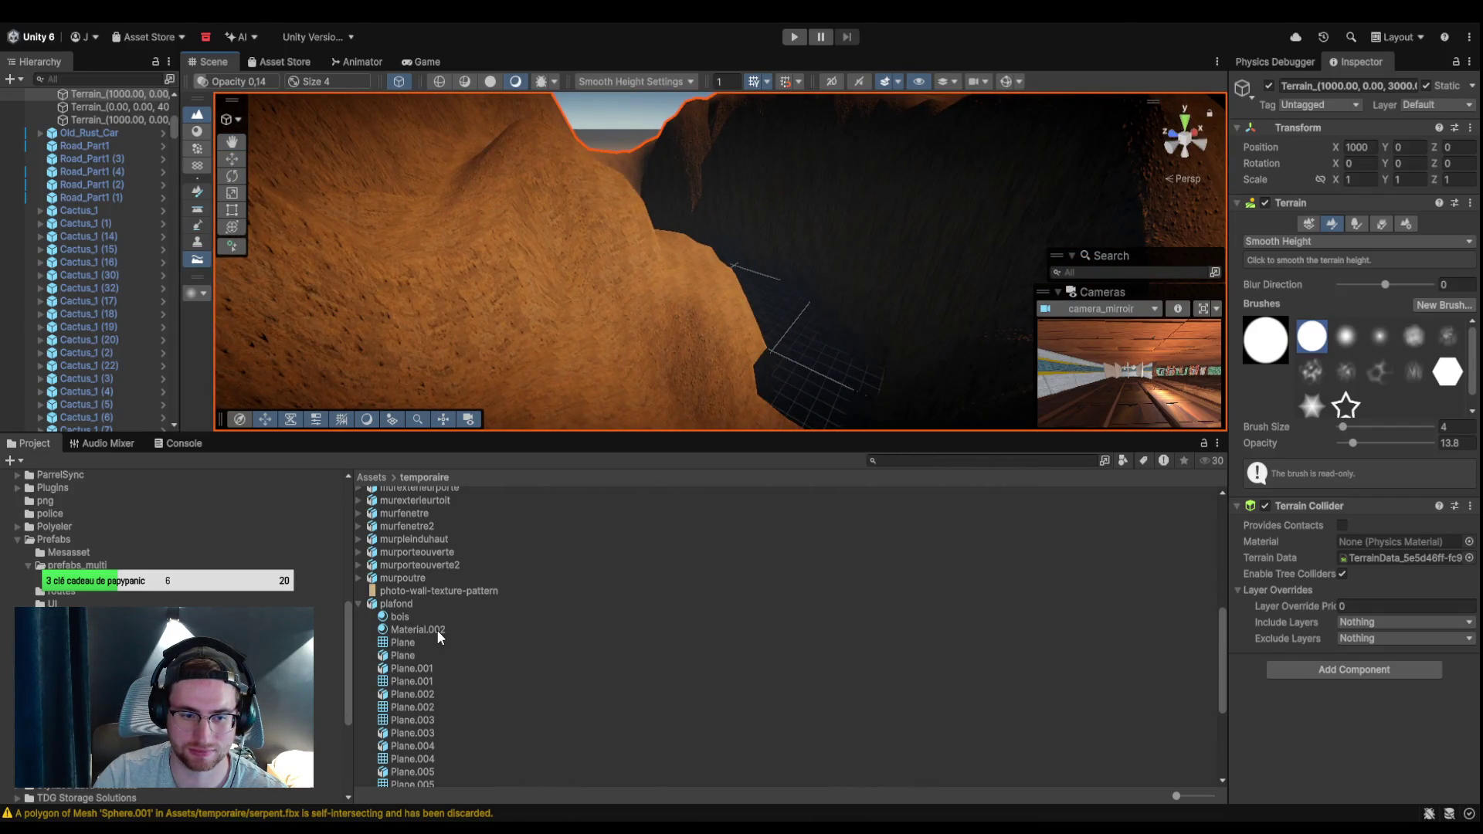
pyautogui.click(407, 616)
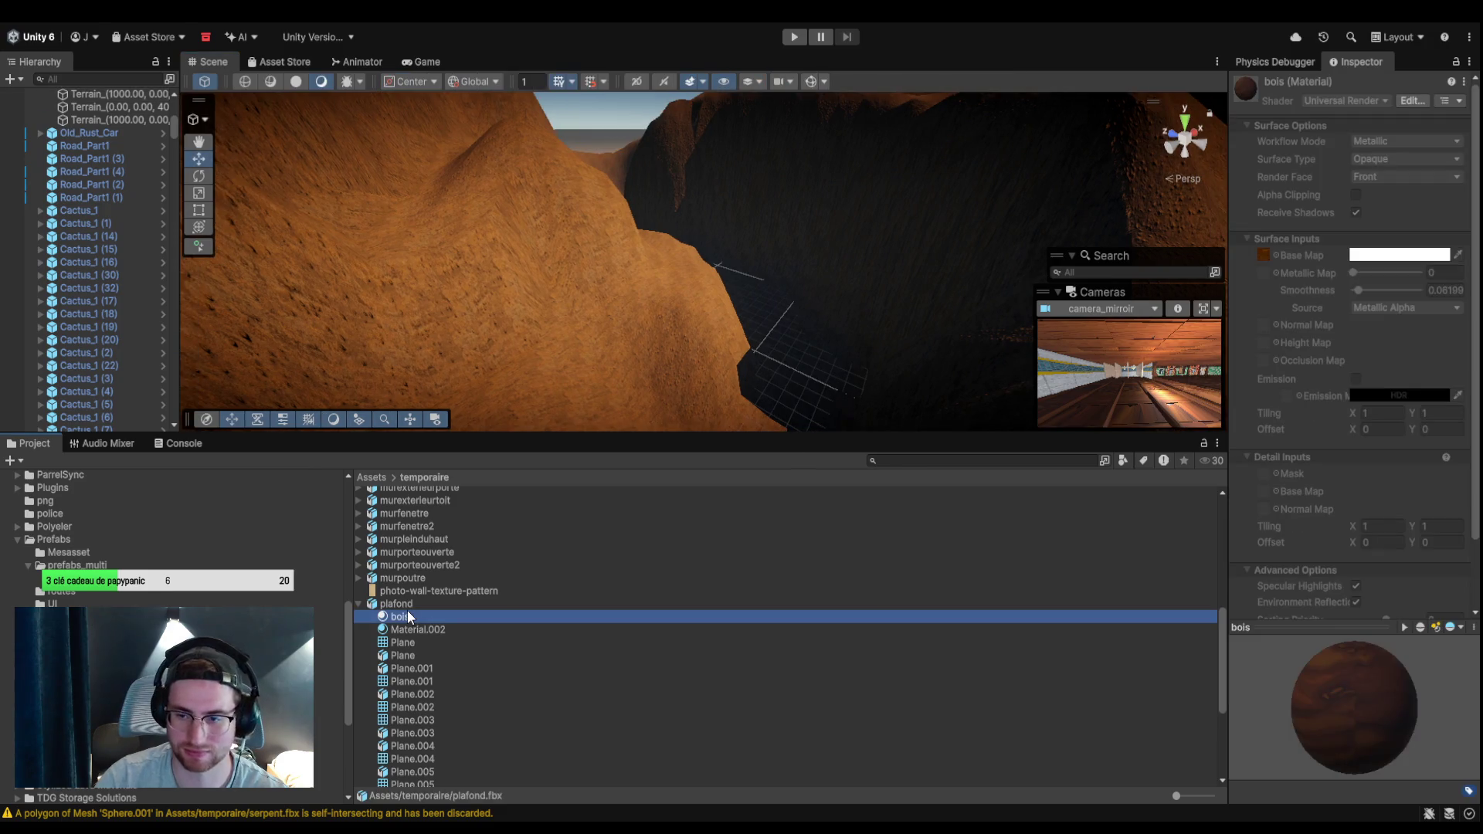
pyautogui.click(407, 594)
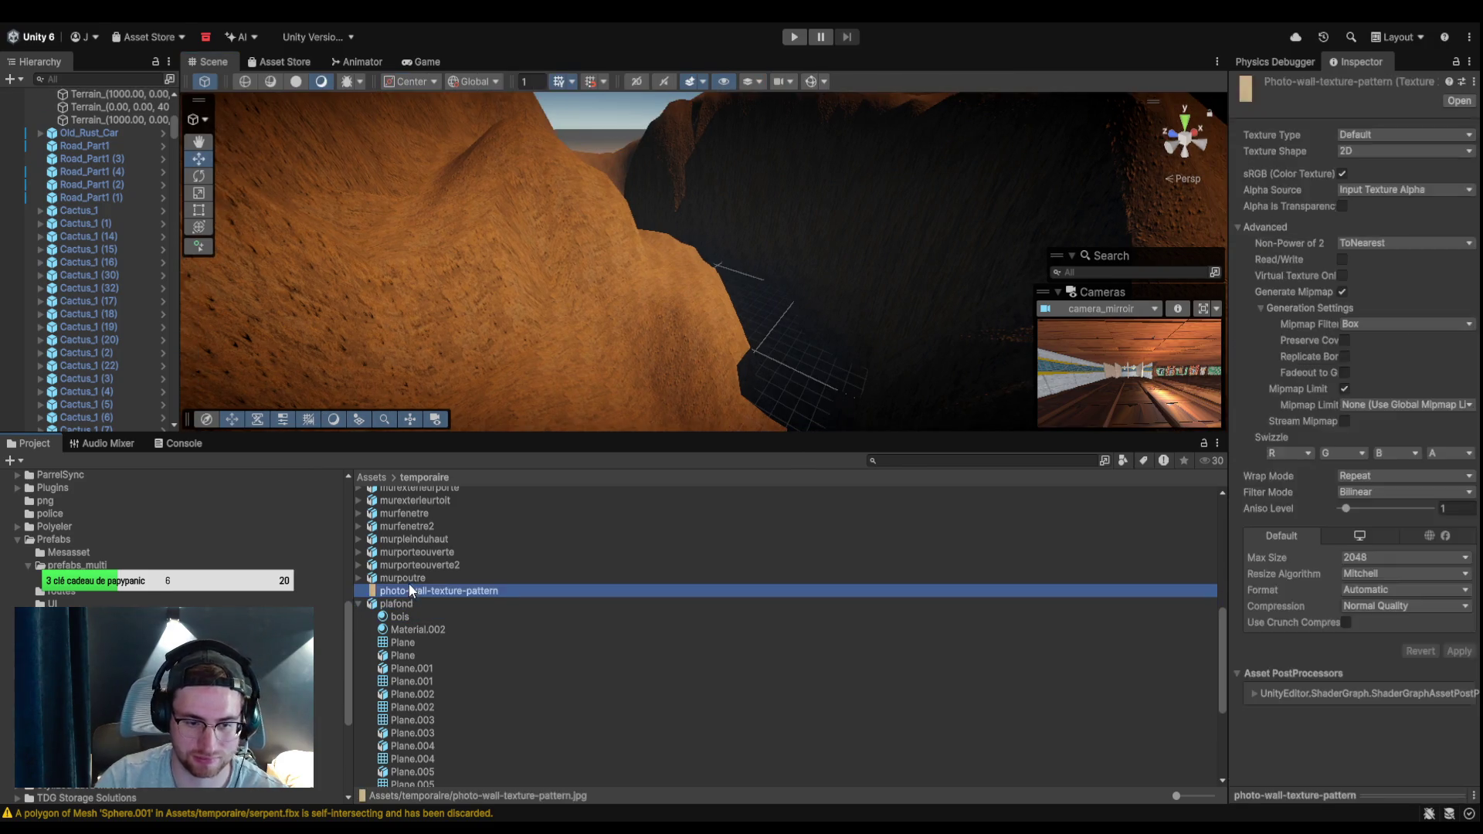
pyautogui.press('Up')
pyautogui.moveTo(734, 332)
pyautogui.mouseDown()
pyautogui.moveTo(683, 338)
pyautogui.moveTo(778, 309)
pyautogui.moveTo(791, 346)
pyautogui.moveTo(703, 335)
pyautogui.moveTo(665, 265)
pyautogui.moveTo(1047, 247)
pyautogui.moveTo(794, 206)
pyautogui.moveTo(854, 206)
pyautogui.moveTo(840, 229)
pyautogui.moveTo(878, 147)
pyautogui.moveTo(704, 224)
pyautogui.moveTo(765, 199)
pyautogui.moveTo(732, 221)
pyautogui.moveTo(827, 301)
pyautogui.moveTo(693, 256)
pyautogui.moveTo(868, 285)
pyautogui.moveTo(753, 252)
pyautogui.moveTo(874, 207)
pyautogui.moveTo(784, 221)
pyautogui.moveTo(788, 322)
pyautogui.moveTo(878, 330)
pyautogui.mouseUp()
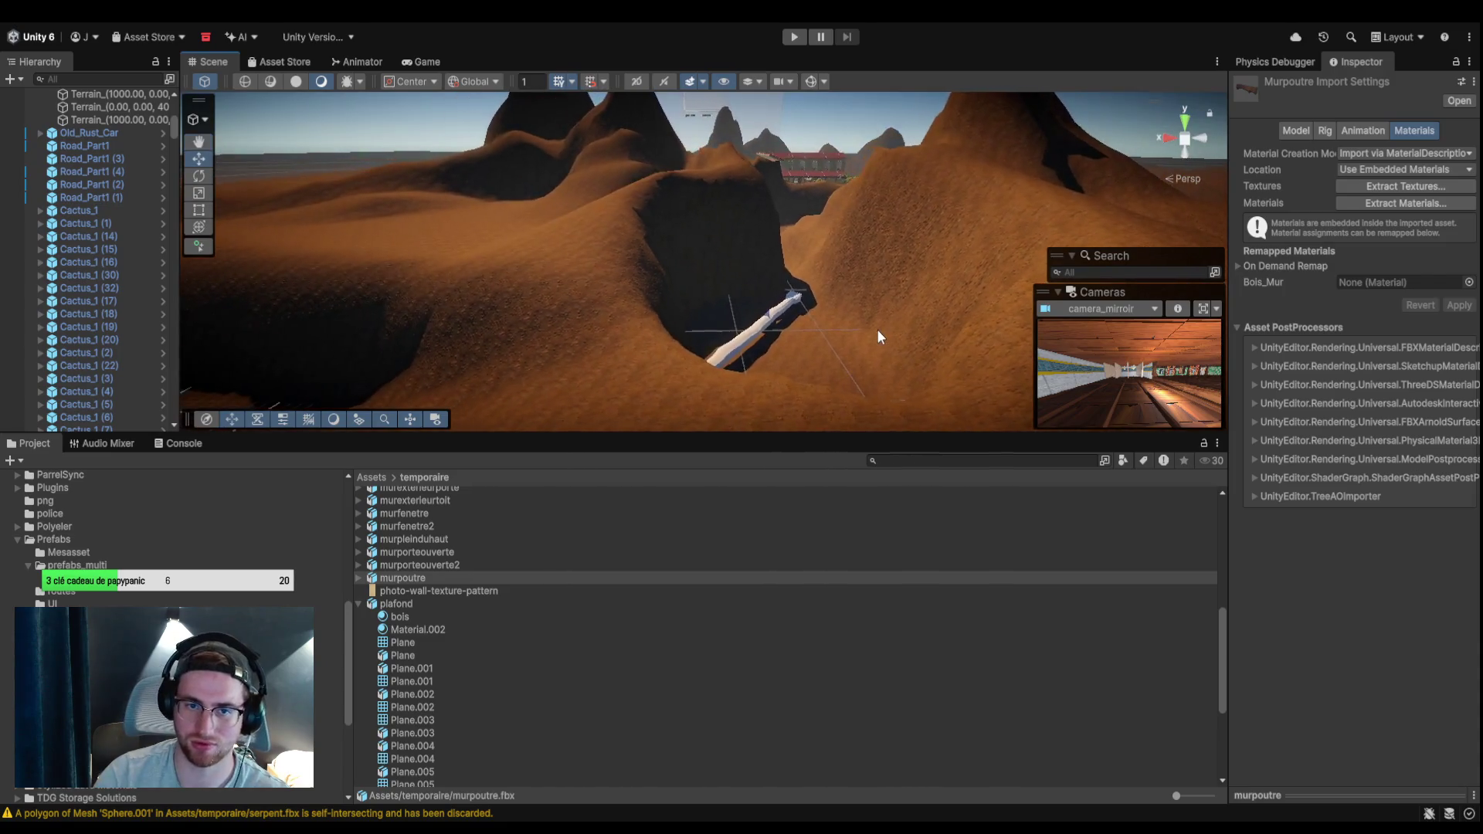
pyautogui.moveTo(941, 287)
pyautogui.mouseDown()
pyautogui.moveTo(1001, 125)
pyautogui.moveTo(850, 194)
pyautogui.moveTo(571, 263)
pyautogui.moveTo(664, 198)
pyautogui.moveTo(520, 239)
pyautogui.moveTo(698, 325)
pyautogui.moveTo(817, 278)
pyautogui.mouseUp()
pyautogui.click(572, 264)
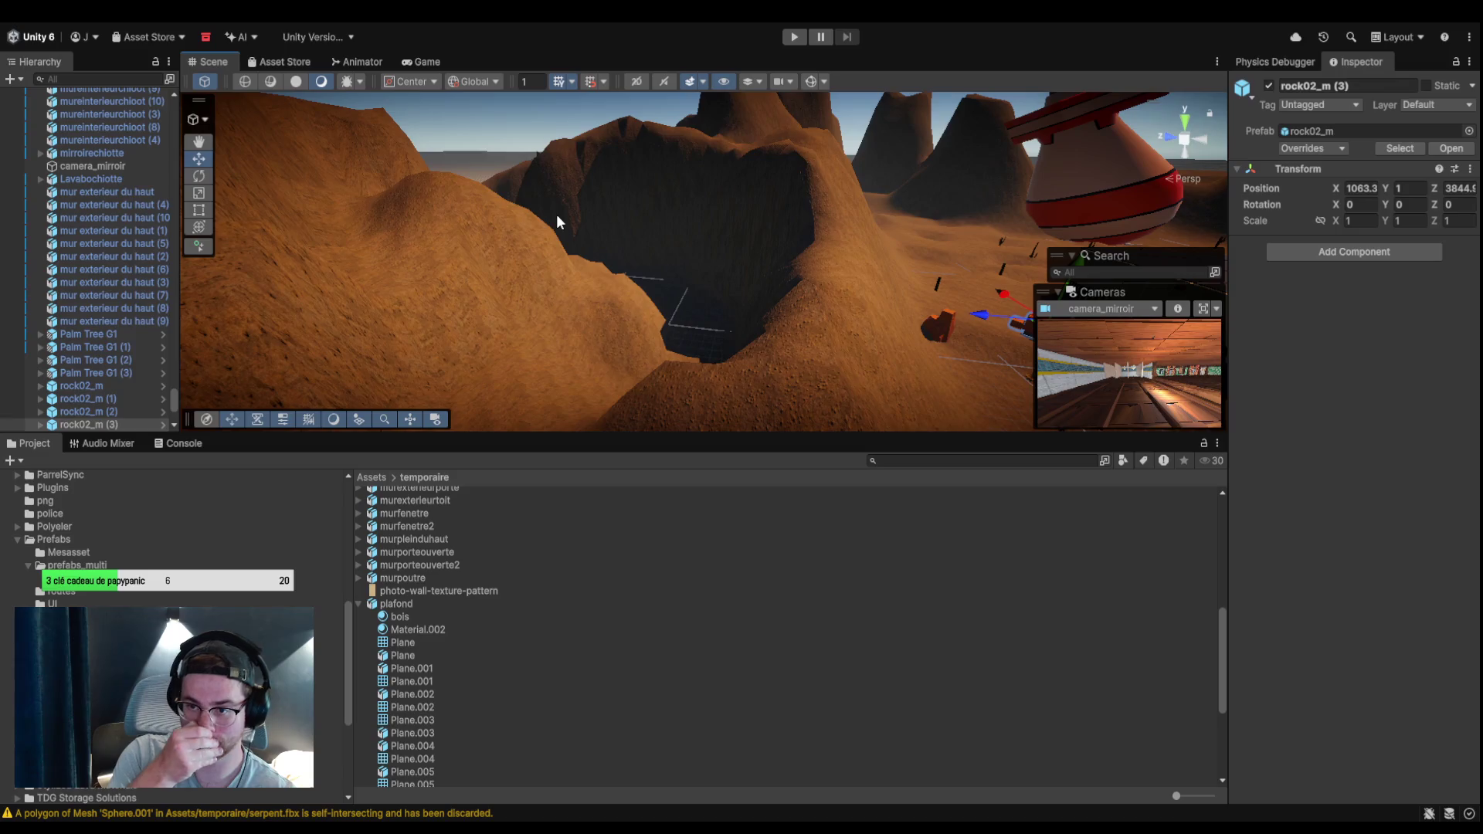
# Duplicate rock02_m and move the copy up the hill, sideways along X and along Z.
pyautogui.moveTo(687, 266)
pyautogui.mouseDown()
pyautogui.moveTo(635, 457)
pyautogui.moveTo(565, 58)
pyautogui.moveTo(772, 261)
pyautogui.moveTo(584, 238)
pyautogui.moveTo(675, 321)
pyautogui.moveTo(582, 355)
pyautogui.moveTo(433, 364)
pyautogui.moveTo(472, 336)
pyautogui.mouseUp()
pyautogui.click(551, 304)
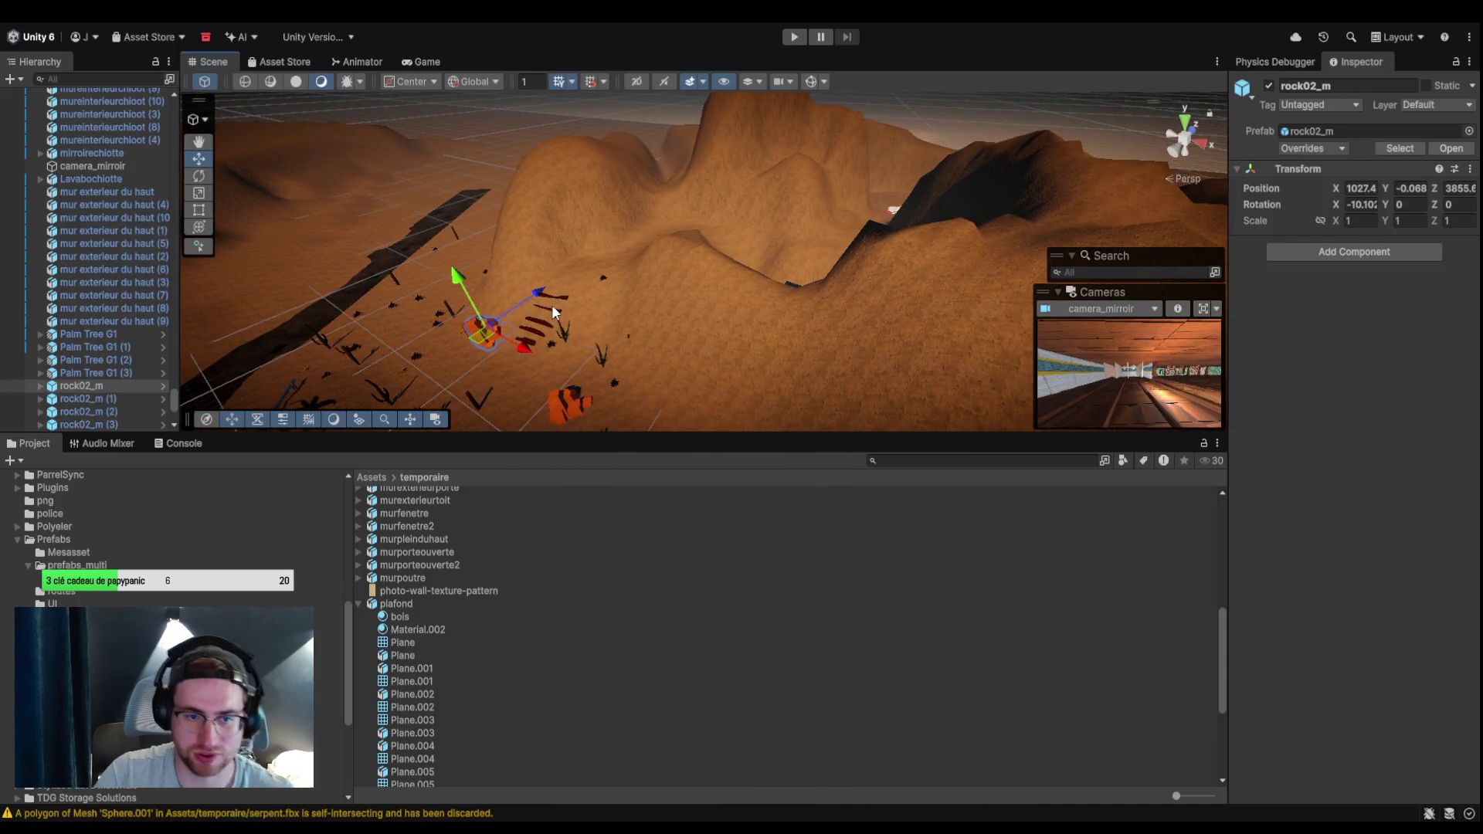
pyautogui.hotkey('ctrl', 'd')
pyautogui.moveTo(503, 314)
pyautogui.mouseDown()
pyautogui.moveTo(625, 244)
pyautogui.moveTo(605, 159)
pyautogui.mouseUp()
pyautogui.click(626, 222)
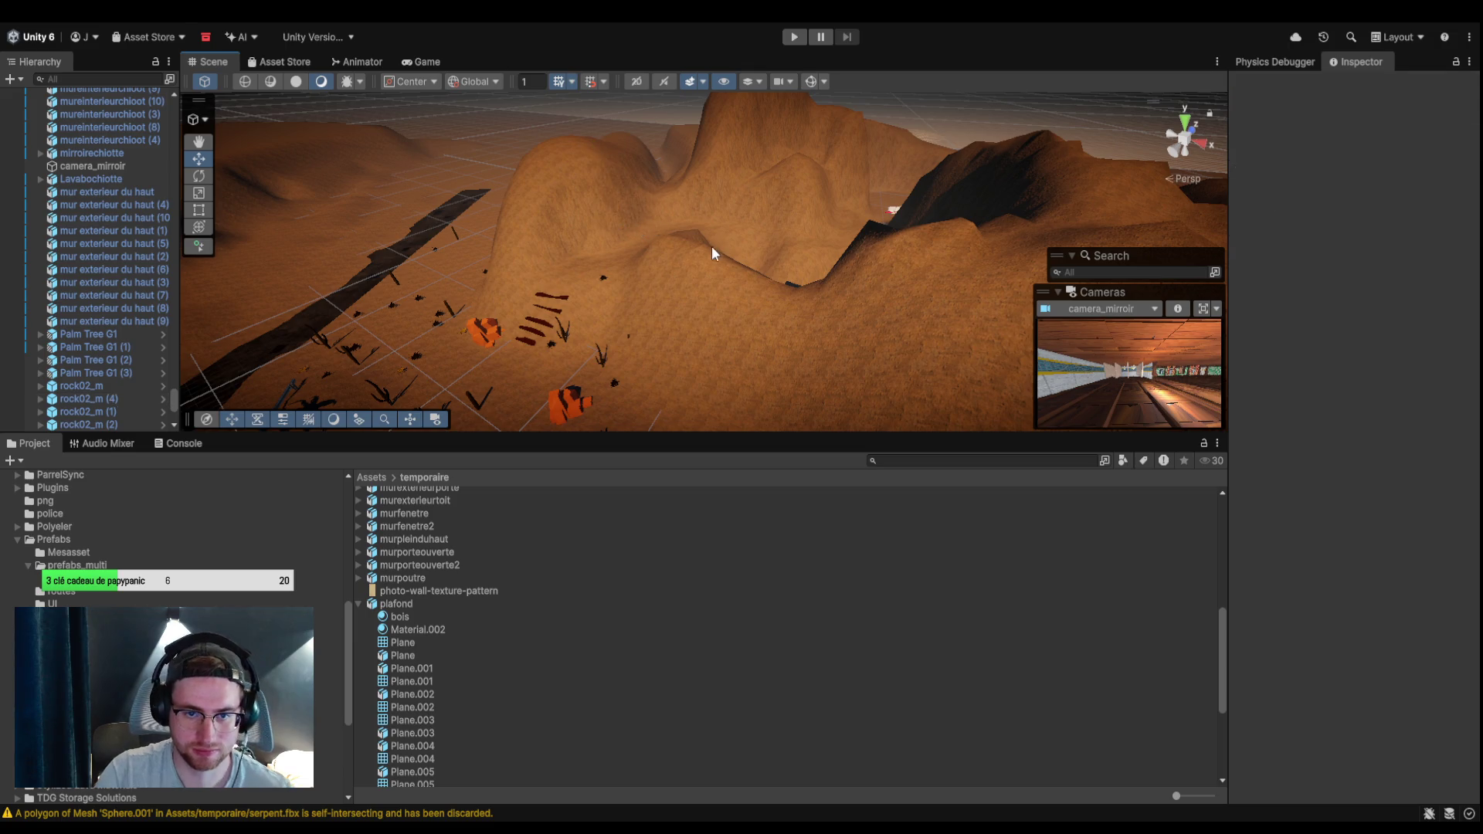
pyautogui.hotkey('ctrl', 'z')
pyautogui.moveTo(643, 226)
pyautogui.mouseDown()
pyautogui.moveTo(690, 248)
pyautogui.moveTo(776, 231)
pyautogui.moveTo(731, 203)
pyautogui.moveTo(779, 212)
pyautogui.mouseUp()
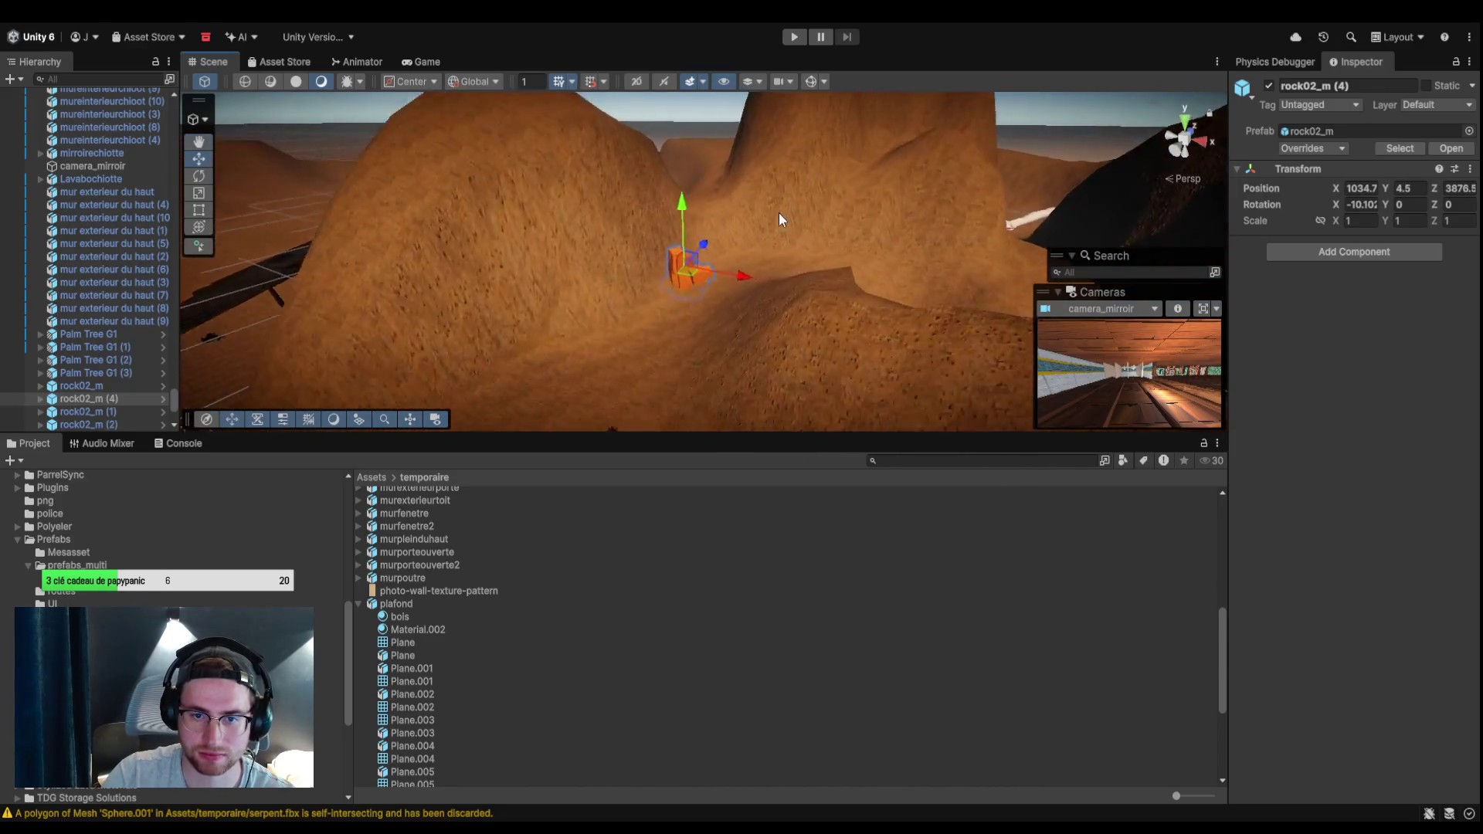
pyautogui.scroll(5, 734, 216)
pyautogui.moveTo(564, 244); pyautogui.dragTo(652, 224)
pyautogui.scroll(-5, 762, 279)
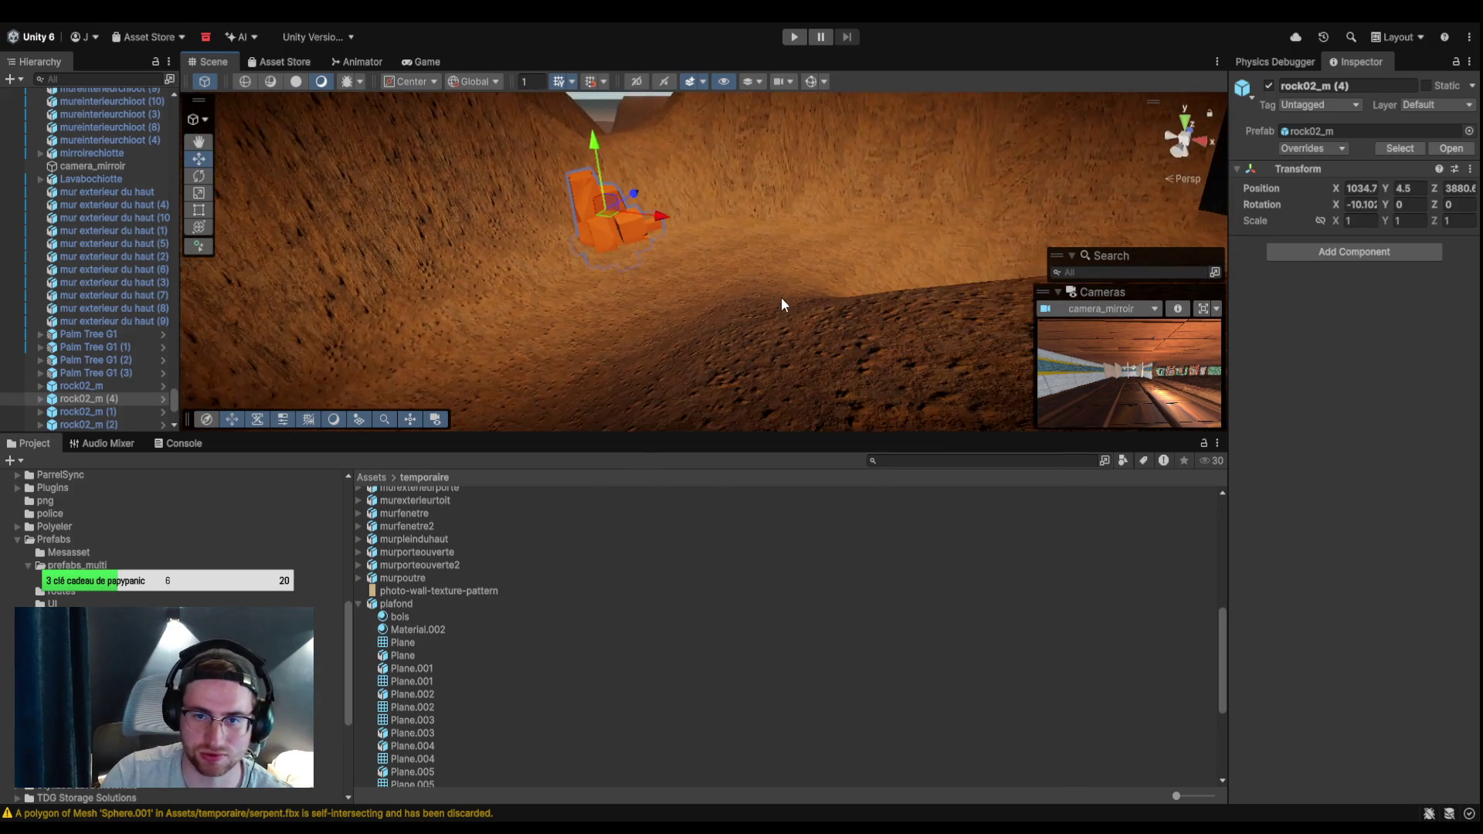
pyautogui.moveTo(758, 338)
pyautogui.mouseDown()
pyautogui.moveTo(669, 335)
pyautogui.moveTo(420, 381)
pyautogui.moveTo(742, 275)
pyautogui.moveTo(768, 288)
pyautogui.moveTo(758, 241)
pyautogui.moveTo(733, 275)
pyautogui.moveTo(745, 288)
pyautogui.moveTo(765, 232)
pyautogui.moveTo(692, 226)
pyautogui.moveTo(596, 231)
pyautogui.moveTo(811, 261)
pyautogui.moveTo(822, 388)
pyautogui.mouseUp()
pyautogui.scroll(-1, 733, 275)
pyautogui.scroll(-1, 744, 288)
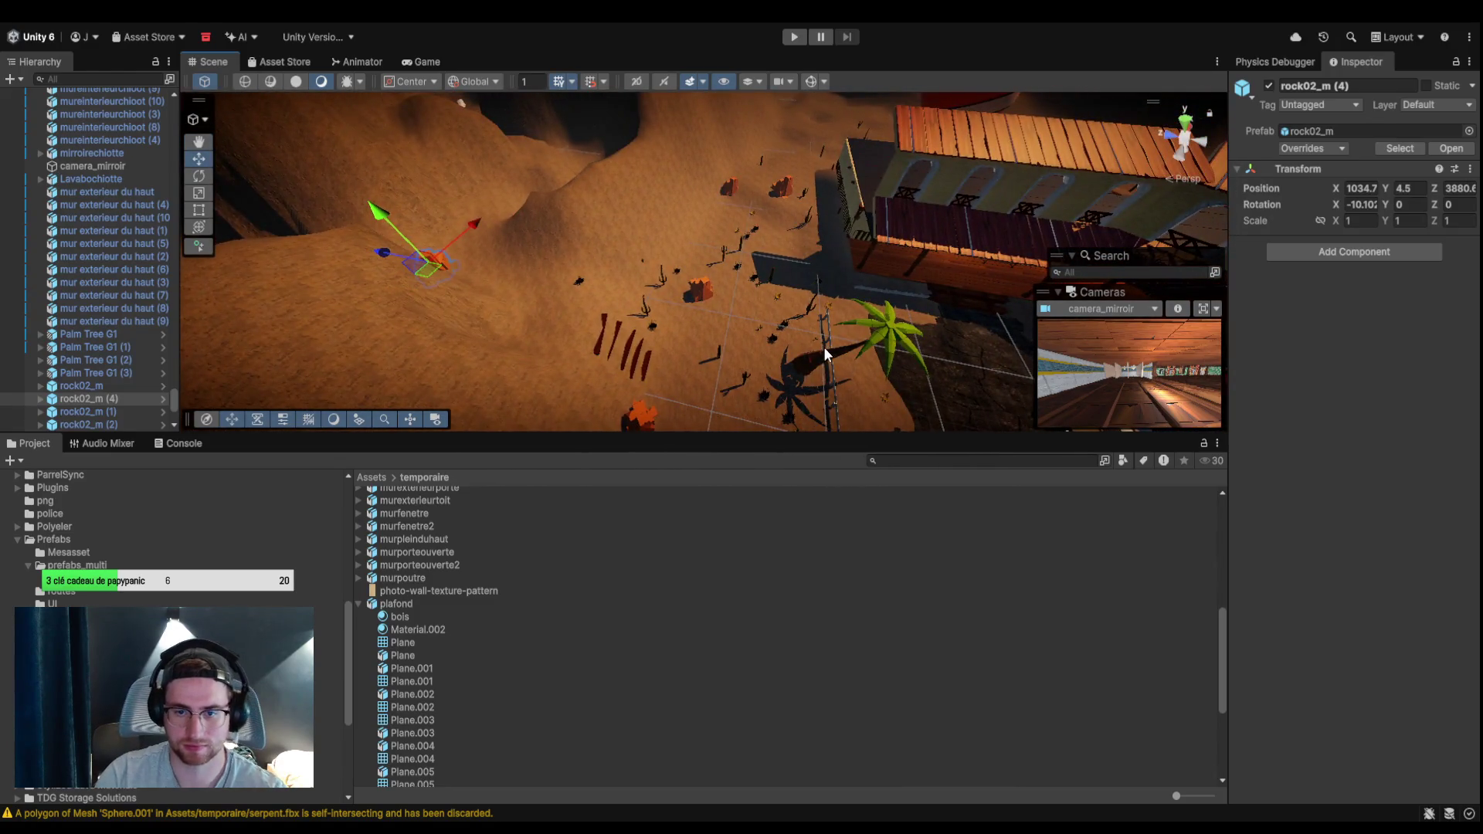
# Duplicate the palm tree as Palm Tree G1 (4) and raise it to Y 7.71 on the hillside.
pyautogui.click(826, 348)
pyautogui.click(826, 354)
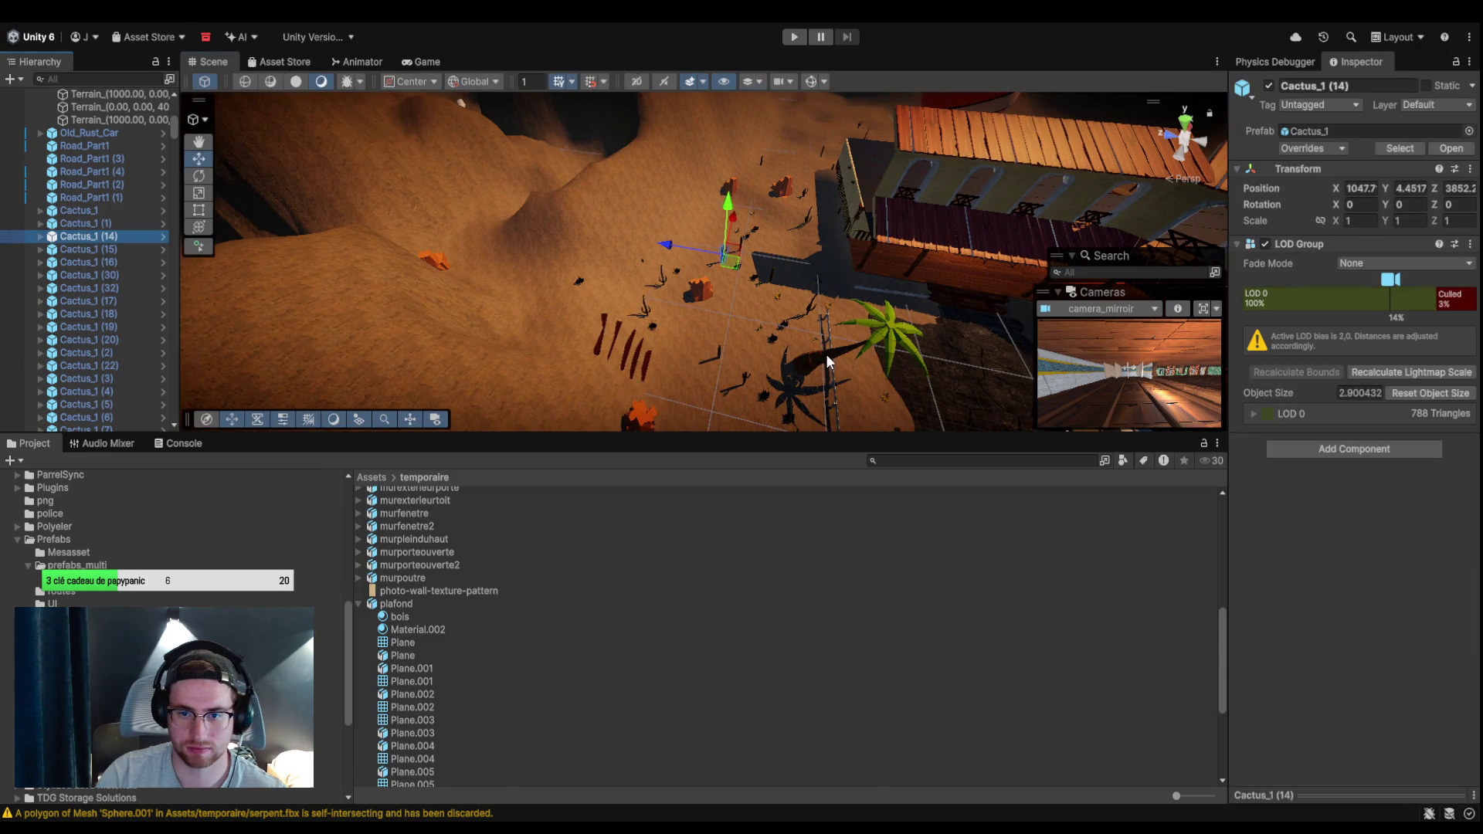
pyautogui.hotkey('ctrl', 'd')
pyautogui.moveTo(848, 351)
pyautogui.mouseDown()
pyautogui.moveTo(679, 293)
pyautogui.moveTo(507, 304)
pyautogui.moveTo(681, 258)
pyautogui.moveTo(526, 258)
pyautogui.moveTo(664, 231)
pyautogui.moveTo(627, 198)
pyautogui.moveTo(618, 224)
pyautogui.moveTo(550, 179)
pyautogui.moveTo(501, 54)
pyautogui.mouseUp()
pyautogui.moveTo(541, 109)
pyautogui.mouseDown()
pyautogui.moveTo(610, 150)
pyautogui.moveTo(762, 75)
pyautogui.moveTo(511, 375)
pyautogui.moveTo(708, 444)
pyautogui.moveTo(620, 312)
pyautogui.mouseUp()
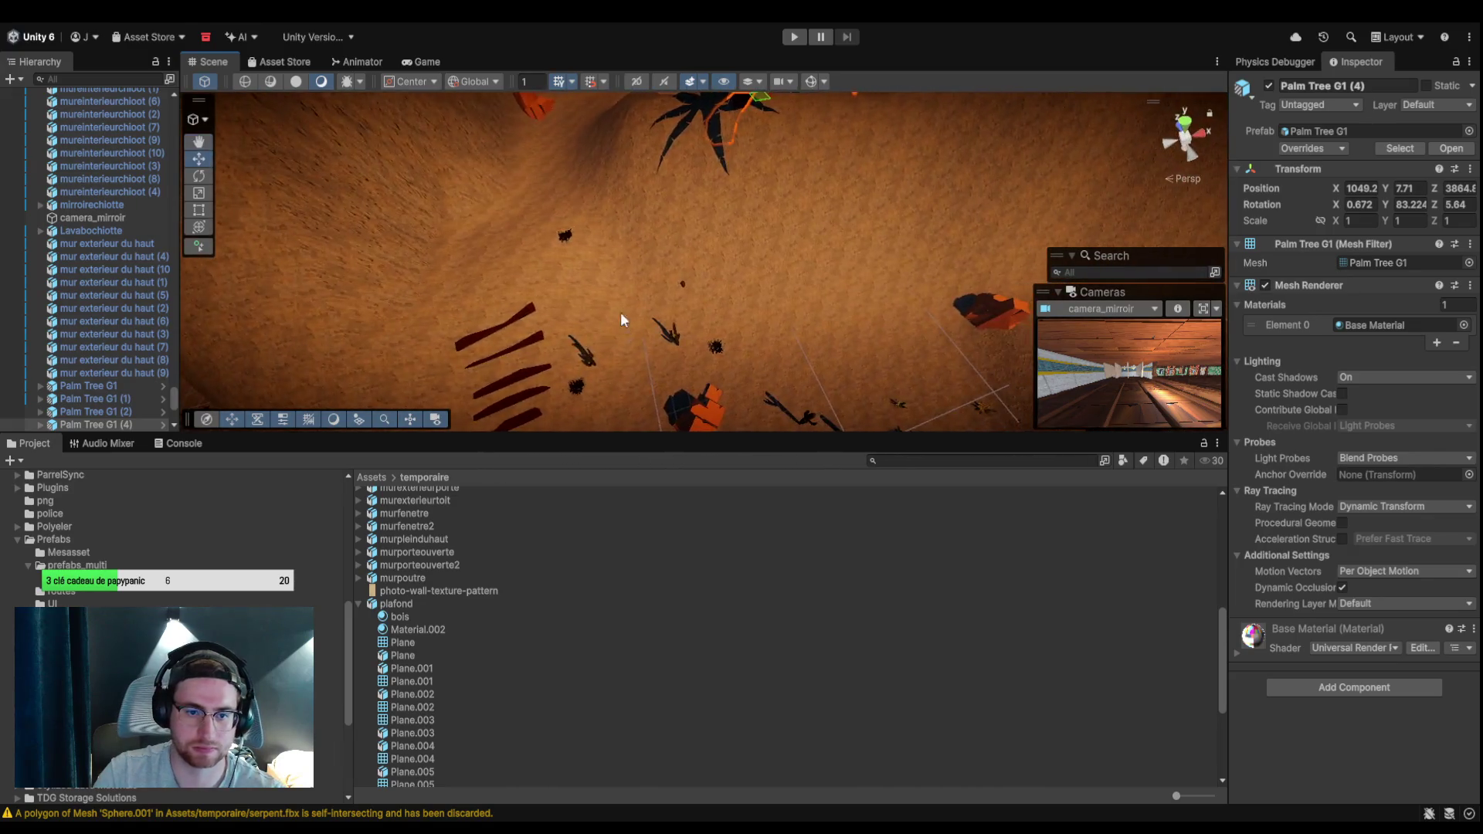
# Duplicate the five dark-red planks and move the copies away from the originals.
pyautogui.click(522, 326)
pyautogui.keyDown('shift'); pyautogui.click(544, 362); pyautogui.keyUp('shift')
pyautogui.keyDown('shift'); pyautogui.click(536, 391); pyautogui.keyUp('shift')
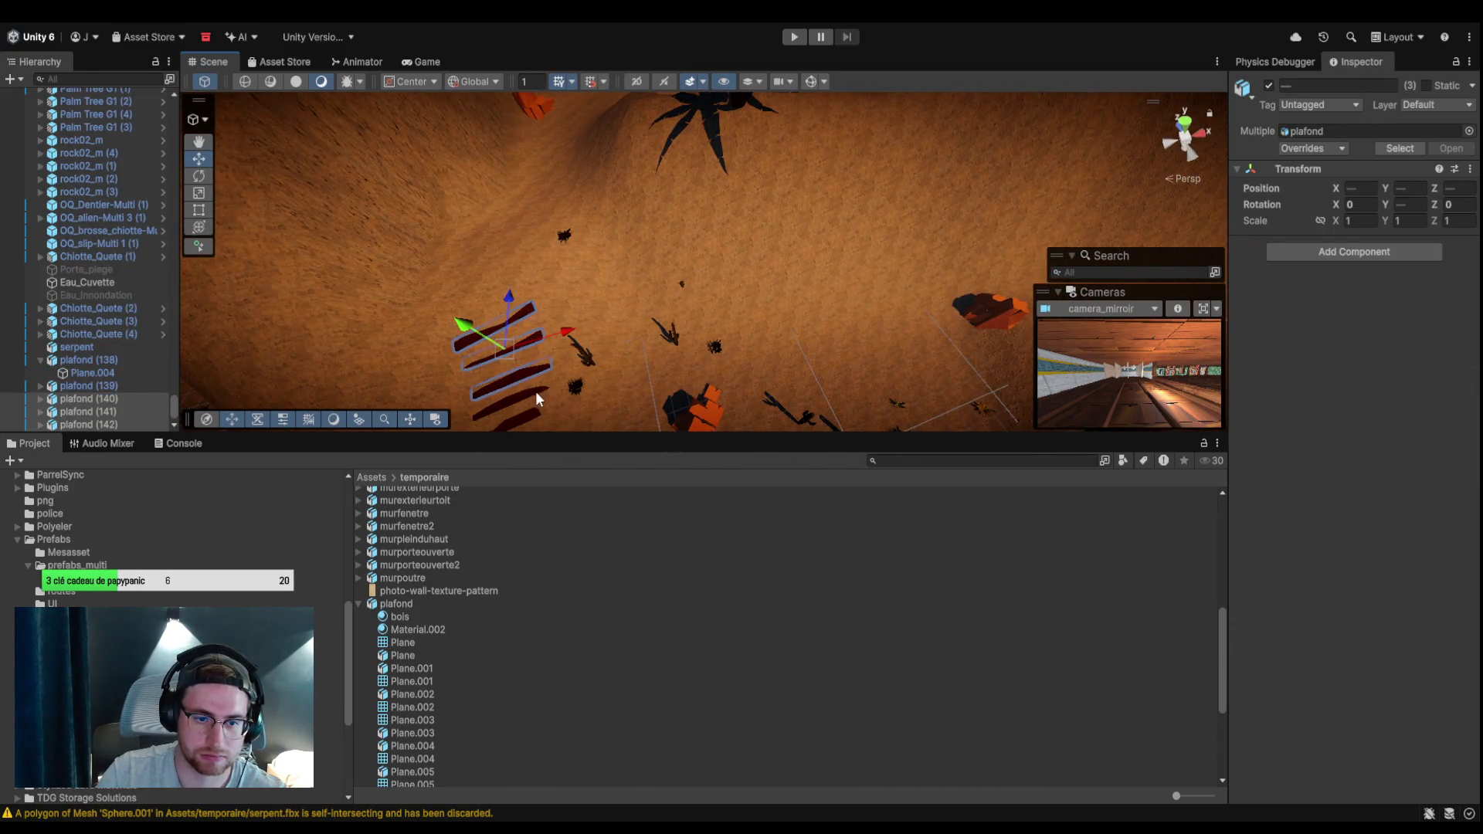
pyautogui.keyDown('shift'); pyautogui.click(530, 410); pyautogui.keyUp('shift')
pyautogui.keyDown('shift'); pyautogui.click(543, 418); pyautogui.keyUp('shift')
pyautogui.hotkey('ctrl', 'd')
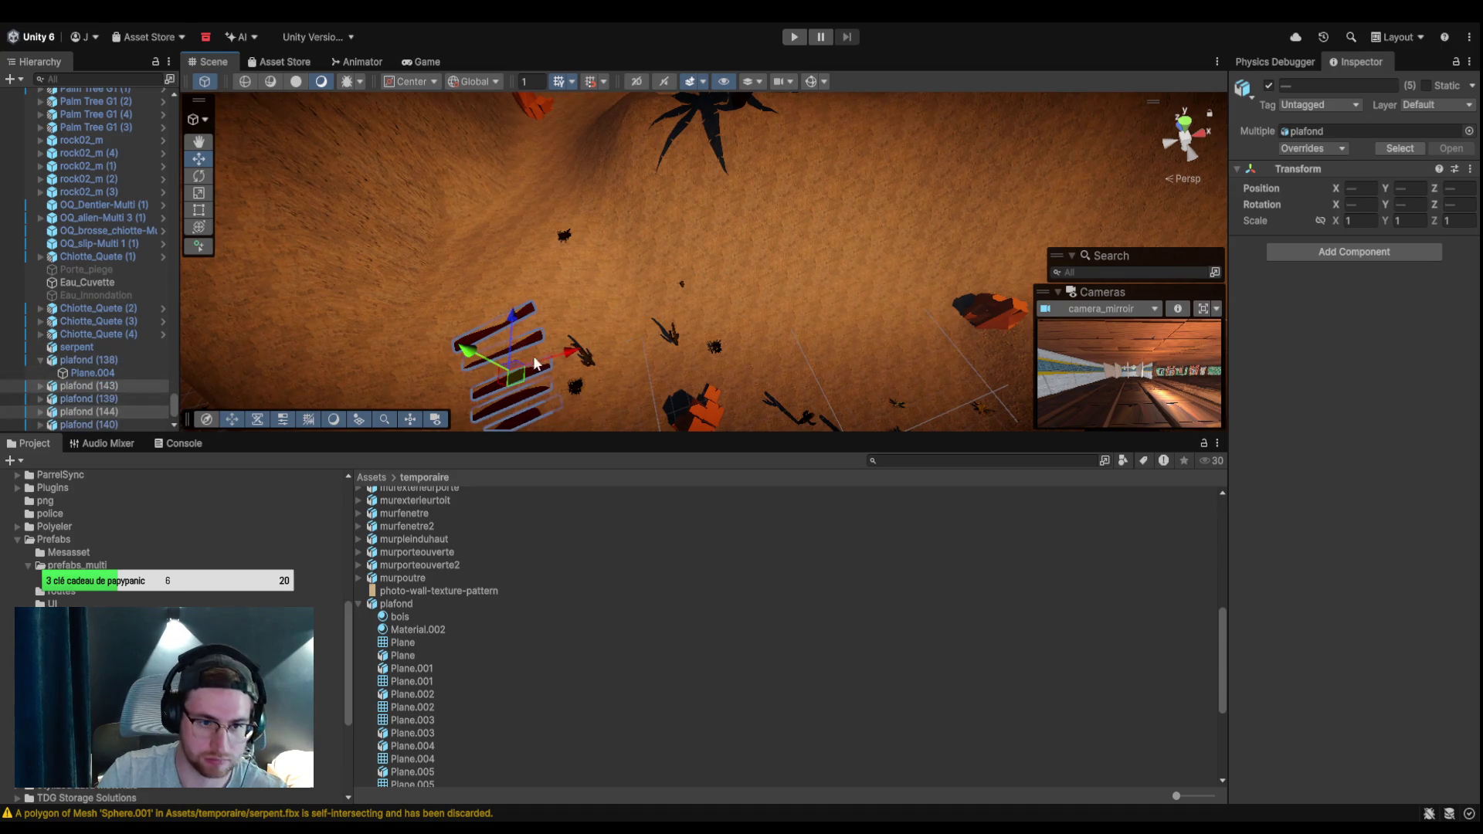
pyautogui.moveTo(508, 340); pyautogui.dragTo(498, 221)
# Tilt the copied plank set to follow the slope and slide it along the hillside.
pyautogui.moveTo(521, 139)
pyautogui.mouseDown()
pyautogui.moveTo(601, 193)
pyautogui.moveTo(553, 338)
pyautogui.moveTo(519, 224)
pyautogui.moveTo(661, 193)
pyautogui.mouseUp()
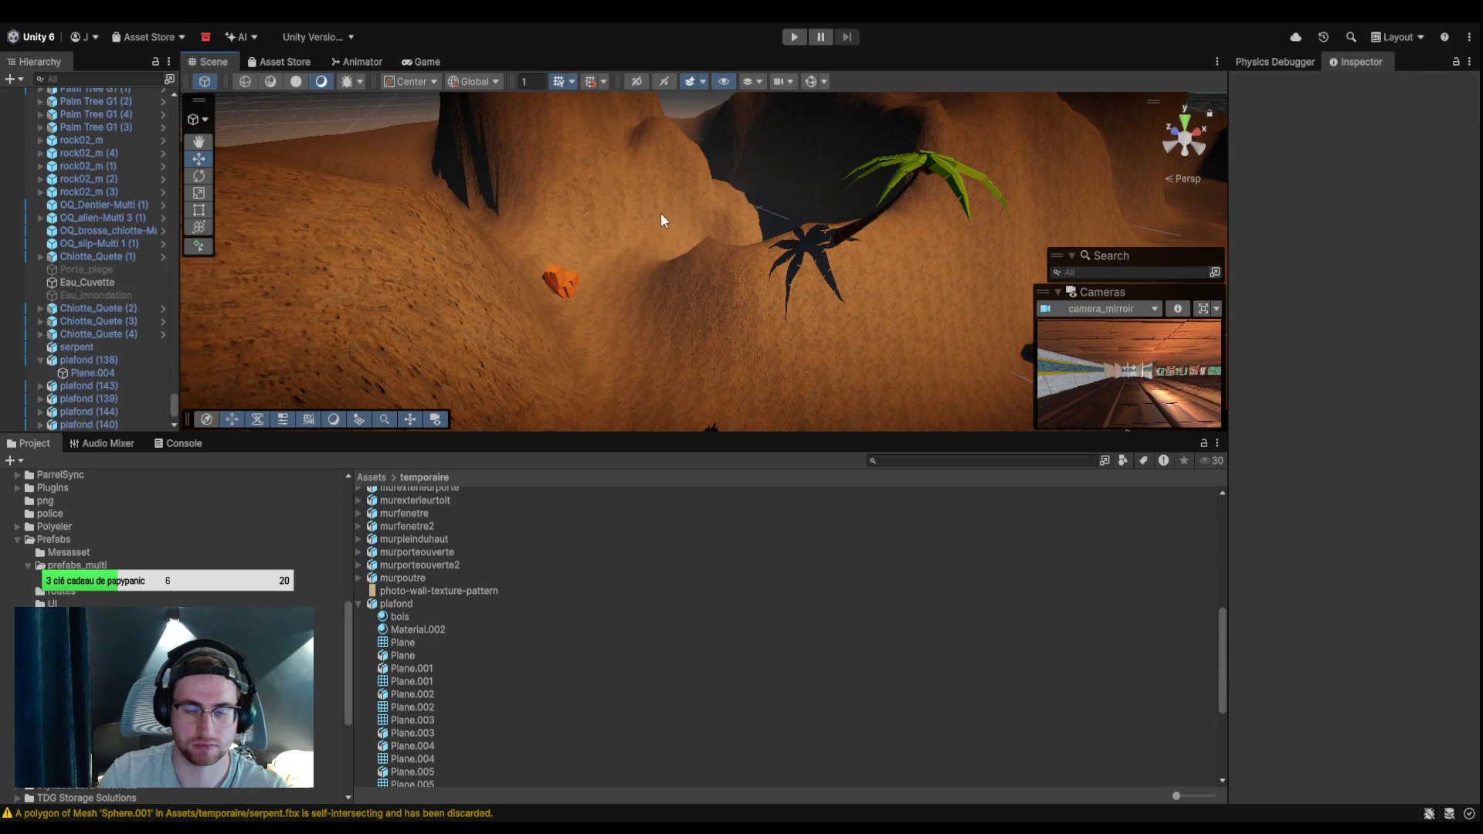
pyautogui.click(649, 212)
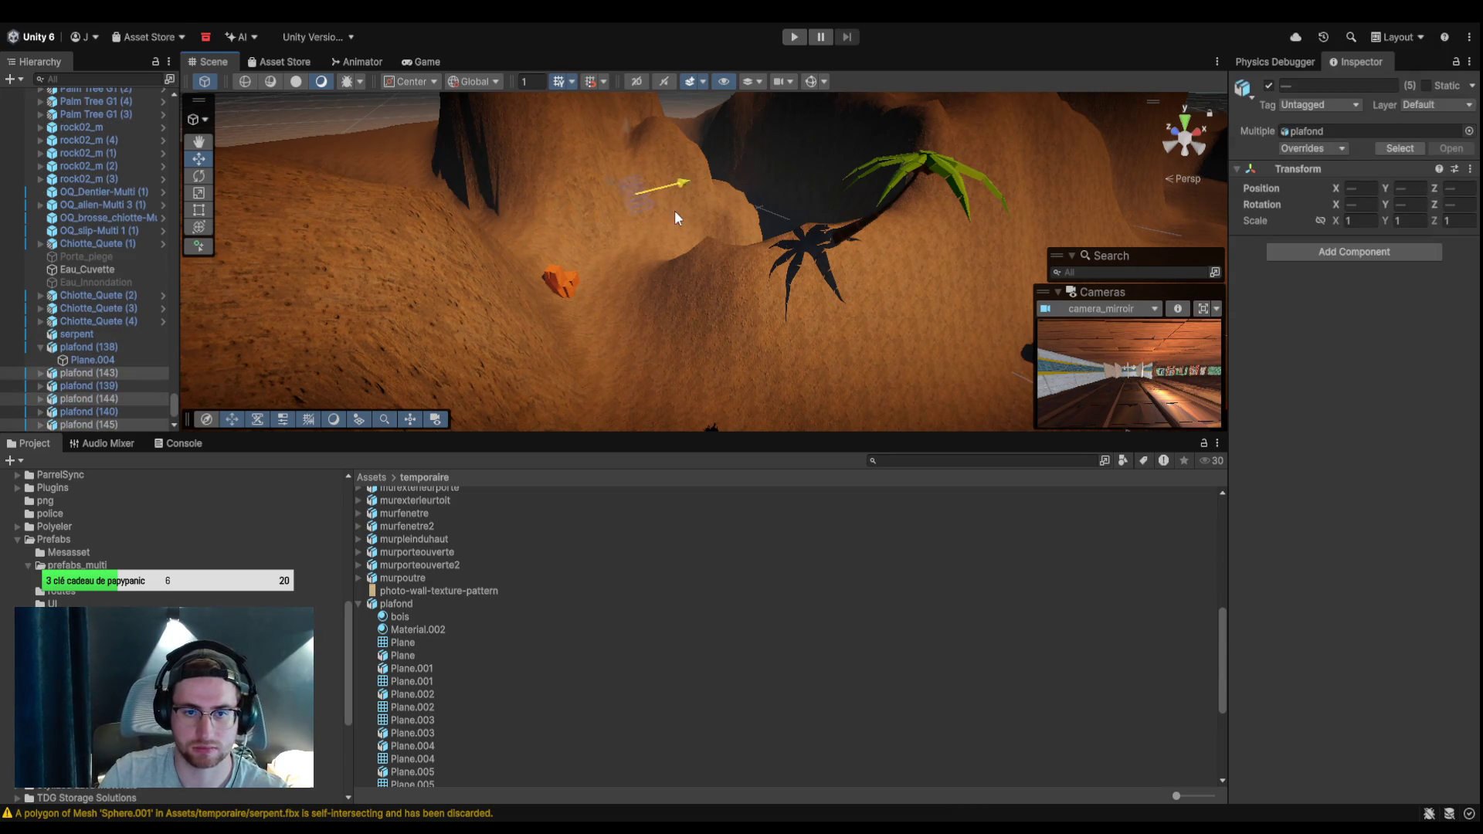
pyautogui.moveTo(674, 212)
pyautogui.mouseDown()
pyautogui.moveTo(361, 285)
pyautogui.moveTo(759, 226)
pyautogui.mouseUp()
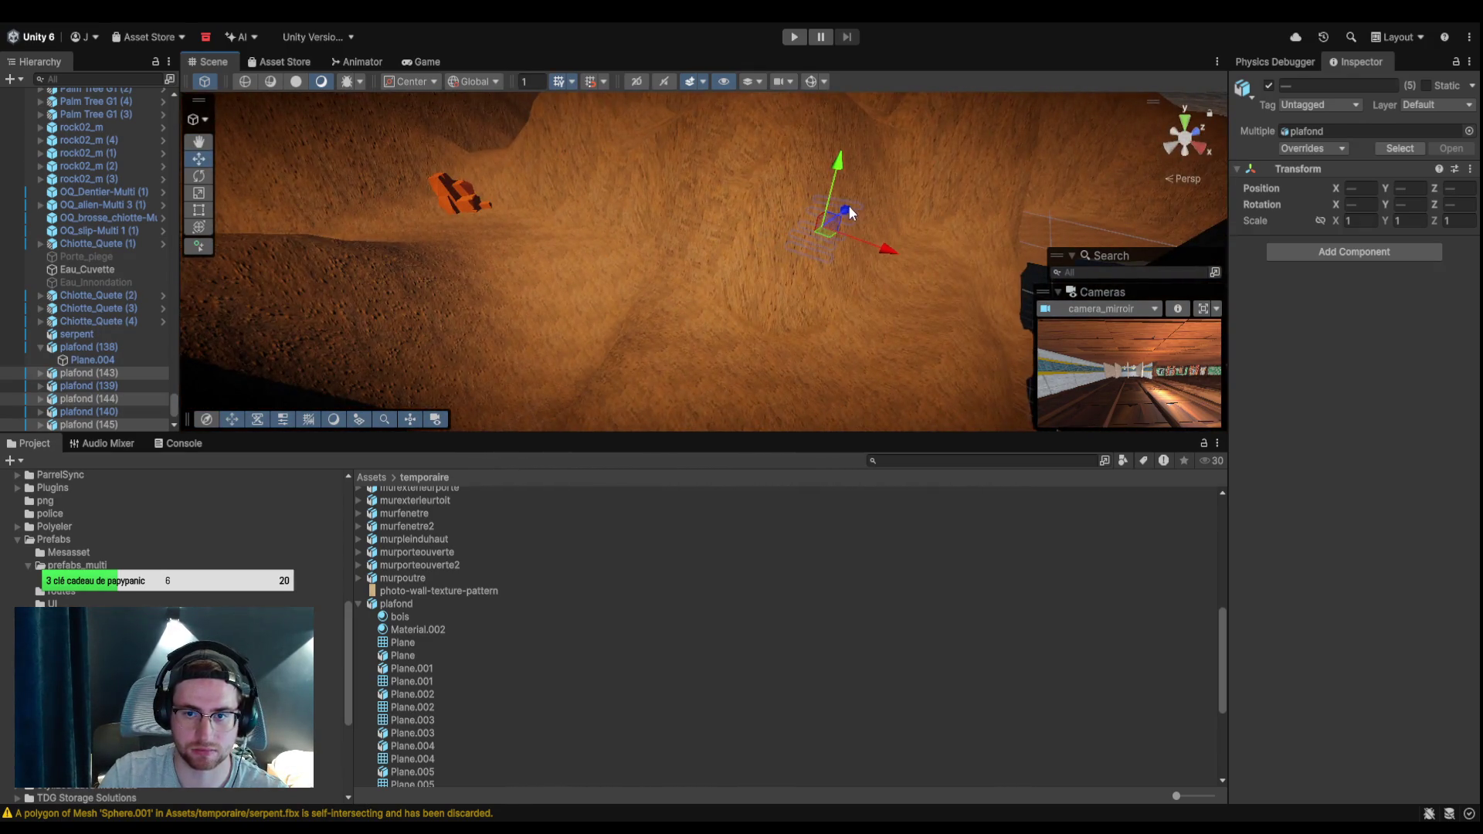
pyautogui.moveTo(677, 326)
pyautogui.mouseDown()
pyautogui.moveTo(663, 263)
pyautogui.moveTo(742, 216)
pyautogui.moveTo(748, 275)
pyautogui.moveTo(778, 255)
pyautogui.moveTo(781, 271)
pyautogui.moveTo(662, 262)
pyautogui.mouseUp()
pyautogui.press('e')
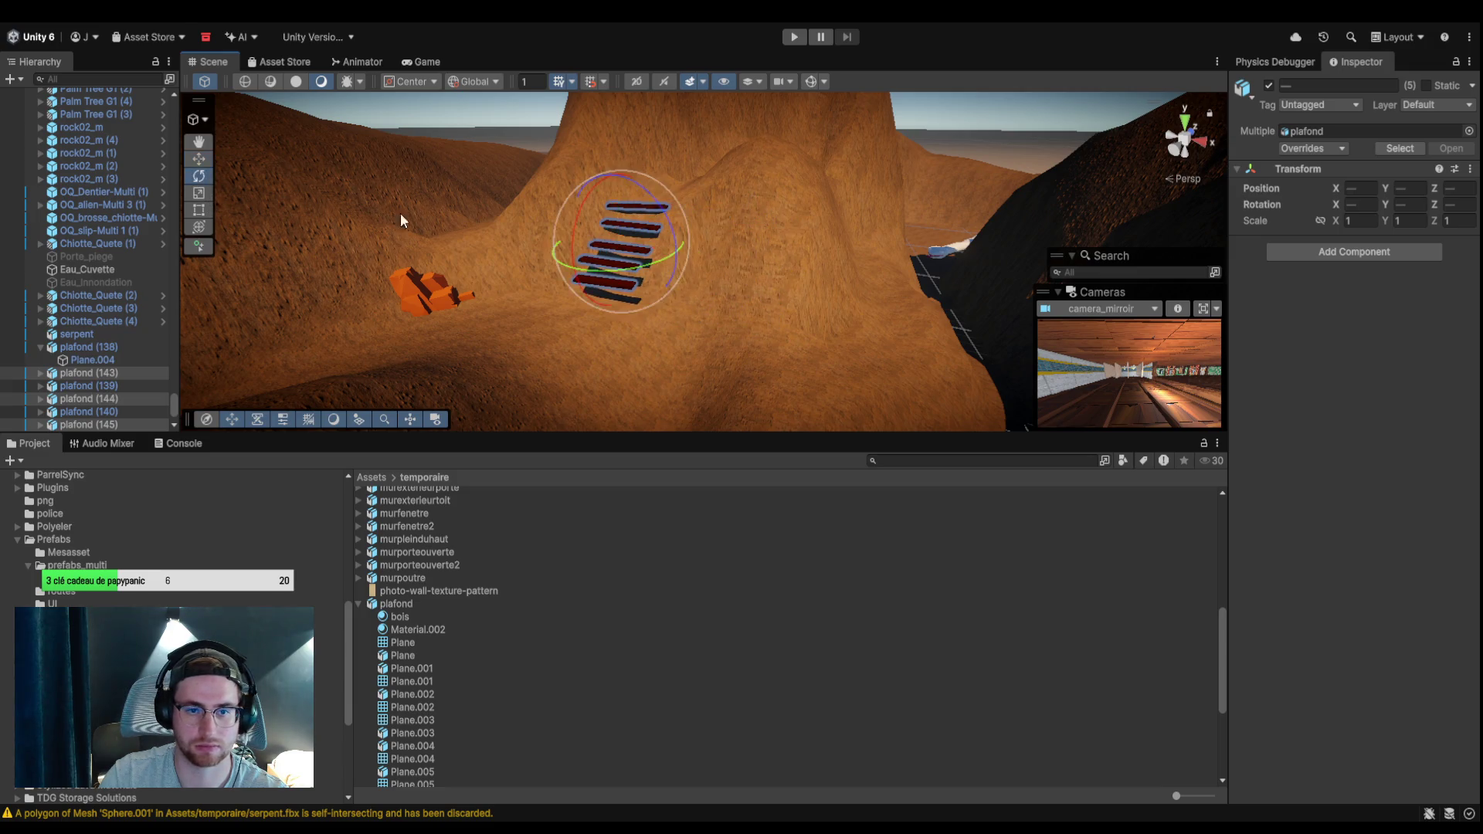
pyautogui.moveTo(584, 203); pyautogui.dragTo(366, 203)
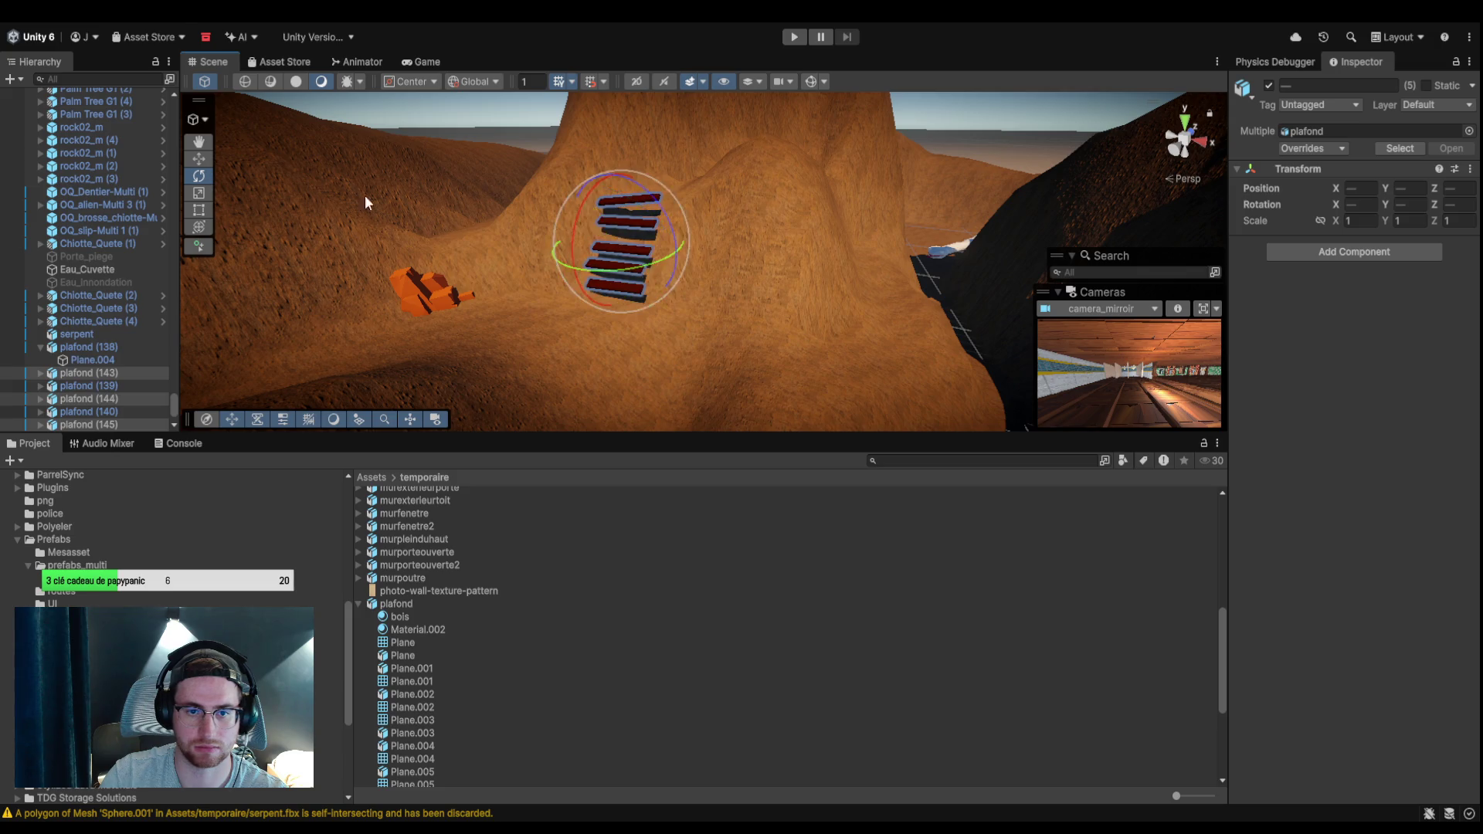
pyautogui.click(211, 159)
pyautogui.moveTo(651, 229); pyautogui.dragTo(662, 227)
pyautogui.click(207, 175)
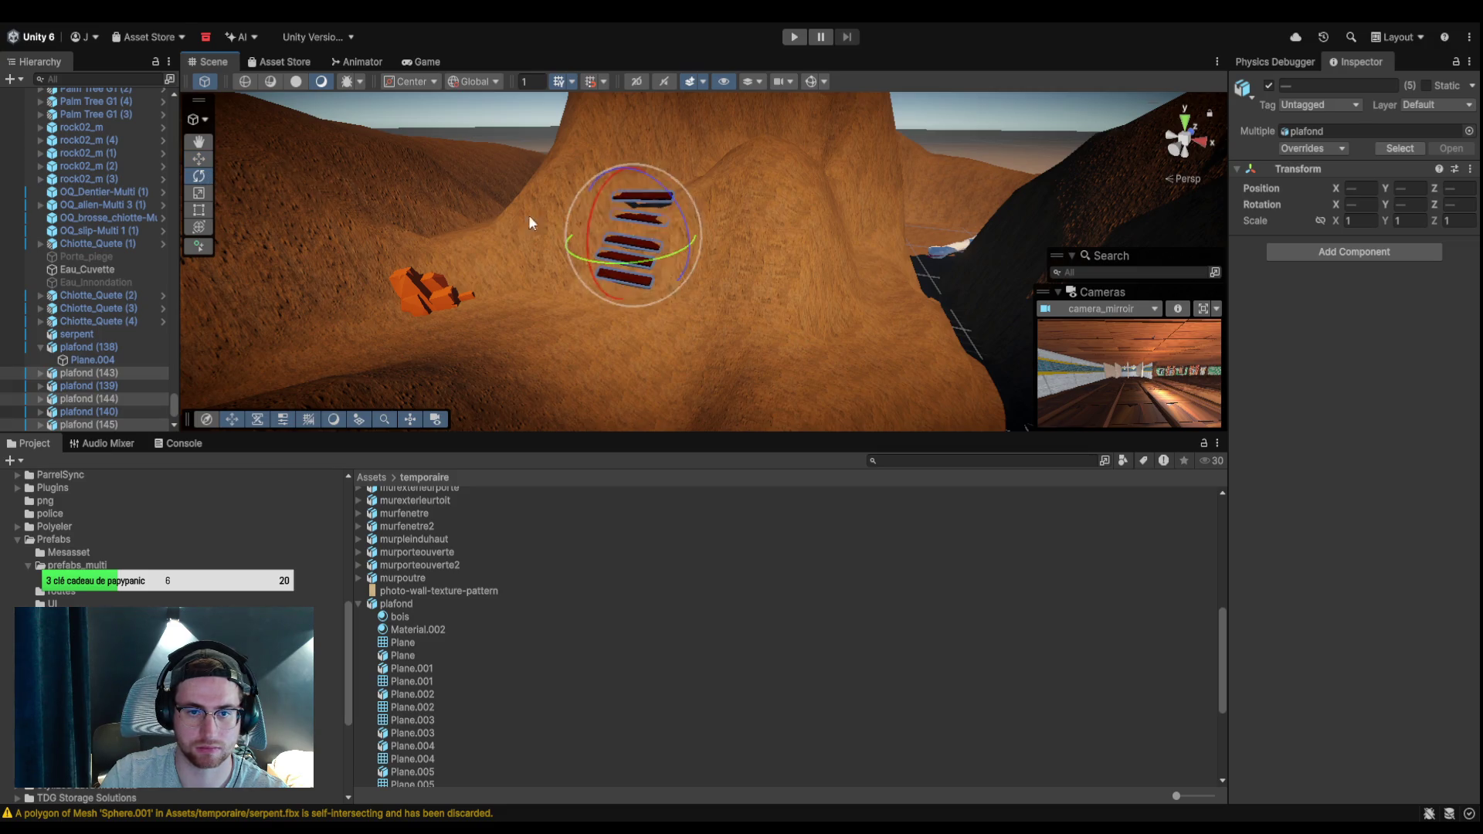
pyautogui.scroll(6, 821, 271)
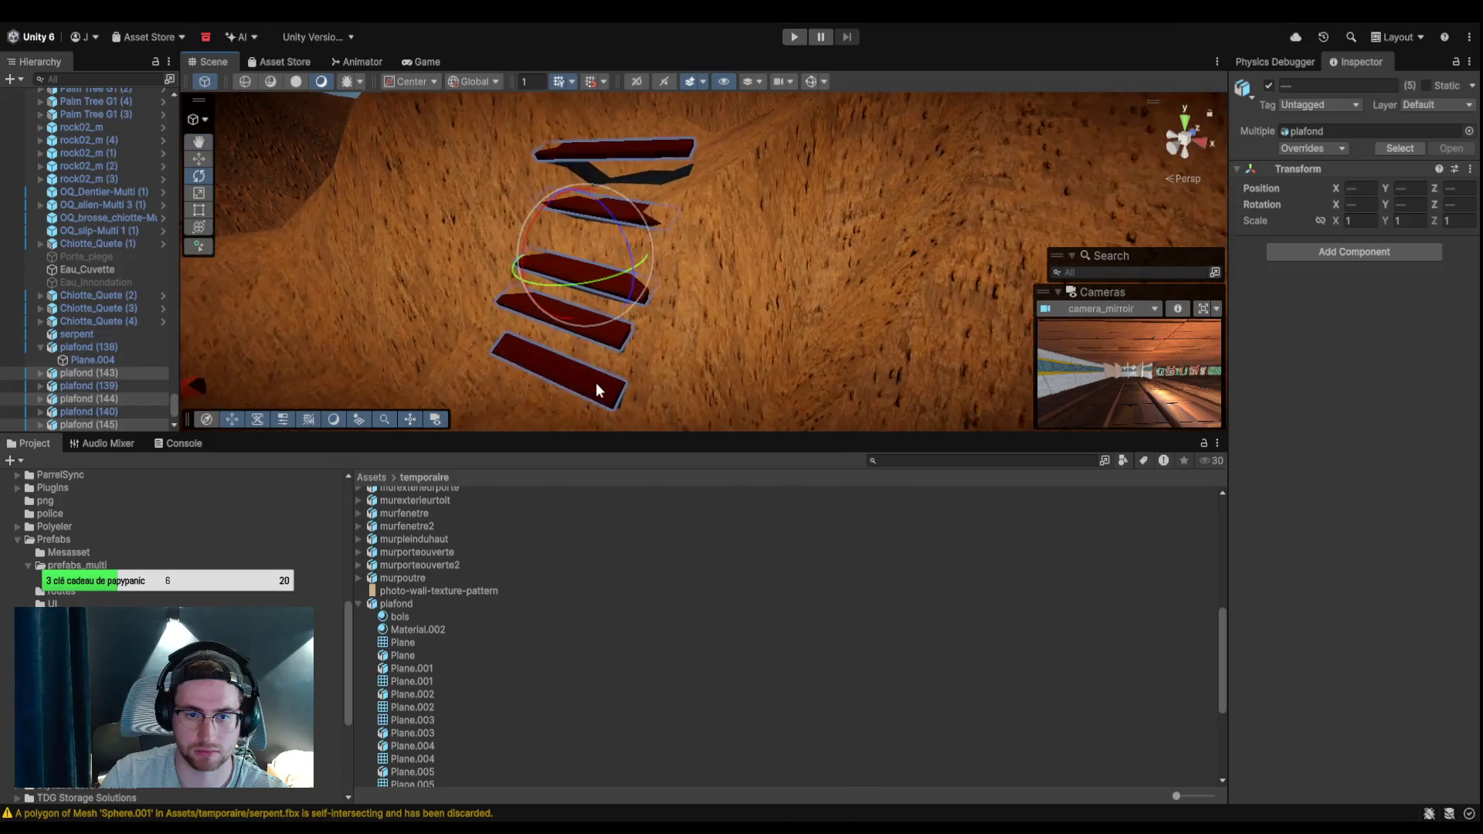
# Realign steps plafond (143)–(145), duplicating the top step to add one higher and turning it slightly.
pyautogui.click(599, 389)
pyautogui.press('w')
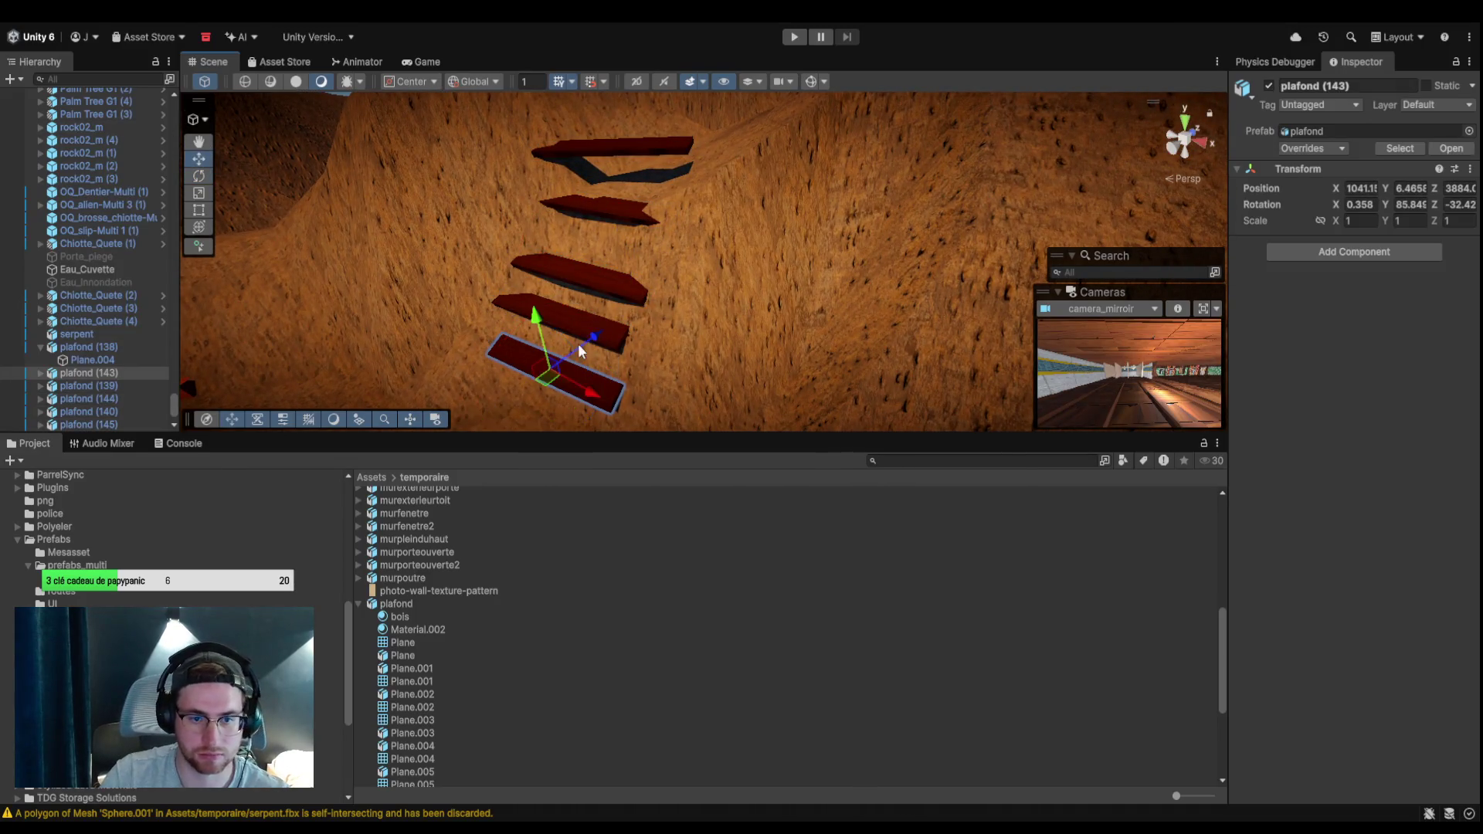
pyautogui.moveTo(582, 341)
pyautogui.mouseDown()
pyautogui.moveTo(610, 291)
pyautogui.moveTo(623, 331)
pyautogui.moveTo(610, 288)
pyautogui.moveTo(627, 261)
pyautogui.moveTo(606, 184)
pyautogui.moveTo(646, 139)
pyautogui.mouseUp()
pyautogui.click(618, 338)
pyautogui.click(610, 289)
pyautogui.hotkey('ctrl', 'd')
pyautogui.hotkey('ctrl', 'd')
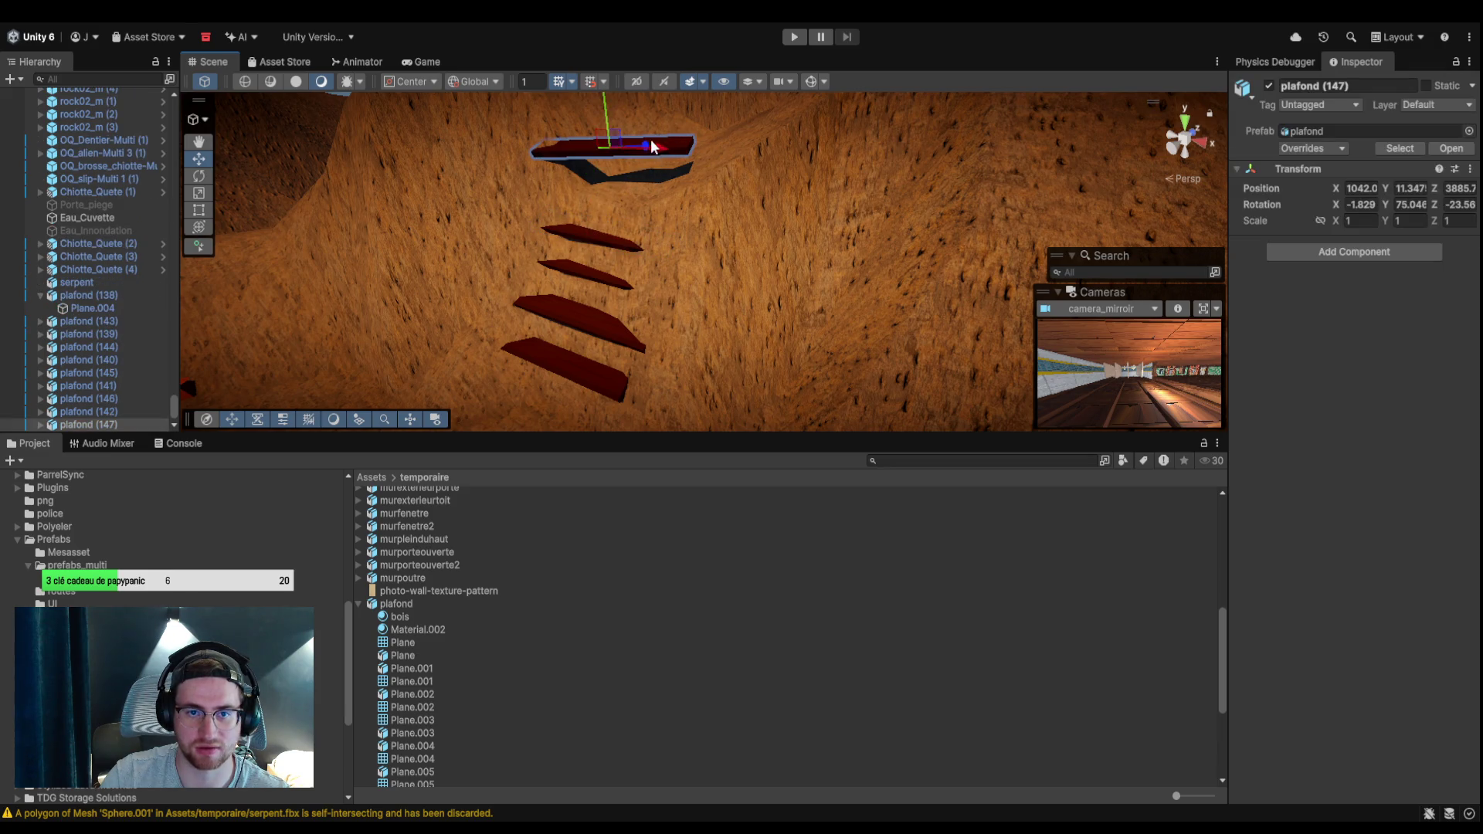
pyautogui.press('e')
pyautogui.moveTo(597, 154); pyautogui.dragTo(589, 157)
pyautogui.press('w')
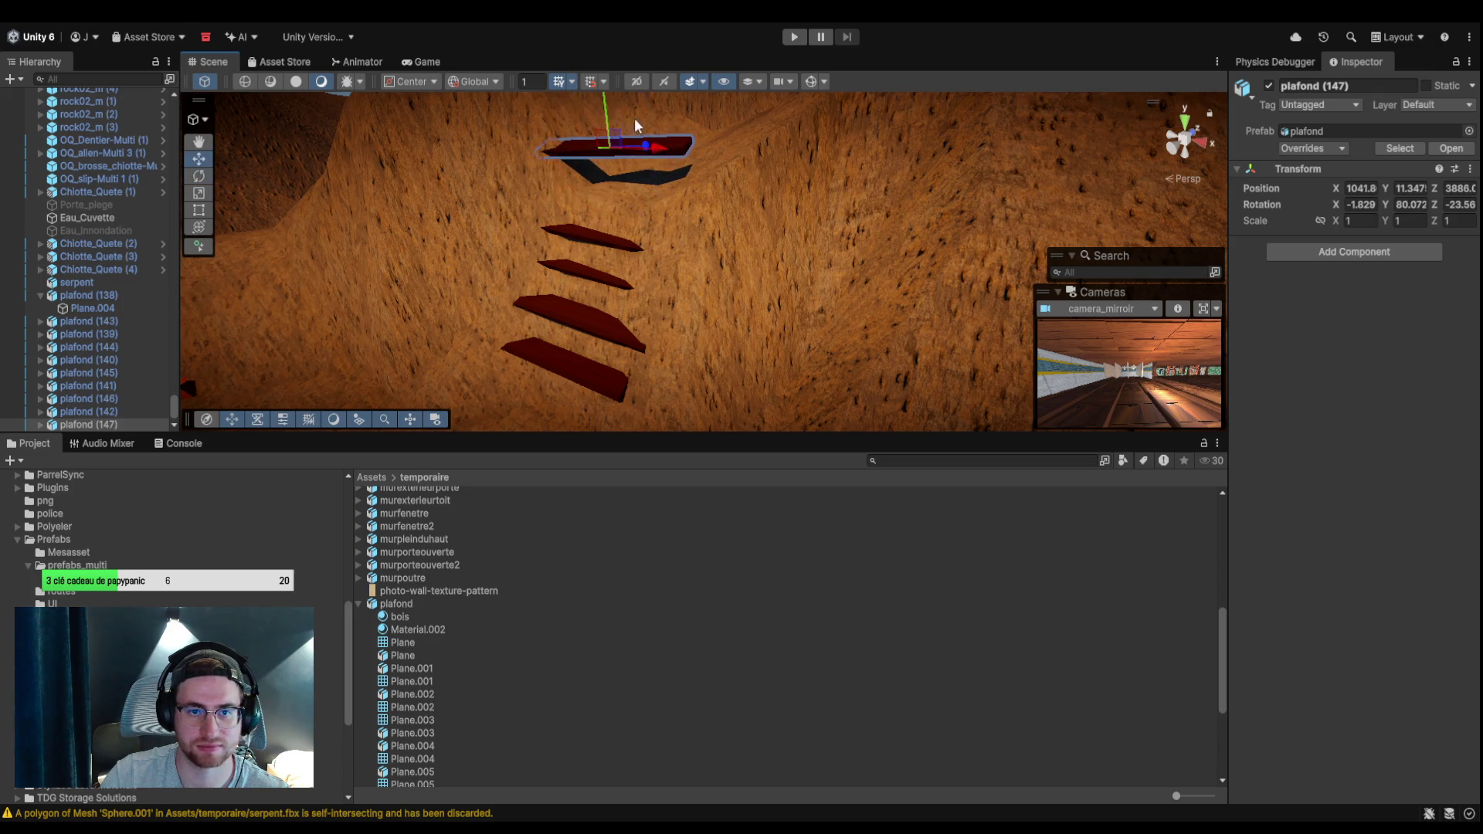
# Duplicate the five stair planks for a second flight, moving the copies right and rotating them.
pyautogui.click(623, 313)
pyautogui.moveTo(835, 263)
pyautogui.mouseDown()
pyautogui.moveTo(735, 351)
pyautogui.moveTo(520, 305)
pyautogui.moveTo(855, 374)
pyautogui.moveTo(770, 372)
pyautogui.moveTo(954, 327)
pyautogui.moveTo(755, 341)
pyautogui.moveTo(963, 338)
pyautogui.moveTo(785, 322)
pyautogui.moveTo(474, 366)
pyautogui.moveTo(728, 232)
pyautogui.mouseUp()
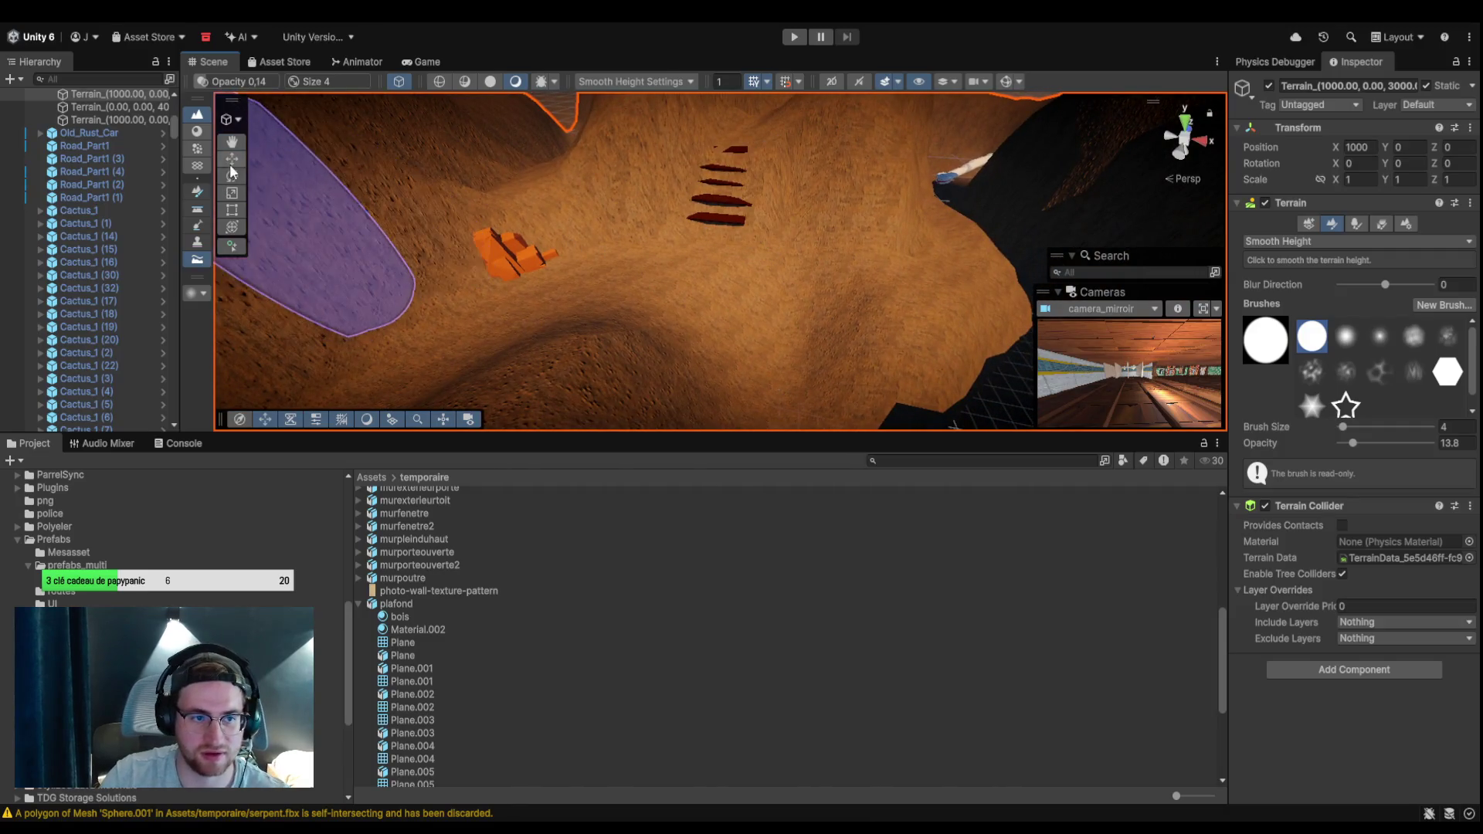
pyautogui.press('w')
pyautogui.moveTo(840, 172)
pyautogui.mouseDown()
pyautogui.moveTo(719, 207)
pyautogui.moveTo(714, 223)
pyautogui.mouseUp()
pyautogui.hotkey('ctrl', 'd')
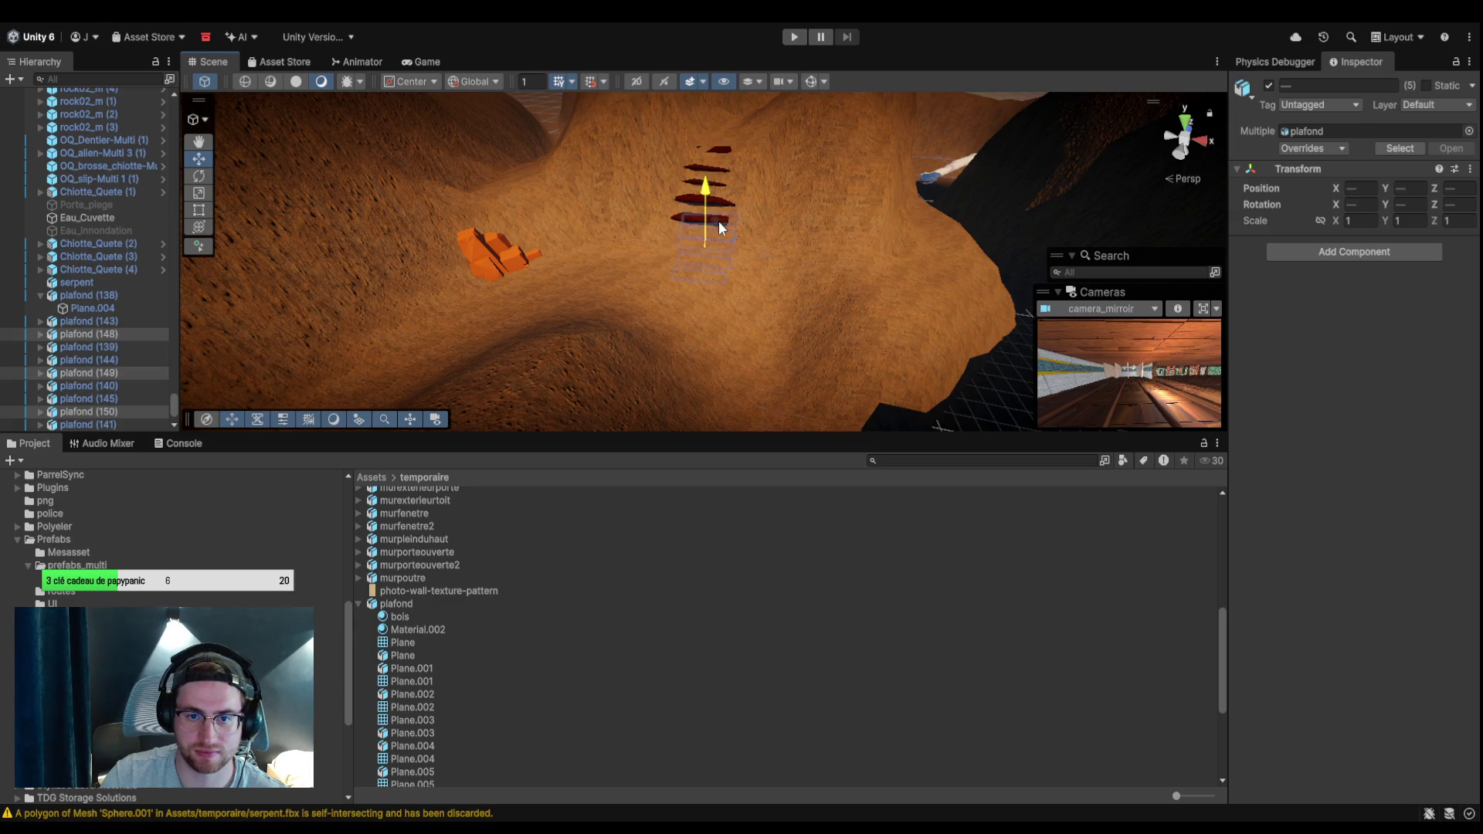
pyautogui.click(740, 272)
pyautogui.hotkey('ctrl', 'z')
pyautogui.moveTo(721, 257)
pyautogui.mouseDown()
pyautogui.moveTo(786, 289)
pyautogui.moveTo(840, 292)
pyautogui.moveTo(795, 325)
pyautogui.mouseUp()
pyautogui.click(199, 176)
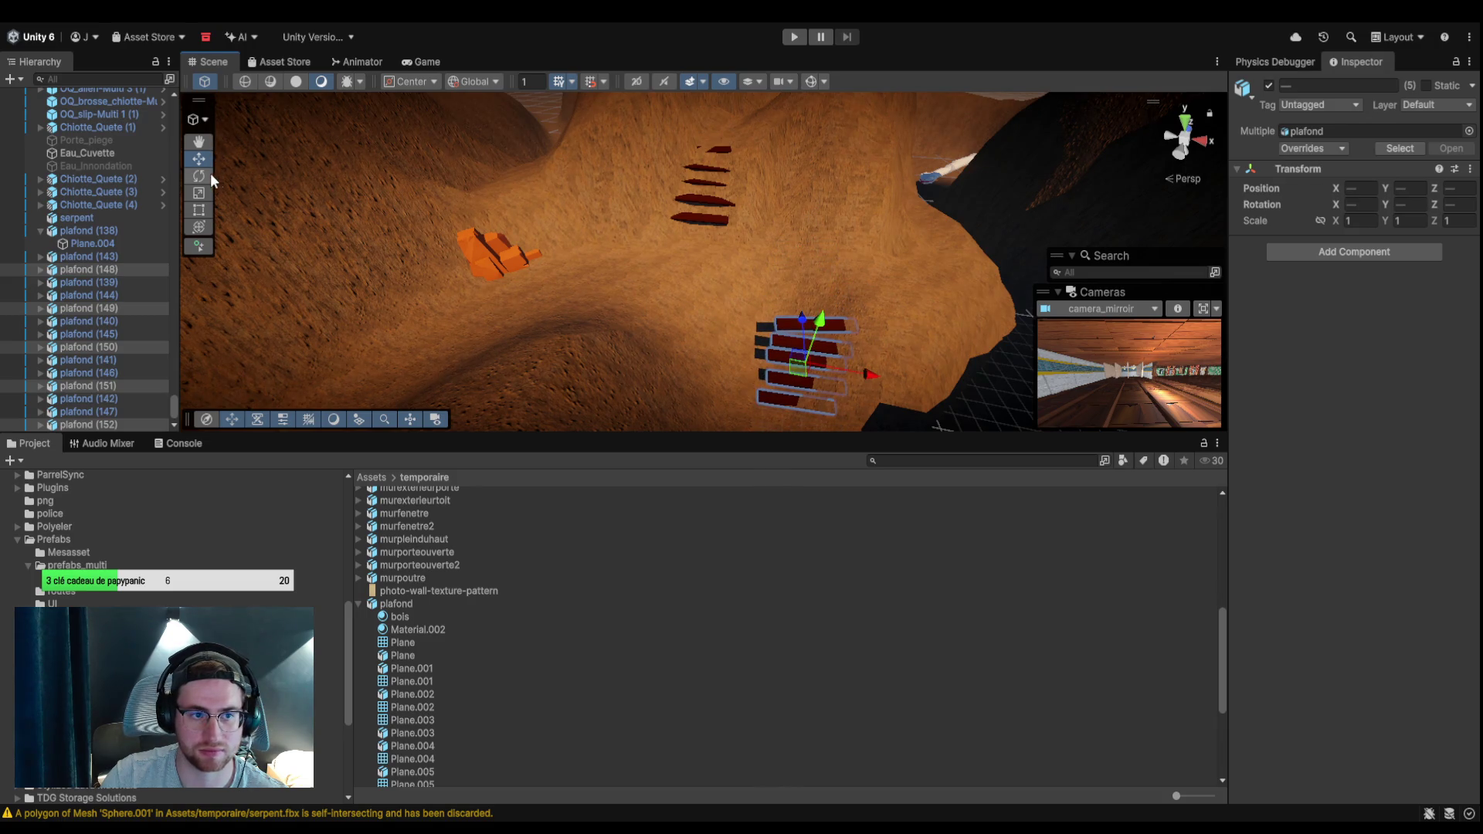
pyautogui.moveTo(763, 396)
pyautogui.mouseDown()
pyautogui.moveTo(799, 422)
pyautogui.moveTo(849, 418)
pyautogui.moveTo(921, 332)
pyautogui.mouseUp()
# Turn the second flight to a new direction and raise it onto the hillside, lying flatter.
pyautogui.scroll(10, 888, 363)
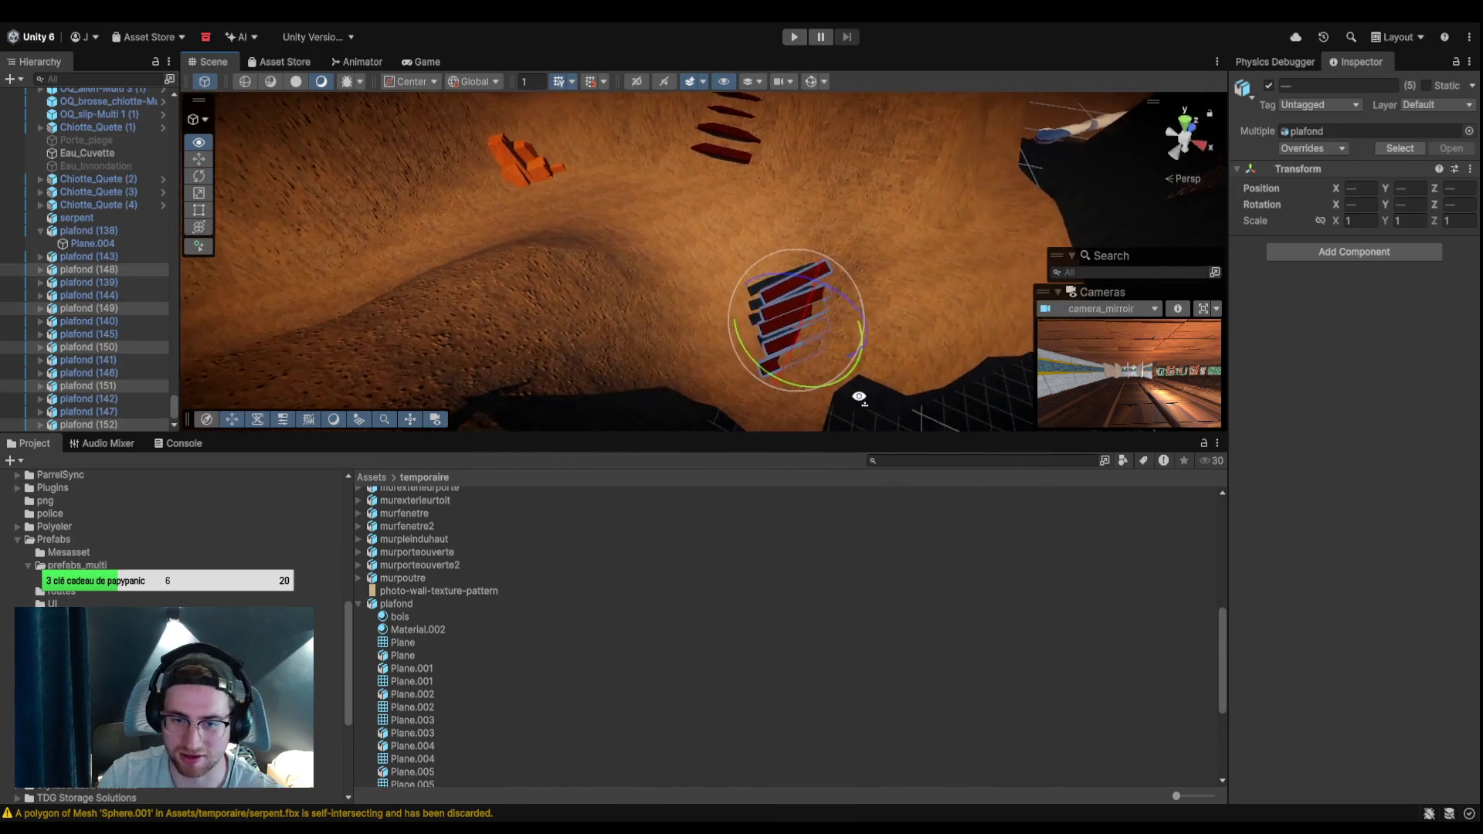
pyautogui.moveTo(832, 402)
pyautogui.mouseDown()
pyautogui.moveTo(881, 288)
pyautogui.moveTo(795, 308)
pyautogui.moveTo(932, 365)
pyautogui.moveTo(1084, 337)
pyautogui.moveTo(873, 334)
pyautogui.mouseUp()
pyautogui.moveTo(623, 303)
pyautogui.mouseDown()
pyautogui.moveTo(683, 321)
pyautogui.moveTo(426, 253)
pyautogui.mouseUp()
pyautogui.click(199, 159)
pyautogui.moveTo(655, 244)
pyautogui.mouseDown()
pyautogui.moveTo(748, 327)
pyautogui.moveTo(710, 281)
pyautogui.mouseUp()
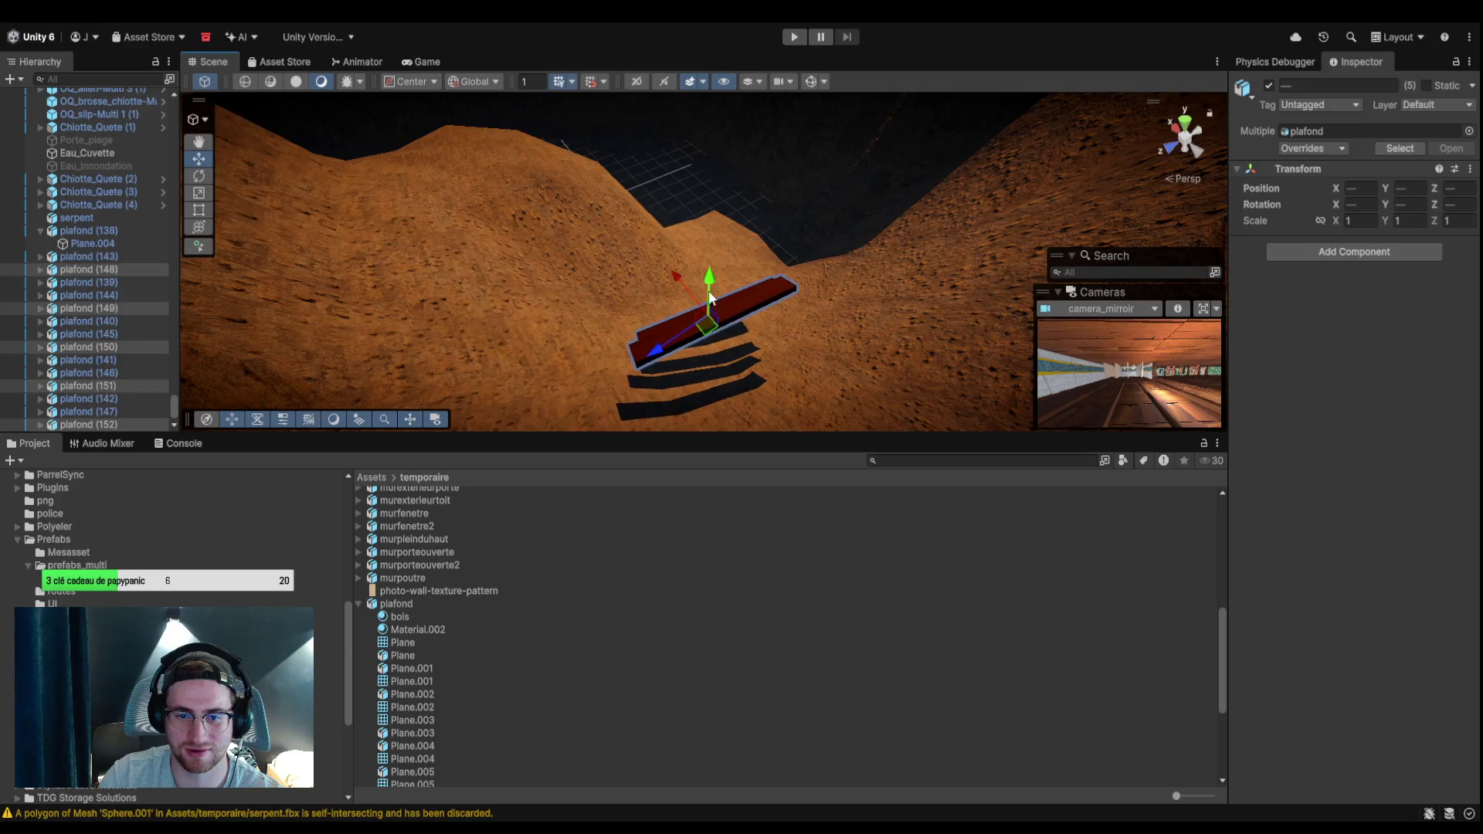
pyautogui.click(725, 340)
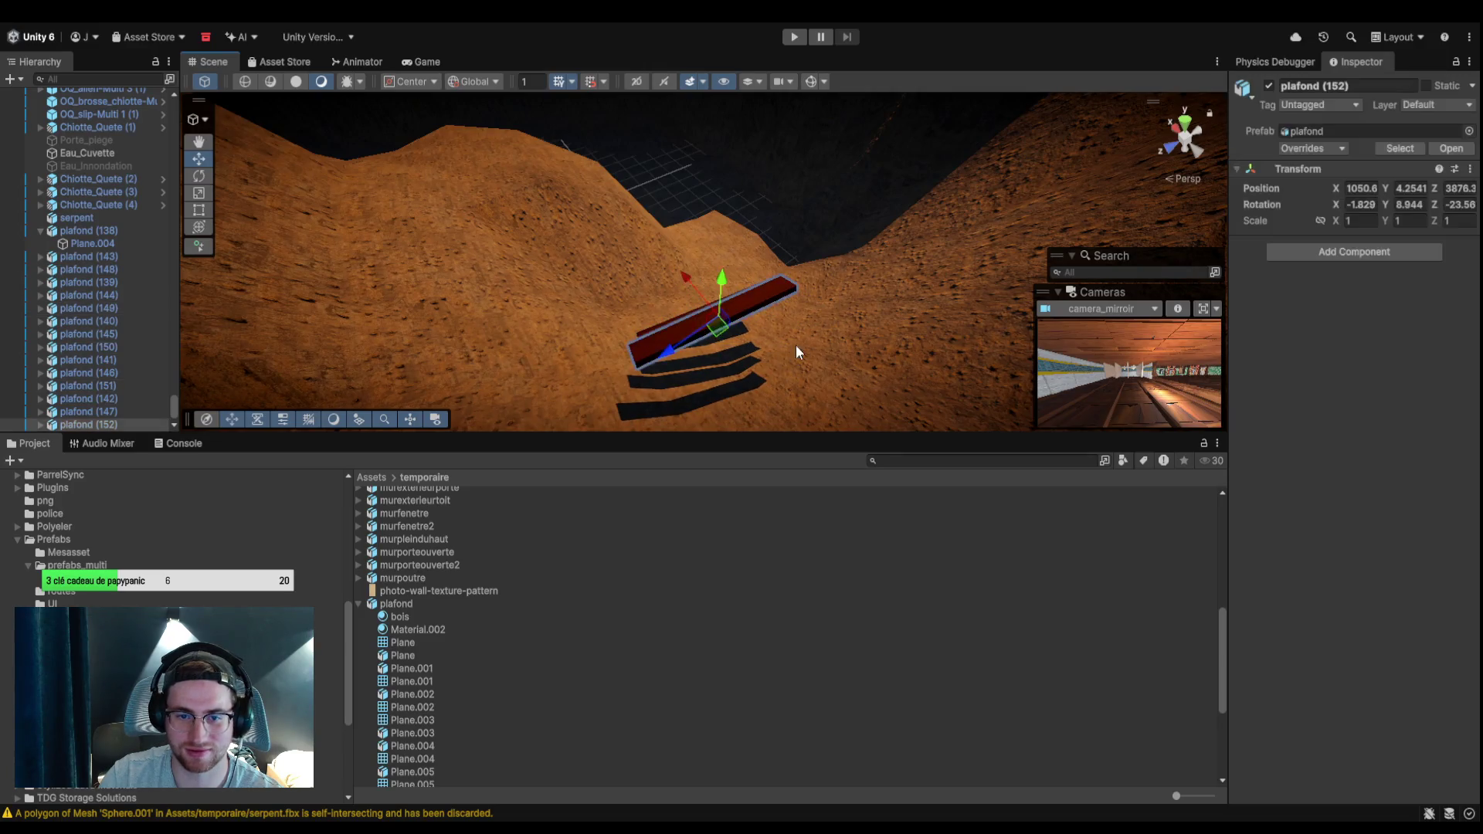
pyautogui.scroll(5, 824, 359)
pyautogui.click(822, 320)
pyautogui.click(641, 368)
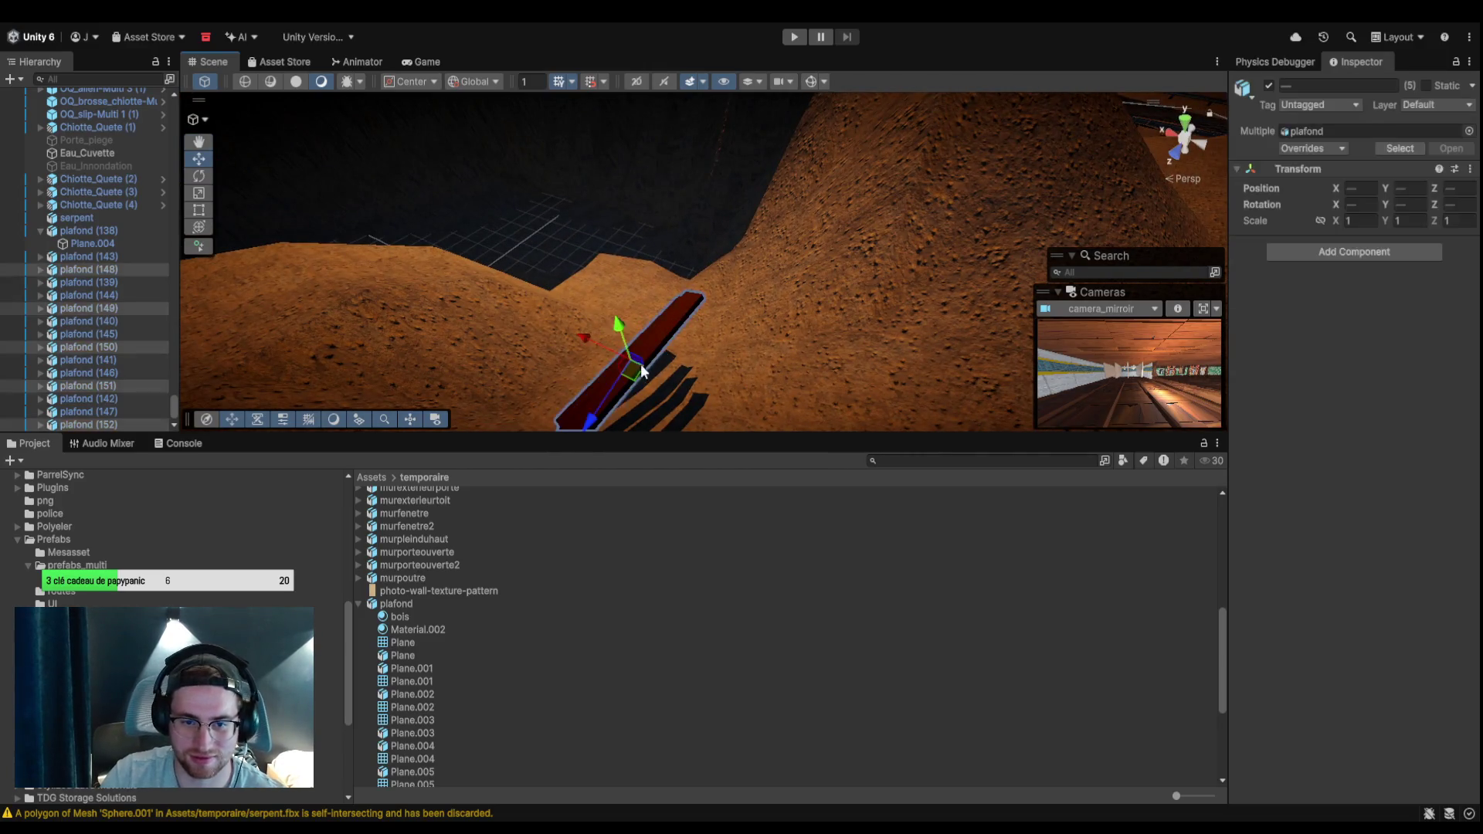
pyautogui.moveTo(621, 386)
pyautogui.mouseDown()
pyautogui.moveTo(729, 337)
pyautogui.moveTo(740, 303)
pyautogui.moveTo(674, 263)
pyautogui.moveTo(694, 271)
pyautogui.moveTo(680, 283)
pyautogui.mouseUp()
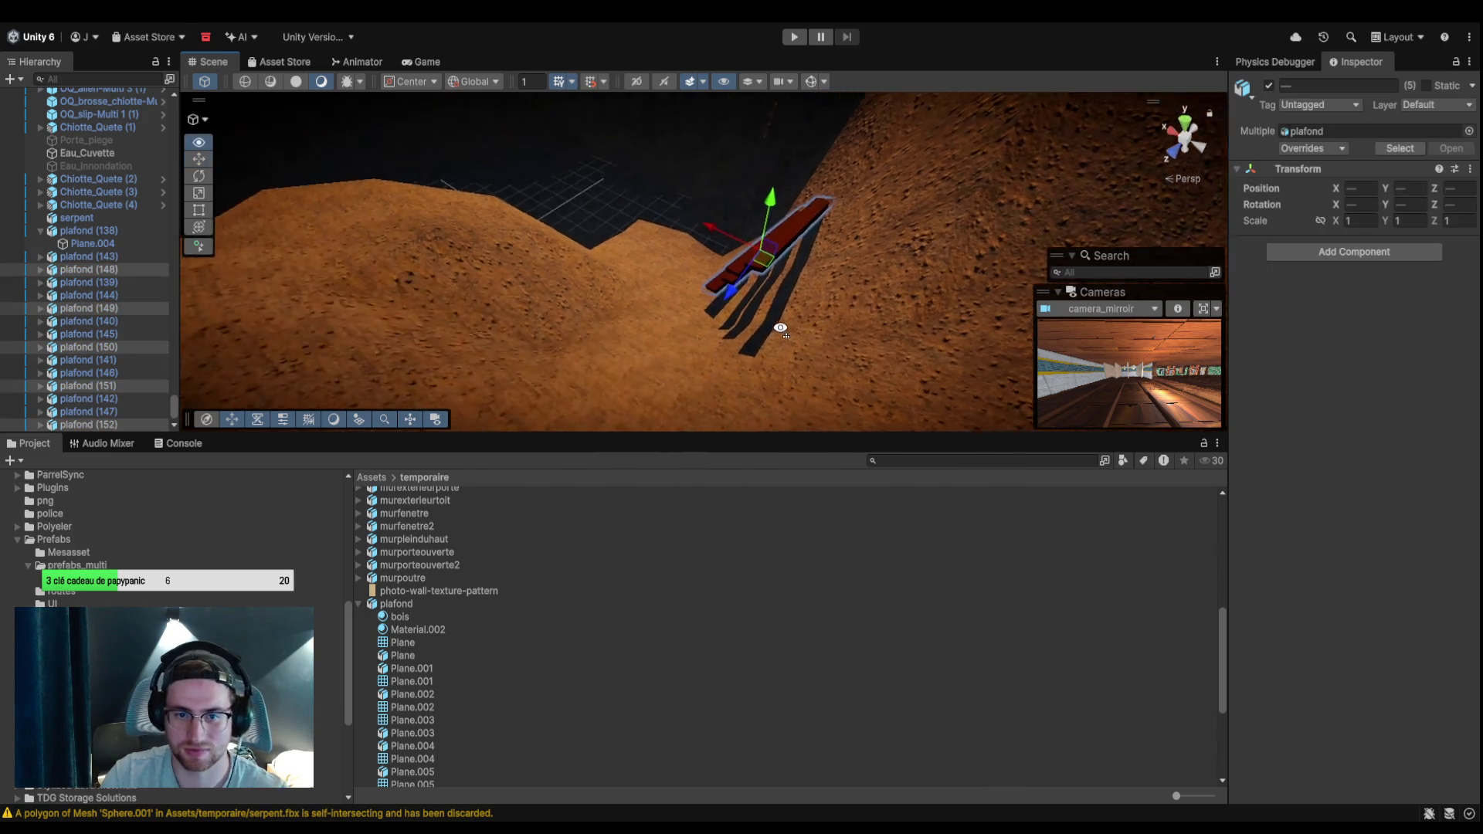
pyautogui.click(199, 176)
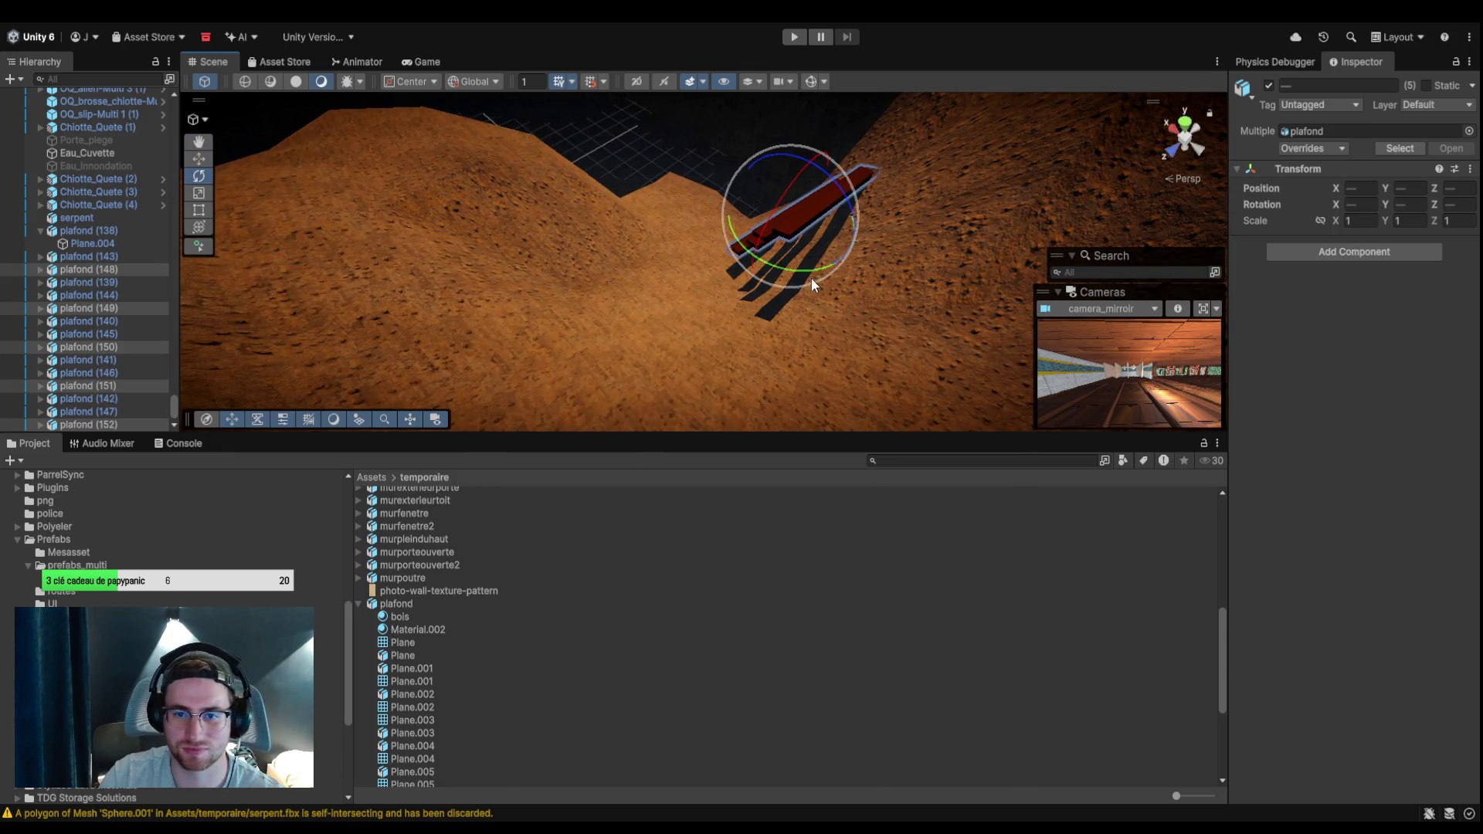
pyautogui.moveTo(792, 278)
pyautogui.mouseDown()
pyautogui.moveTo(746, 266)
pyautogui.moveTo(698, 353)
pyautogui.moveTo(725, 364)
pyautogui.mouseUp()
# Rotate the second flight to fit the slope and shift it right along the hillside.
pyautogui.press('w')
pyautogui.press('e')
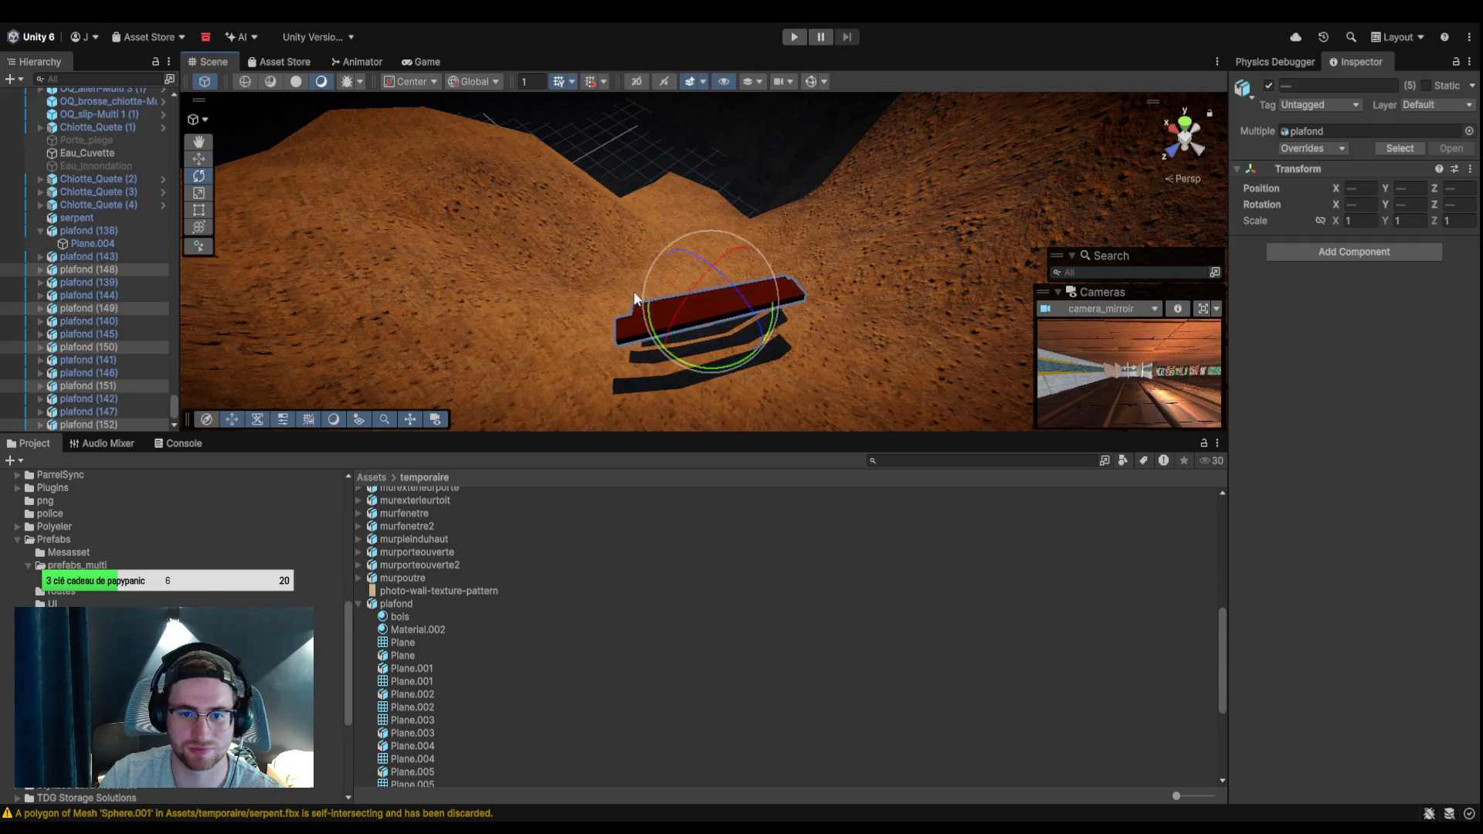
pyautogui.moveTo(717, 272)
pyautogui.mouseDown()
pyautogui.moveTo(741, 318)
pyautogui.moveTo(689, 374)
pyautogui.moveTo(647, 300)
pyautogui.moveTo(970, 249)
pyautogui.moveTo(231, 169)
pyautogui.mouseUp()
pyautogui.press('w')
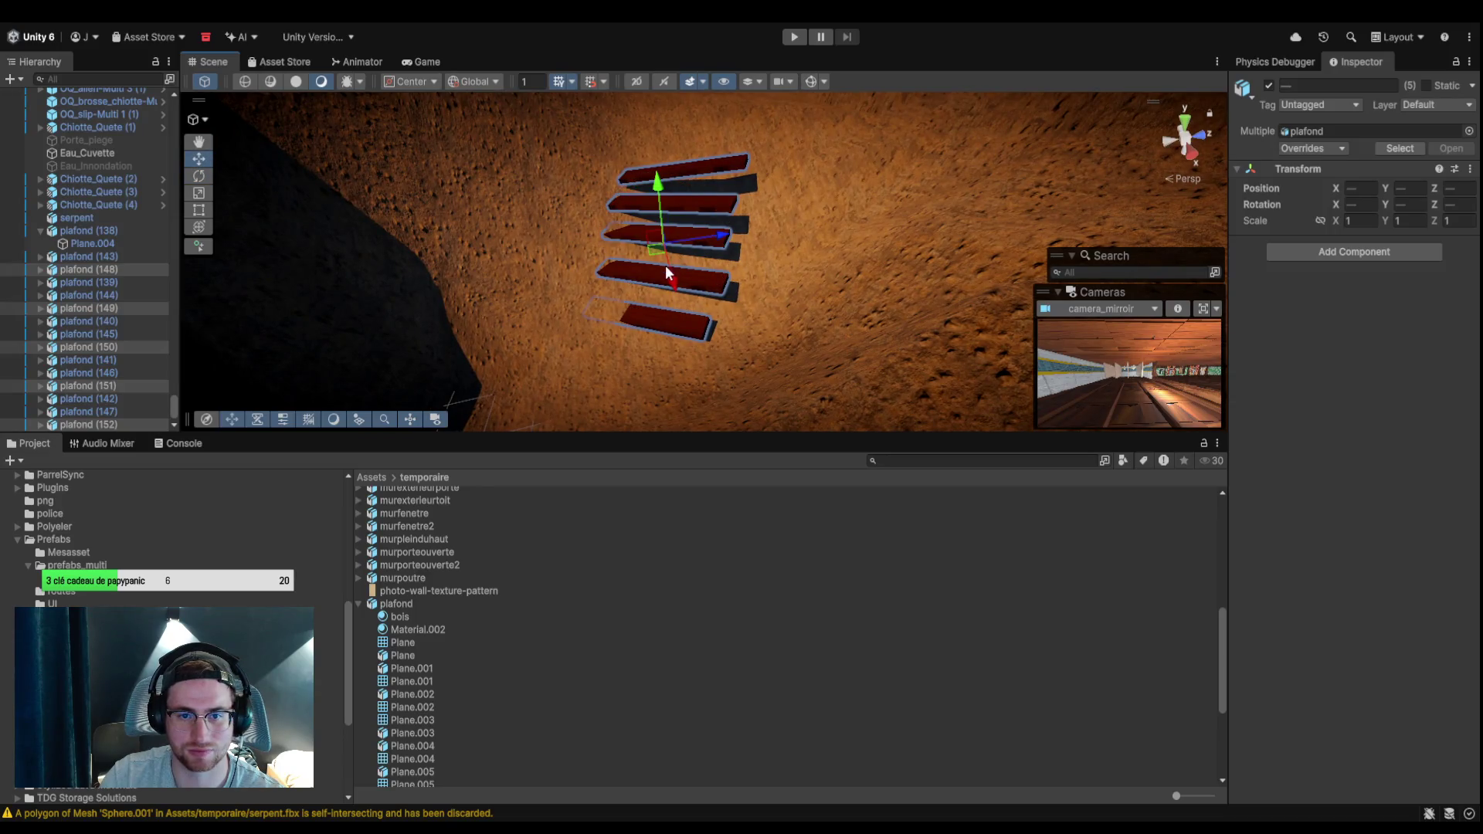
pyautogui.click(698, 242)
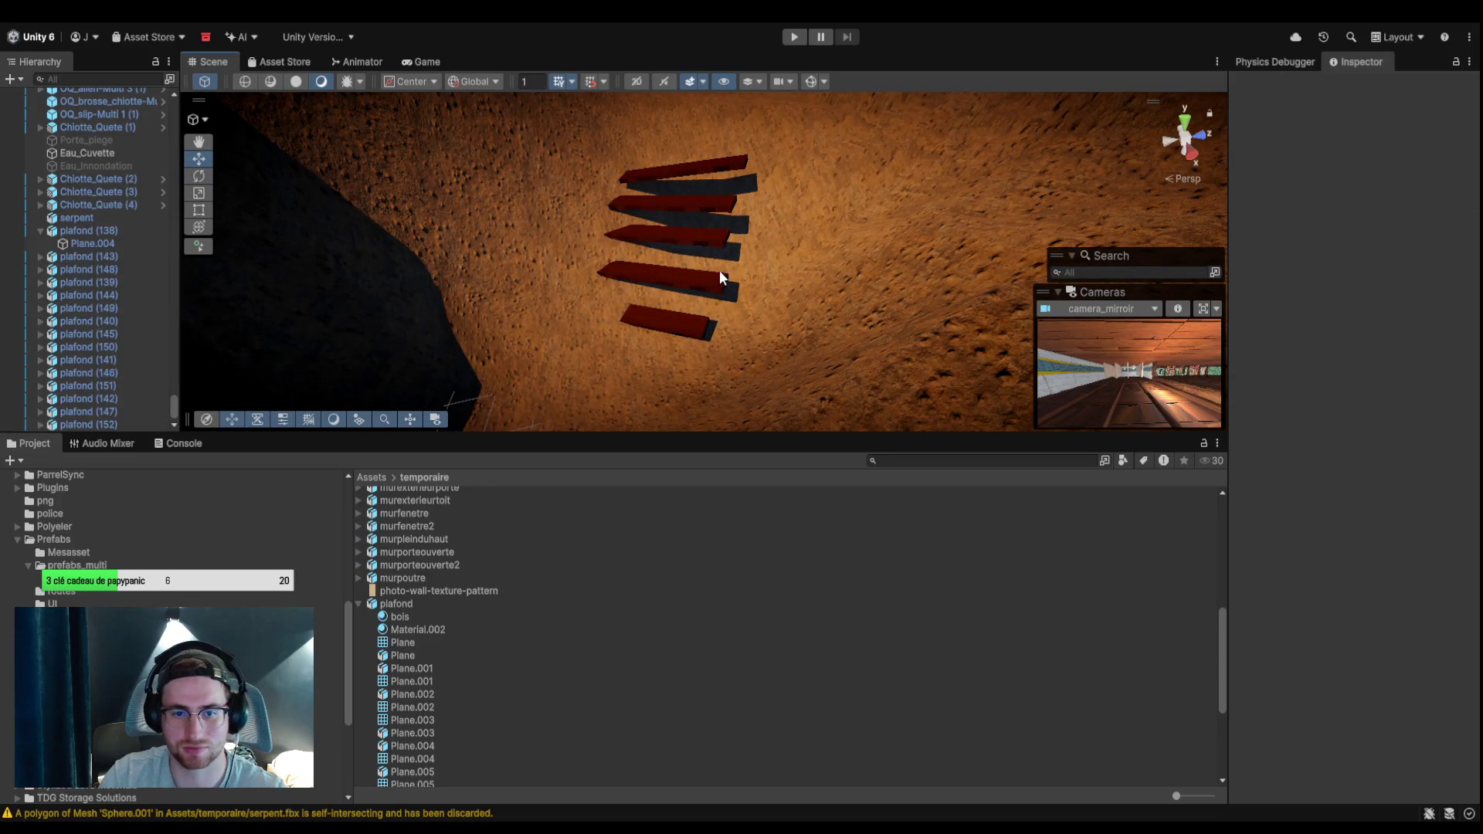
pyautogui.hotkey('ctrl', 'z')
pyautogui.moveTo(711, 244)
pyautogui.mouseDown()
pyautogui.moveTo(751, 238)
pyautogui.moveTo(745, 288)
pyautogui.moveTo(790, 249)
pyautogui.mouseUp()
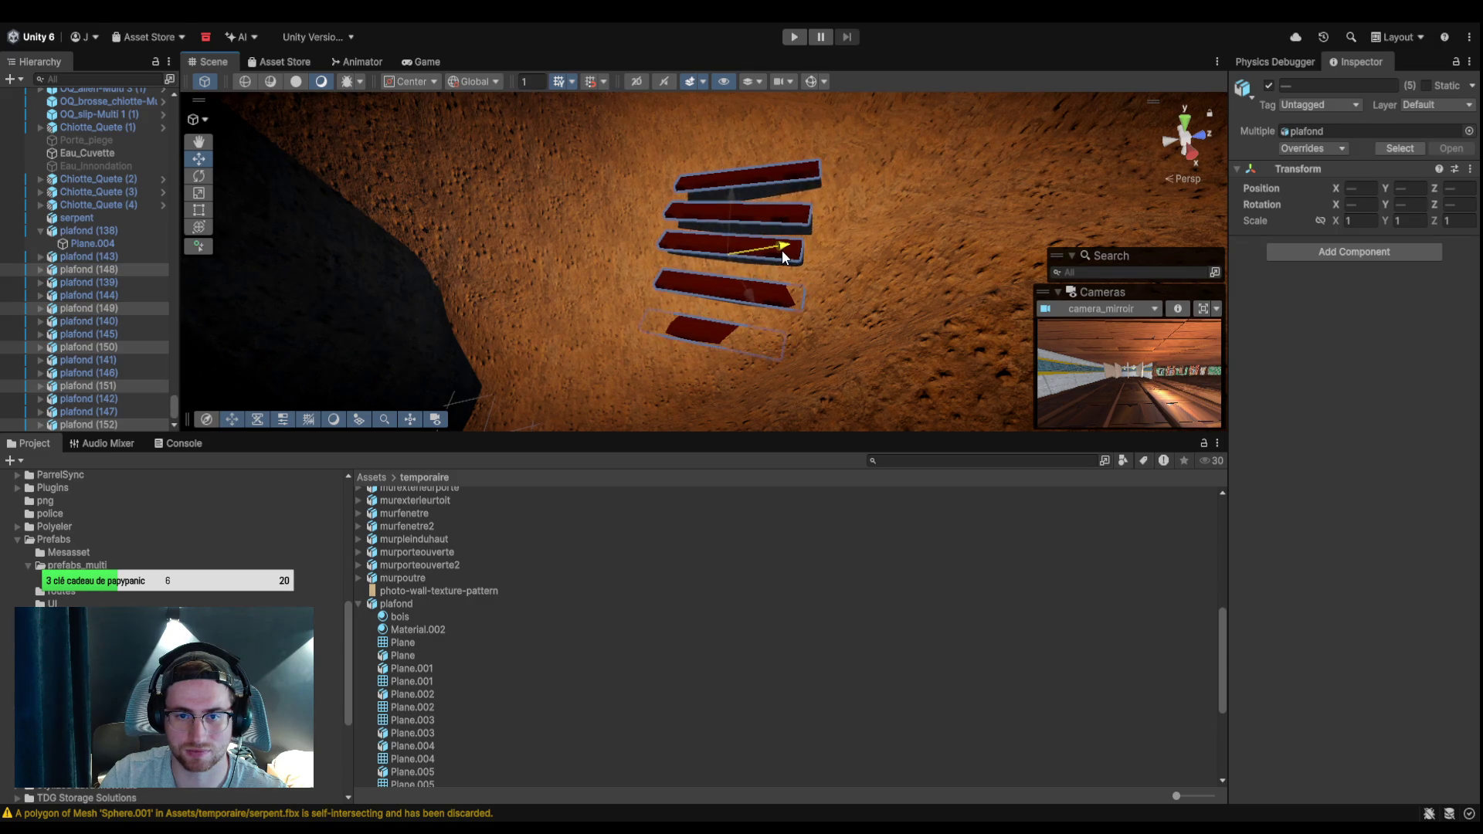
# Nudge the top plank left and lower plafond (149) so the steps line up.
pyautogui.click(749, 176)
pyautogui.moveTo(762, 195)
pyautogui.mouseDown()
pyautogui.moveTo(740, 213)
pyautogui.moveTo(764, 193)
pyautogui.moveTo(740, 170)
pyautogui.moveTo(738, 275)
pyautogui.moveTo(725, 261)
pyautogui.mouseUp()
pyautogui.click(744, 207)
pyautogui.click(734, 249)
pyautogui.click(738, 278)
pyautogui.moveTo(722, 316); pyautogui.dragTo(832, 165)
pyautogui.click(729, 304)
pyautogui.moveTo(802, 144)
pyautogui.mouseDown()
pyautogui.moveTo(795, 252)
pyautogui.moveTo(705, 285)
pyautogui.moveTo(906, 299)
pyautogui.moveTo(855, 264)
pyautogui.moveTo(807, 388)
pyautogui.moveTo(726, 375)
pyautogui.moveTo(636, 391)
pyautogui.moveTo(503, 254)
pyautogui.moveTo(679, 236)
pyautogui.moveTo(606, 224)
pyautogui.mouseUp()
# Select Cactus_1 (16) with the nearby cacti and bushes and slide the group along Z and X.
pyautogui.click(130, 261)
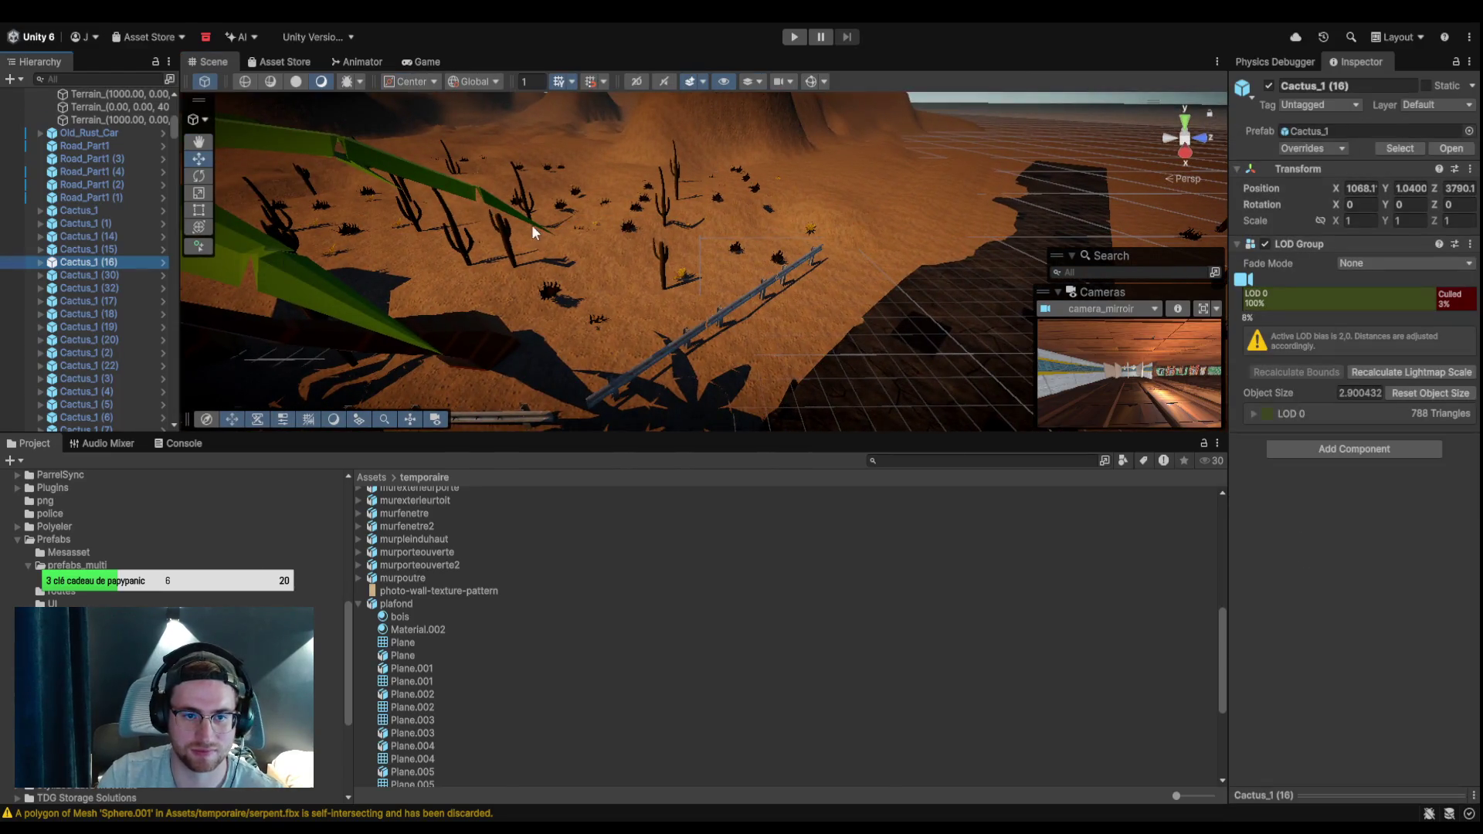
pyautogui.click(507, 225)
pyautogui.keyDown('shift'); pyautogui.click(463, 246); pyautogui.keyUp('shift')
pyautogui.keyDown('shift'); pyautogui.click(550, 292); pyautogui.keyUp('shift')
pyautogui.keyDown('shift'); pyautogui.click(686, 278); pyautogui.keyUp('shift')
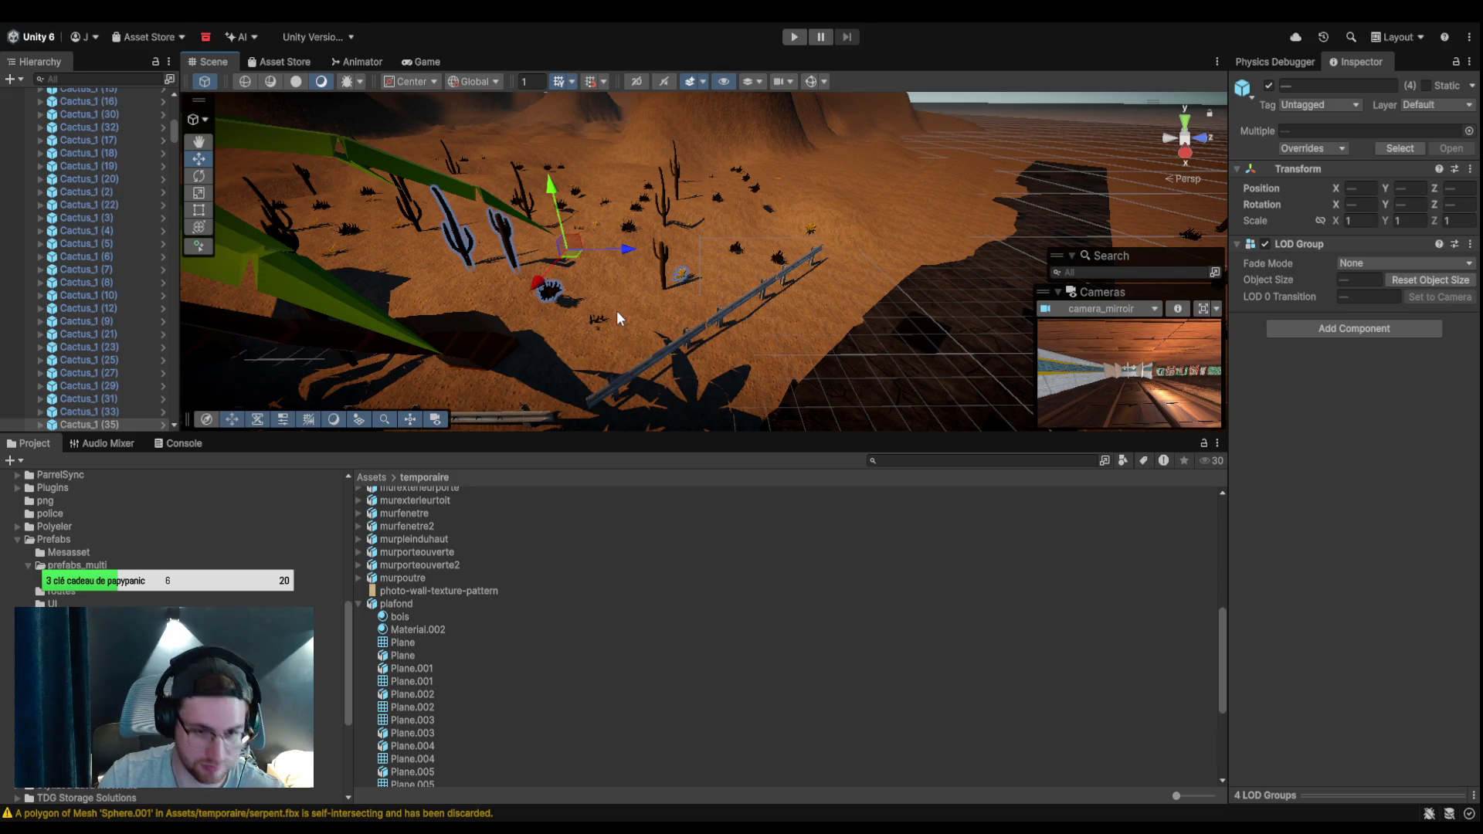
pyautogui.moveTo(649, 276)
pyautogui.keyDown('alt'); pyautogui.mouseDown()
pyautogui.moveTo(679, 350)
pyautogui.moveTo(701, 358)
pyautogui.moveTo(683, 348)
pyautogui.mouseUp(); pyautogui.keyUp('alt')
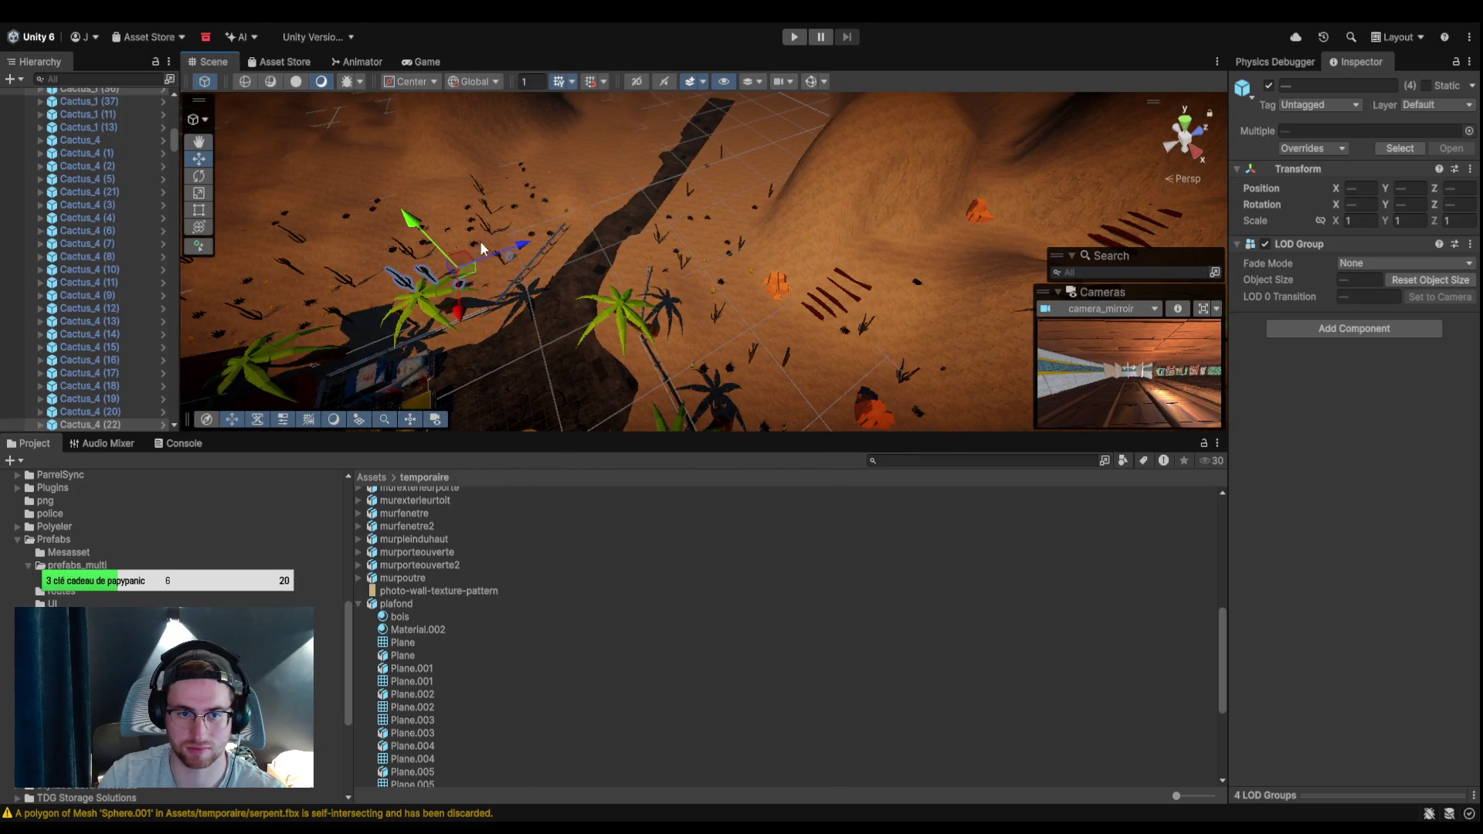
pyautogui.moveTo(510, 249)
pyautogui.mouseDown()
pyautogui.moveTo(671, 216)
pyautogui.moveTo(643, 219)
pyautogui.moveTo(740, 414)
pyautogui.moveTo(906, 304)
pyautogui.moveTo(871, 337)
pyautogui.moveTo(900, 334)
pyautogui.moveTo(710, 267)
pyautogui.moveTo(709, 162)
pyautogui.mouseUp()
pyautogui.moveTo(755, 236)
pyautogui.mouseDown()
pyautogui.moveTo(652, 181)
pyautogui.moveTo(641, 159)
pyautogui.mouseUp()
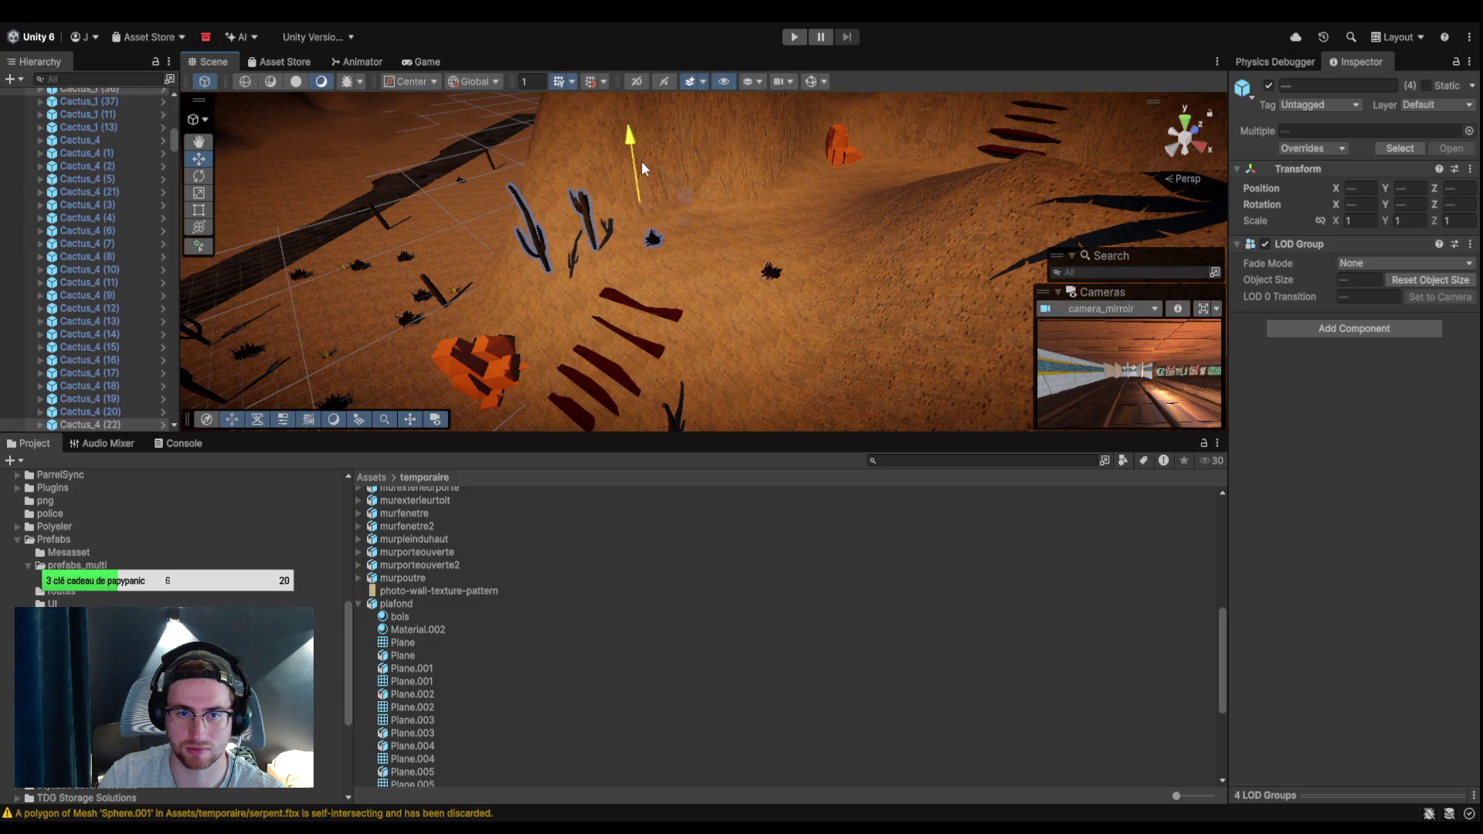
# Sink two single cacti on the slope lower into the sand.
pyautogui.click(595, 217)
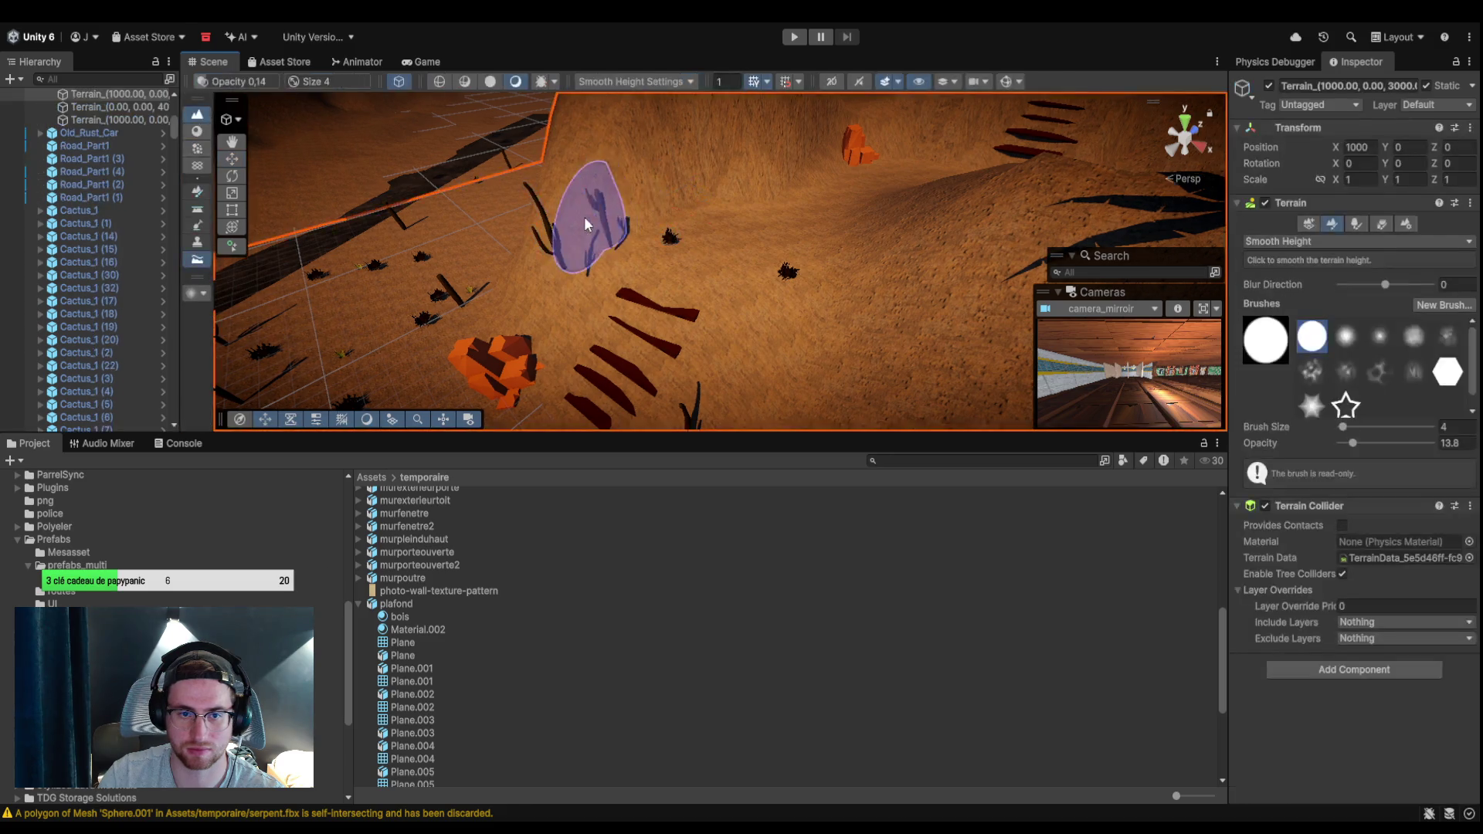
pyautogui.click(87, 197)
pyautogui.click(591, 215)
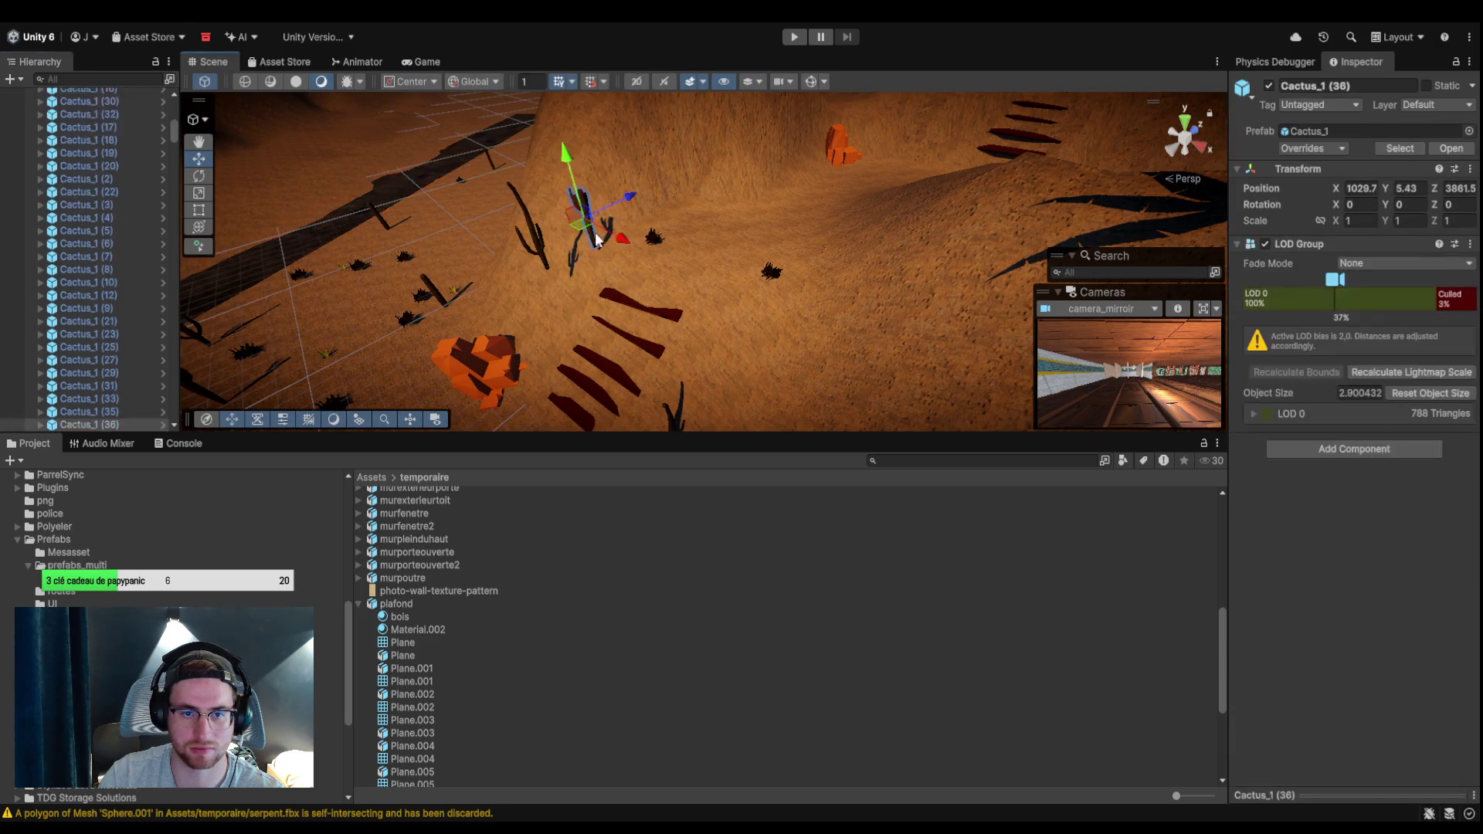
pyautogui.moveTo(578, 190); pyautogui.dragTo(582, 200)
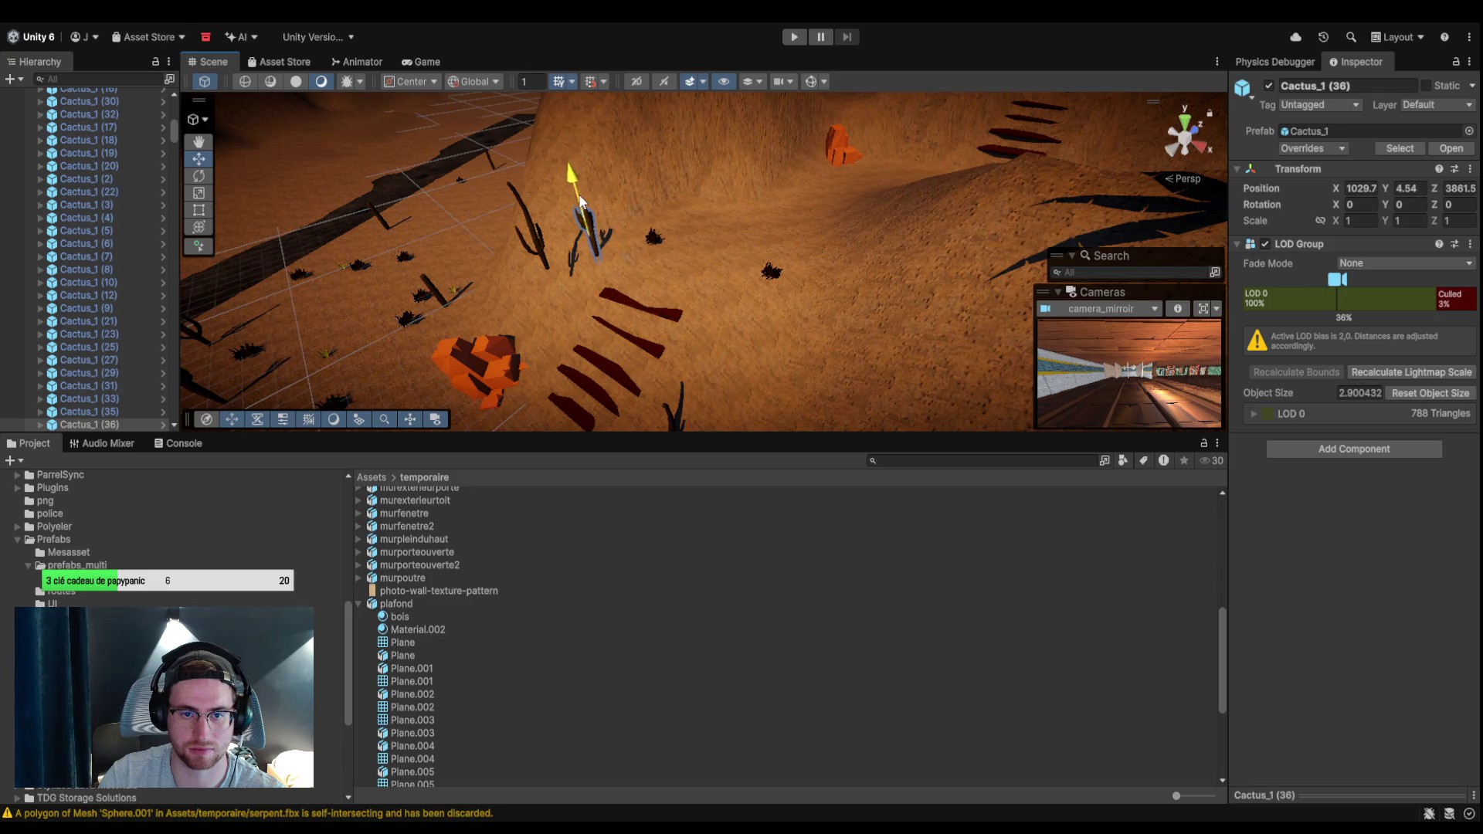
pyautogui.click(535, 221)
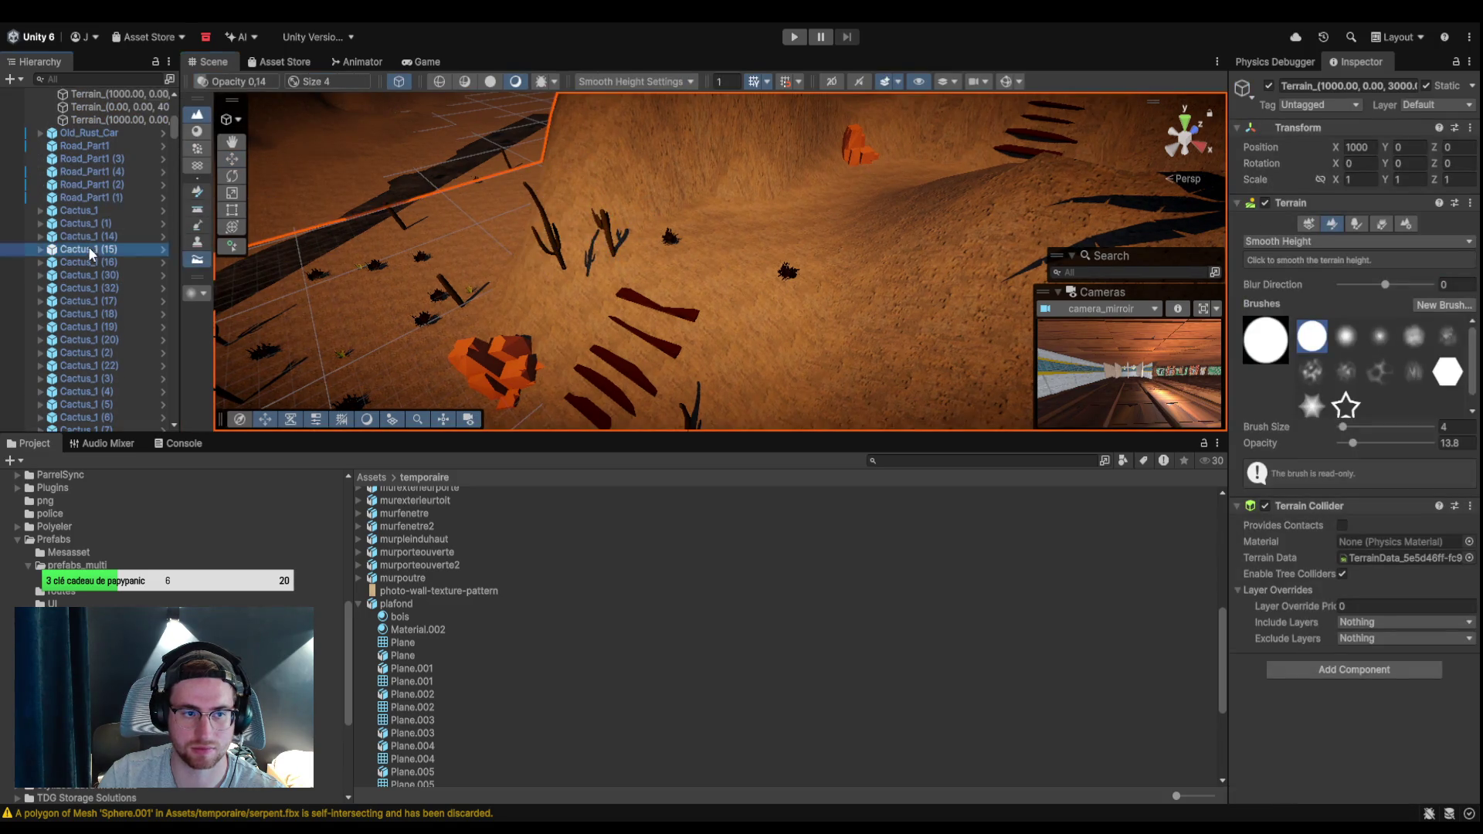
pyautogui.click(88, 249)
pyautogui.click(539, 250)
pyautogui.moveTo(523, 207)
pyautogui.mouseDown()
pyautogui.moveTo(536, 261)
pyautogui.moveTo(502, 254)
pyautogui.moveTo(794, 322)
pyautogui.mouseUp()
# Rotate the second cactus to a slightly new angle.
pyautogui.press('e')
pyautogui.click(726, 263)
pyautogui.moveTo(726, 265)
pyautogui.mouseDown()
pyautogui.moveTo(930, 275)
pyautogui.moveTo(821, 312)
pyautogui.moveTo(790, 225)
pyautogui.mouseUp()
pyautogui.scroll(3, 788, 229)
pyautogui.scroll(-8, 879, 229)
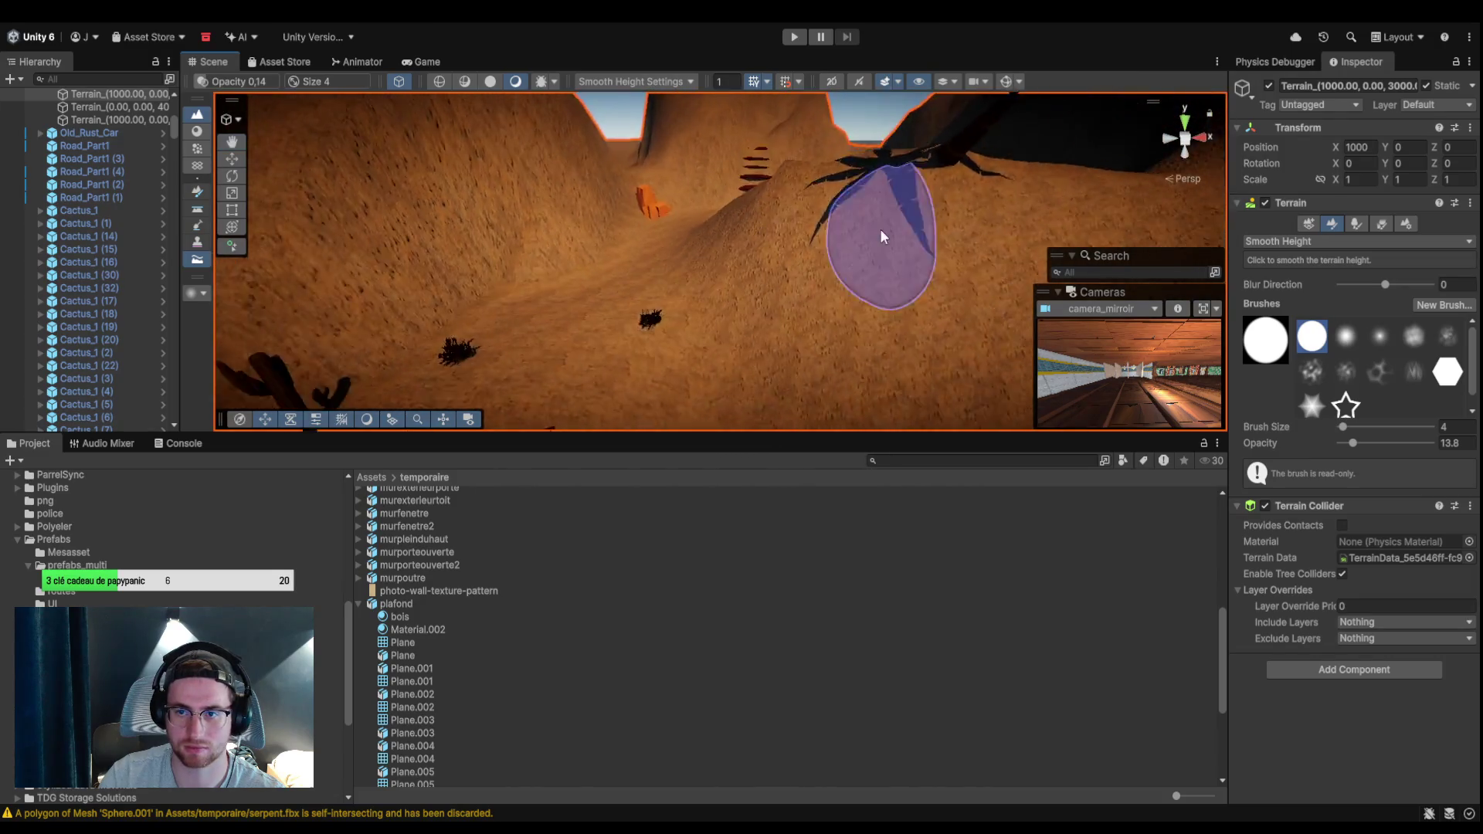
# Duplicate the hillside bush and place the copy beside the palm tree, adjusting its height.
pyautogui.click(149, 229)
pyautogui.click(662, 286)
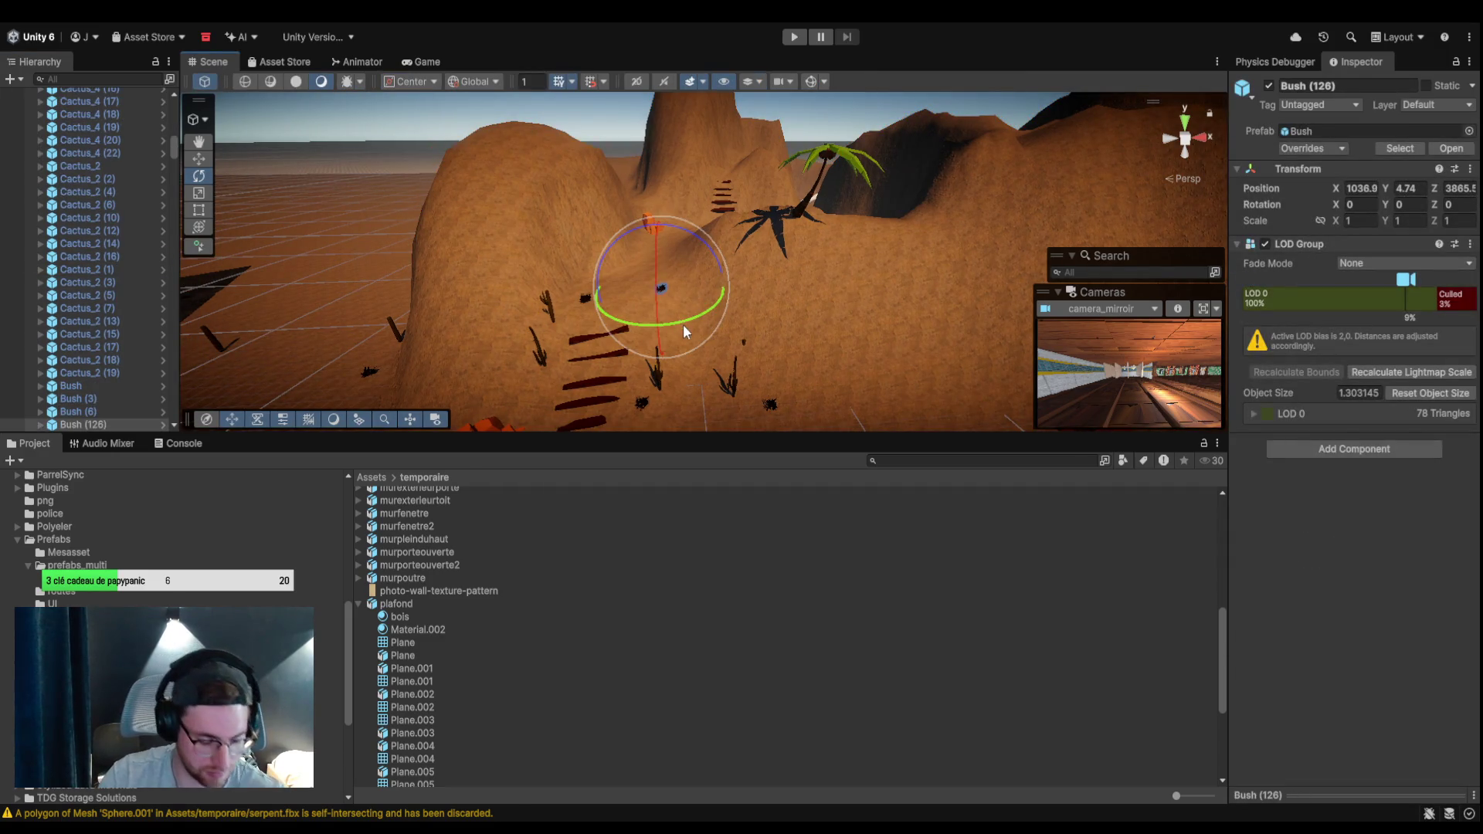
pyautogui.click(198, 158)
pyautogui.hotkey('ctrl', 'd')
pyautogui.moveTo(662, 215); pyautogui.dragTo(813, 226)
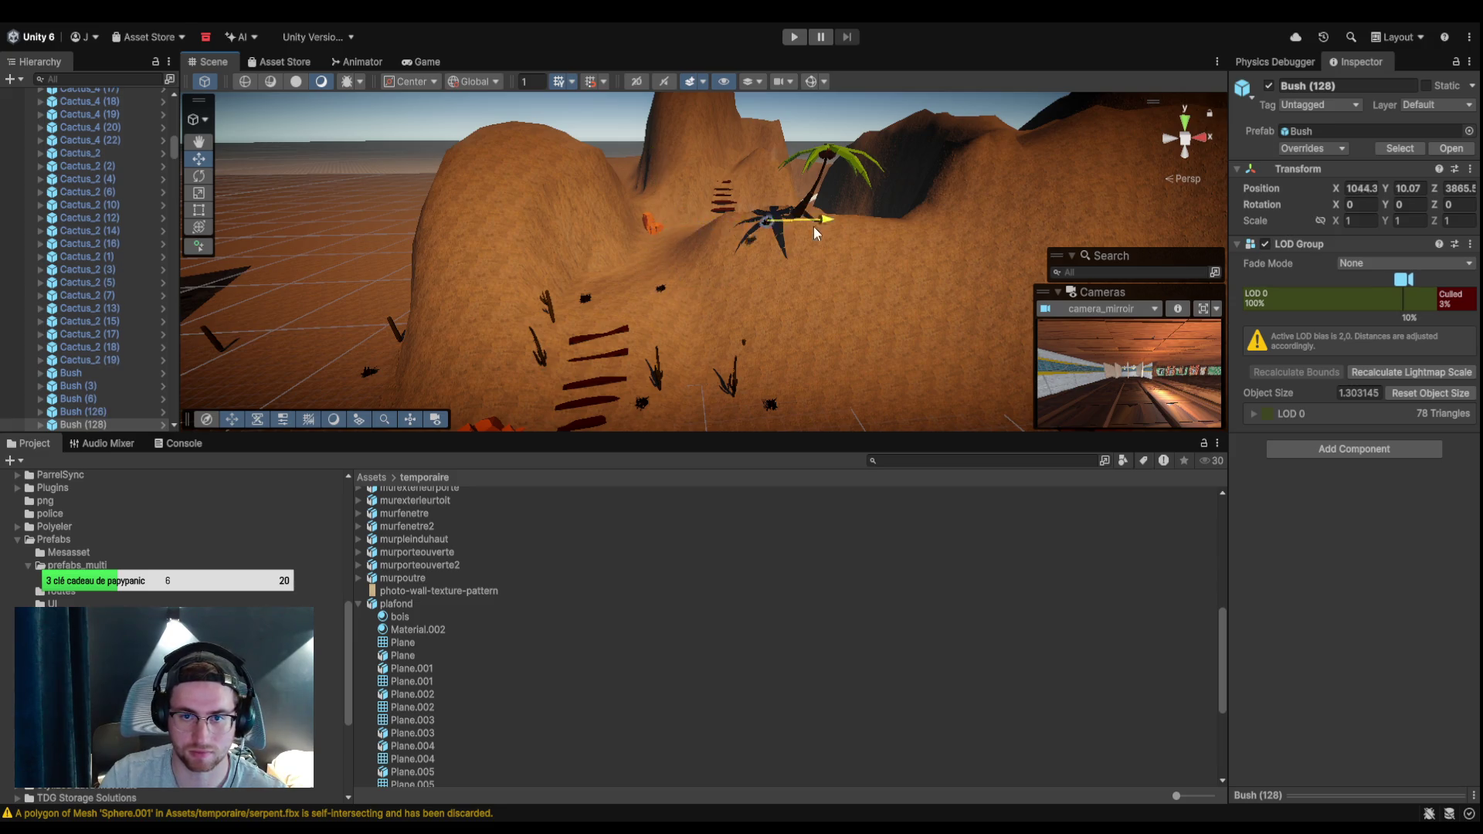
pyautogui.moveTo(825, 285)
pyautogui.mouseDown()
pyautogui.moveTo(992, 238)
pyautogui.moveTo(1003, 264)
pyautogui.mouseUp()
pyautogui.scroll(3, 746, 303)
pyautogui.moveTo(753, 297)
pyautogui.mouseDown()
pyautogui.moveTo(664, 261)
pyautogui.moveTo(759, 286)
pyautogui.moveTo(756, 344)
pyautogui.mouseUp()
pyautogui.press('e')
pyautogui.press('w')
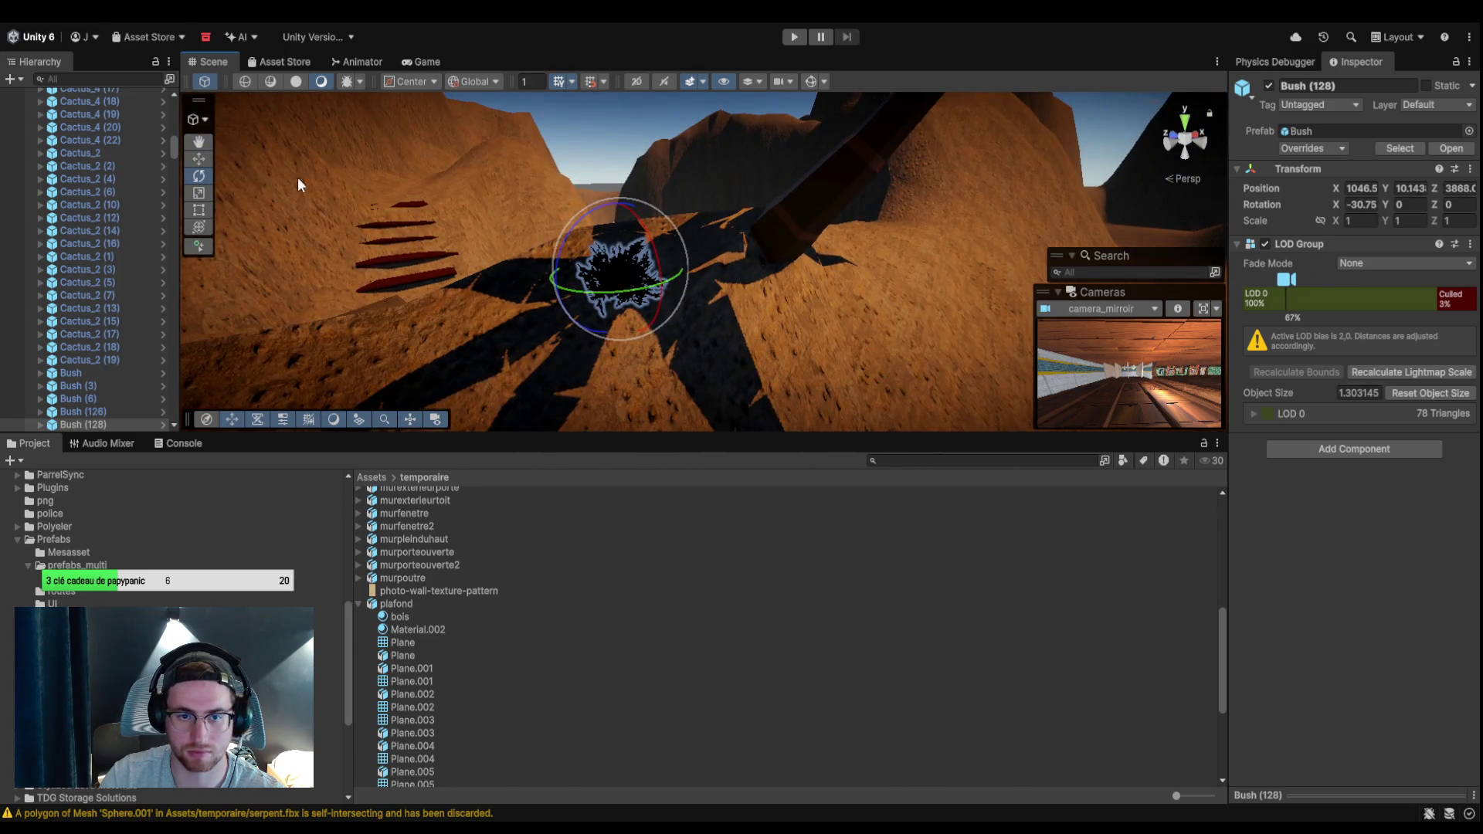
pyautogui.moveTo(630, 218)
pyautogui.mouseDown()
pyautogui.moveTo(618, 229)
pyautogui.moveTo(627, 212)
pyautogui.mouseUp()
# Set the bush copy's Transform Scale to 5 on X, Y and Z.
pyautogui.click(1365, 223)
pyautogui.write('5')
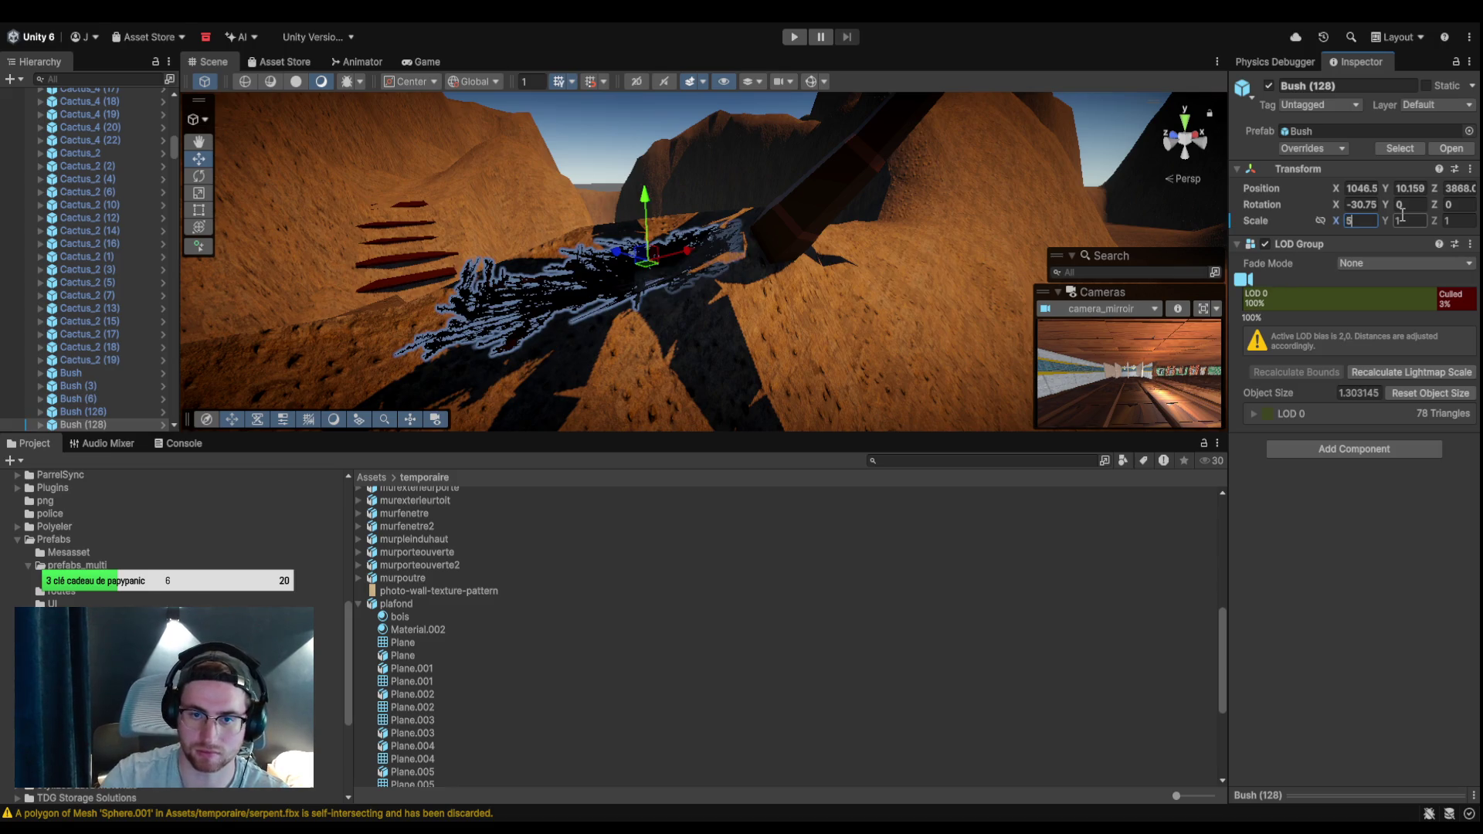
pyautogui.write('5')
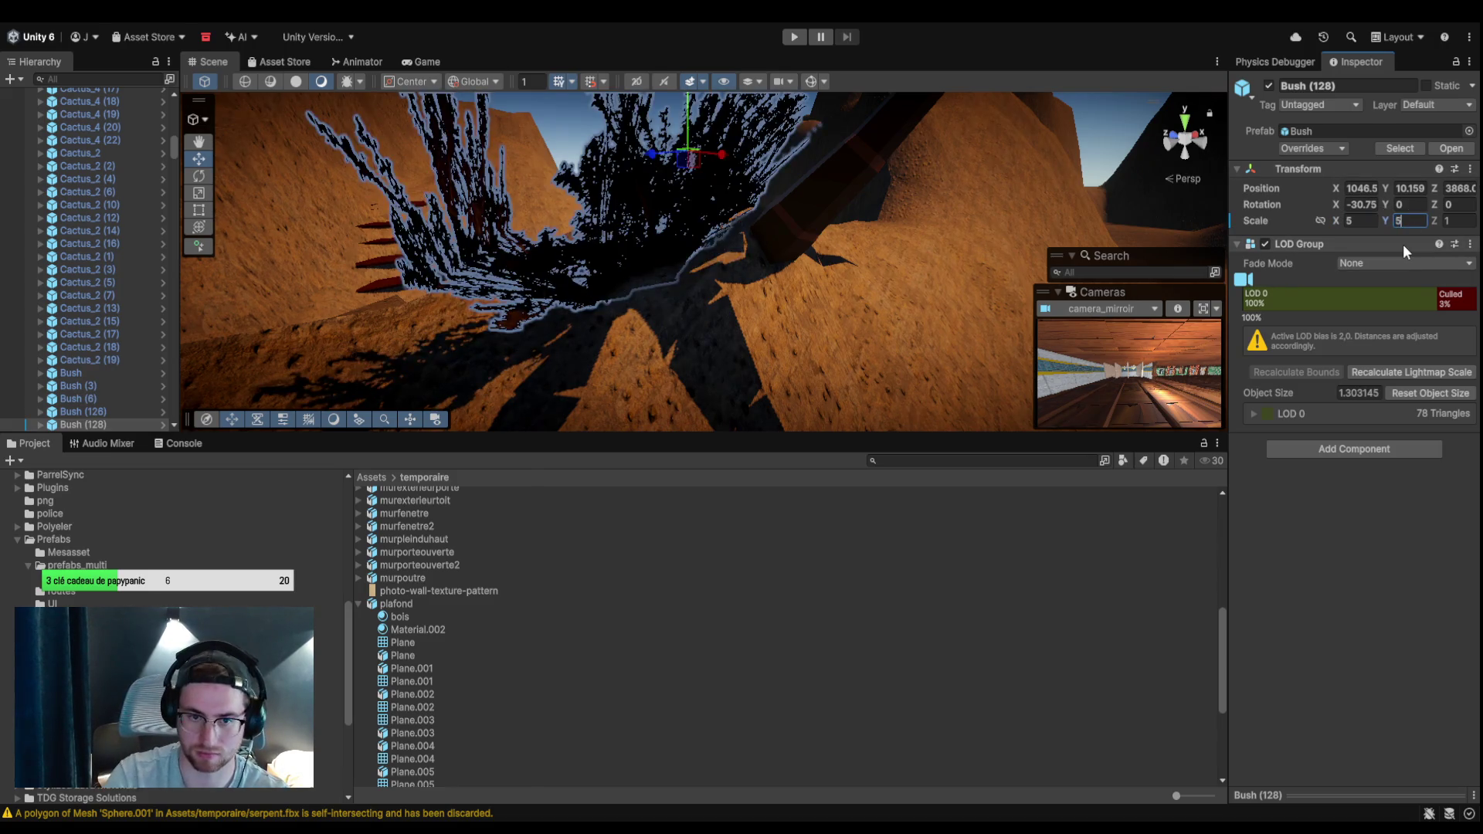
pyautogui.click(1452, 221)
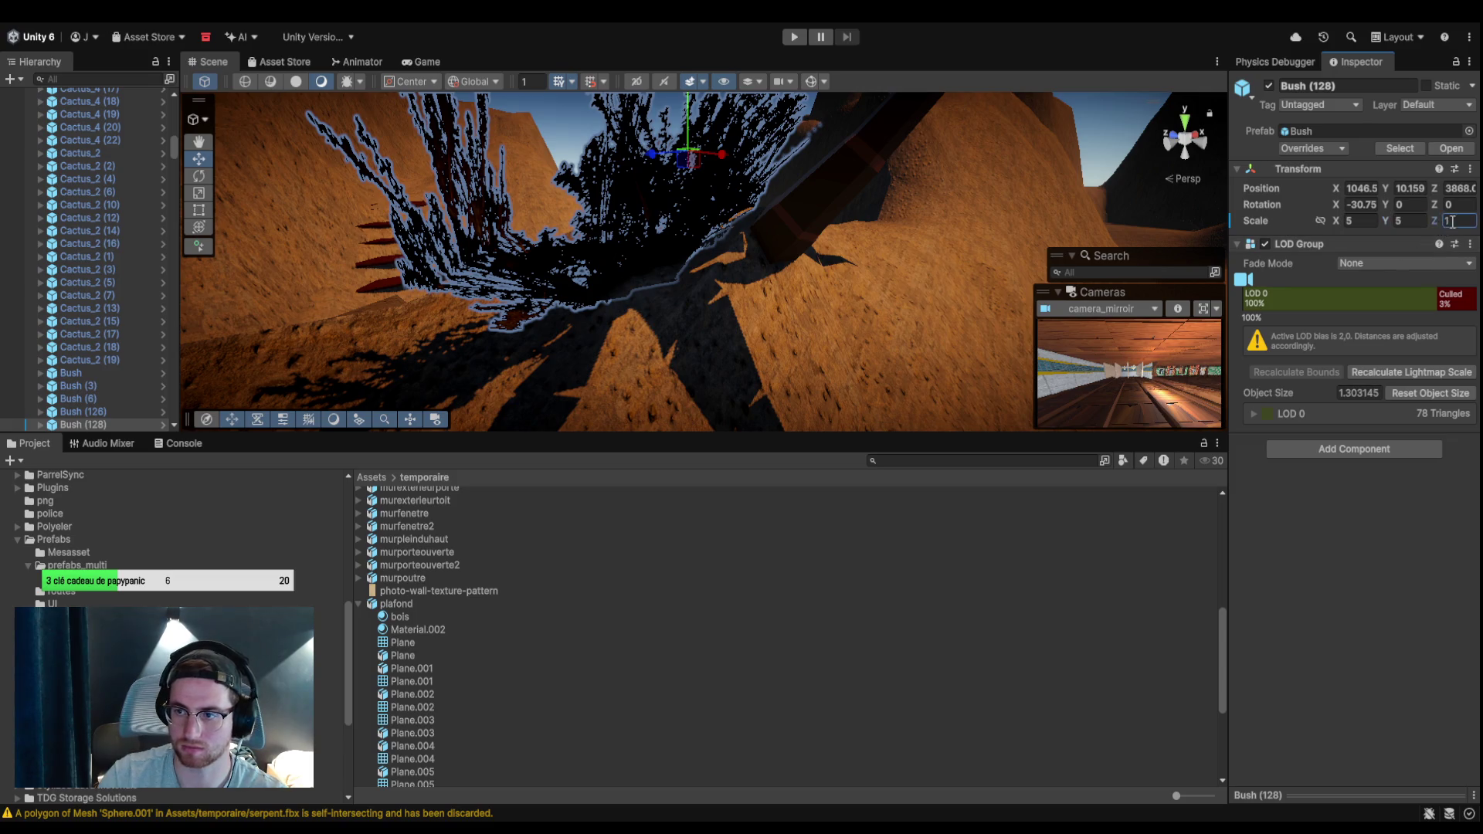
pyautogui.write('5')
pyautogui.moveTo(1227, 152)
pyautogui.mouseDown()
pyautogui.moveTo(751, 241)
pyautogui.moveTo(899, 249)
pyautogui.moveTo(718, 209)
pyautogui.moveTo(626, 267)
pyautogui.moveTo(702, 274)
pyautogui.moveTo(736, 247)
pyautogui.mouseUp()
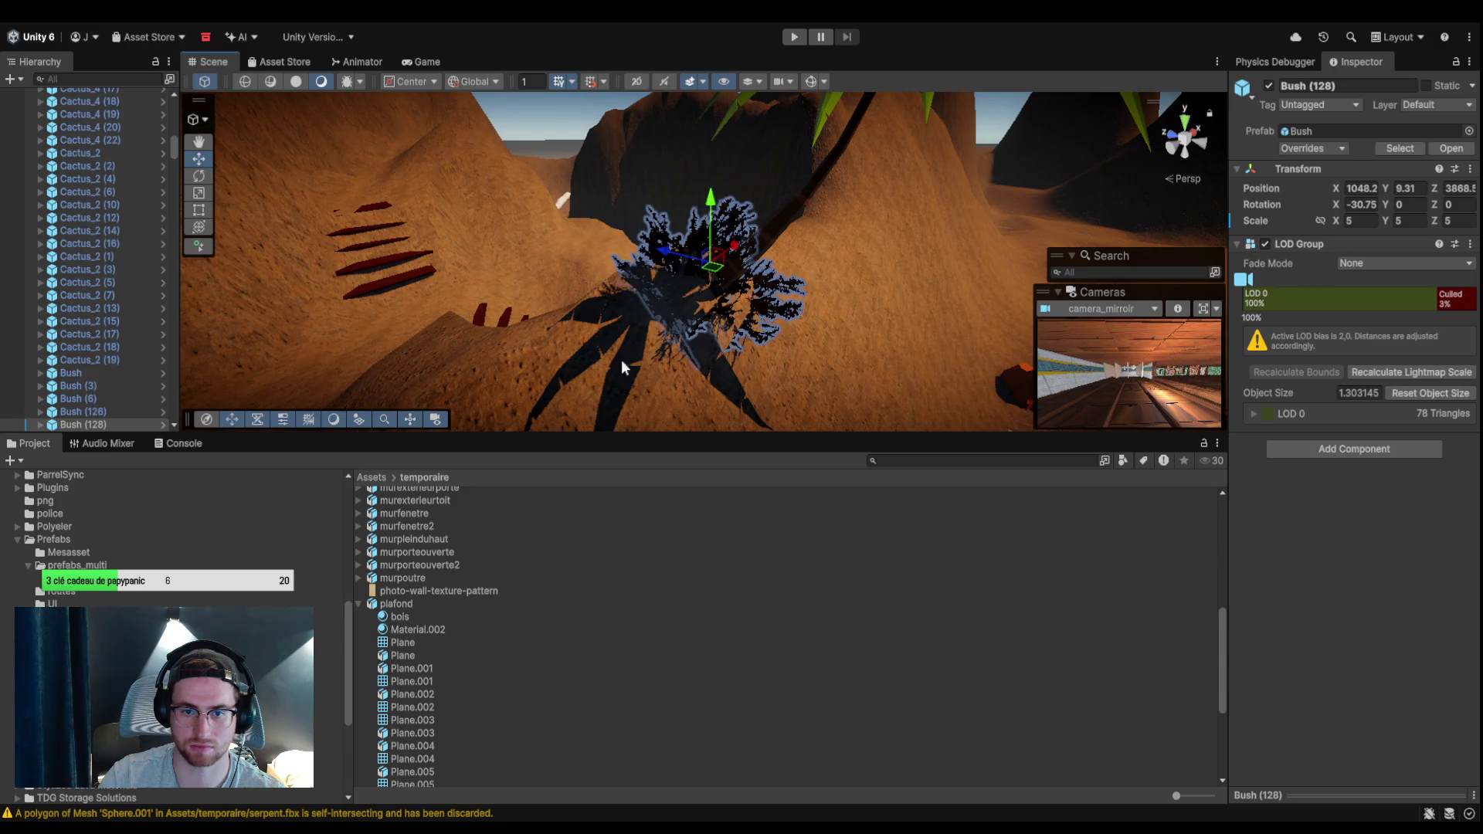
pyautogui.click(660, 352)
pyautogui.moveTo(659, 352)
pyautogui.mouseDown()
pyautogui.moveTo(635, 343)
pyautogui.moveTo(687, 323)
pyautogui.moveTo(563, 374)
pyautogui.moveTo(781, 335)
pyautogui.moveTo(871, 345)
pyautogui.moveTo(258, 166)
pyautogui.mouseUp()
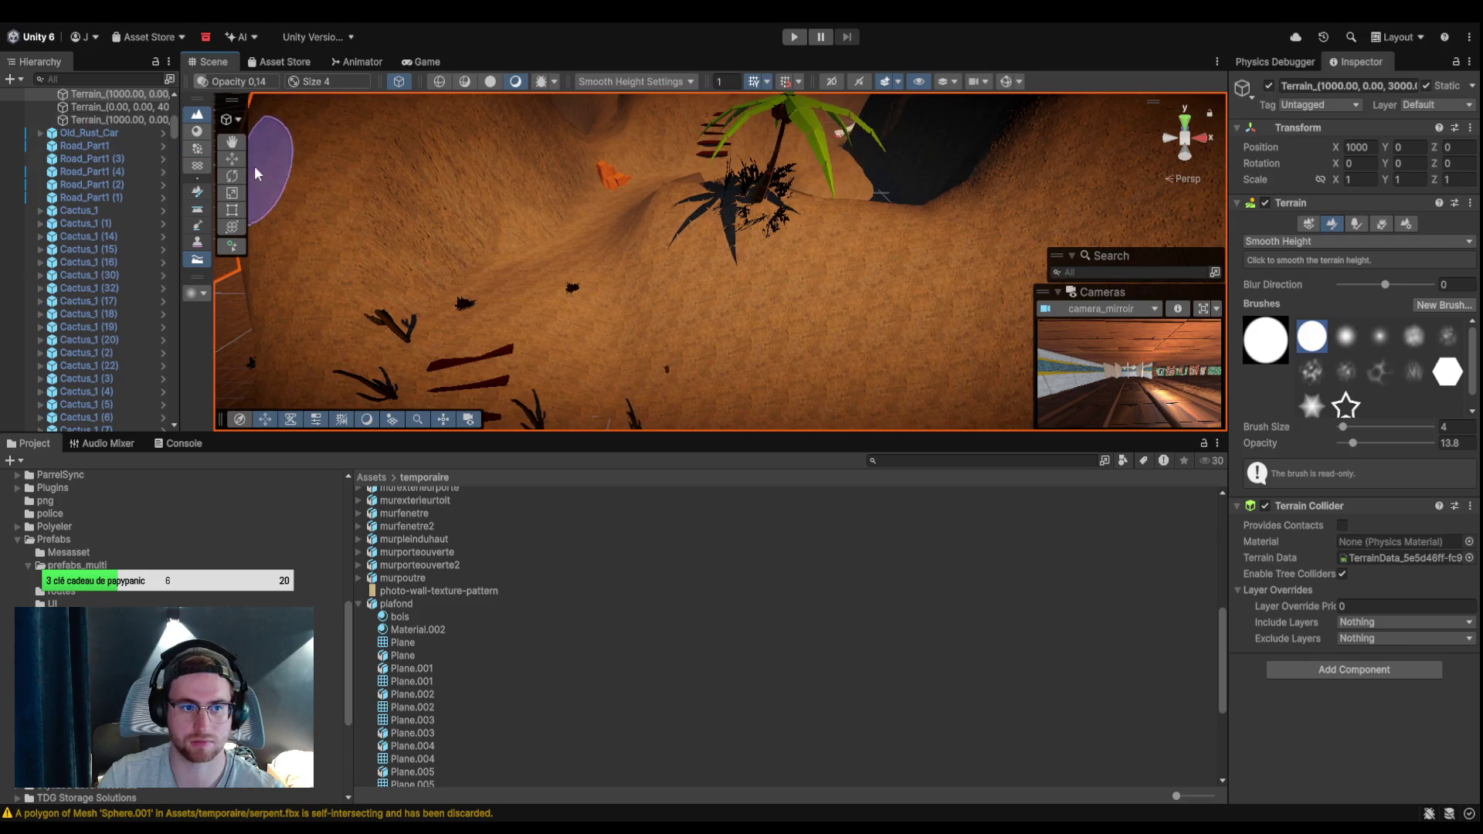
# Duplicate the bush foliage mesh next to the palm and lower the copy slightly.
pyautogui.press('w')
pyautogui.click(728, 195)
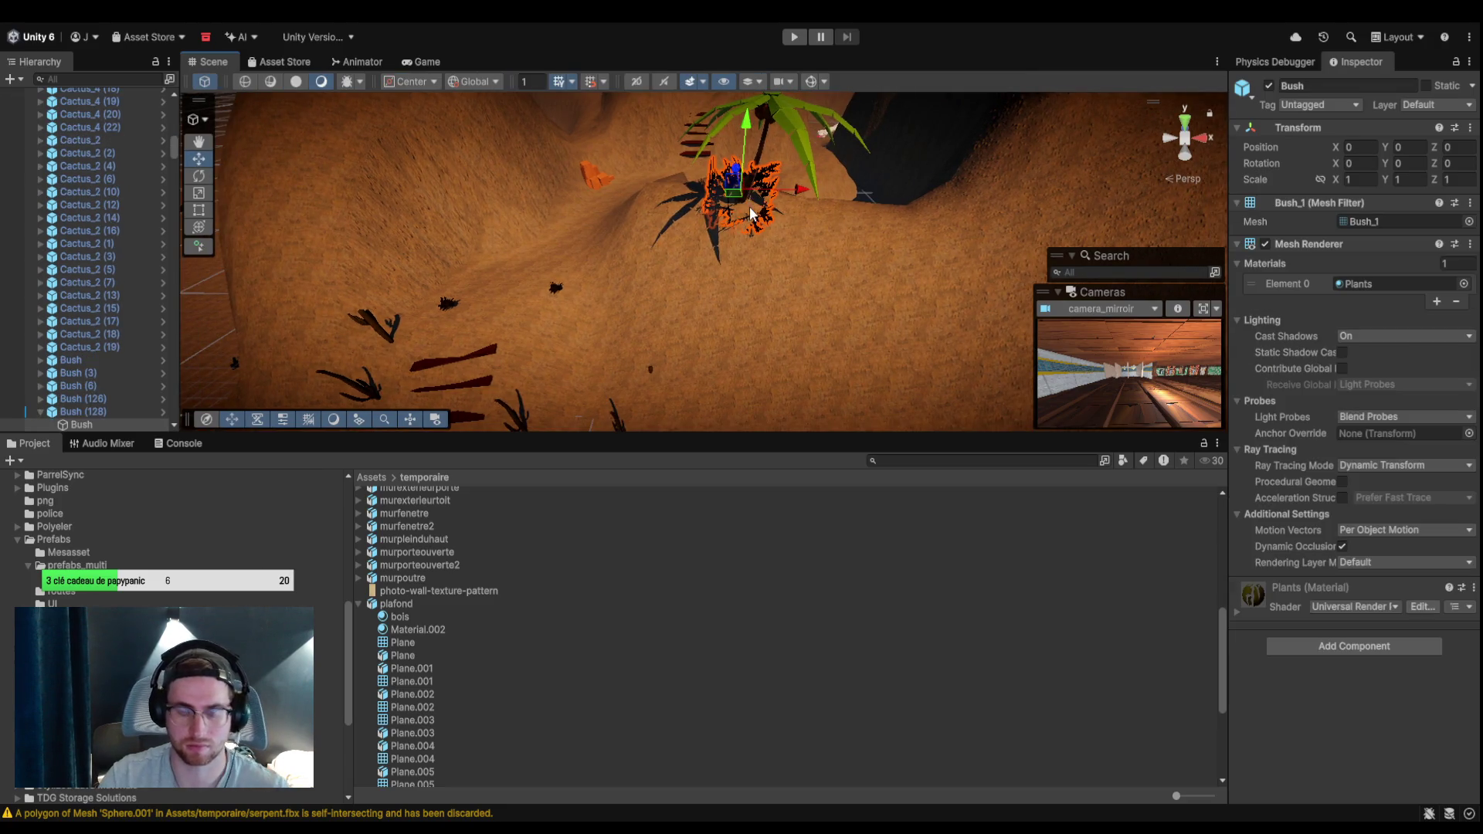
pyautogui.hotkey('ctrl', 'd')
pyautogui.moveTo(754, 216); pyautogui.dragTo(829, 290)
pyautogui.scroll(-3, 829, 290)
pyautogui.moveTo(736, 225)
pyautogui.mouseDown()
pyautogui.moveTo(731, 340)
pyautogui.moveTo(712, 347)
pyautogui.moveTo(781, 304)
pyautogui.moveTo(937, 307)
pyautogui.moveTo(616, 265)
pyautogui.moveTo(738, 278)
pyautogui.moveTo(665, 309)
pyautogui.moveTo(798, 209)
pyautogui.moveTo(540, 265)
pyautogui.moveTo(896, 332)
pyautogui.moveTo(795, 315)
pyautogui.moveTo(838, 338)
pyautogui.mouseUp()
# Frame Bush (6), then orbit across the desert hills and cacti until the snake is visible.
pyautogui.doubleClick(117, 260)
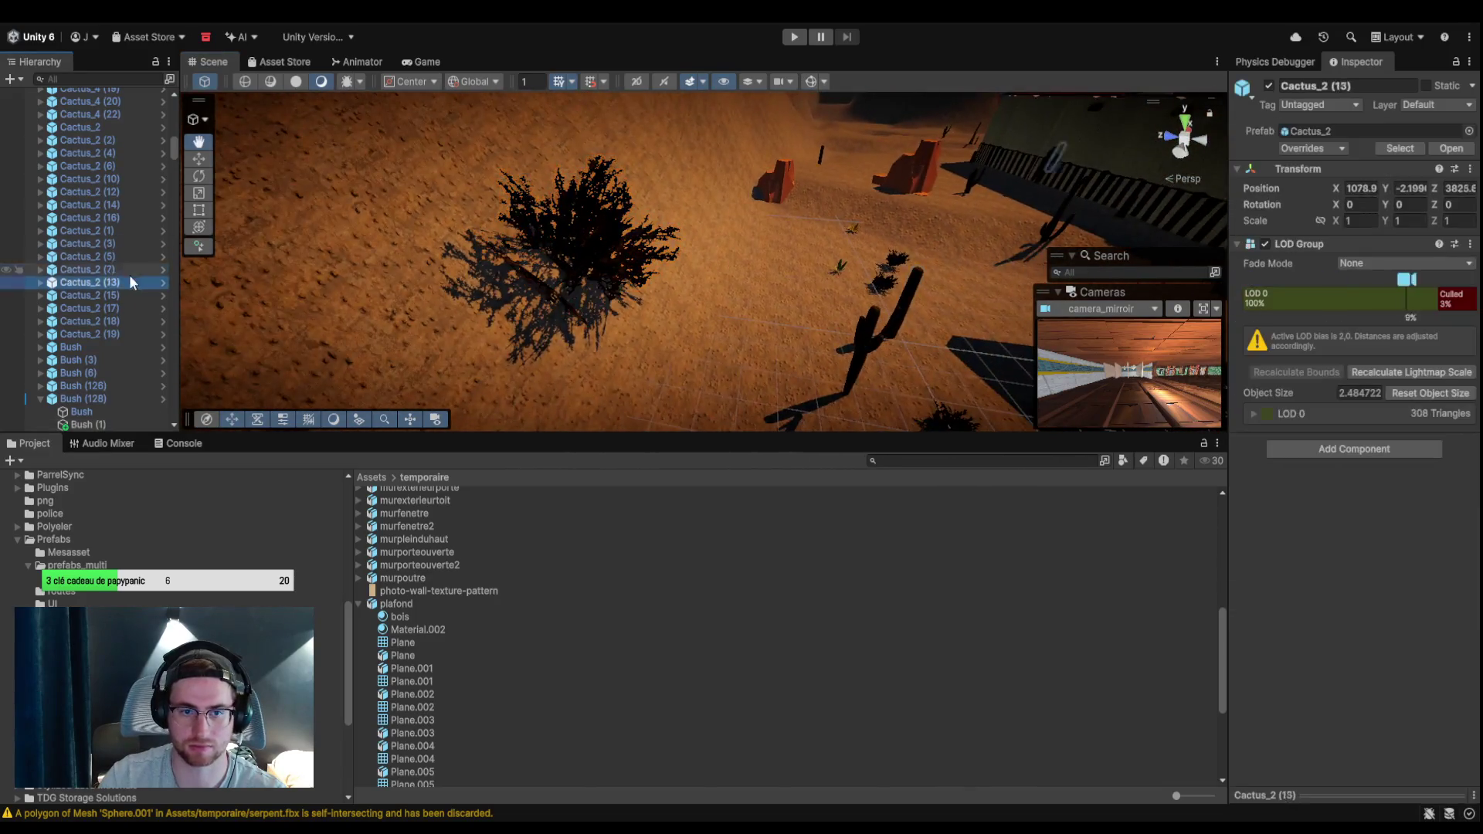
pyautogui.doubleClick(77, 373)
pyautogui.moveTo(717, 255)
pyautogui.mouseDown()
pyautogui.moveTo(674, 355)
pyautogui.moveTo(1077, 270)
pyautogui.moveTo(586, 266)
pyautogui.mouseUp()
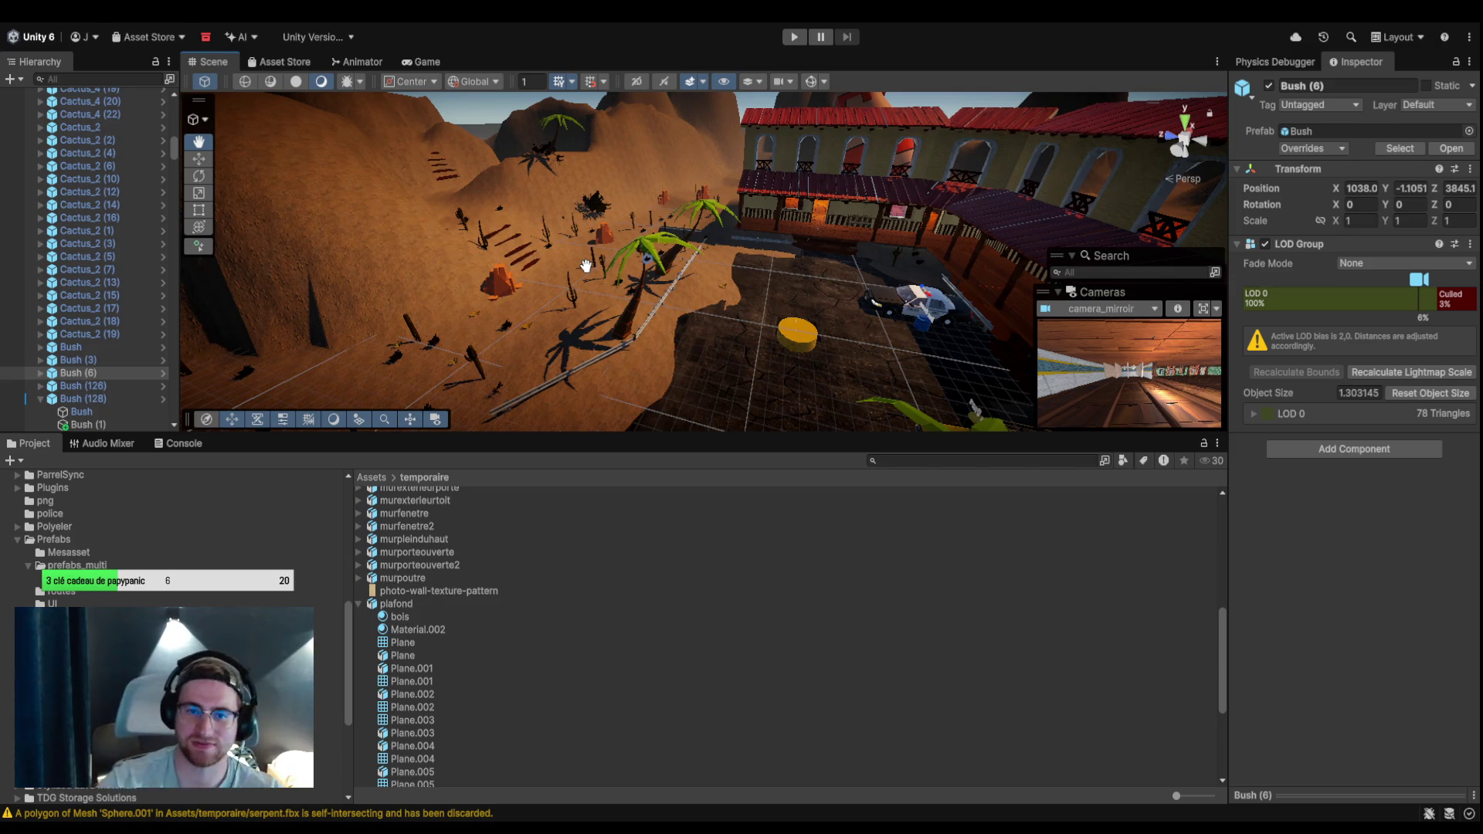
pyautogui.moveTo(999, 356)
pyautogui.mouseDown()
pyautogui.moveTo(823, 203)
pyautogui.moveTo(772, 270)
pyautogui.moveTo(717, 297)
pyautogui.moveTo(729, 281)
pyautogui.moveTo(971, 334)
pyautogui.moveTo(837, 291)
pyautogui.mouseUp()
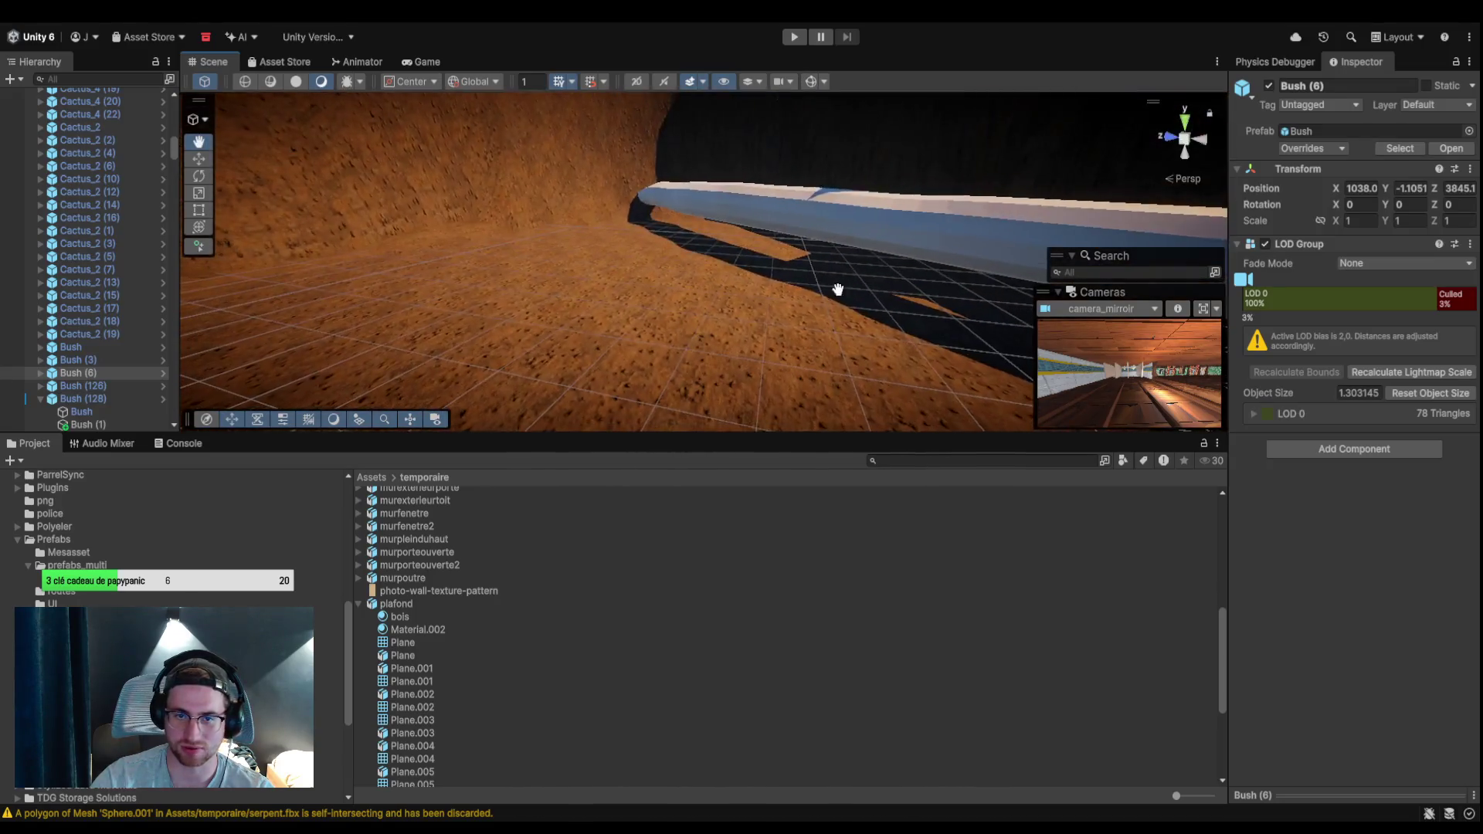
pyautogui.click(102, 192)
pyautogui.moveTo(827, 208); pyautogui.dragTo(731, 321)
pyautogui.click(108, 256)
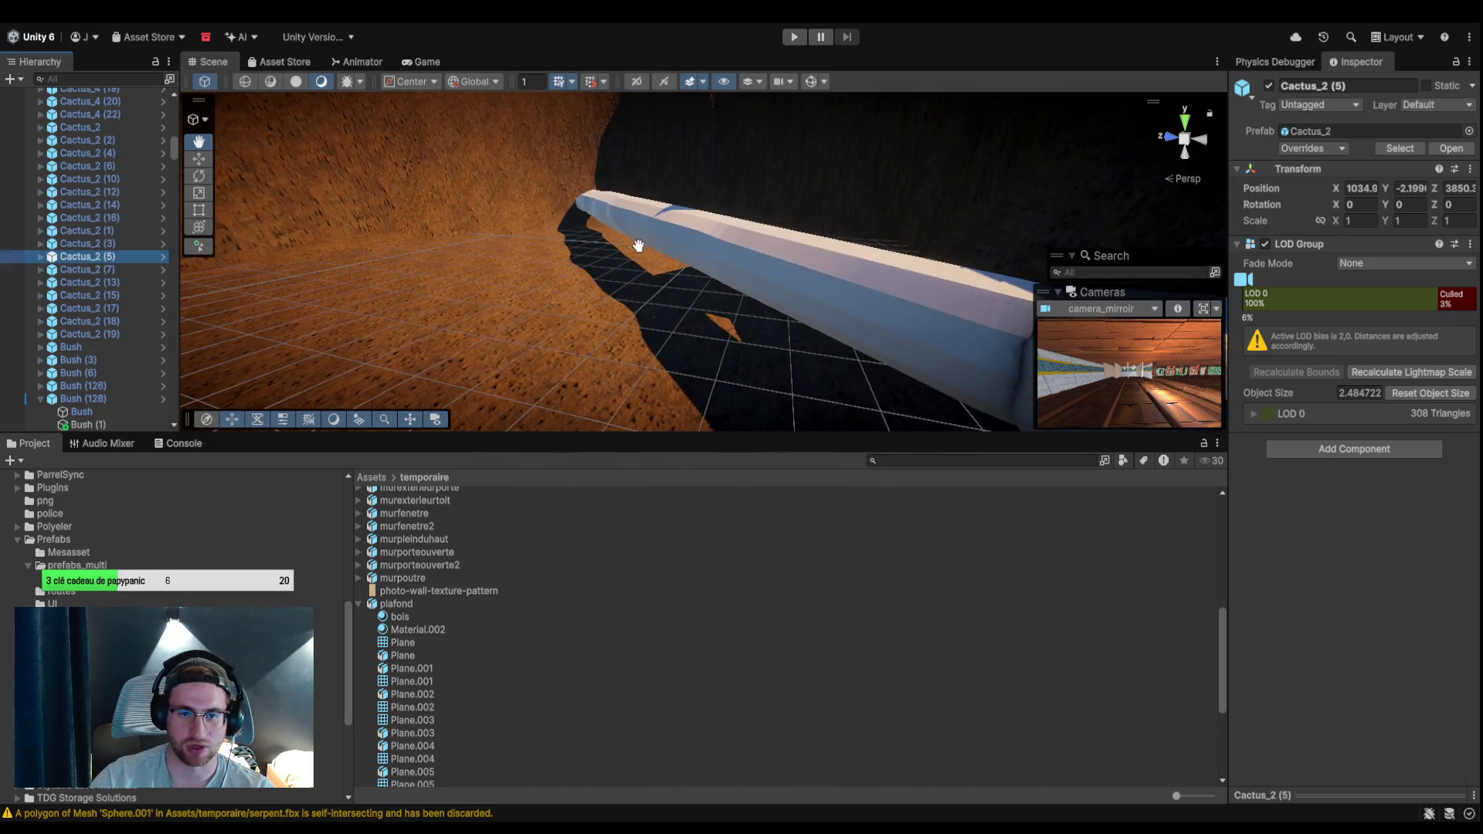
pyautogui.moveTo(638, 246)
pyautogui.mouseDown()
pyautogui.moveTo(652, 231)
pyautogui.moveTo(414, 255)
pyautogui.moveTo(533, 275)
pyautogui.moveTo(221, 188)
pyautogui.mouseUp()
pyautogui.moveTo(170, 143); pyautogui.dragTo(172, 402)
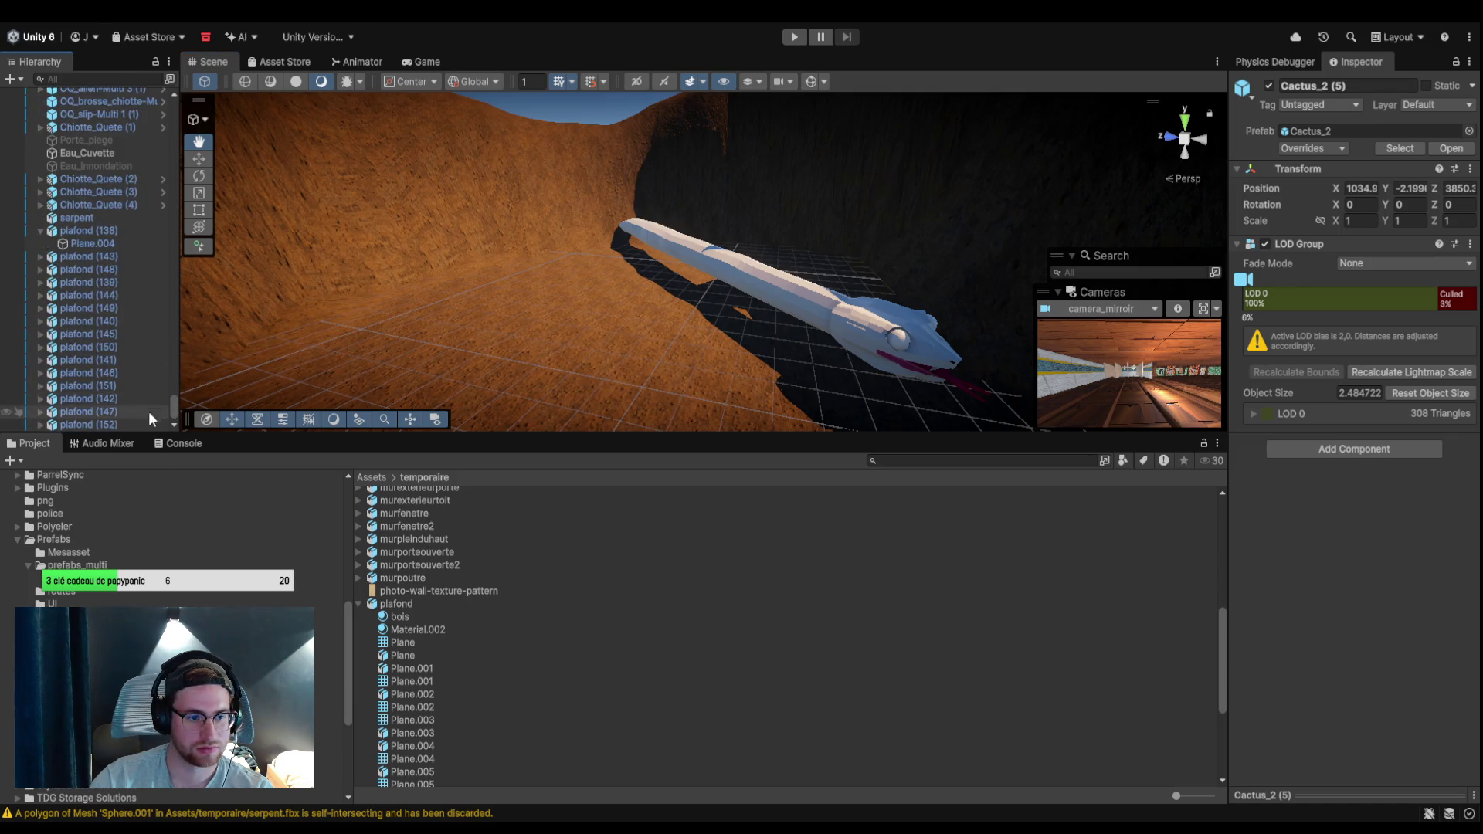
# Inspect the serpent's six materials near its head, then show the plafond model's import settings.
pyautogui.click(113, 258)
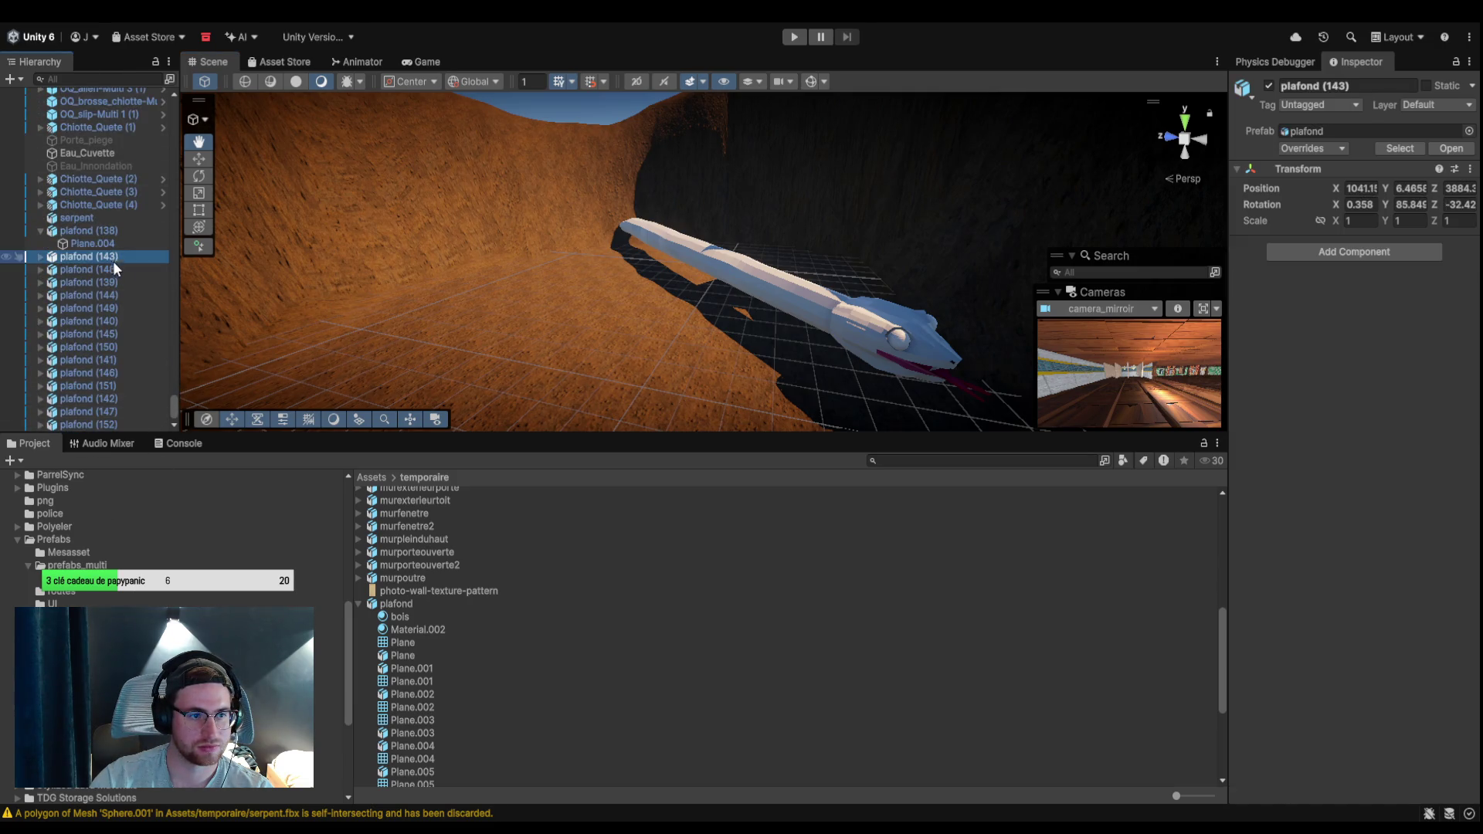
pyautogui.click(101, 219)
pyautogui.scroll(-3, 1366, 376)
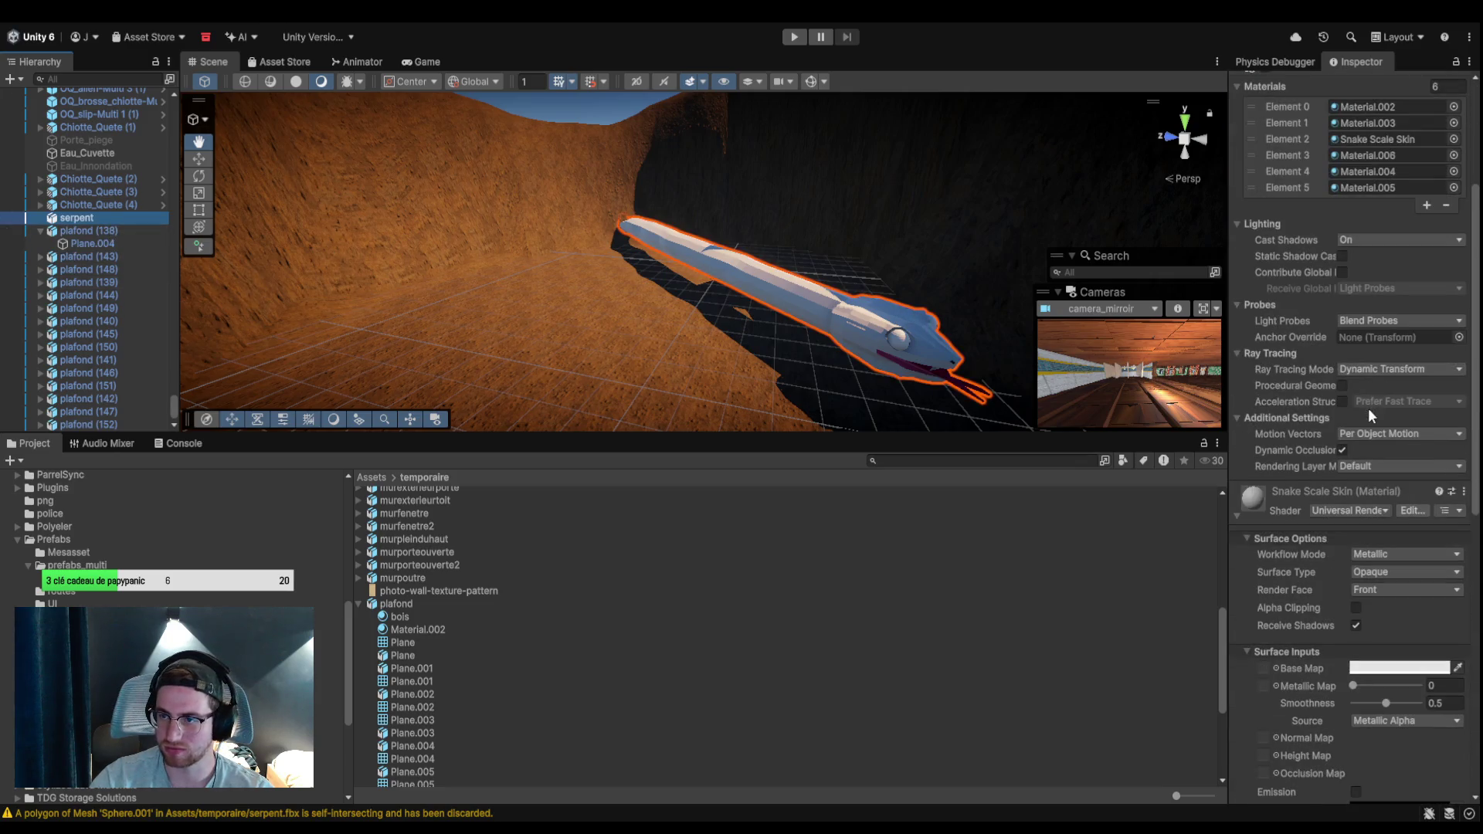
pyautogui.moveTo(862, 309)
pyautogui.mouseDown()
pyautogui.moveTo(850, 321)
pyautogui.moveTo(760, 268)
pyautogui.moveTo(805, 269)
pyautogui.mouseUp()
pyautogui.scroll(5, 811, 275)
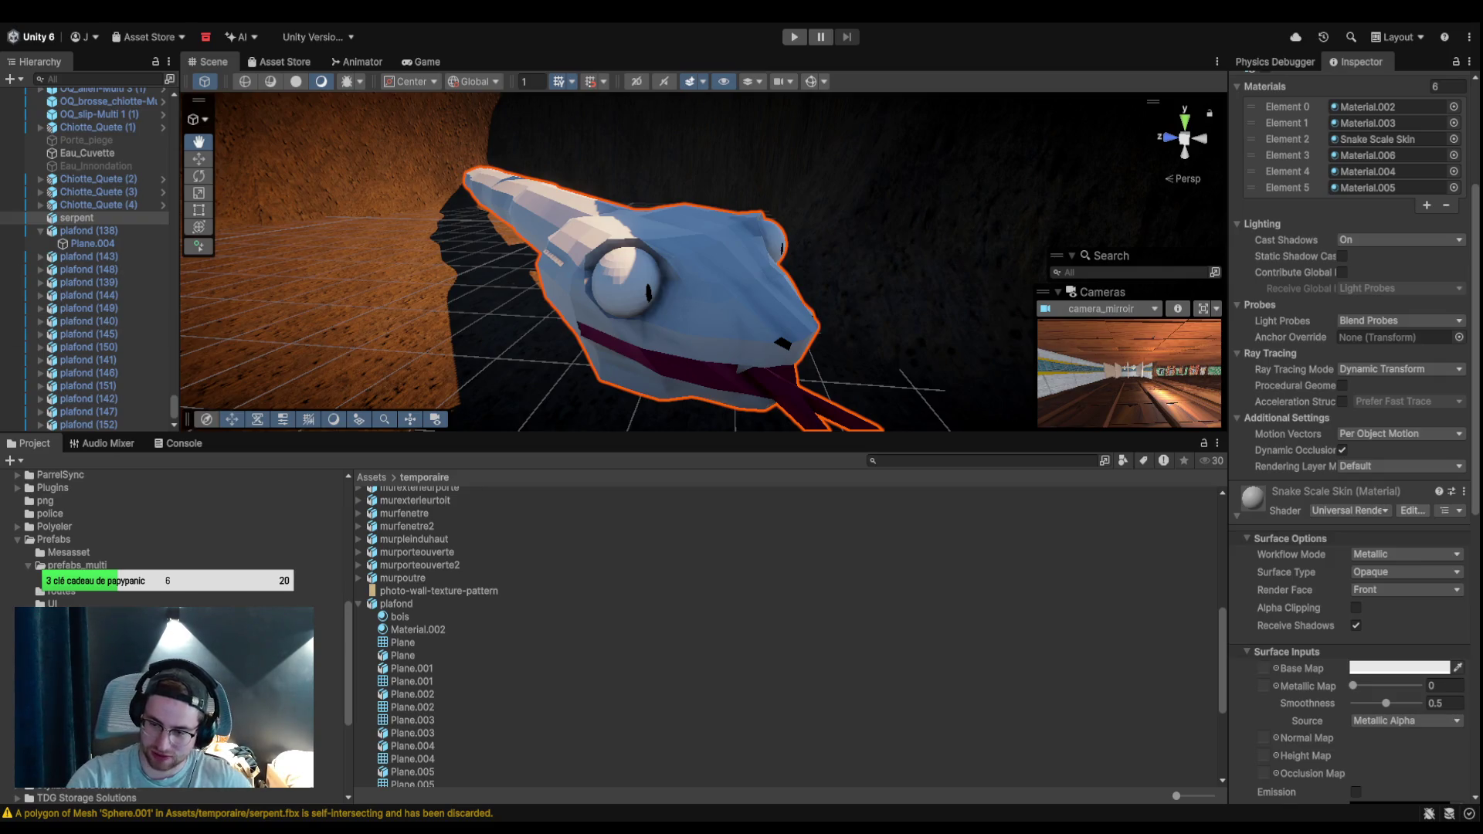
pyautogui.click(1018, 604)
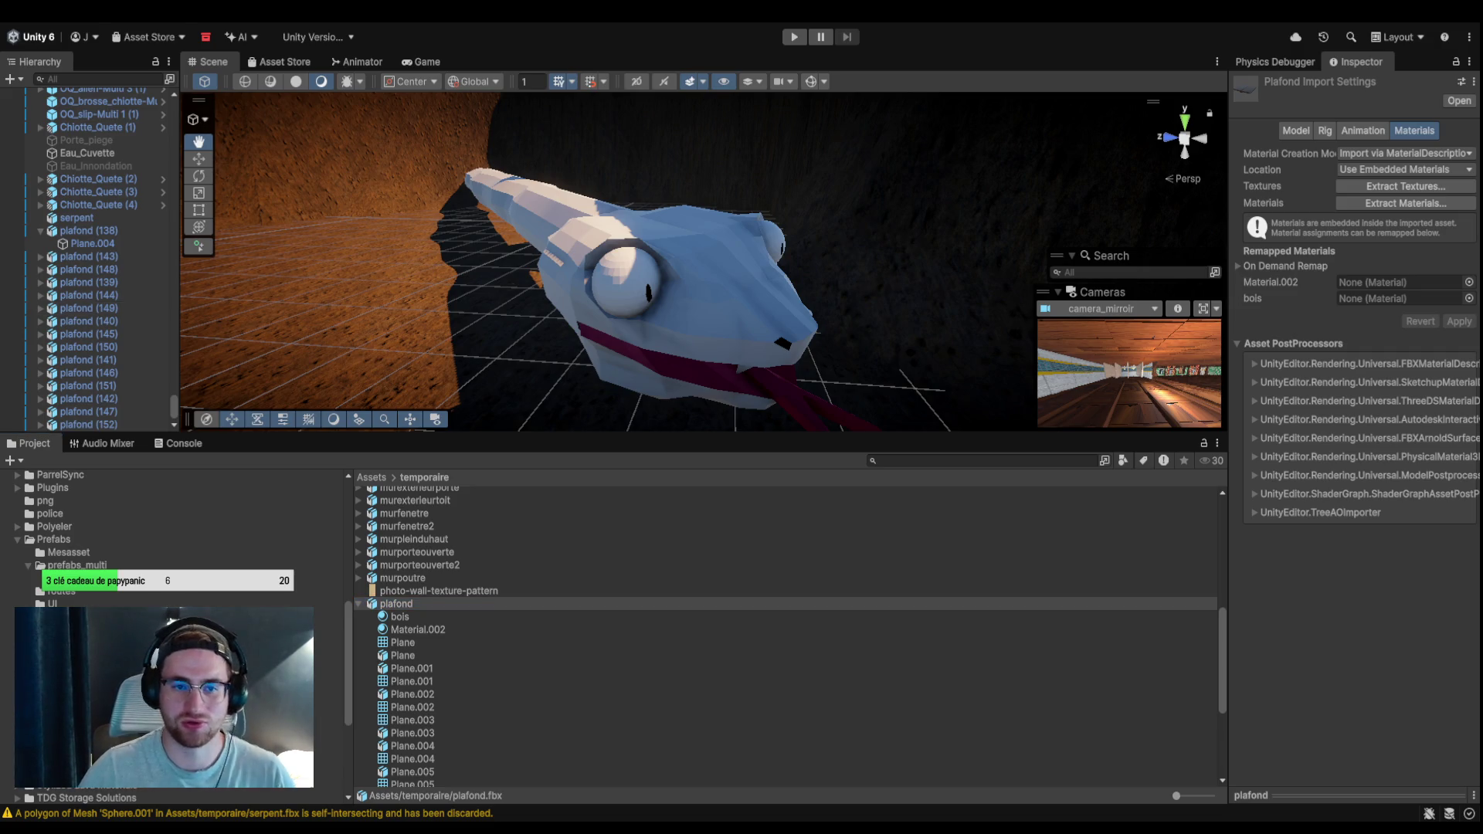
pyautogui.moveTo(849, 293)
pyautogui.mouseDown()
pyautogui.moveTo(804, 321)
pyautogui.moveTo(863, 278)
pyautogui.moveTo(768, 263)
pyautogui.moveTo(665, 288)
pyautogui.moveTo(887, 347)
pyautogui.moveTo(831, 357)
pyautogui.moveTo(774, 344)
pyautogui.mouseUp()
pyautogui.scroll(-3, 774, 343)
pyautogui.scroll(-2, 782, 355)
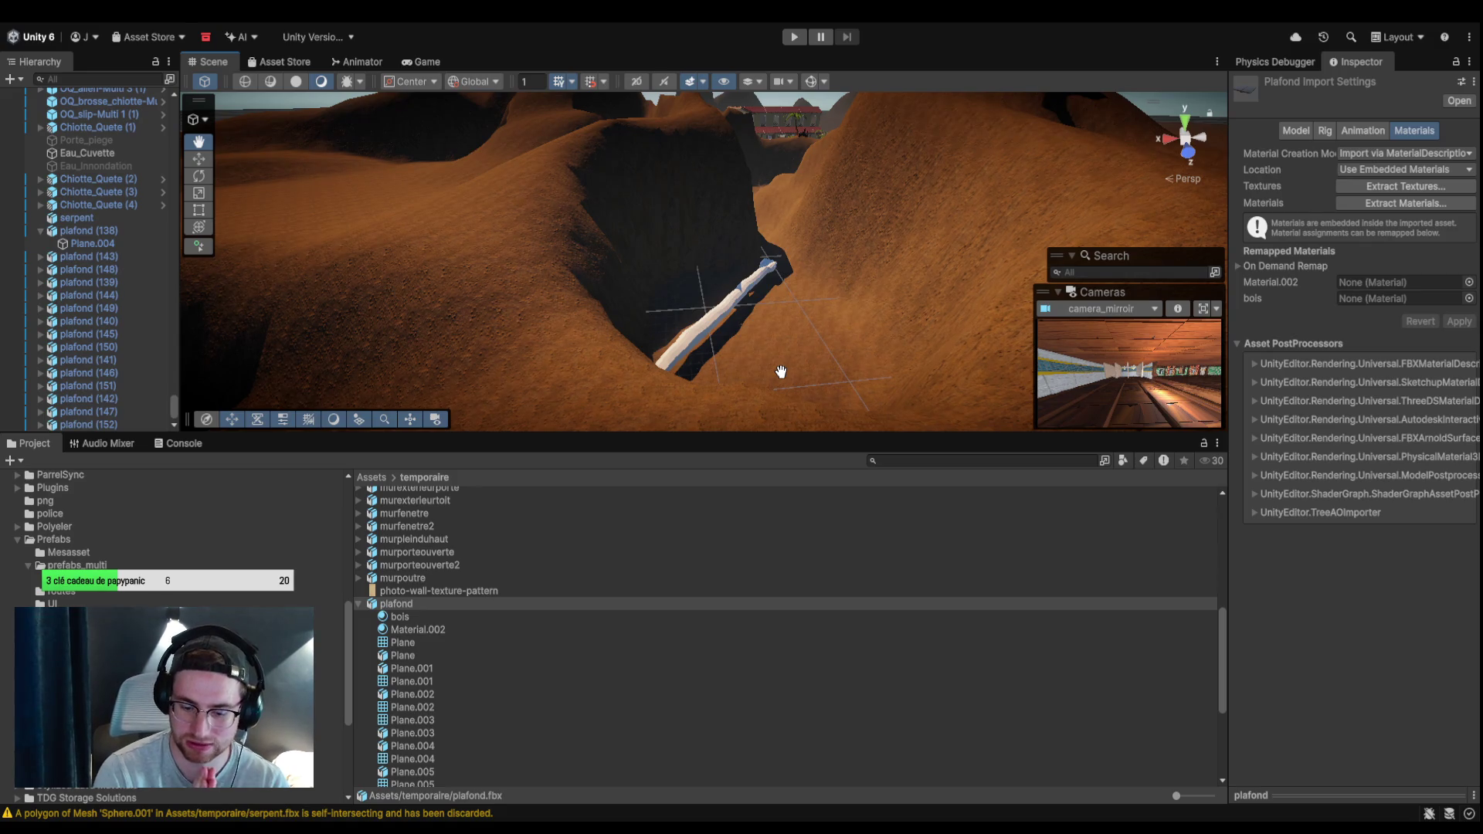
pyautogui.moveTo(935, 193)
pyautogui.mouseDown()
pyautogui.moveTo(837, 426)
pyautogui.moveTo(834, 732)
pyautogui.mouseUp()
pyautogui.moveTo(858, 438)
pyautogui.mouseDown()
pyautogui.moveTo(838, 427)
pyautogui.moveTo(840, 451)
pyautogui.moveTo(652, 420)
pyautogui.moveTo(605, 457)
pyautogui.moveTo(678, 423)
pyautogui.moveTo(627, 379)
pyautogui.moveTo(460, 429)
pyautogui.mouseUp()
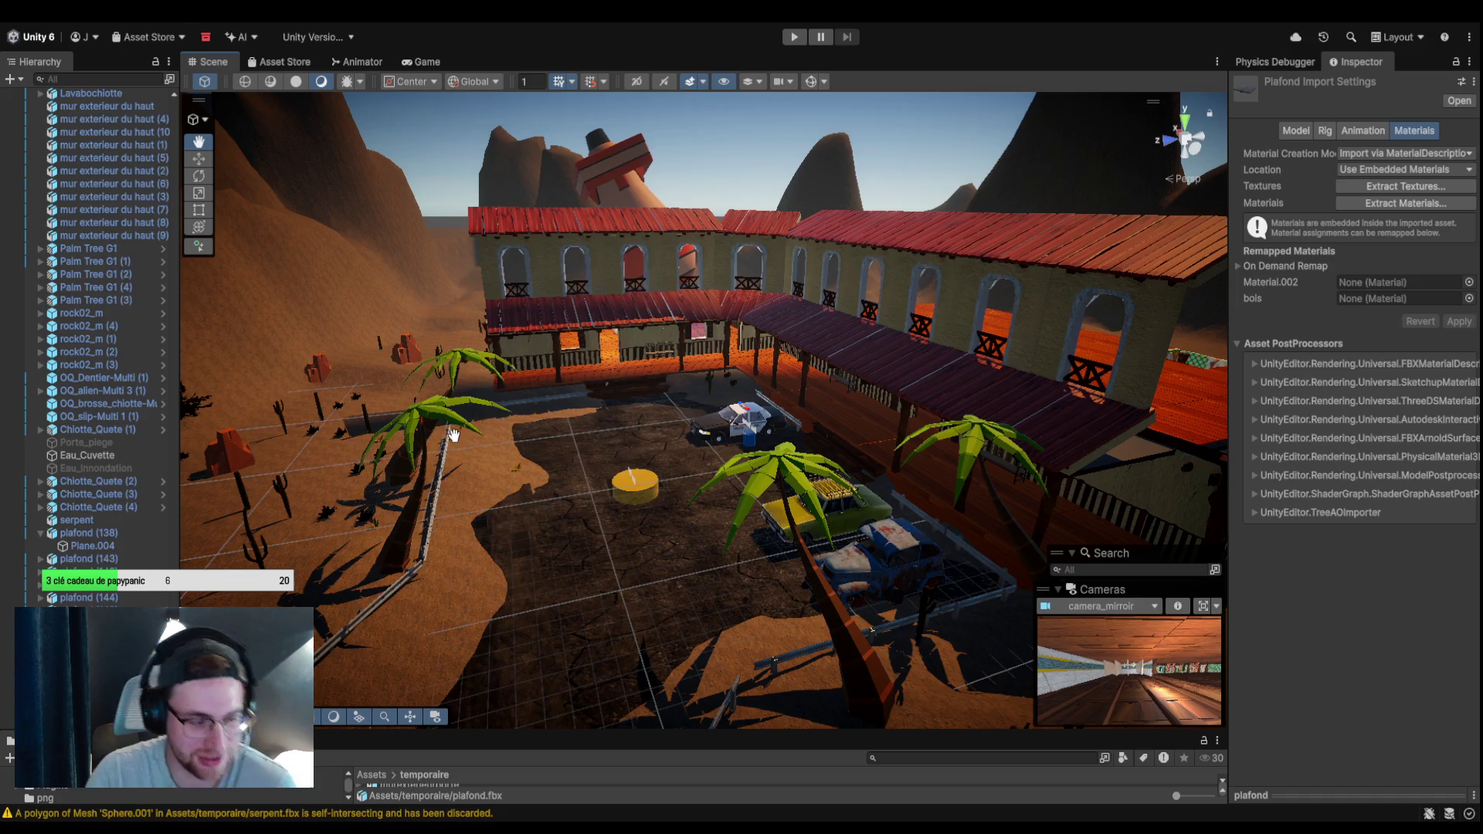